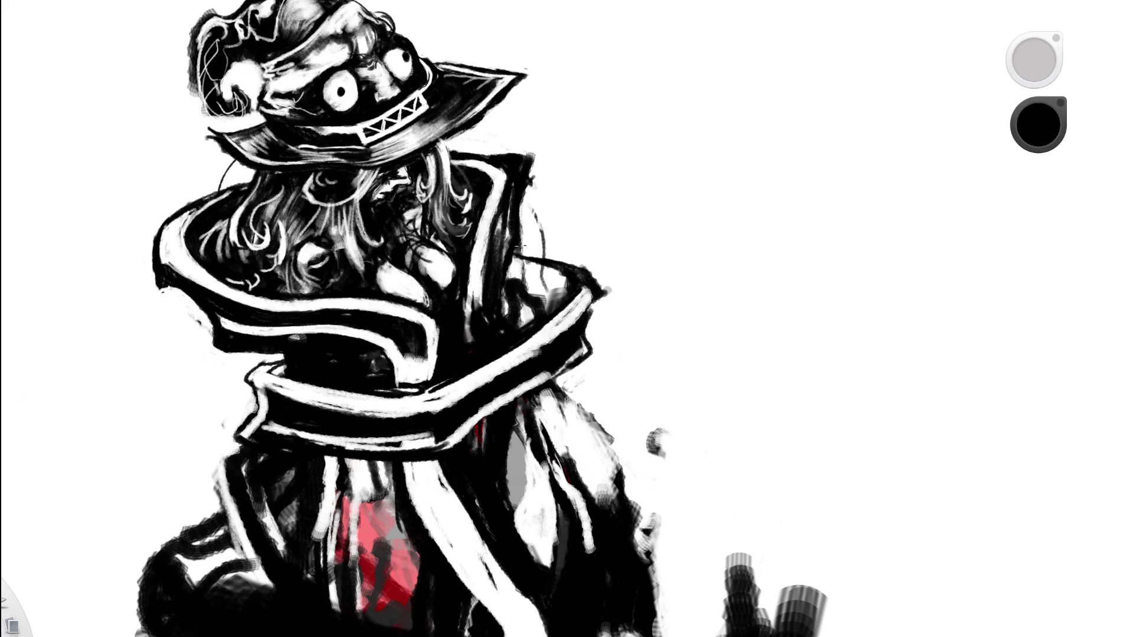
Sample a near-white colour and paint light highlight strokes along the coat's upper-right edge, undoing misfires.
alt+click(562, 190)
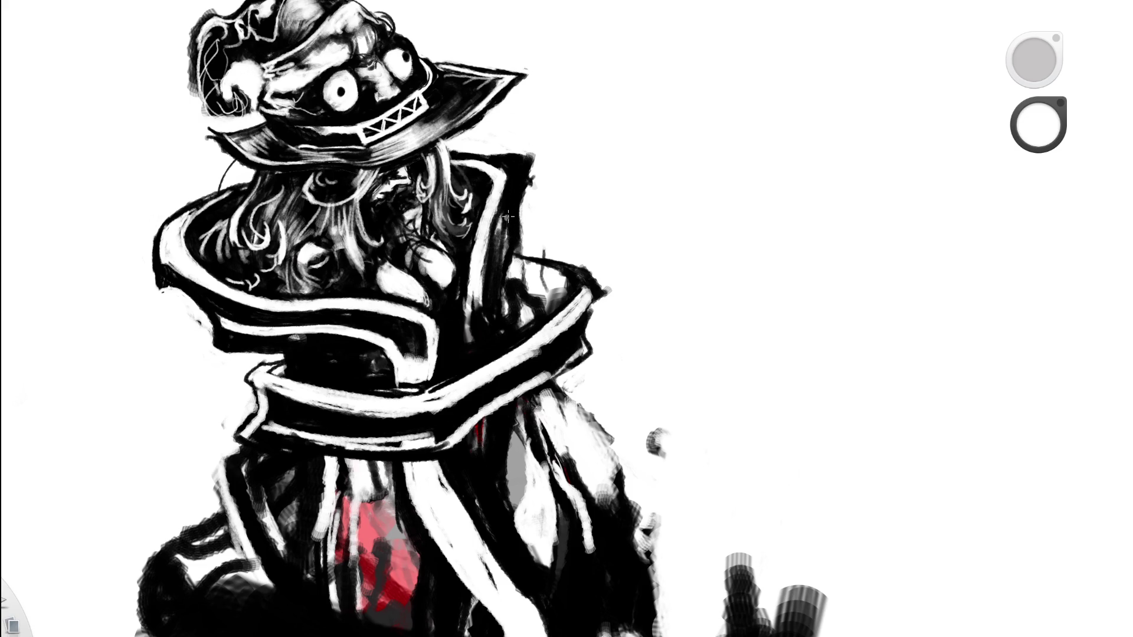
drag(490, 312, 520, 199)
key(ctrl+z)
drag(503, 270, 528, 155)
drag(517, 194, 490, 162)
key(ctrl+z)
drag(522, 178, 517, 205)
scroll(449, 165, down, 6)
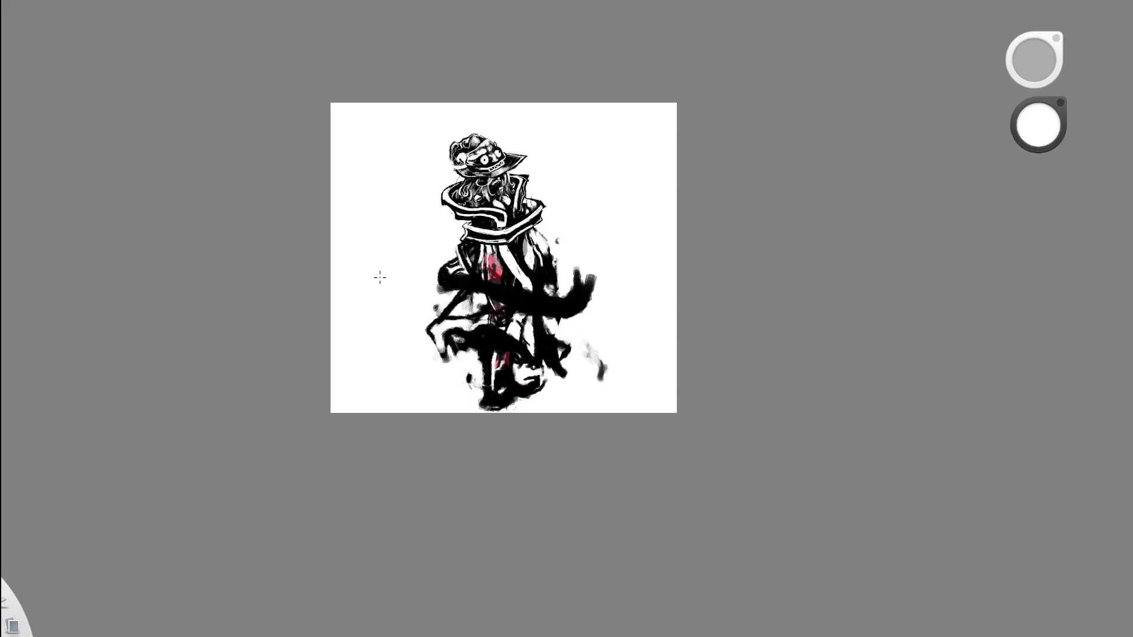
scroll(518, 202, up, 6)
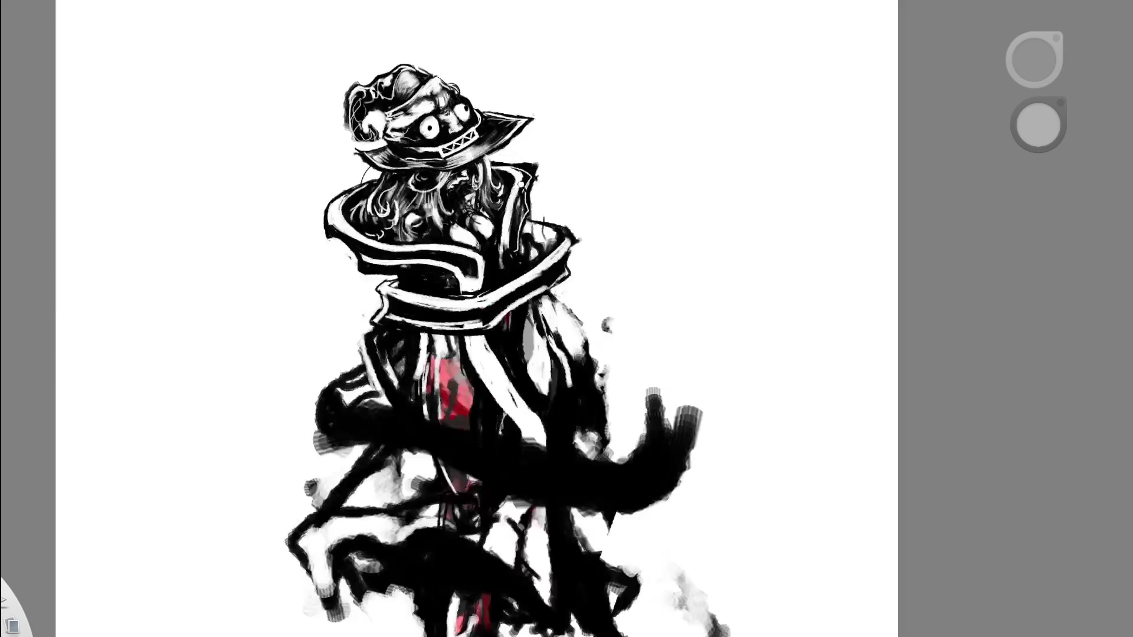
mouse_move(522, 168)
mouse_down()
mouse_move(505, 265)
mouse_move(517, 168)
mouse_up()
scroll(551, 174, down, 6)
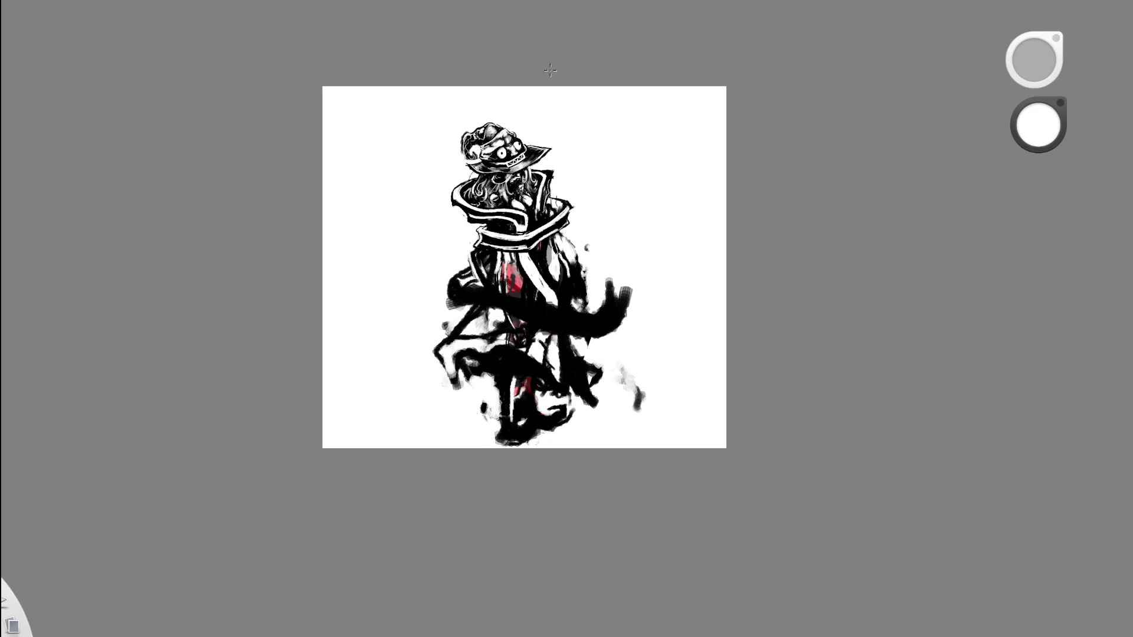
scroll(583, 174, up, 5)
Switch back to black and hatch the coat's right and upper-right edge.
key(e)
scroll(554, 132, up, 3)
key(e)
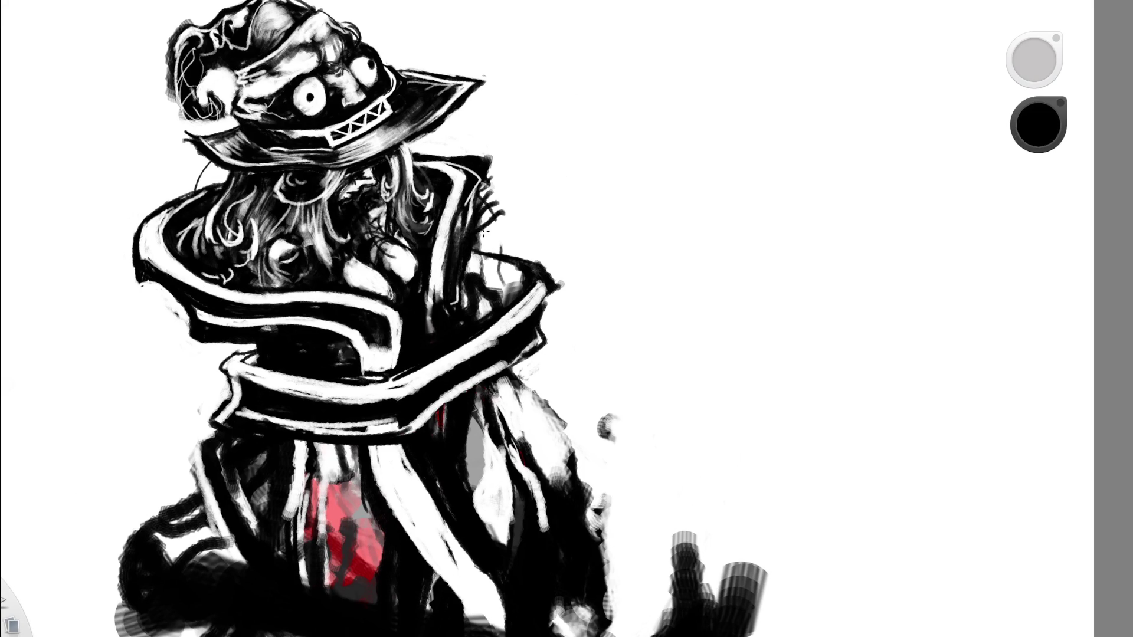
mouse_move(463, 251)
mouse_down()
mouse_move(499, 201)
mouse_move(477, 236)
mouse_move(493, 207)
mouse_move(482, 170)
mouse_move(507, 213)
mouse_up()
drag(487, 171, 504, 218)
scroll(513, 203, down, 5)
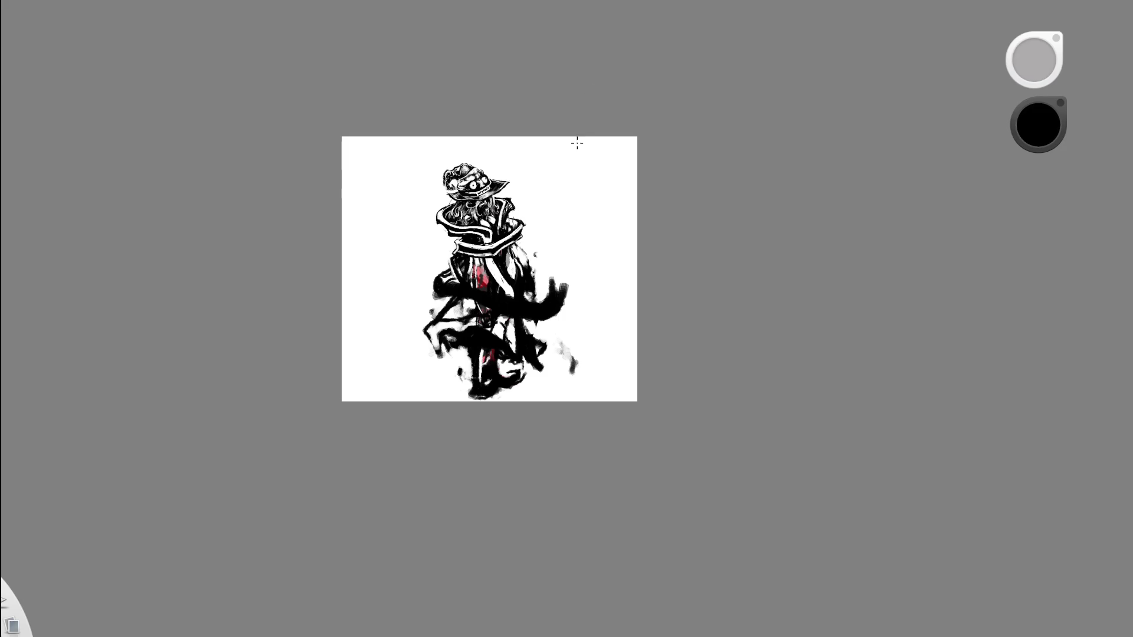
scroll(513, 197, up, 5)
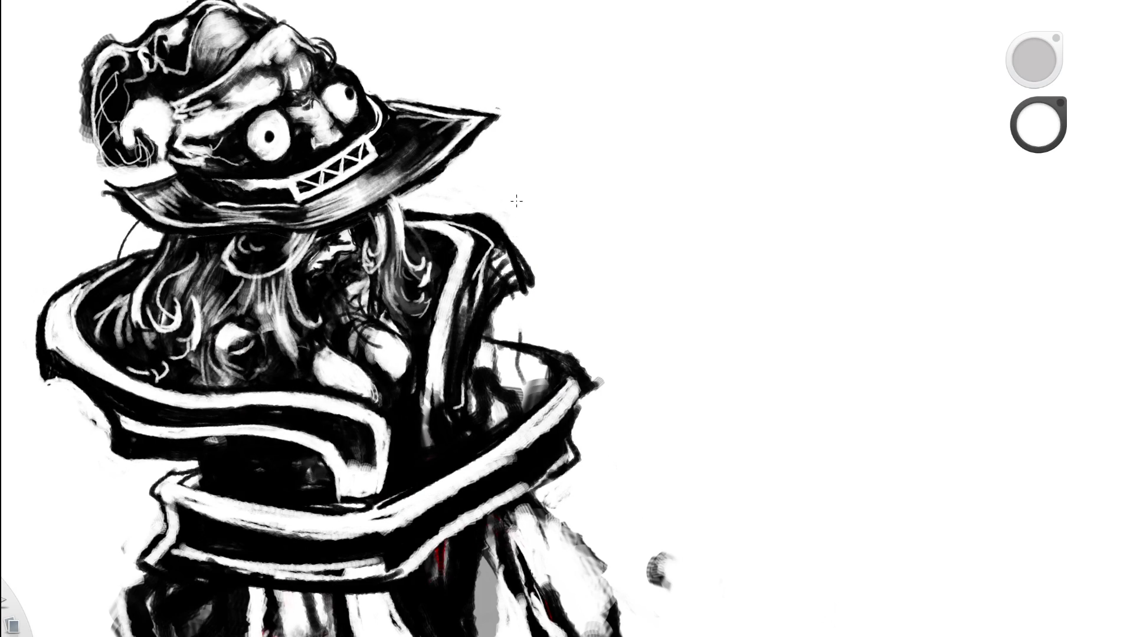
Darken the coat's top-right corner and white stripe in black, then paint white along the edge.
alt+click(440, 154)
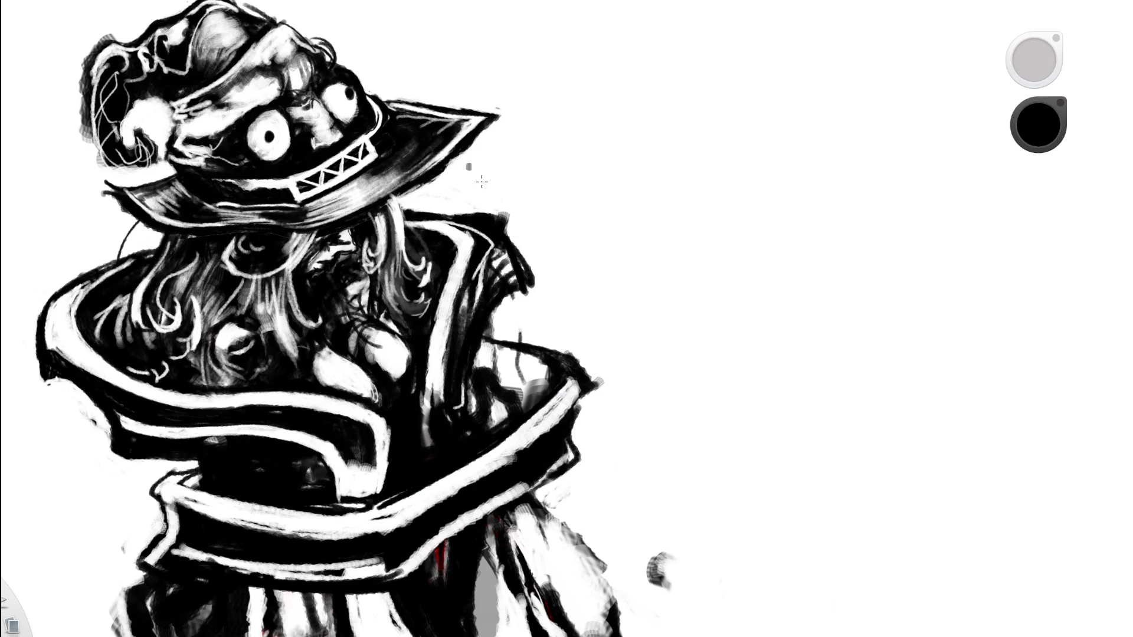
drag(503, 217, 506, 228)
mouse_move(460, 350)
mouse_down()
mouse_move(498, 250)
mouse_move(511, 277)
mouse_move(487, 273)
mouse_up()
key(e)
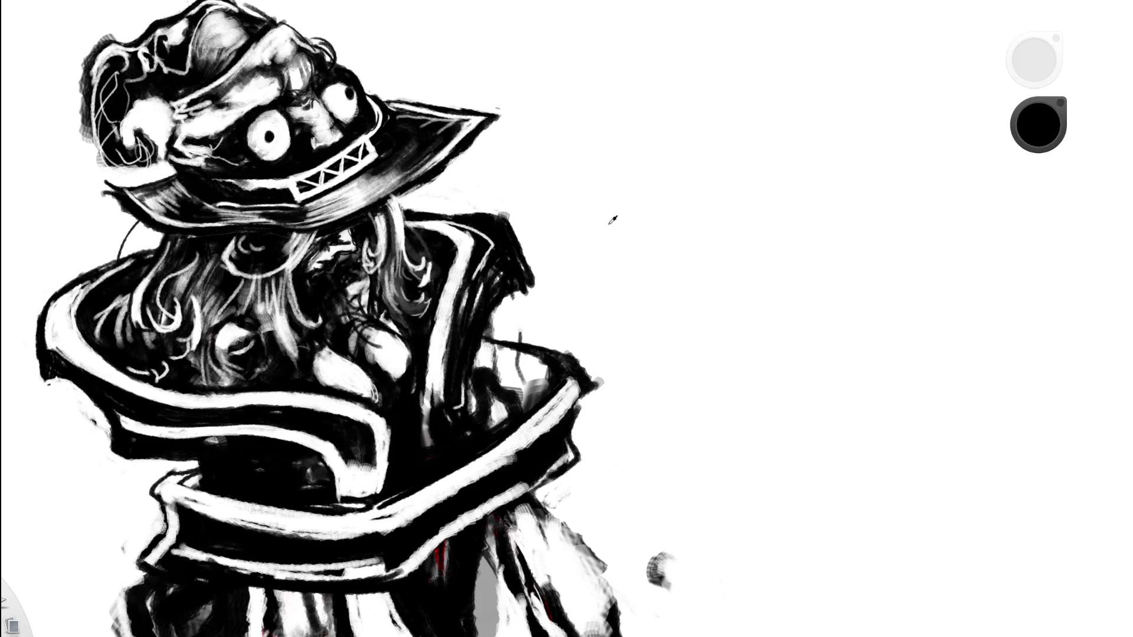
mouse_move(496, 269)
mouse_down()
mouse_move(517, 273)
mouse_move(467, 371)
mouse_move(496, 277)
mouse_move(476, 325)
mouse_up()
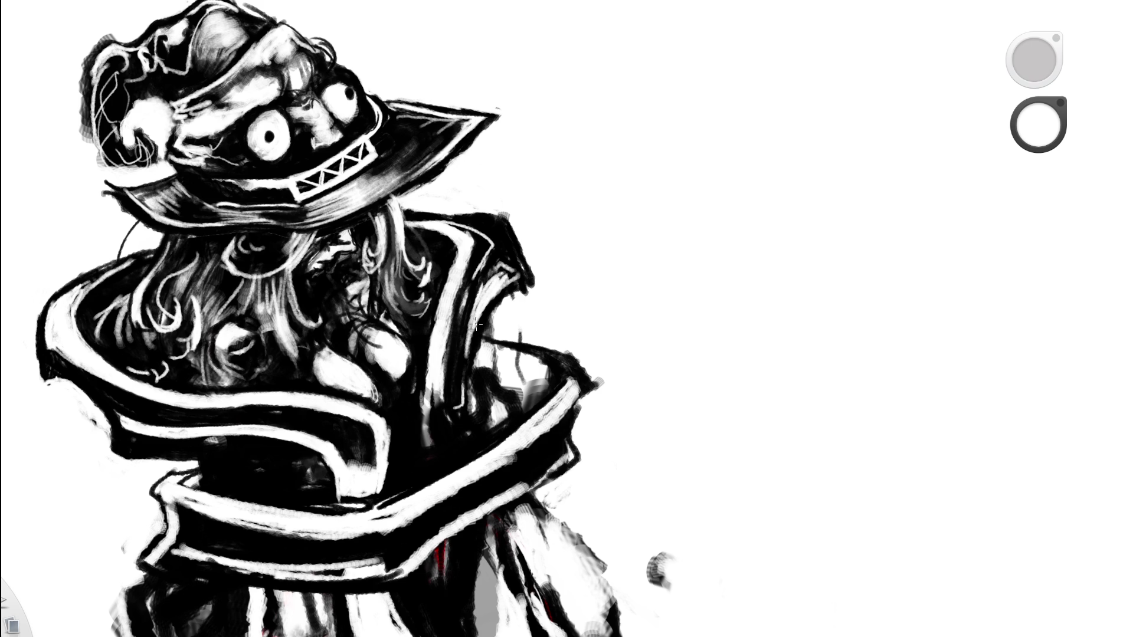
Zoom out, sample white from the canvas and draw a white zigzag down the collar's right edge.
key(Home)
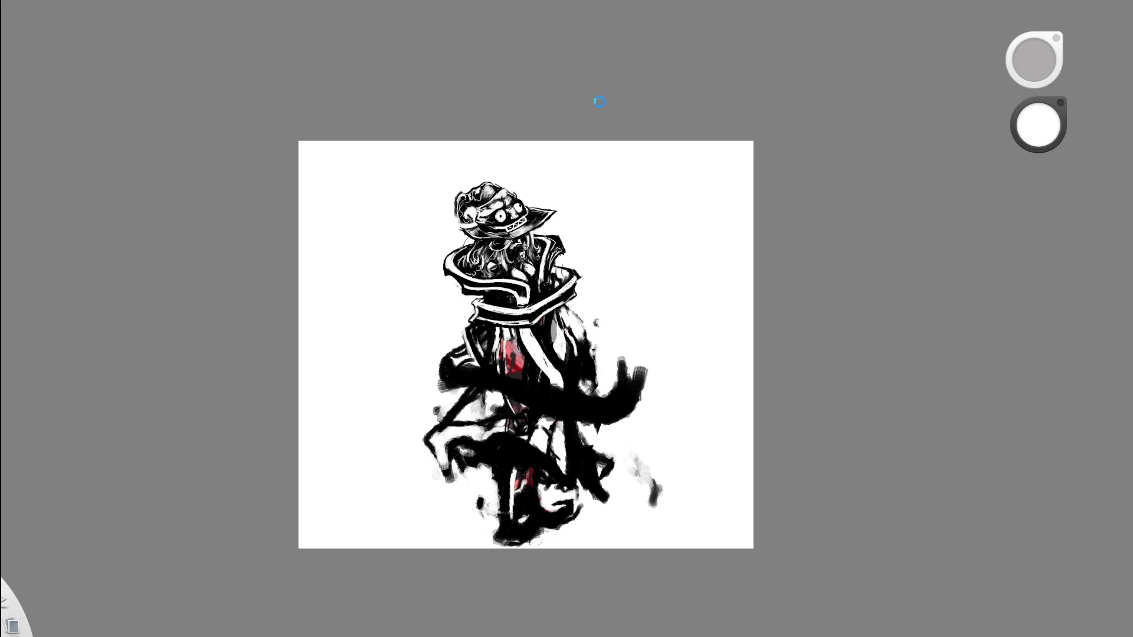
scroll(569, 262, up, 5)
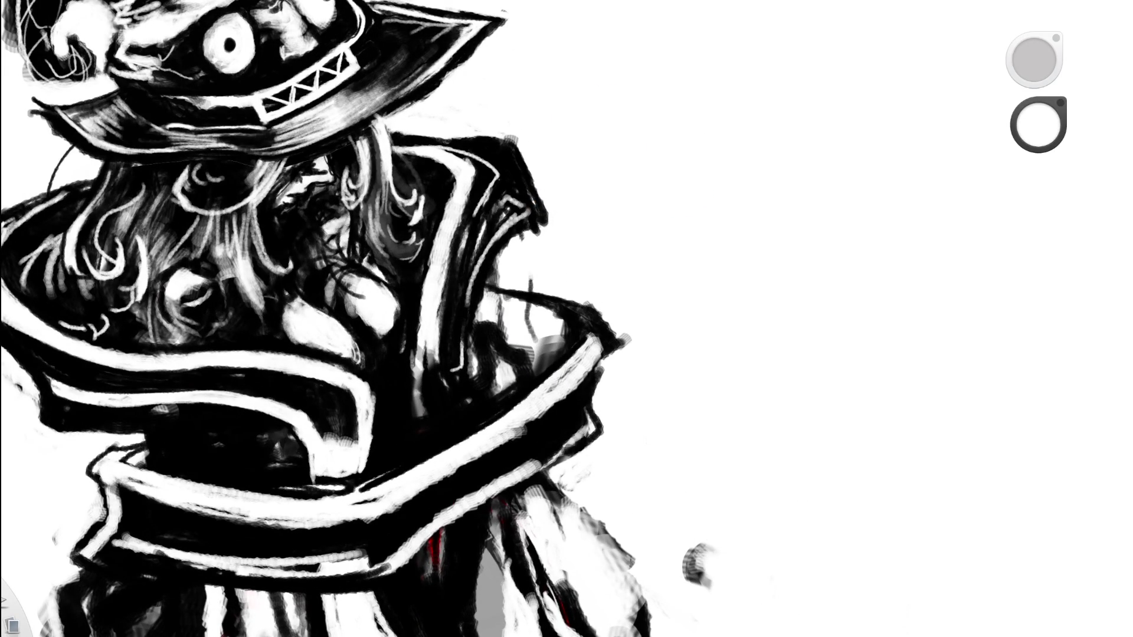
key(d)
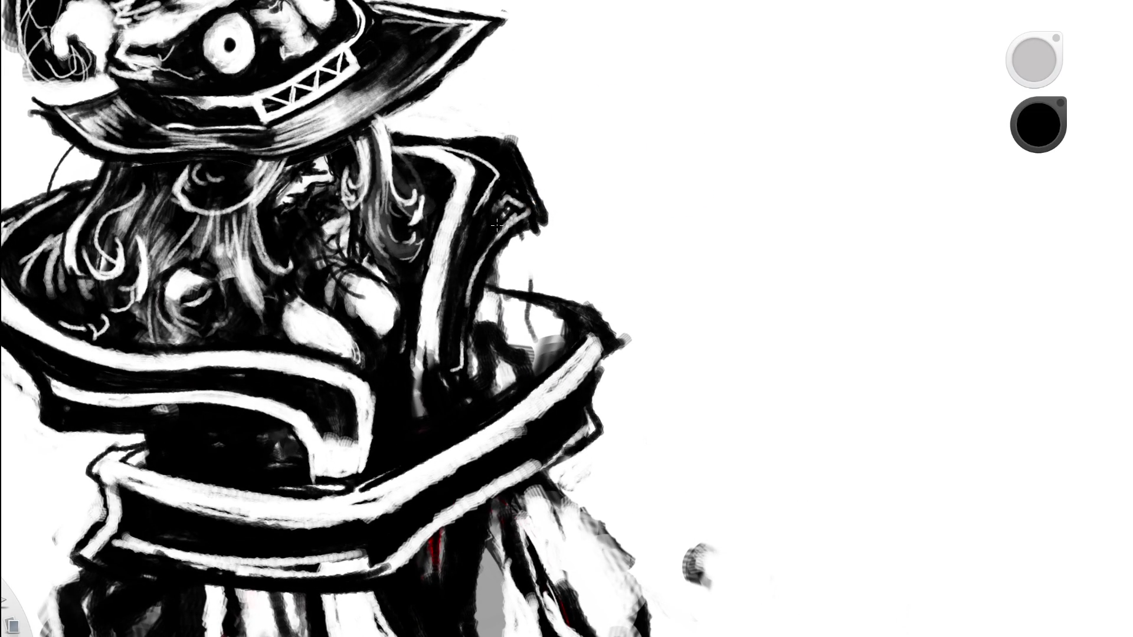
click(584, 190)
scroll(584, 191, down, 5)
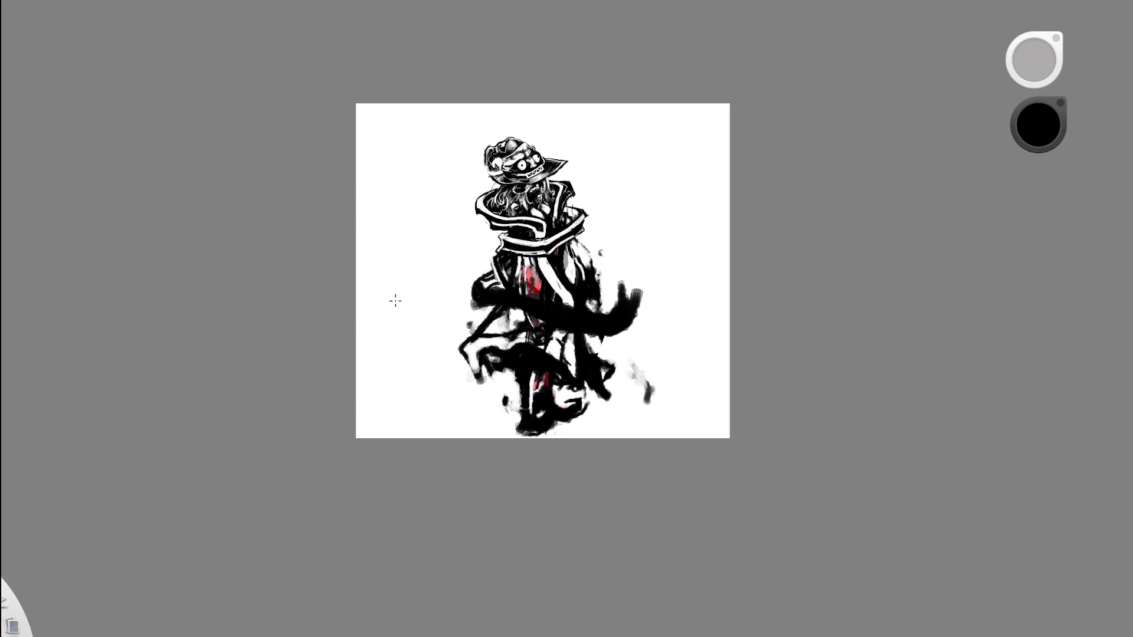
scroll(632, 380, up, 5)
scroll(663, 63, up, 3)
click(582, 202)
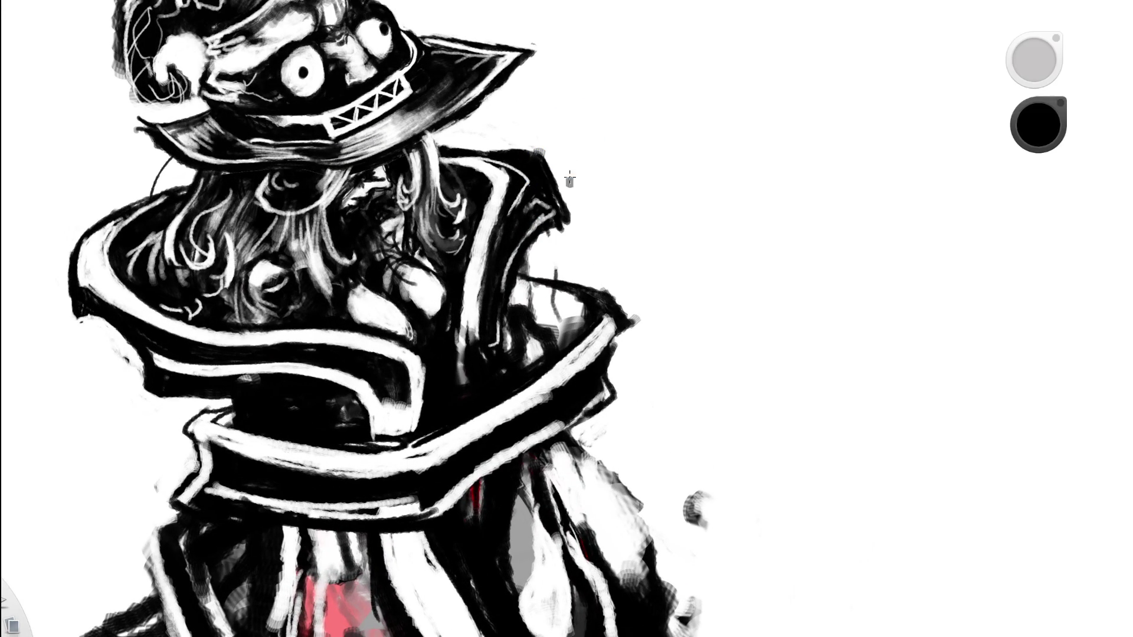
click(561, 209)
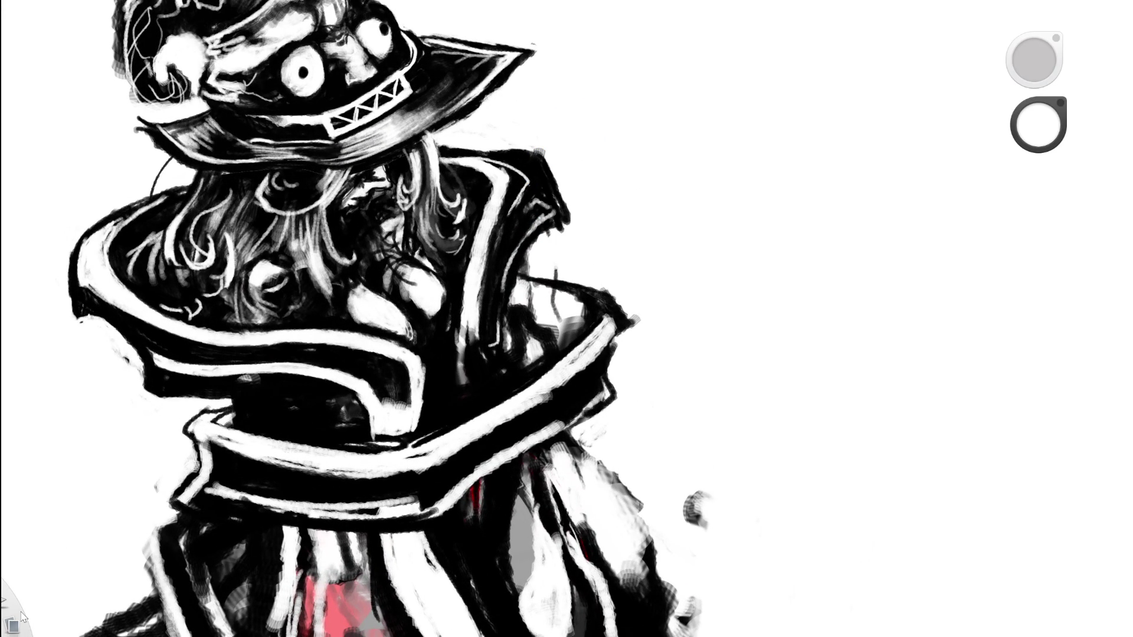
drag(528, 210, 523, 239)
key(space)
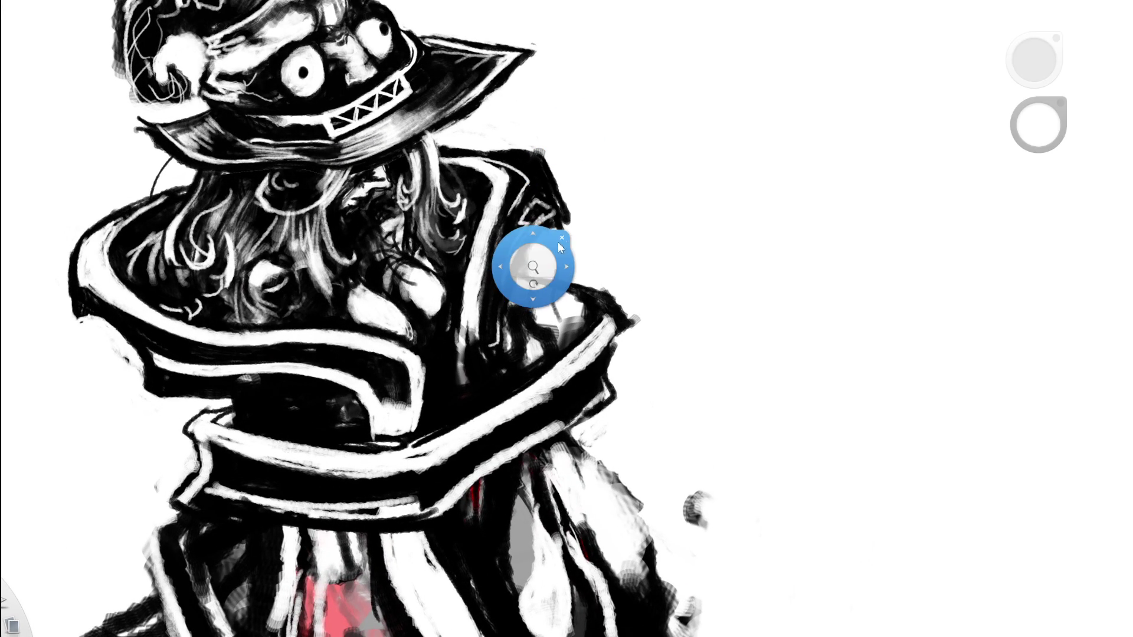
Zoom in close on the head and paint white strokes near the collar.
click(536, 263)
mouse_move(518, 367)
mouse_down()
mouse_move(506, 245)
mouse_move(439, 343)
mouse_up()
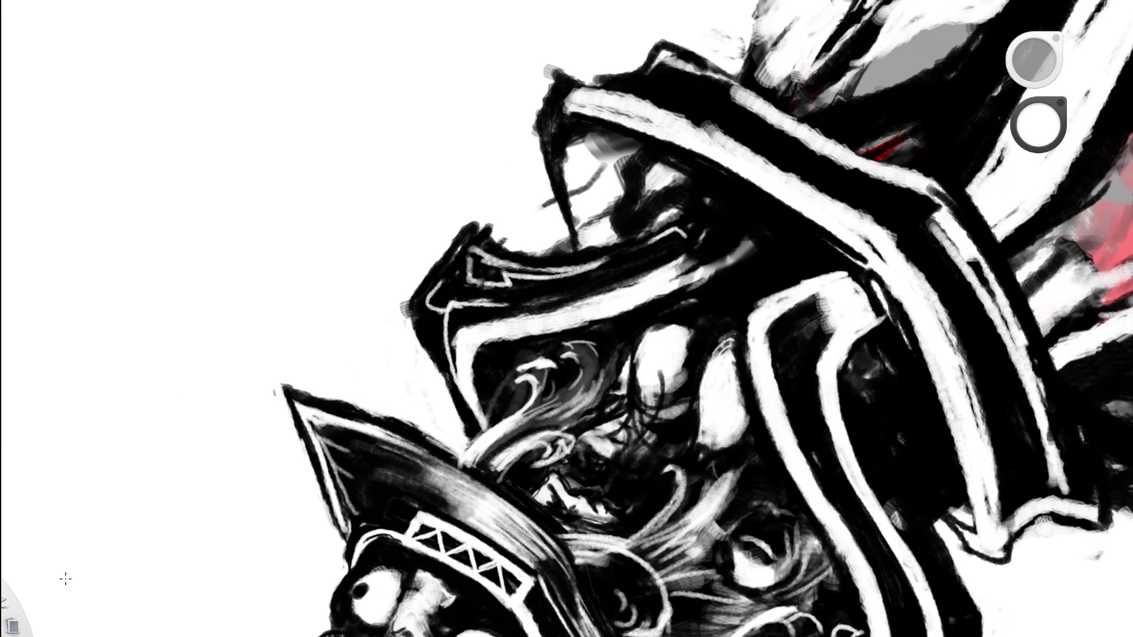
key(x)
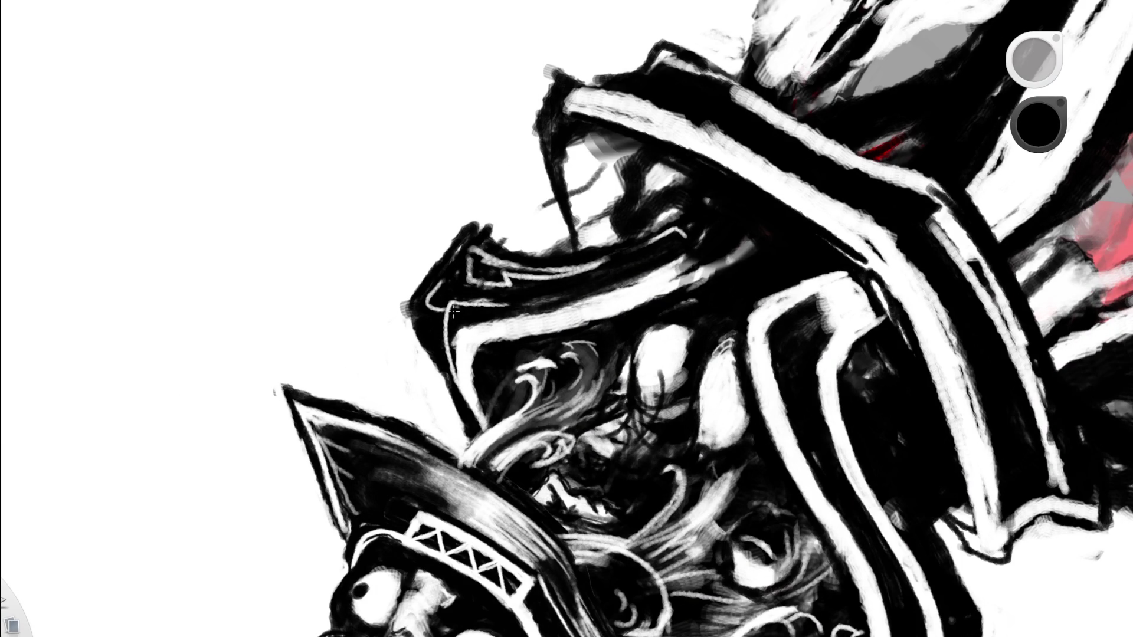
key(x)
mouse_move(438, 302)
mouse_down()
mouse_move(425, 301)
mouse_move(428, 345)
mouse_move(448, 369)
mouse_up()
Rotate the canvas upright, then try a thin white collar-edge line and undo it.
key(space)
mouse_move(494, 272)
mouse_down()
mouse_move(516, 371)
mouse_move(515, 318)
mouse_up()
drag(523, 387, 505, 202)
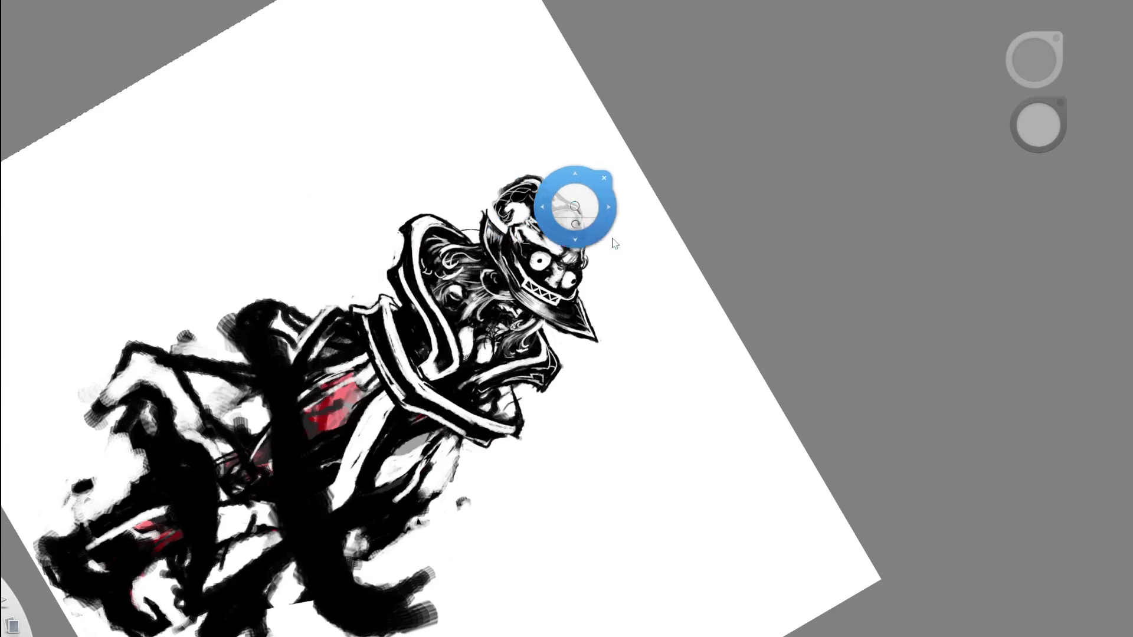
mouse_move(624, 384)
mouse_down()
mouse_move(632, 404)
mouse_move(582, 380)
mouse_move(580, 297)
mouse_up()
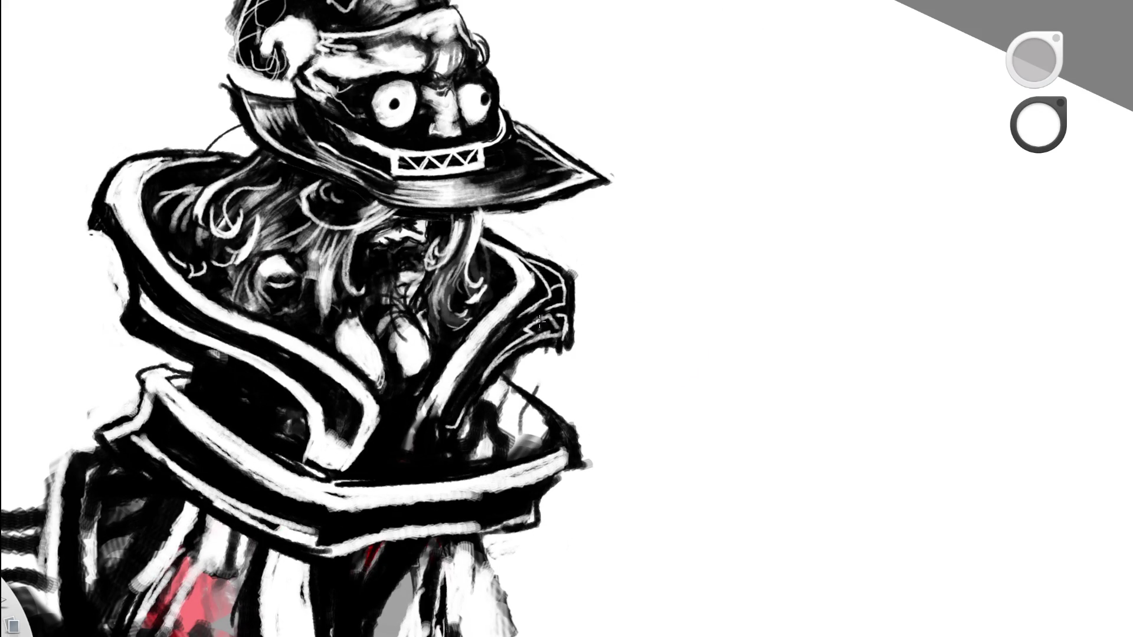
drag(450, 427, 490, 367)
key(ctrl+z)
scroll(580, 349, down, 5)
scroll(580, 348, down, 3)
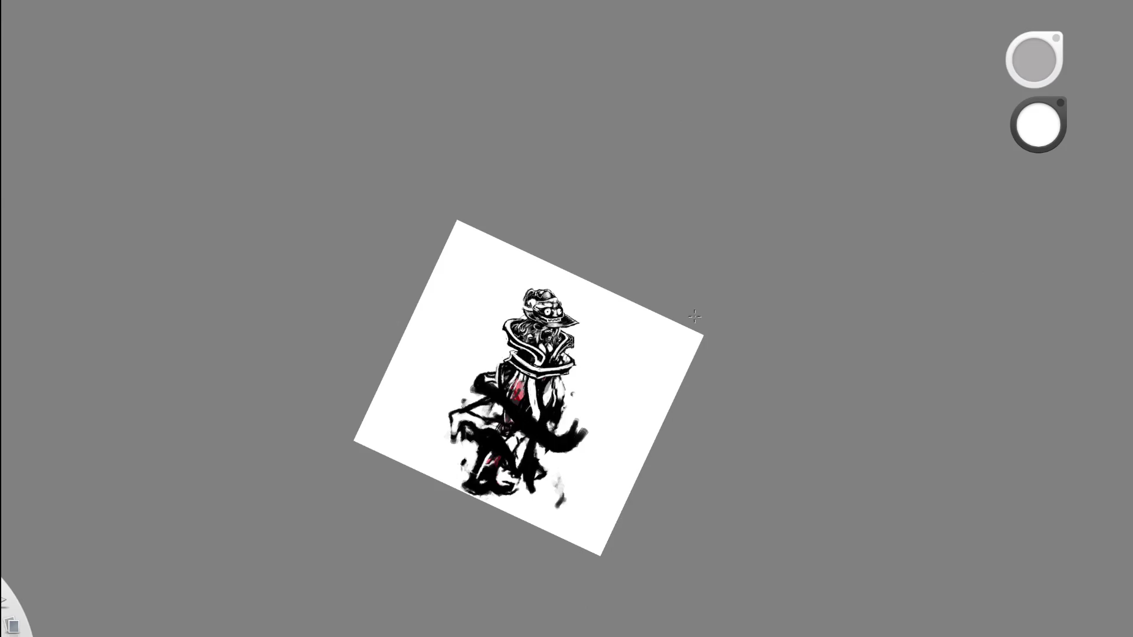
Zoom and tilt the canvas to get in close on the figure.
key(space)
mouse_move(554, 357)
mouse_down()
mouse_move(642, 369)
mouse_move(616, 302)
mouse_move(539, 217)
mouse_up()
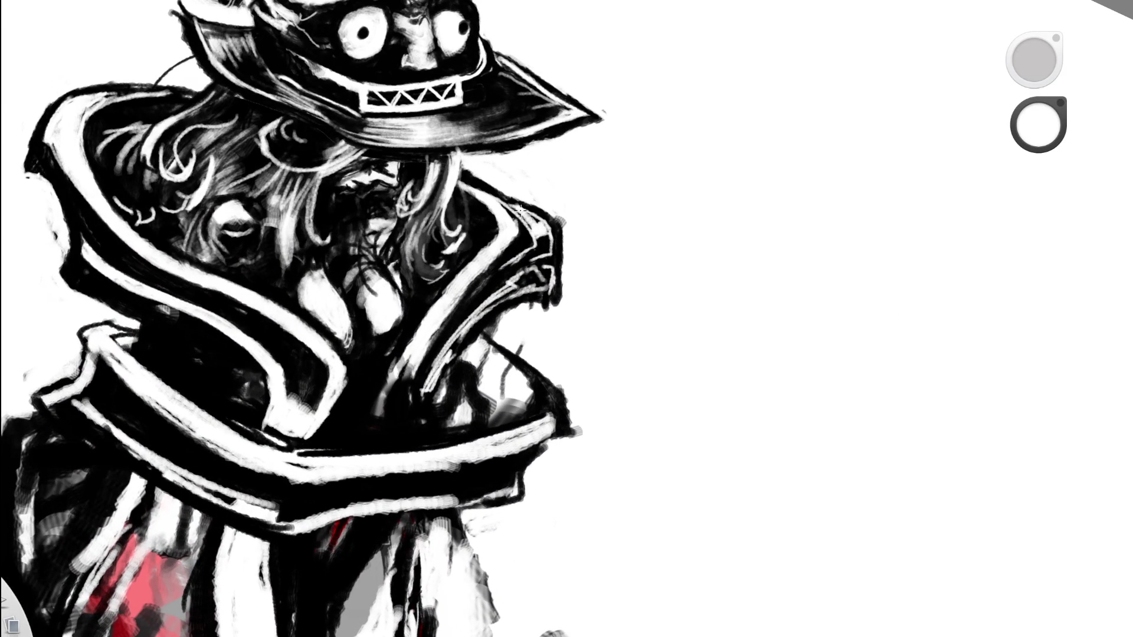
drag(539, 210, 413, 279)
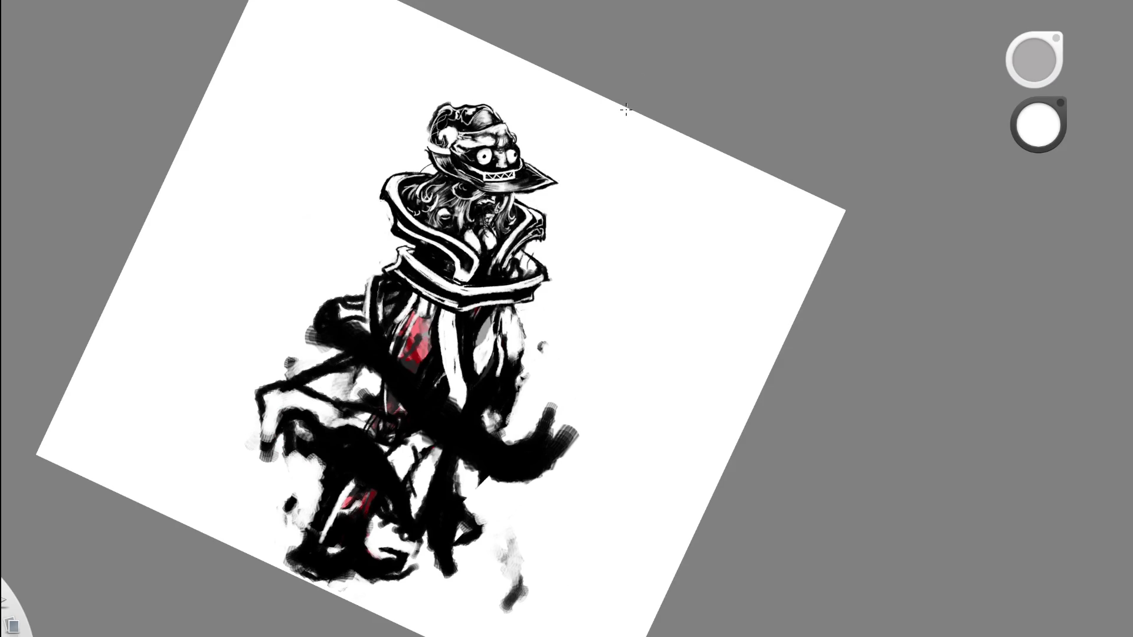
key(space)
drag(553, 251, 767, 265)
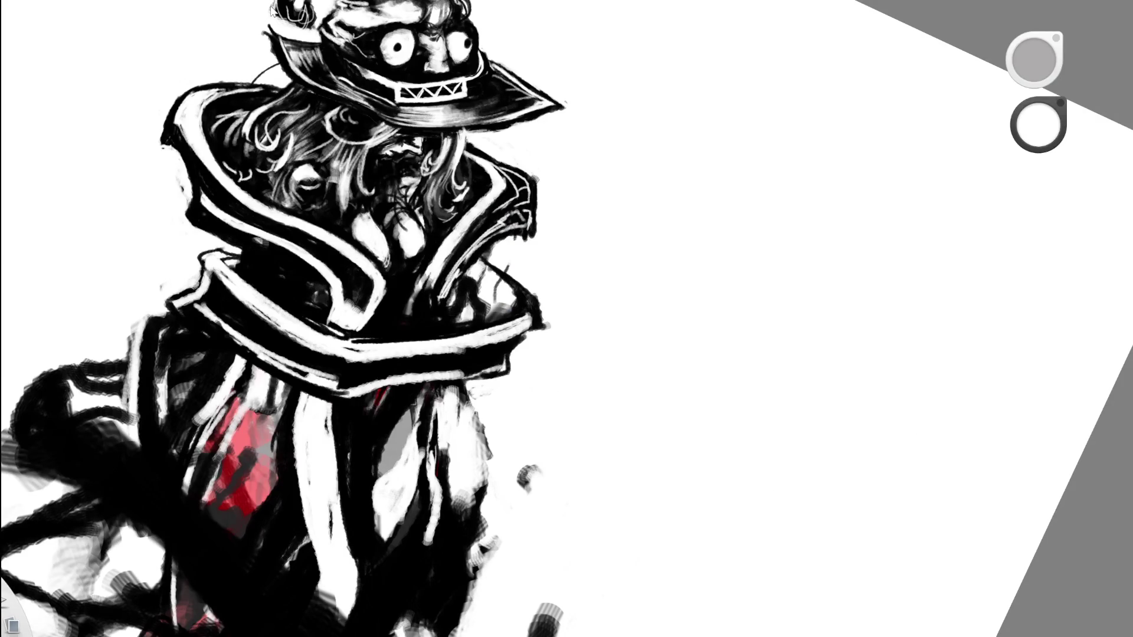
Rotate the canvas more upright, set the brush colour to white and zoom in on the figure.
key(space)
mouse_move(442, 384)
mouse_down()
mouse_move(514, 319)
mouse_move(608, 266)
mouse_up()
key(space)
drag(412, 379, 440, 303)
key(x)
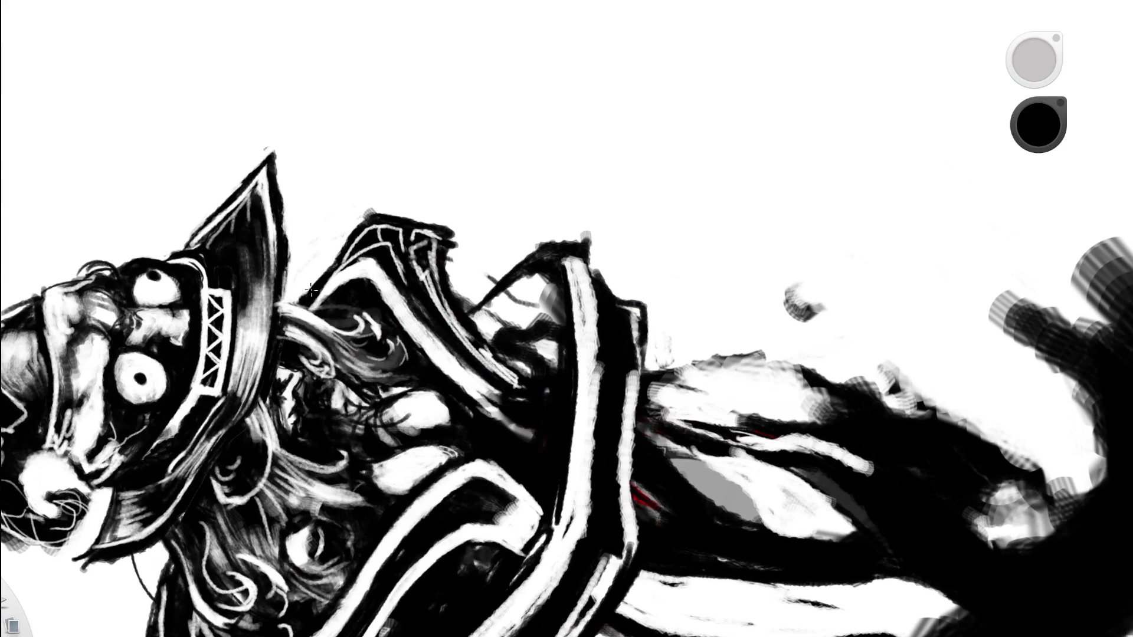
key(x)
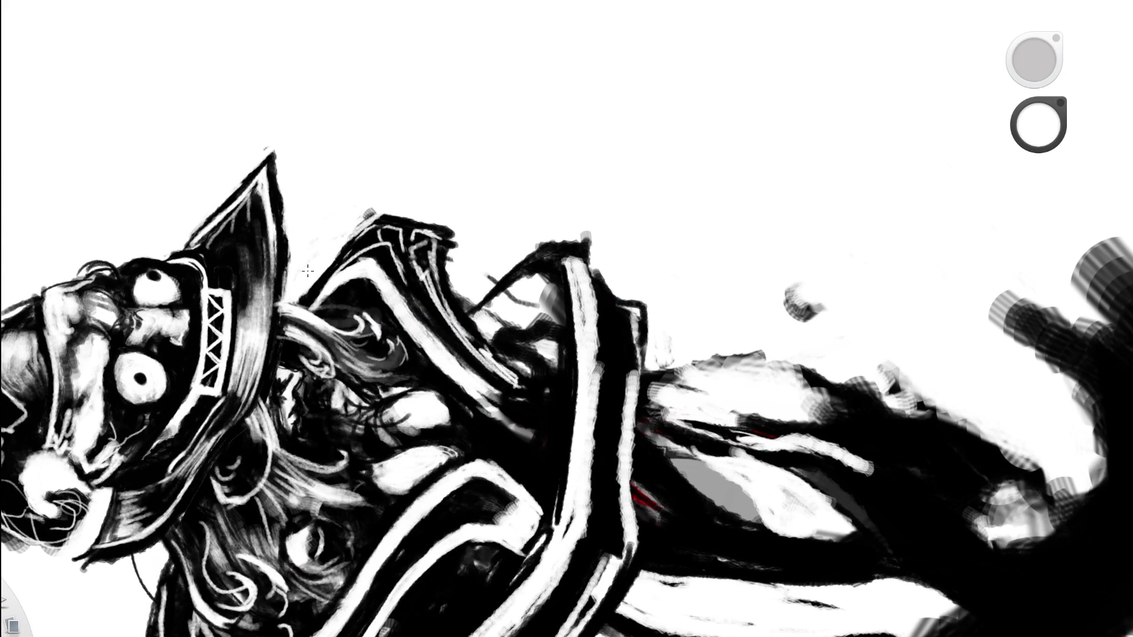
key(space)
mouse_move(518, 197)
mouse_down()
mouse_move(531, 283)
mouse_move(515, 319)
mouse_move(666, 324)
mouse_up()
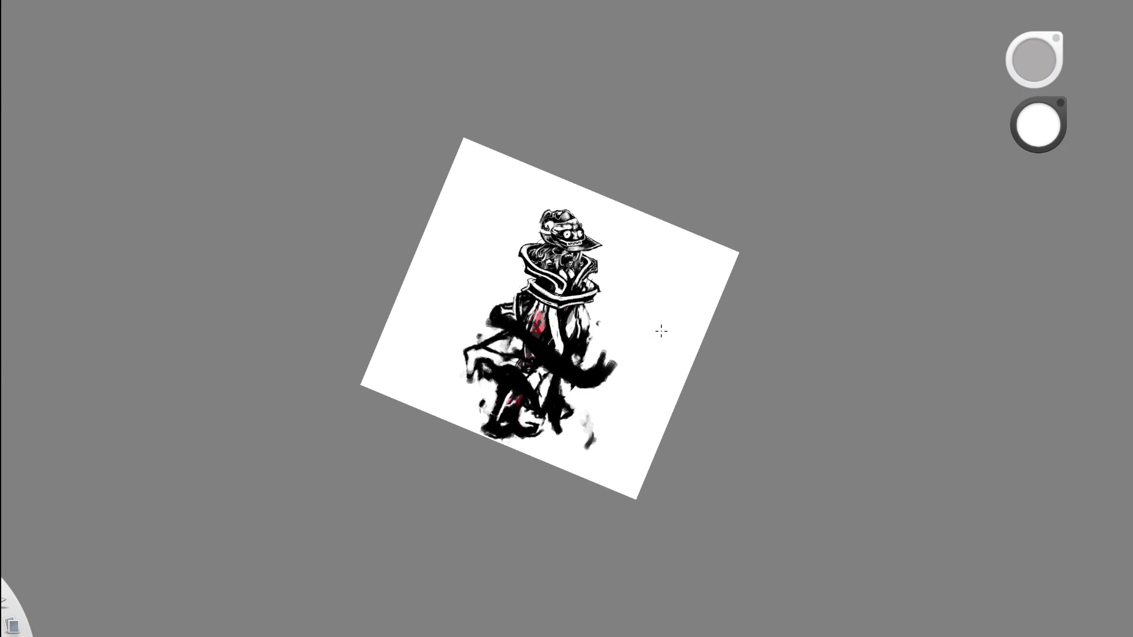
key(space)
mouse_move(615, 291)
mouse_down()
mouse_move(754, 308)
mouse_move(607, 299)
mouse_up()
key(space)
mouse_move(683, 329)
mouse_down()
mouse_move(671, 295)
mouse_move(446, 402)
mouse_move(424, 248)
mouse_up()
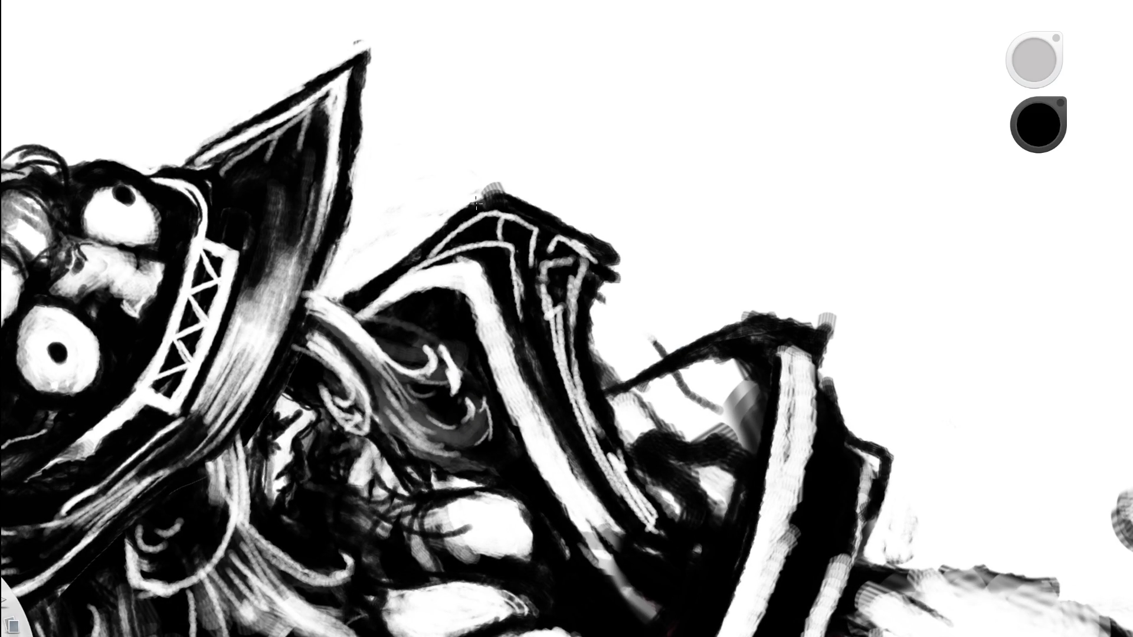
Zoom in on the hat and shoulders and brighten the coat's shoulder edge with white strokes.
key(e)
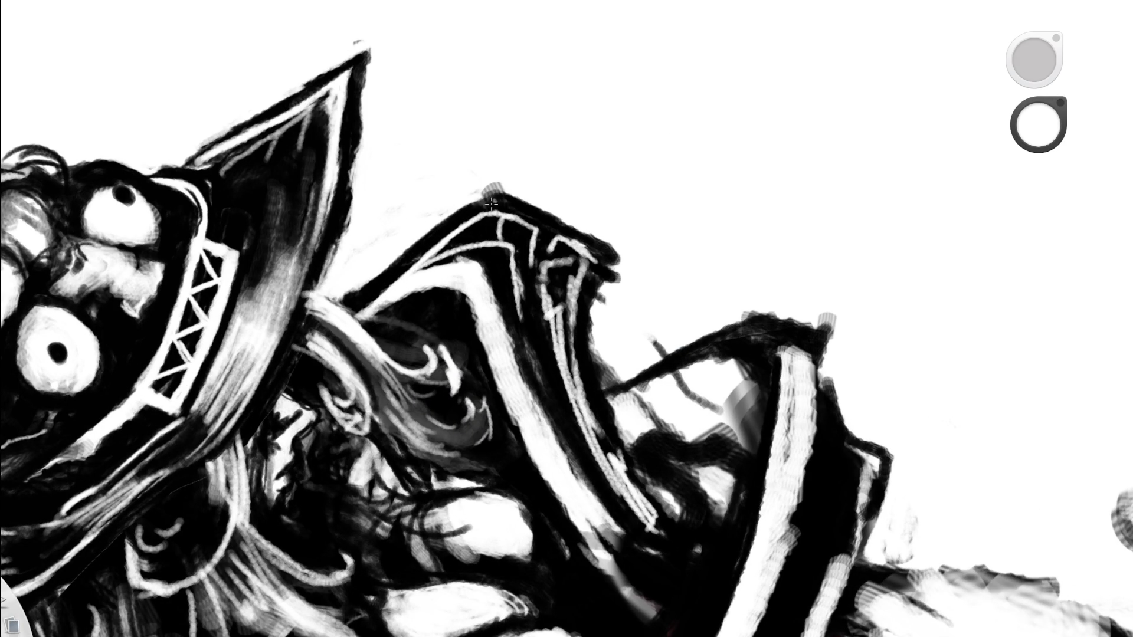
key(space)
mouse_move(537, 254)
mouse_down()
mouse_move(647, 235)
mouse_move(537, 386)
mouse_up()
key(space)
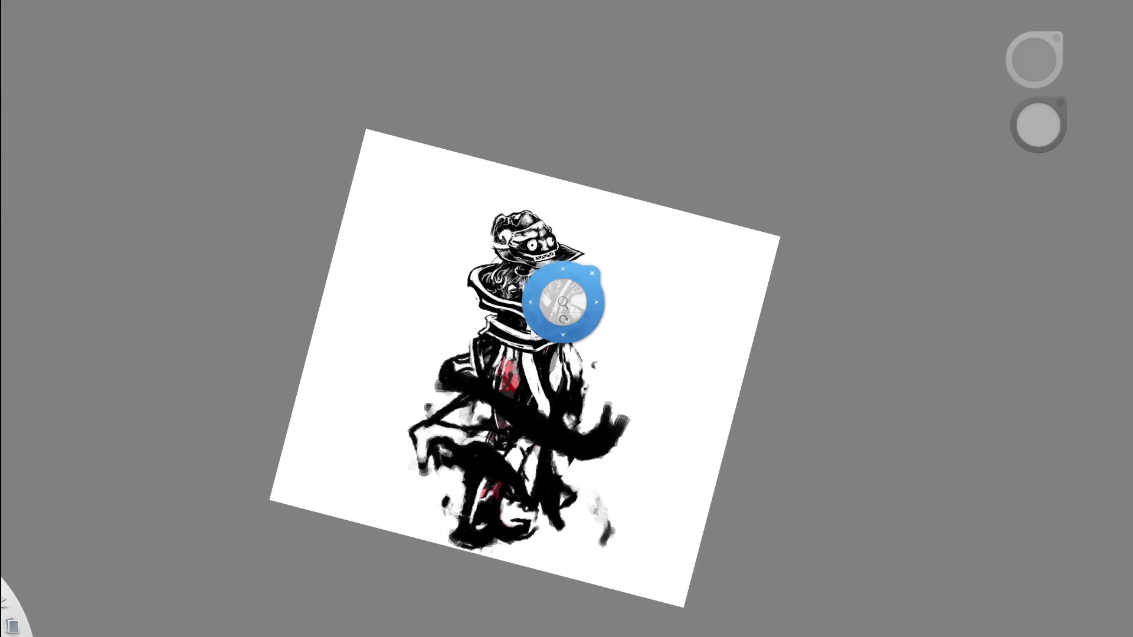
drag(594, 278, 671, 234)
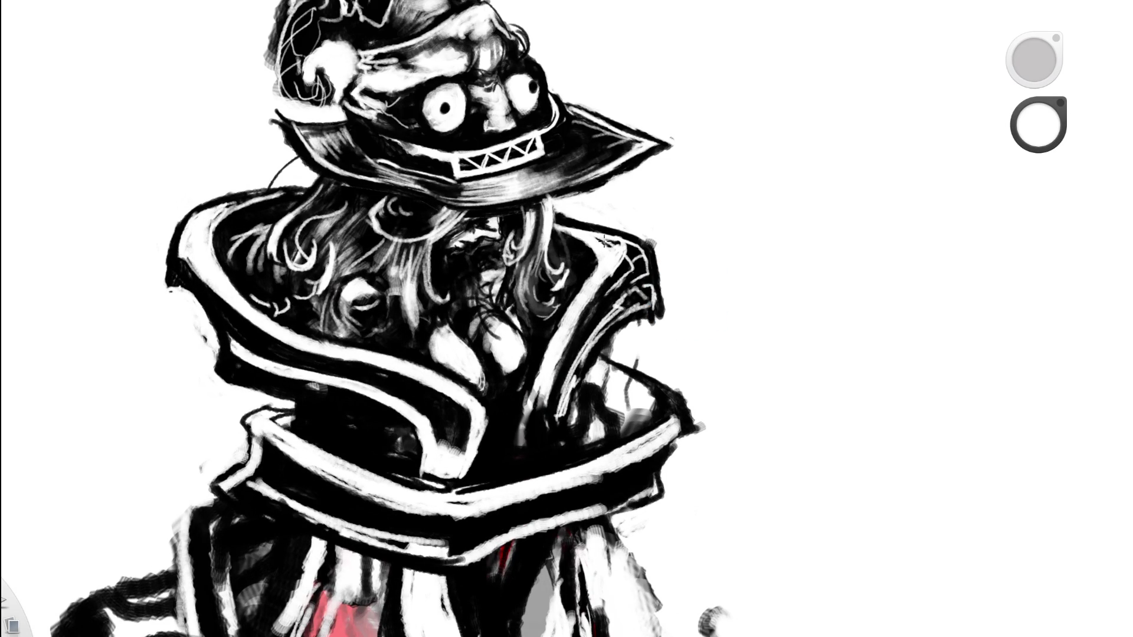
key(Home)
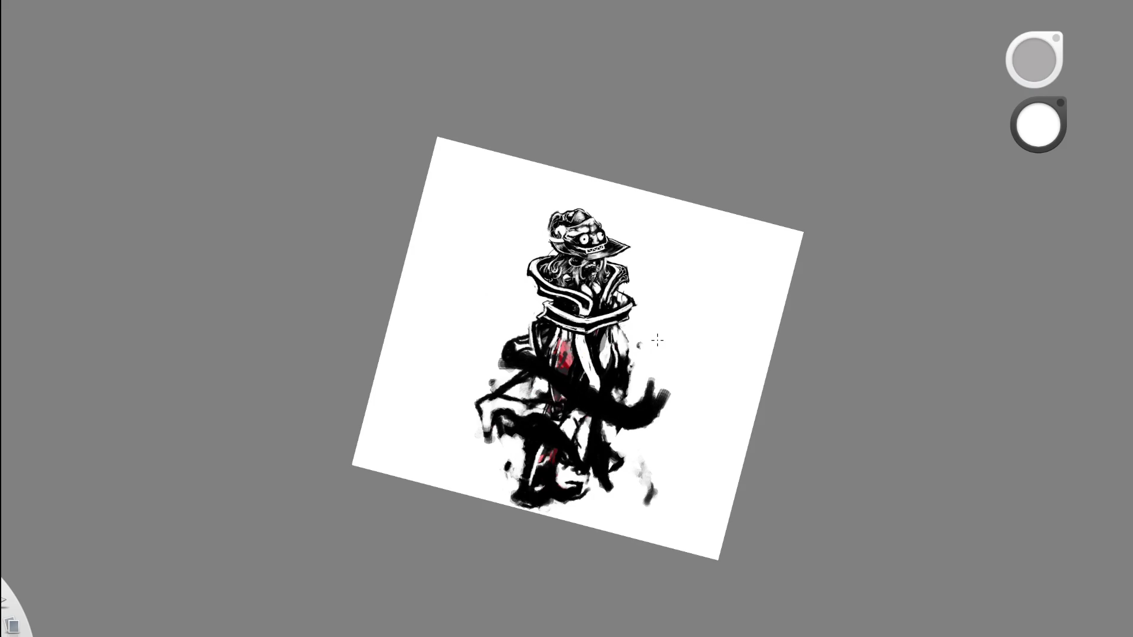
key(Home)
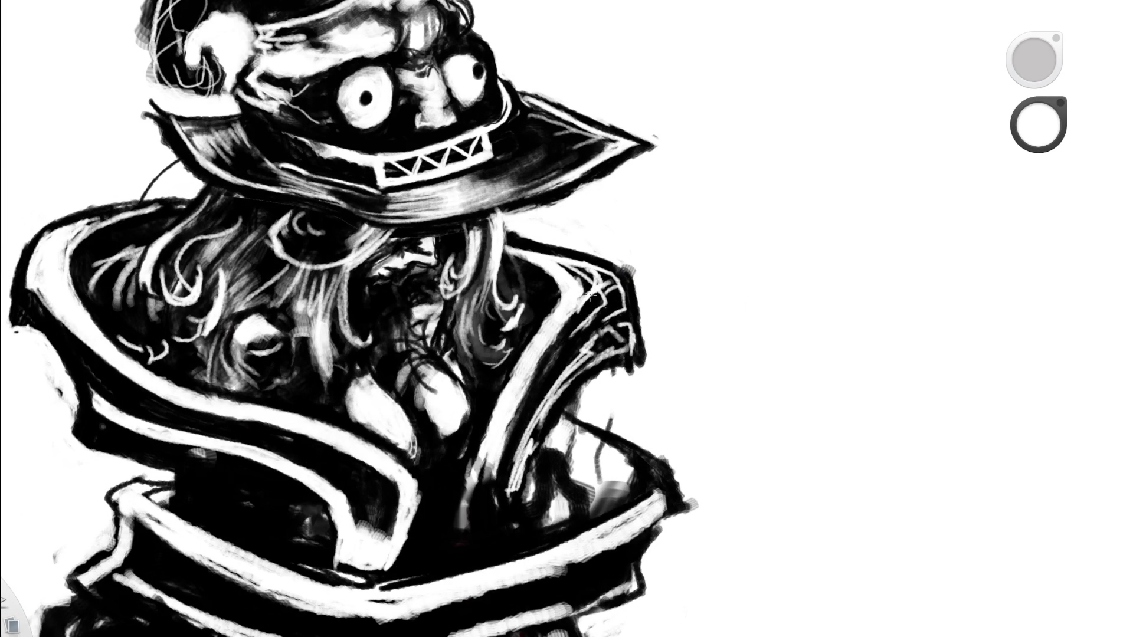
mouse_move(566, 270)
mouse_down()
mouse_move(599, 289)
mouse_move(562, 273)
mouse_up()
drag(652, 298, 483, 330)
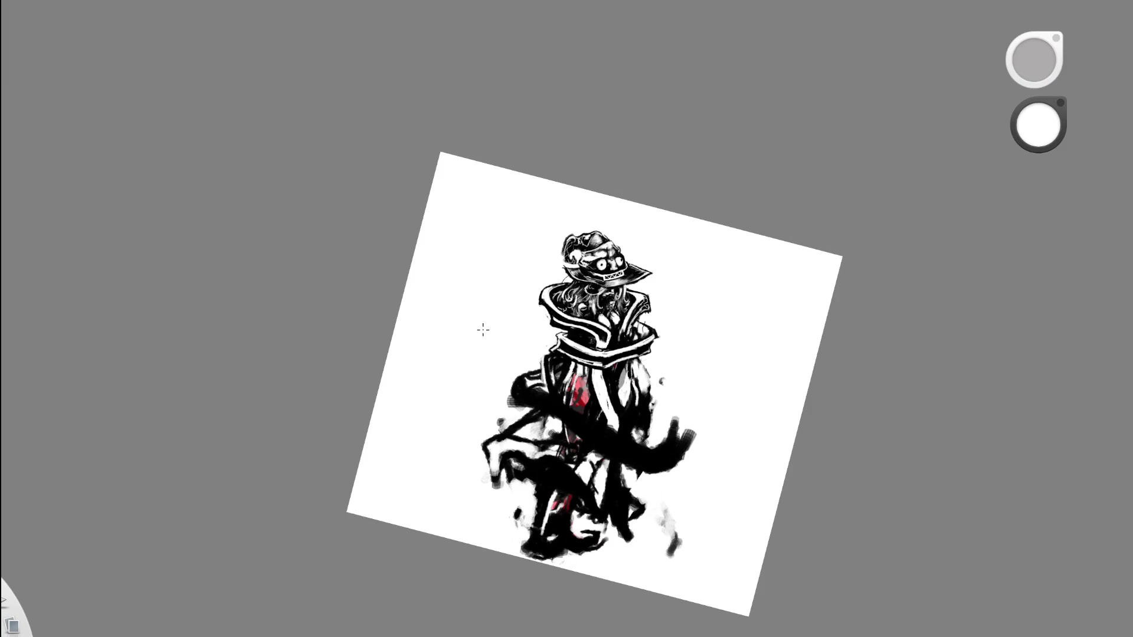
drag(645, 313, 649, 271)
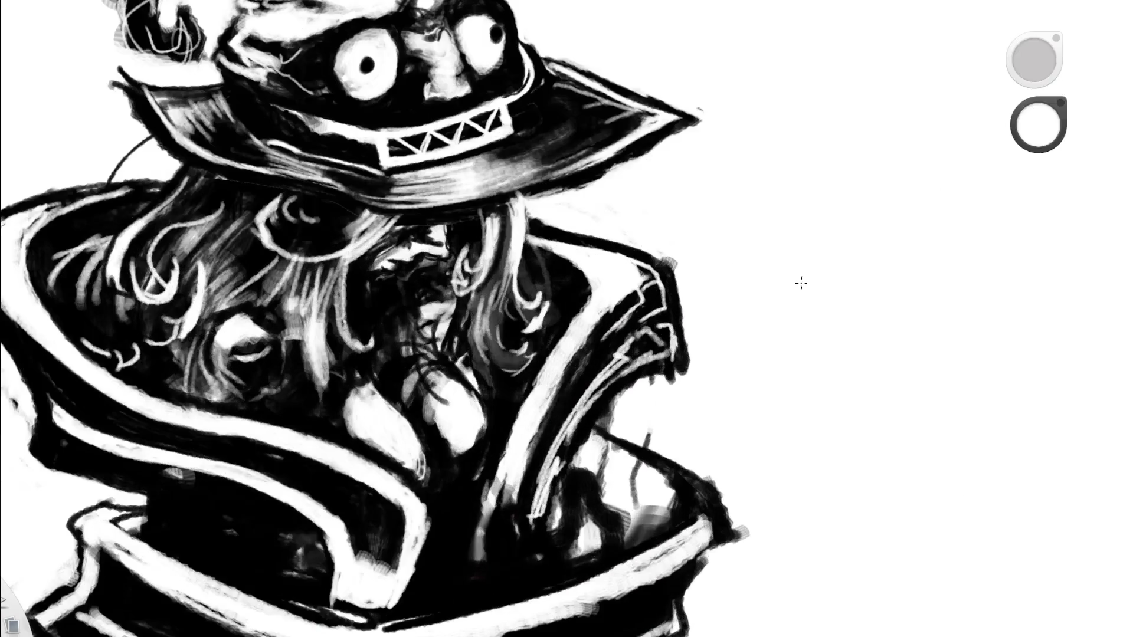
mouse_move(480, 324)
mouse_down()
mouse_move(473, 399)
mouse_move(500, 187)
mouse_move(474, 226)
mouse_move(509, 189)
mouse_move(519, 195)
mouse_move(496, 194)
mouse_move(546, 170)
mouse_move(582, 245)
mouse_move(715, 321)
mouse_up()
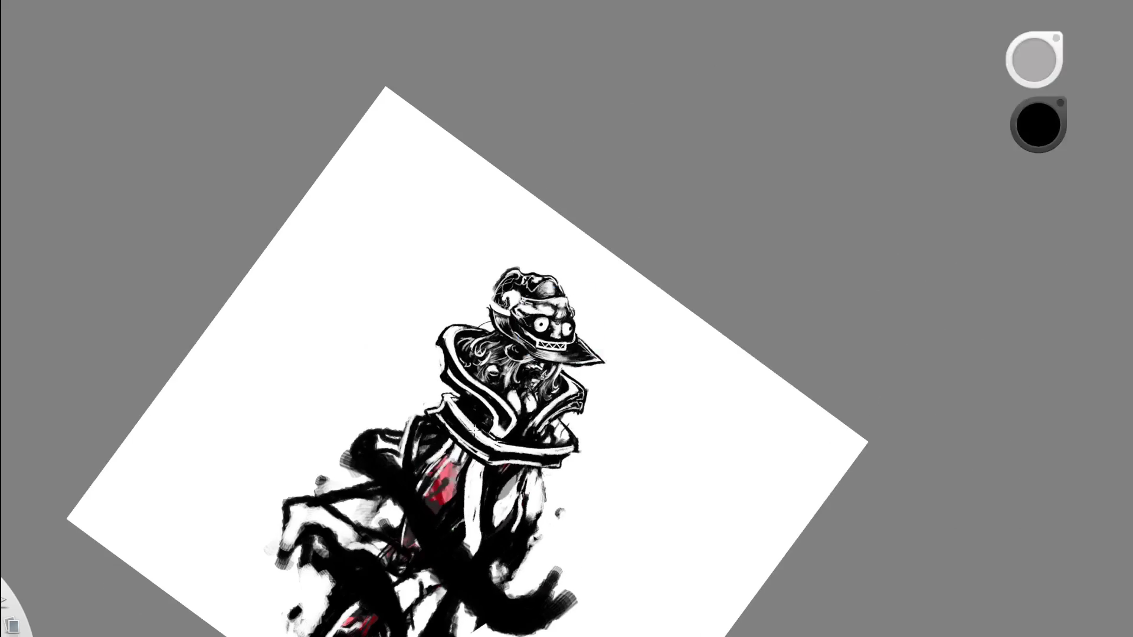
Rotate and zoom so the figure fills the screen, reset rotation to upright and pan up-left.
mouse_move(474, 431)
mouse_down()
mouse_move(519, 405)
mouse_move(849, 298)
mouse_up()
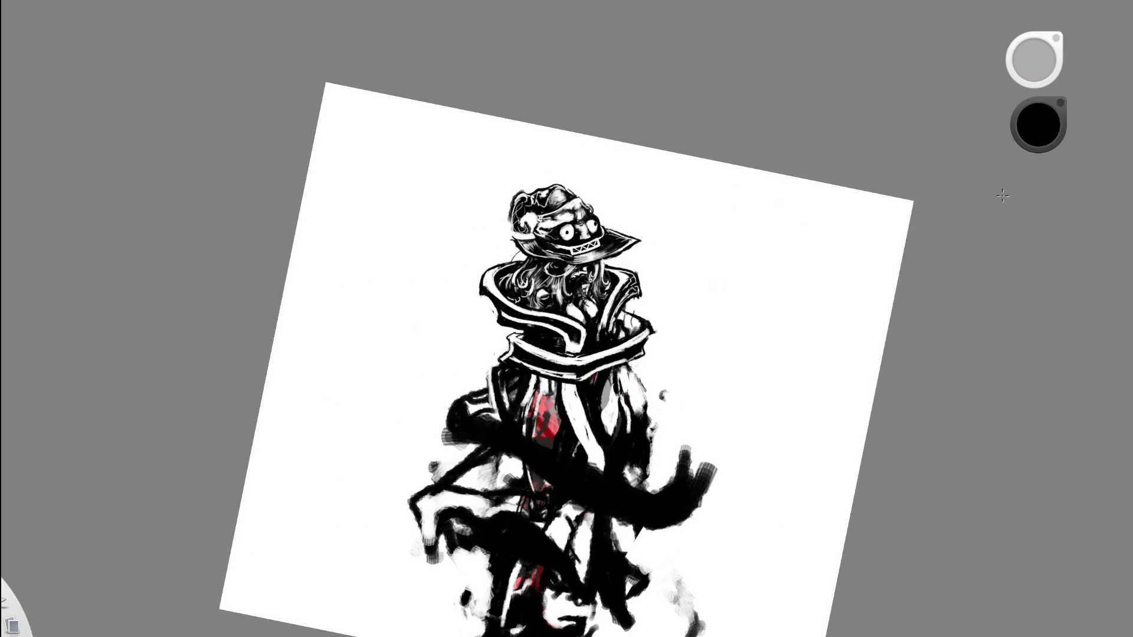
drag(518, 381, 334, 624)
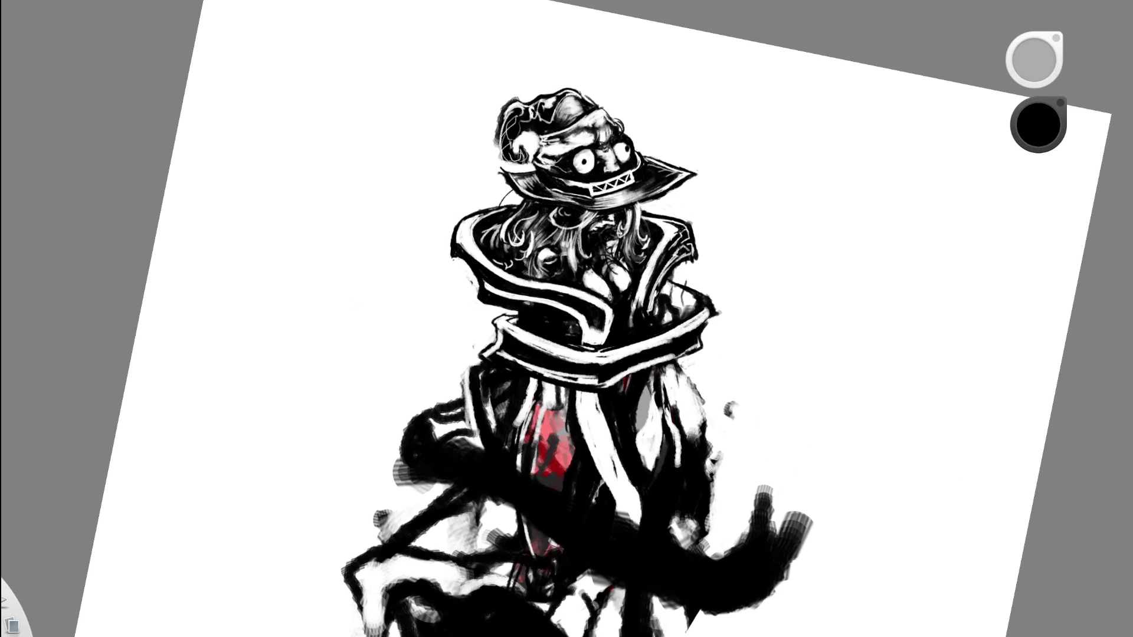
scroll(746, 244, up, 3)
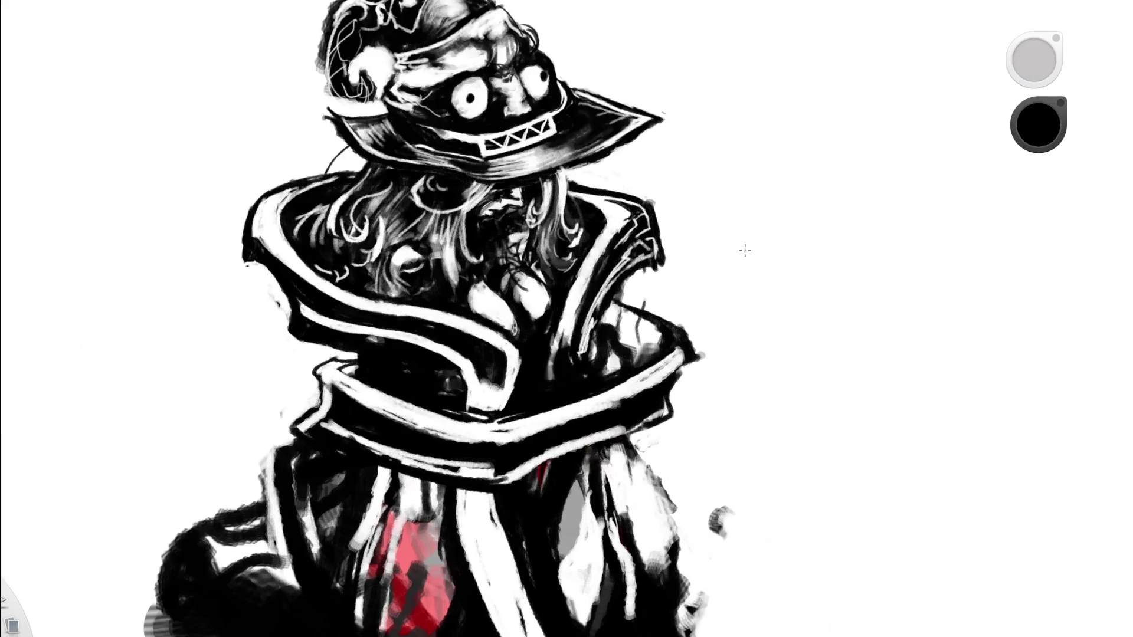
scroll(743, 250, down, 6)
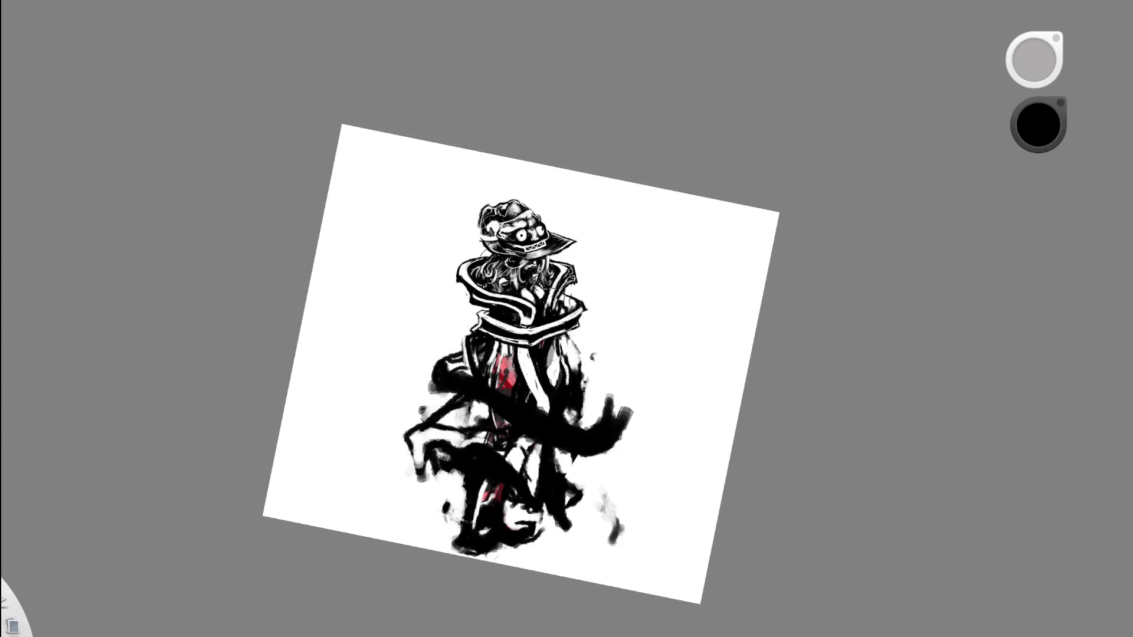
scroll(594, 284, up, 2)
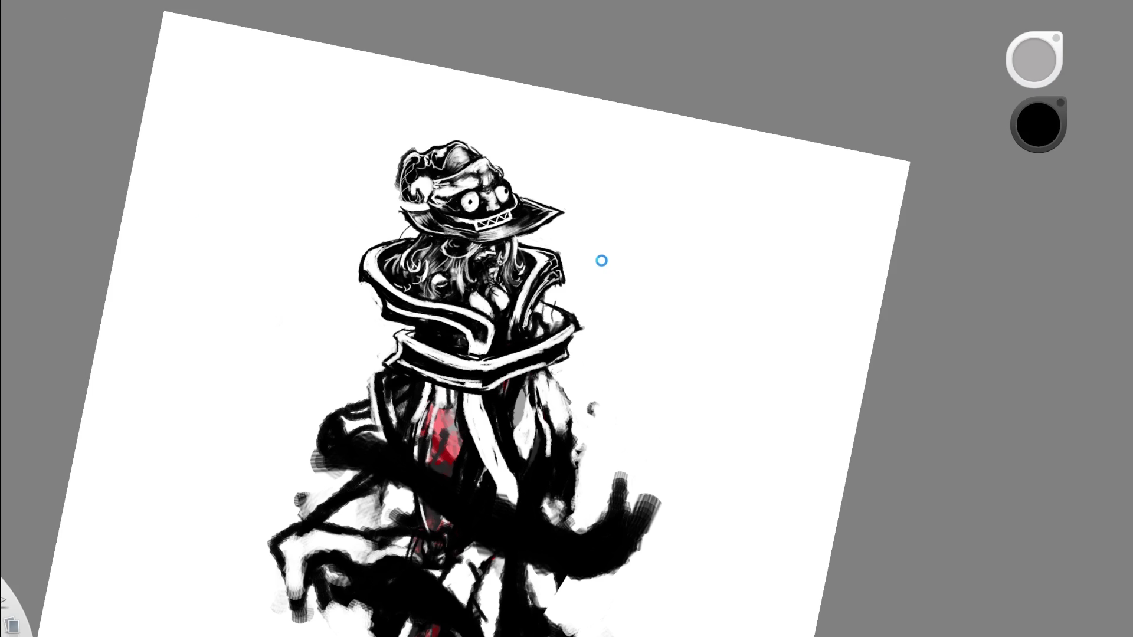
scroll(603, 260, down, 1)
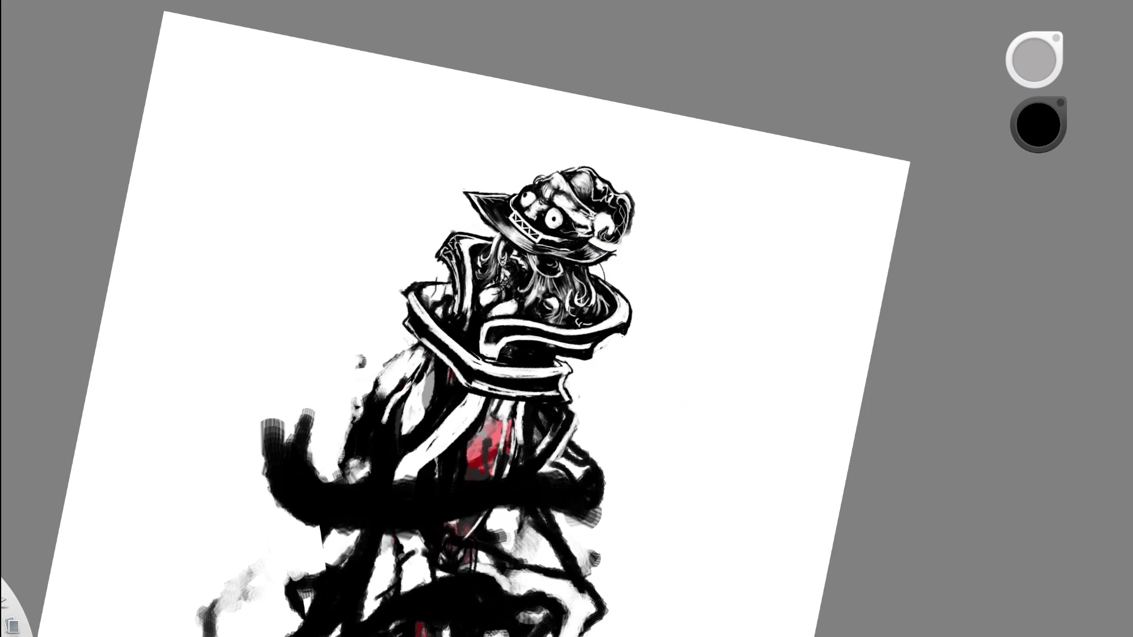
scroll(454, 239, down, 3)
scroll(492, 357, up, 2)
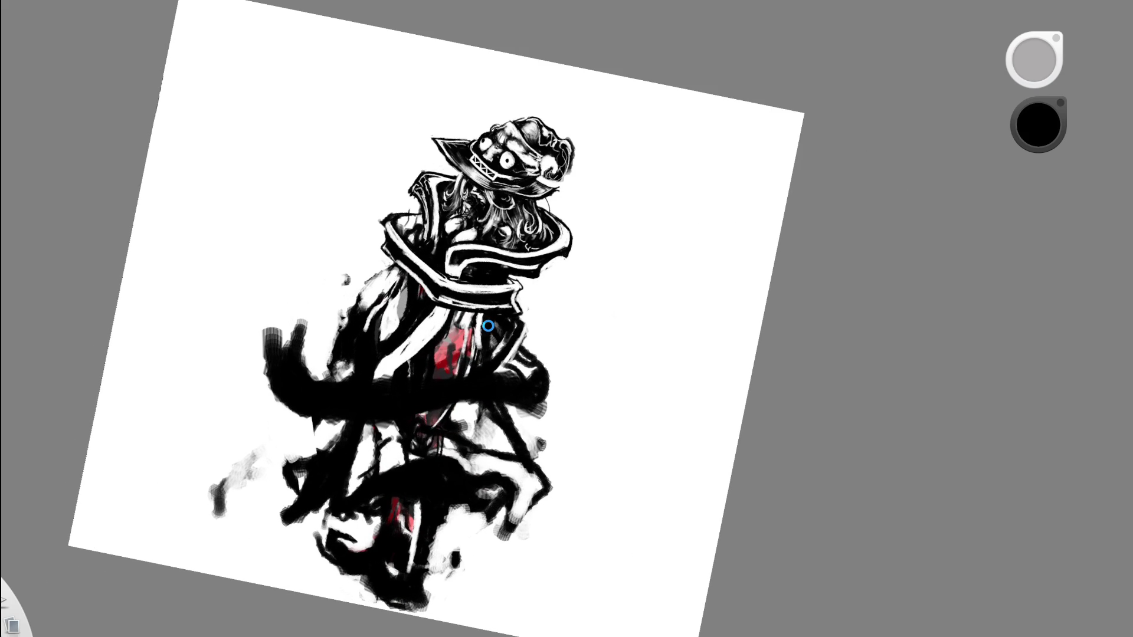
click(513, 317)
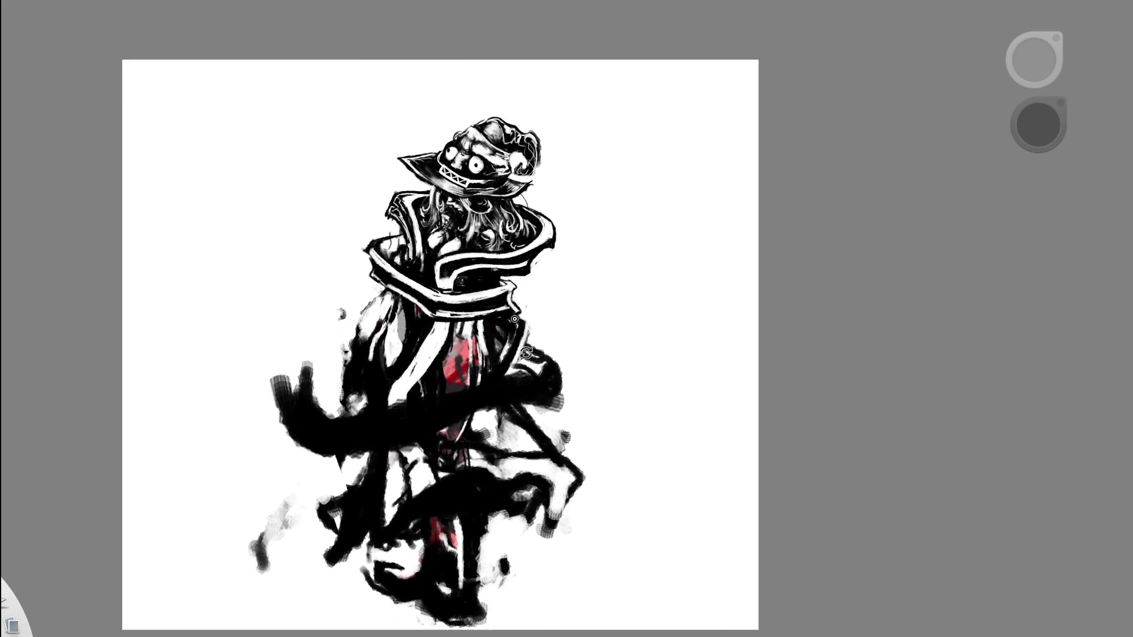
drag(534, 348, 494, 265)
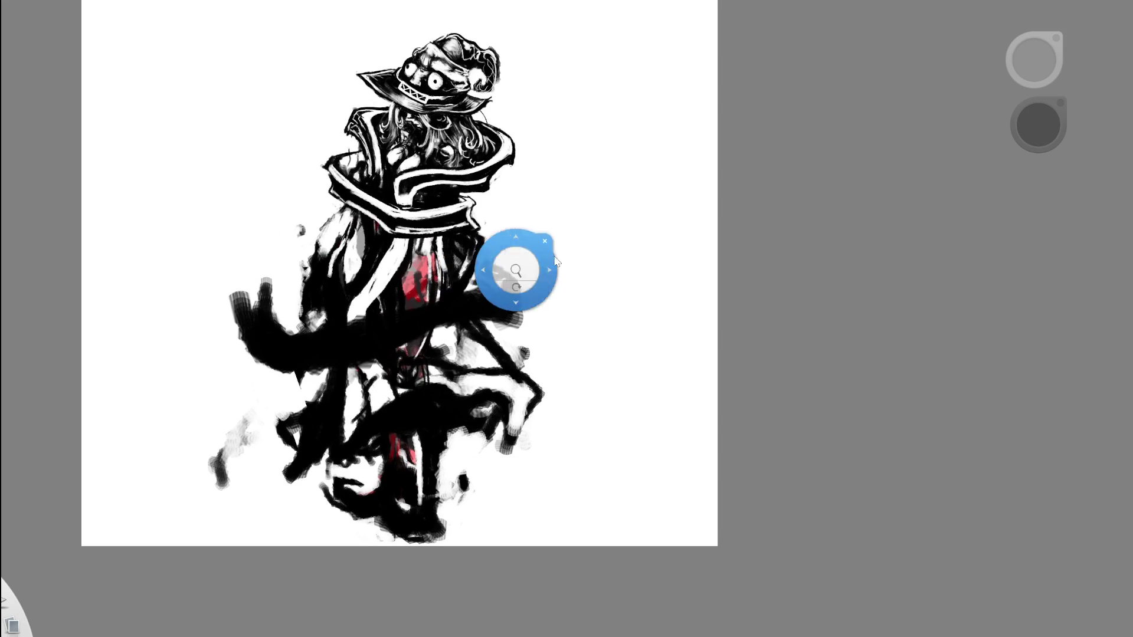
Toggle undo/redo to compare collar versions and keep the more detailed collar strokes.
key(ctrl+z)
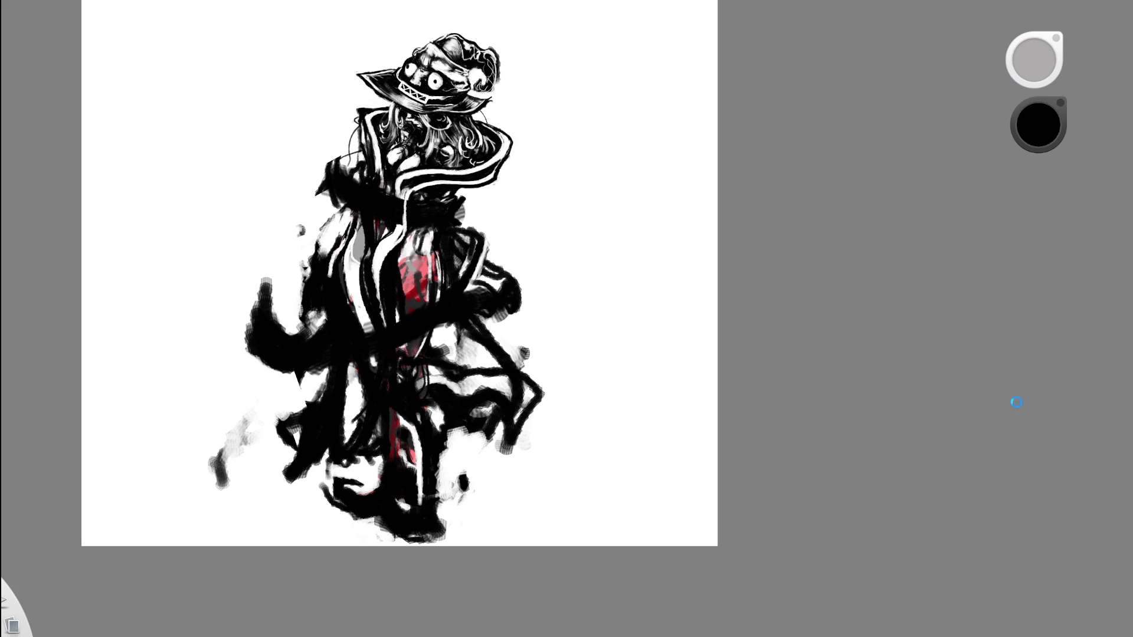
key(ctrl+z)
key(ctrl+y)
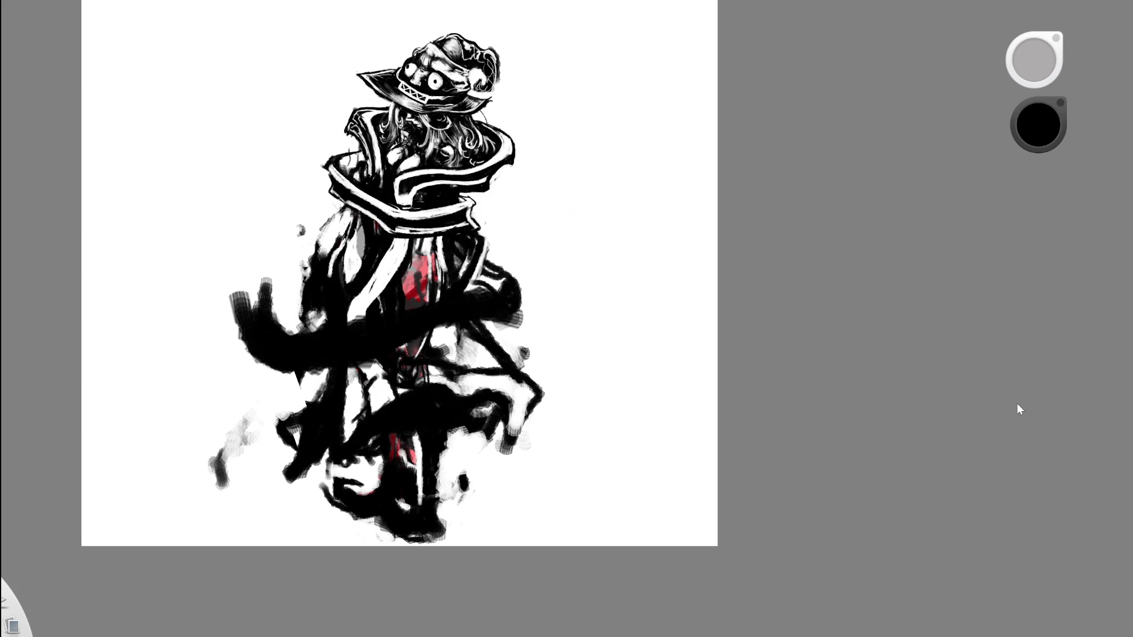
key(ctrl+z)
key(ctrl+y)
key(ctrl+z)
key(ctrl+y)
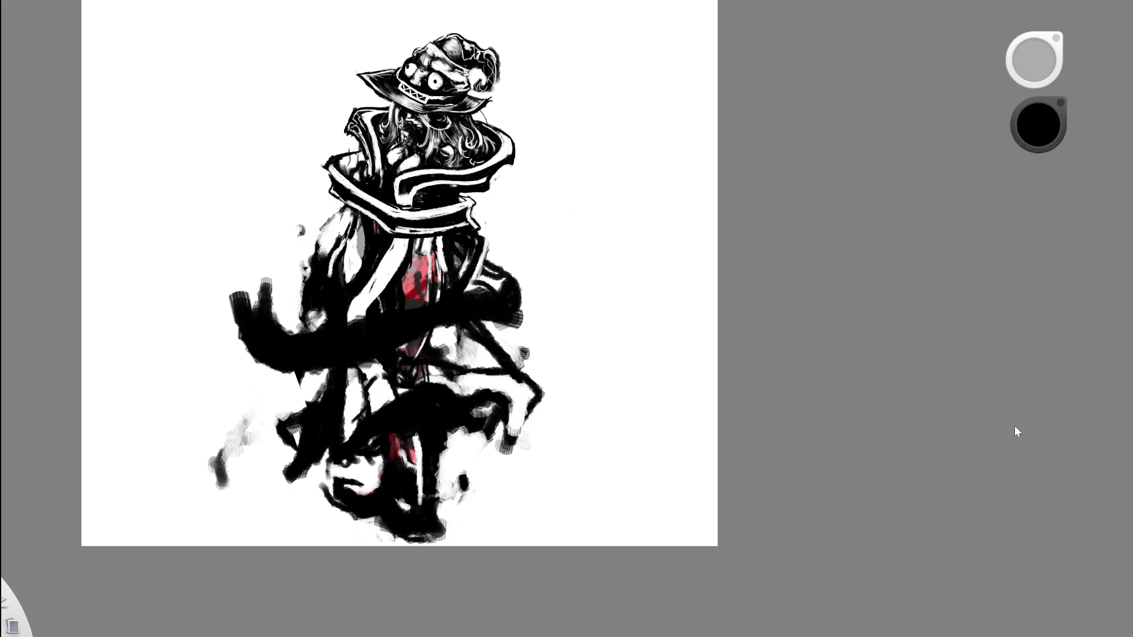
Keep the large black stroke but undo the darker coat-edge strokes, then switch to the eraser.
key(ctrl+z)
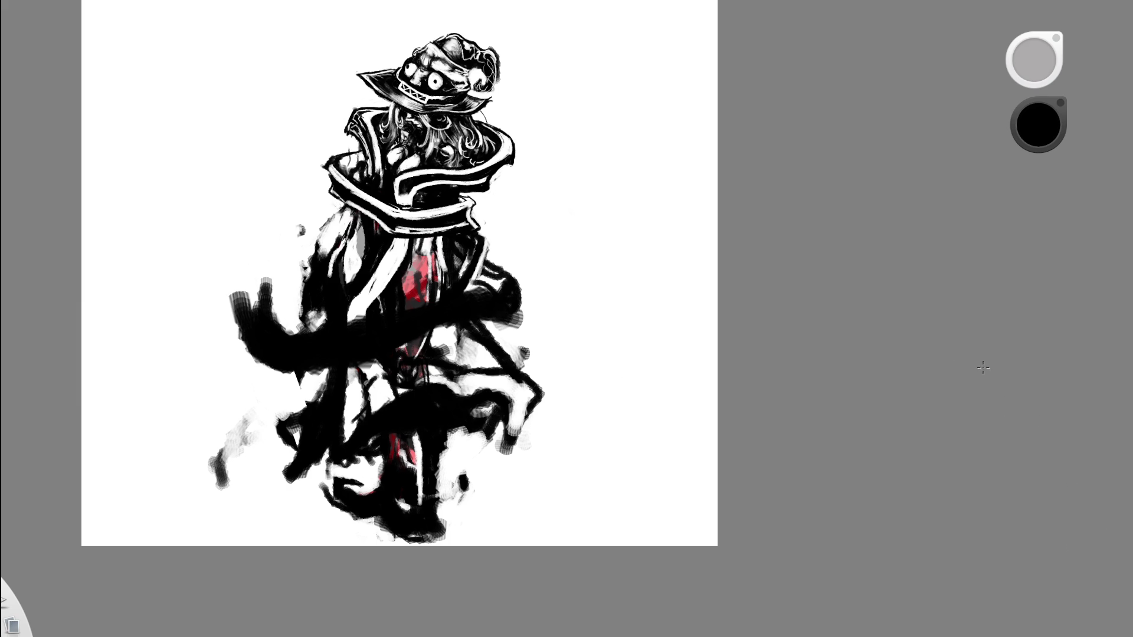
key(ctrl+z)
key(ctrl+shift+z)
key(ctrl+shift+z)
key(ctrl+z)
key(ctrl+shift+z)
key(ctrl+z)
scroll(481, 189, up, 2)
drag(482, 188, 601, 289)
key(c)
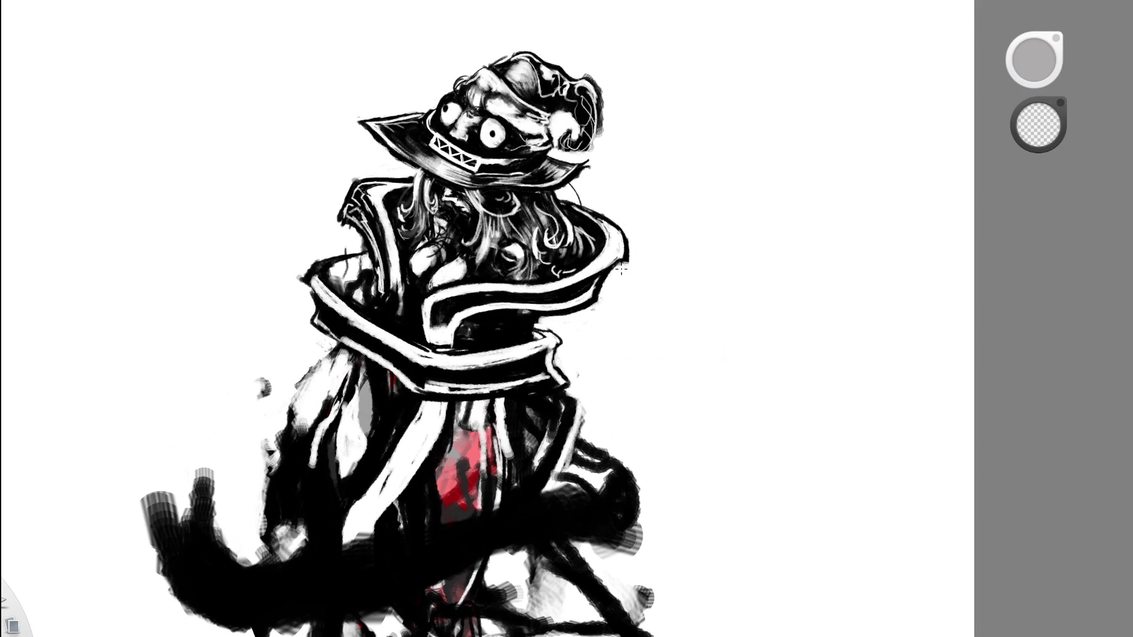
Fit the canvas, tilt it slightly clockwise and zoom in close on the torso and red accents.
key(space)
key(Home)
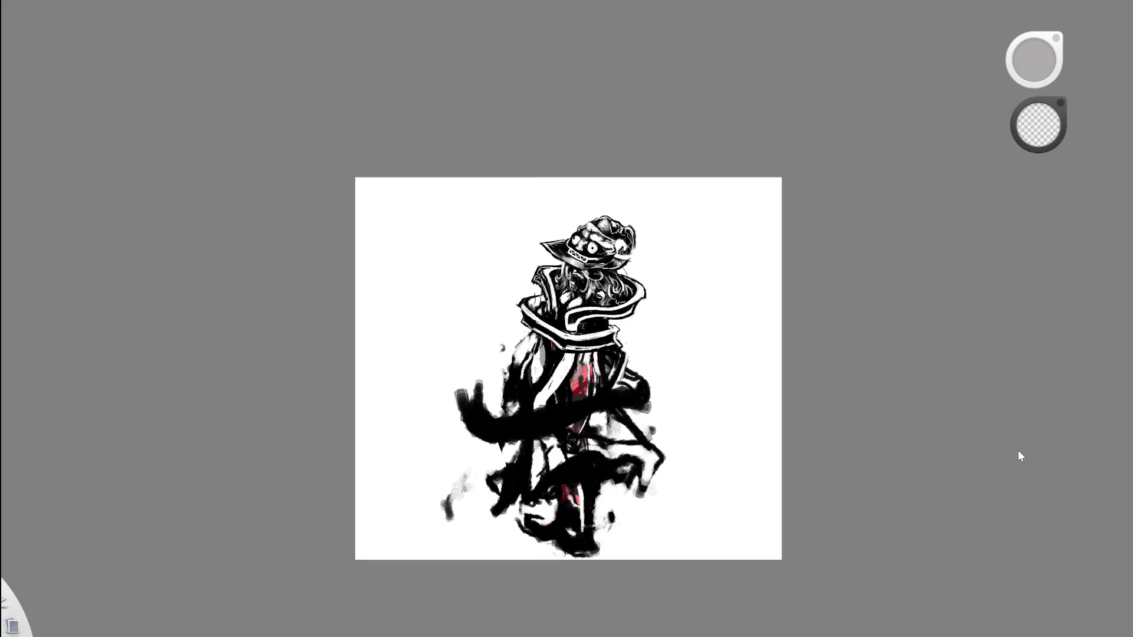
key(space)
drag(724, 313, 621, 339)
scroll(621, 338, up, 2)
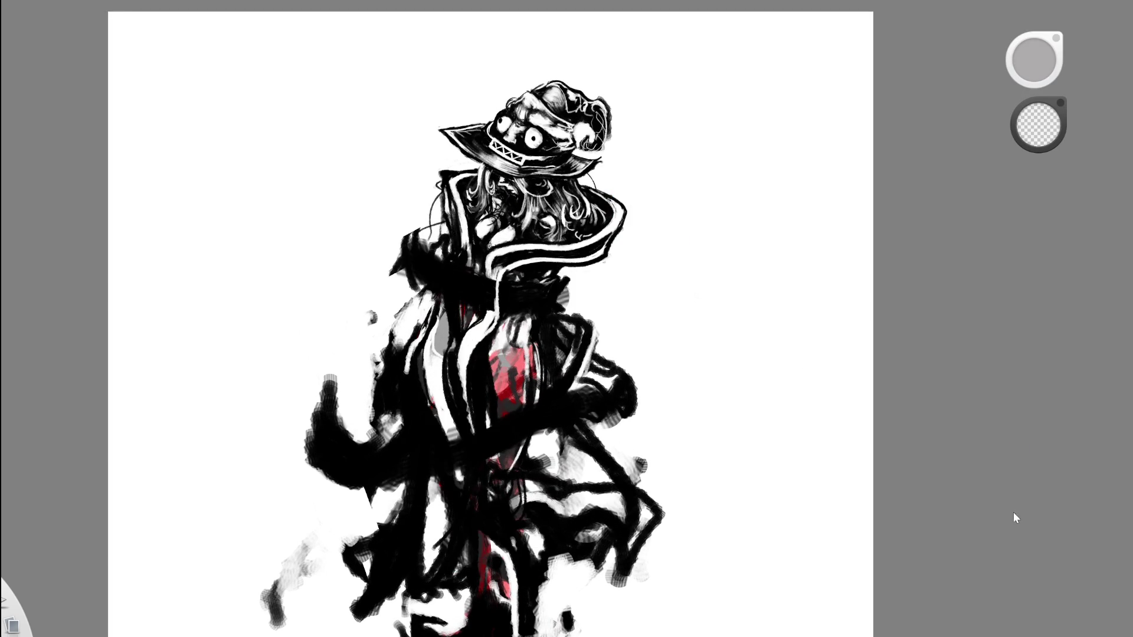
drag(735, 364, 753, 374)
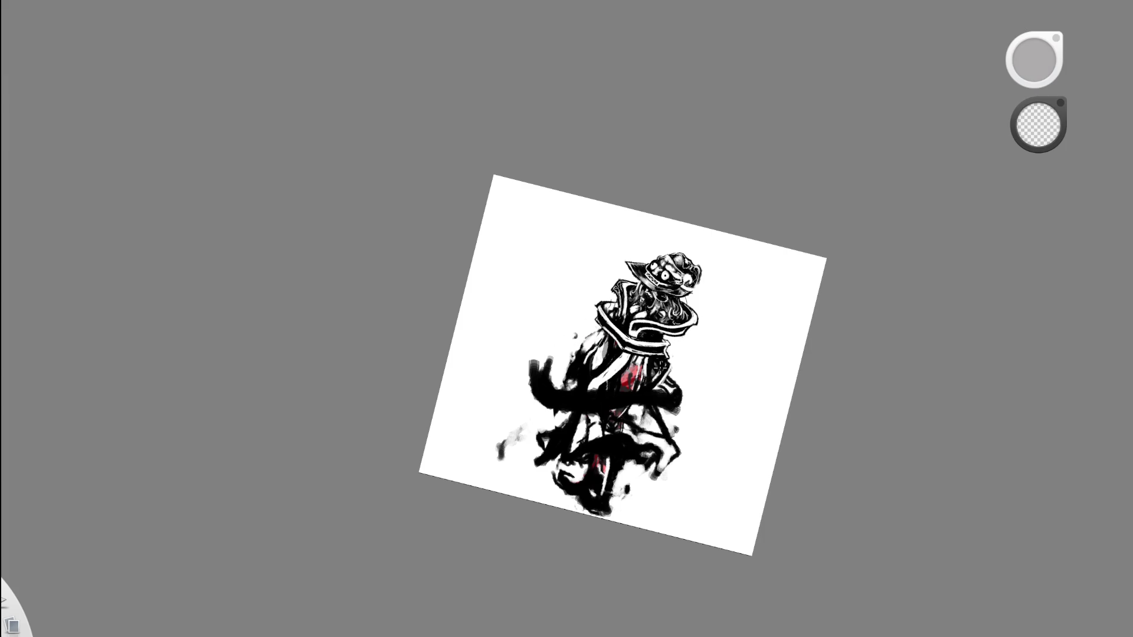
scroll(782, 311, up, 5)
drag(715, 410, 635, 402)
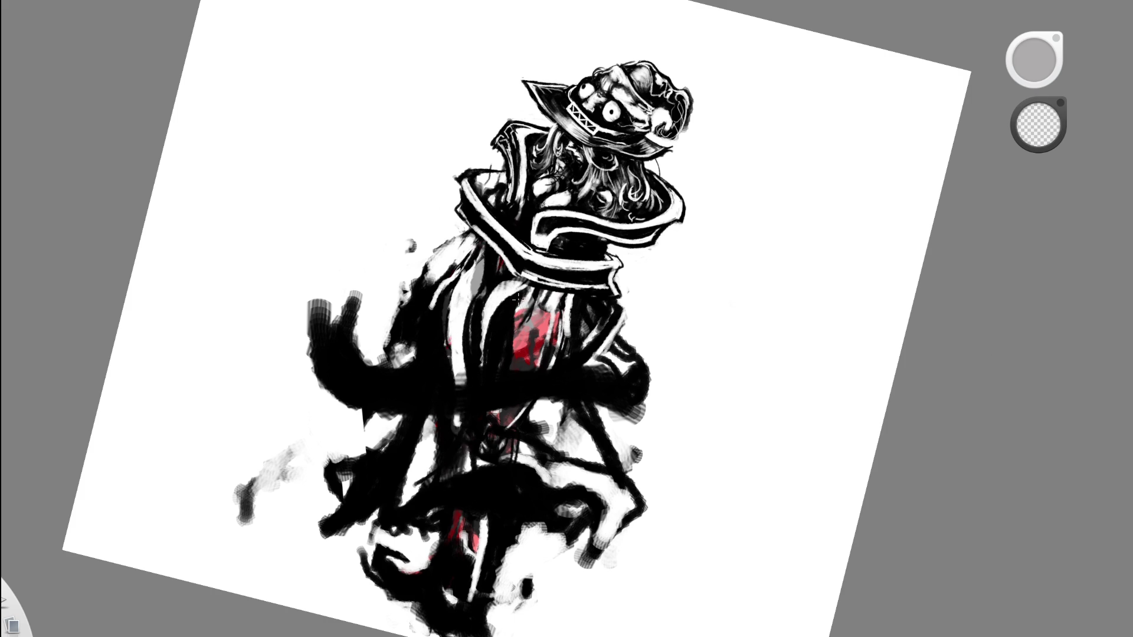
key(space)
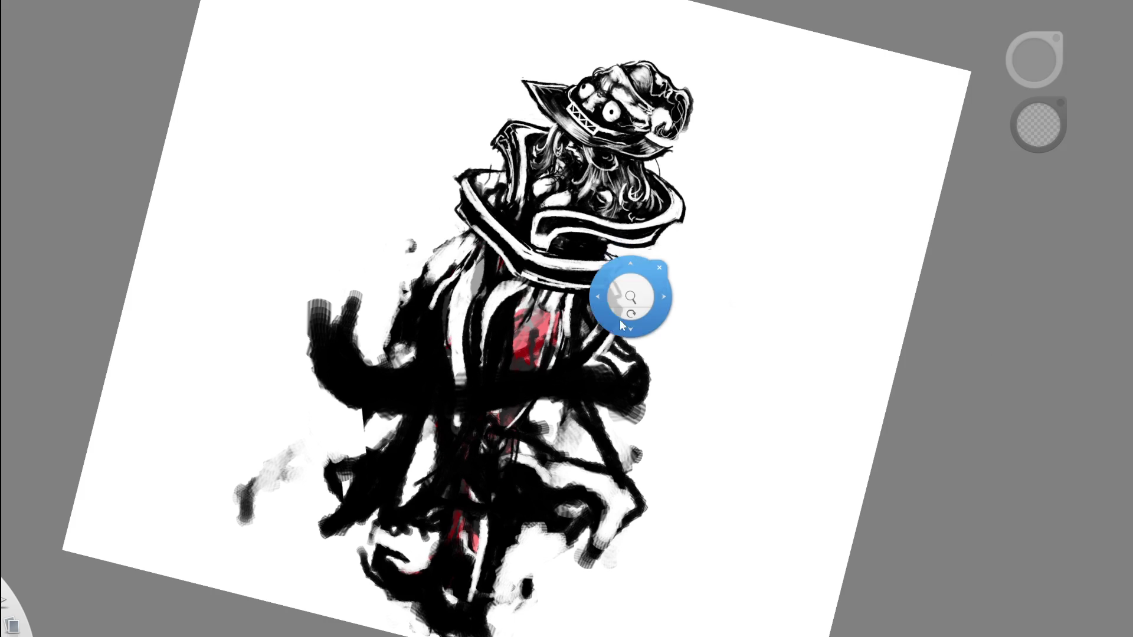
scroll(614, 335, down, 5)
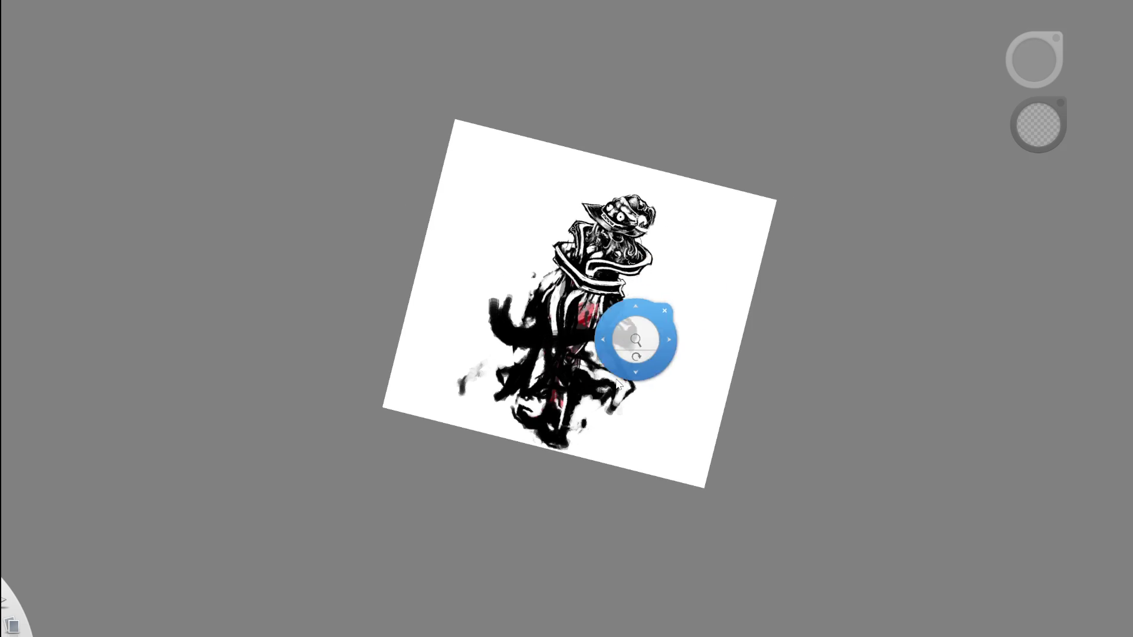
scroll(649, 342, up, 5)
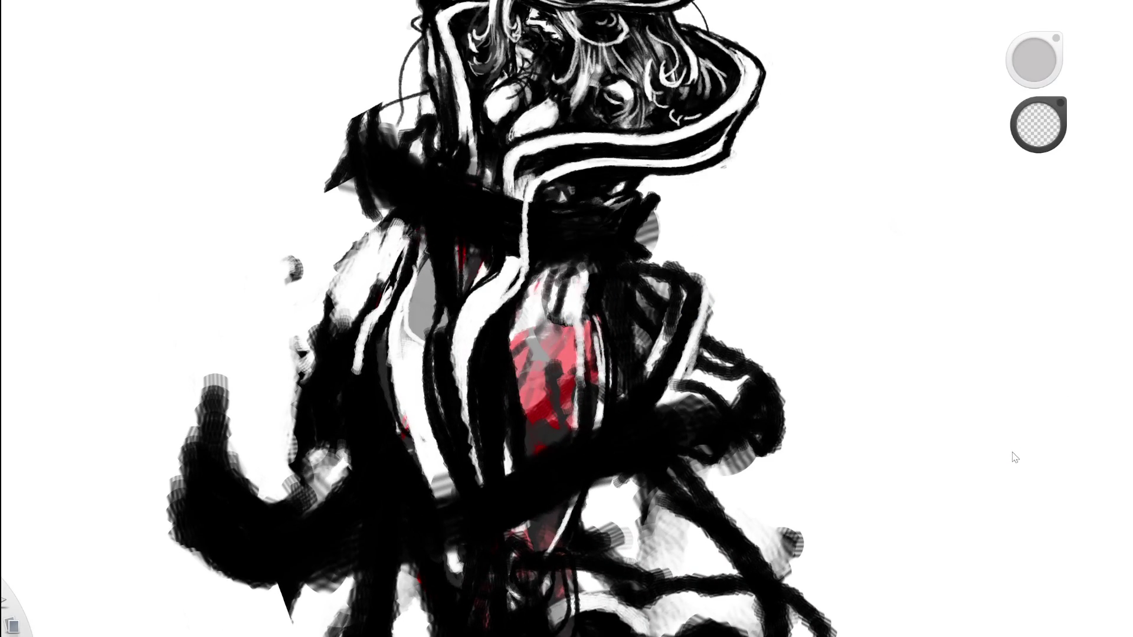
Try a grey collar stroke and erased streaks in the black fold, undoing each one.
drag(535, 237, 533, 270)
key(ctrl+z)
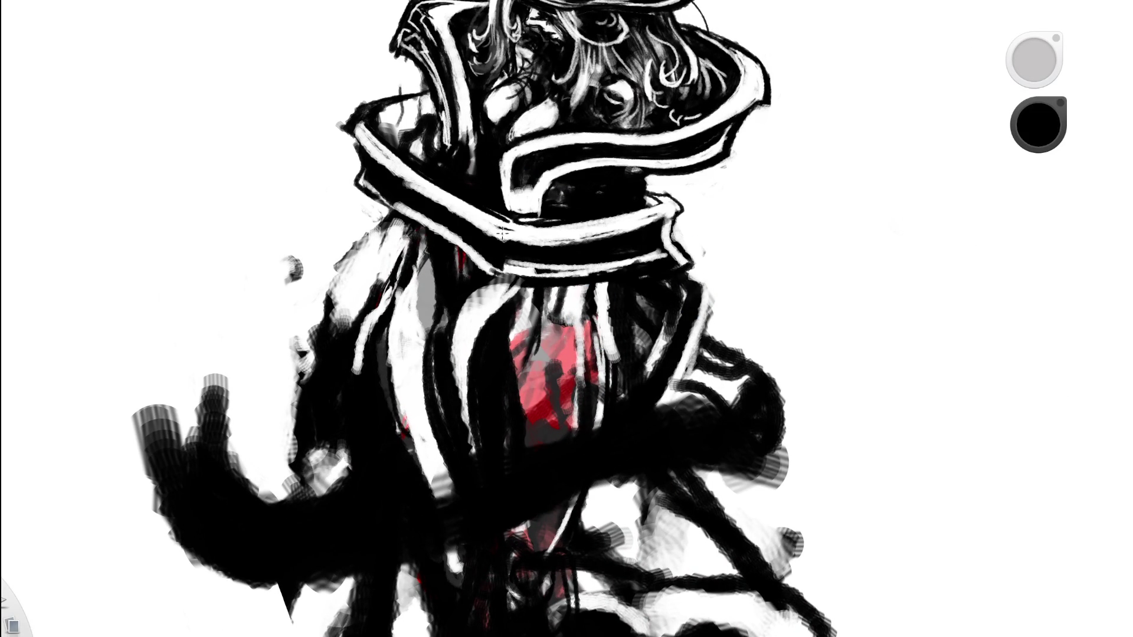
key(e)
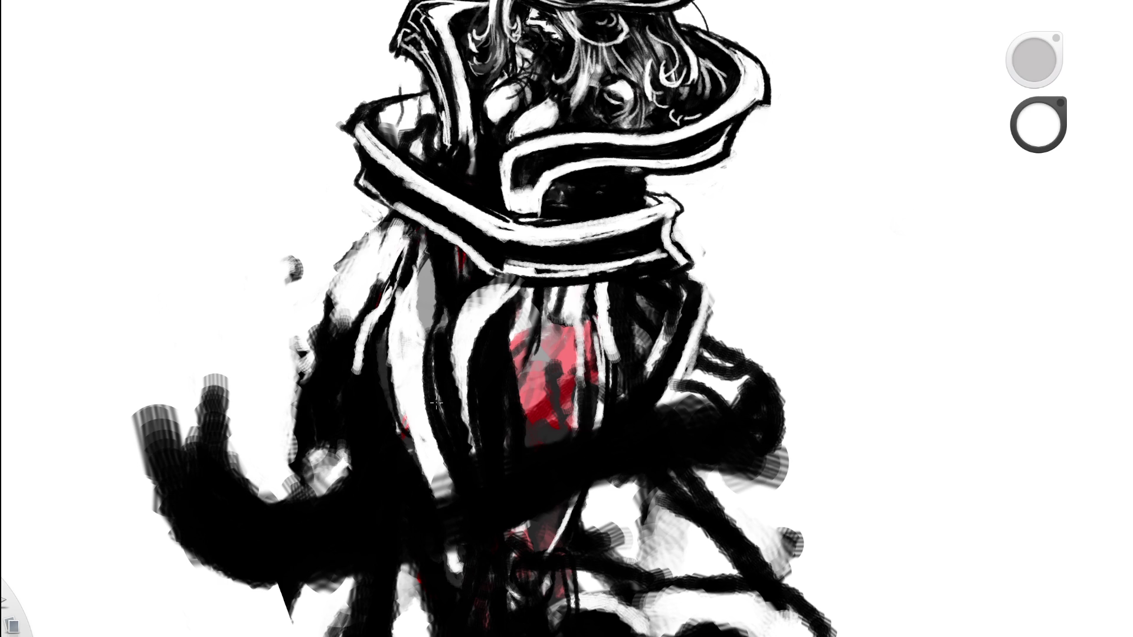
drag(462, 371, 472, 454)
key(ctrl+z)
key(ctrl+z)
key(e)
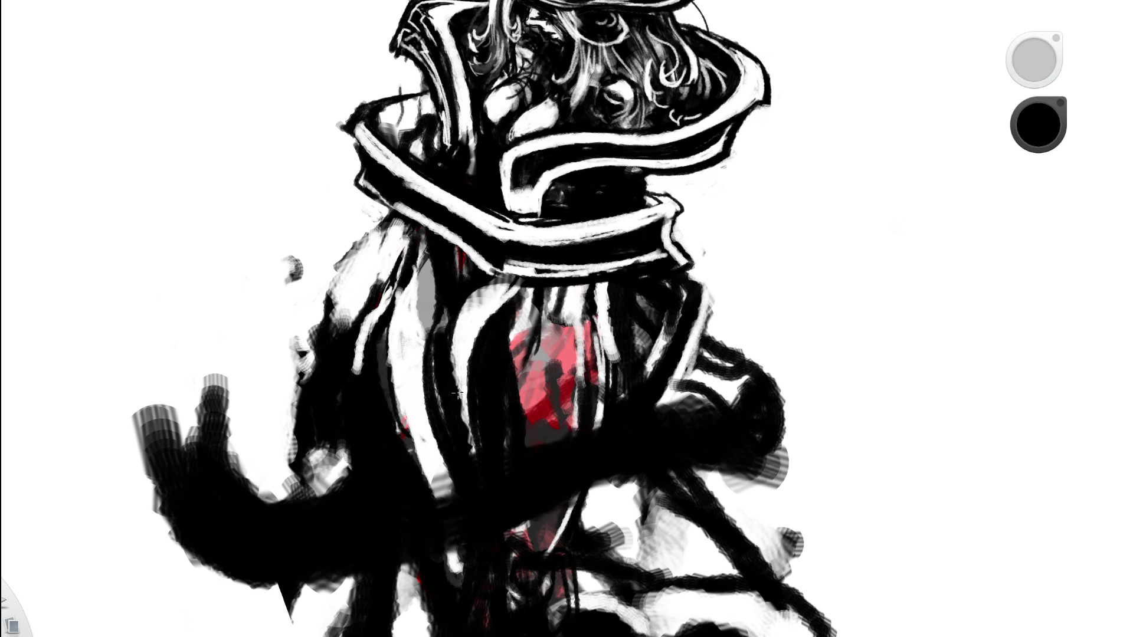
key(ctrl+z)
key(e)
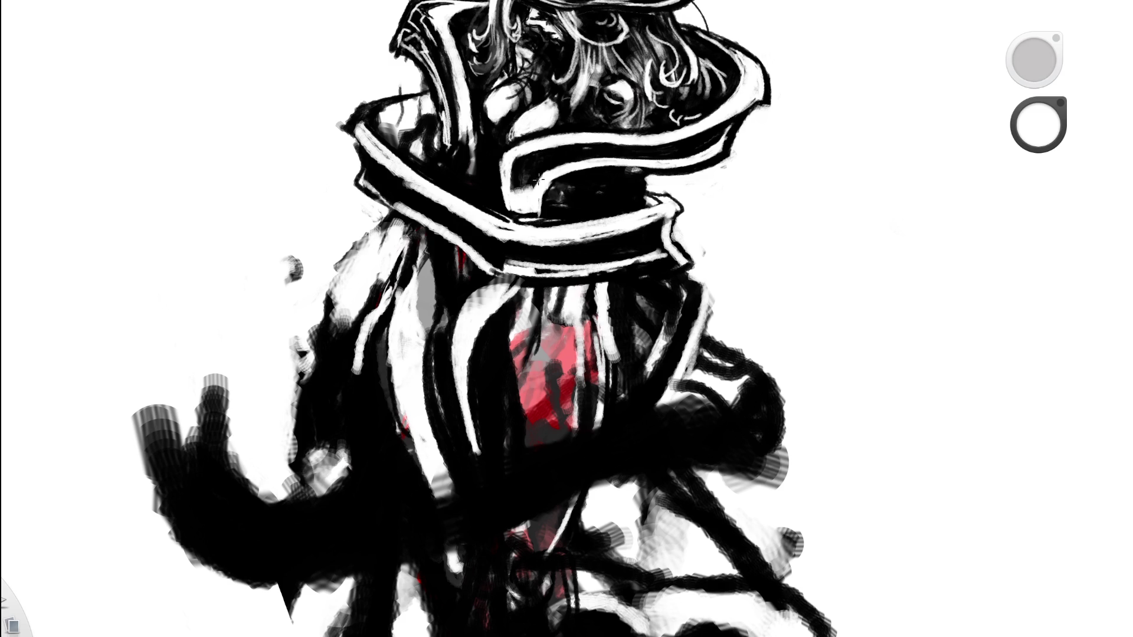
Zoom out to the page, reset the canvas rotation upright and zoom in on the hatted figure.
drag(515, 319, 88, 475)
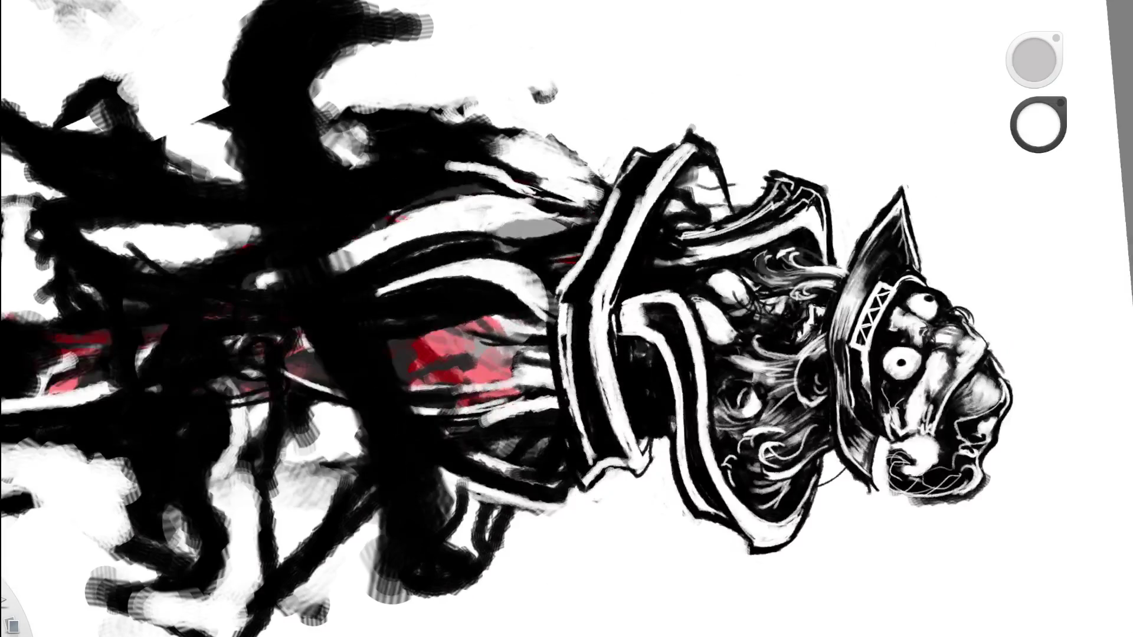
key(e)
click(579, 215)
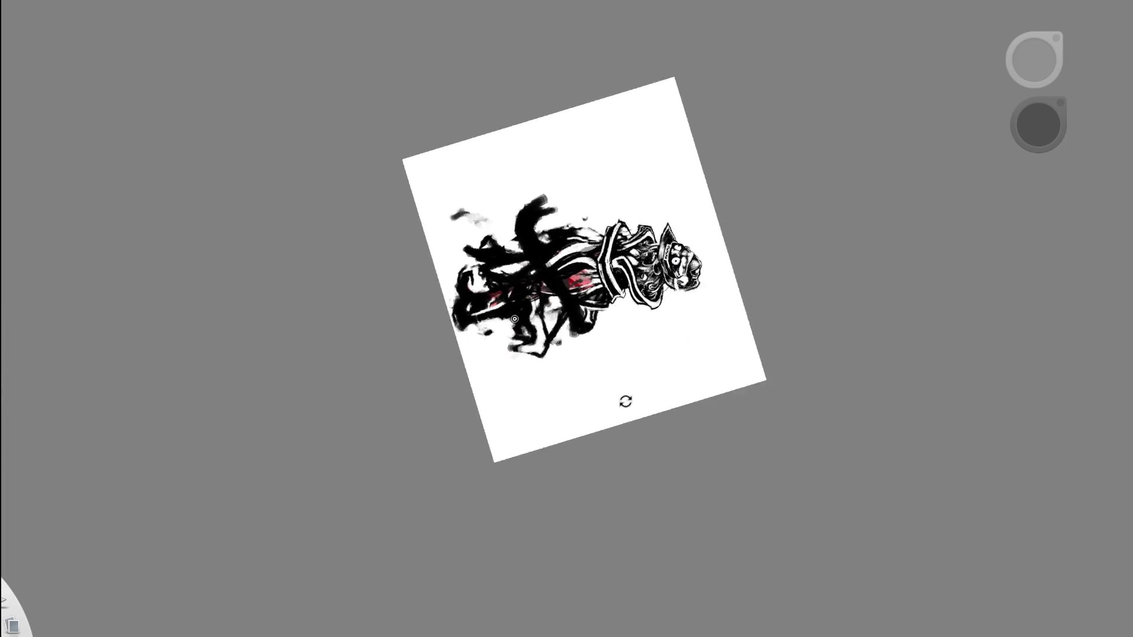
click(625, 401)
key(space)
drag(602, 155, 593, 177)
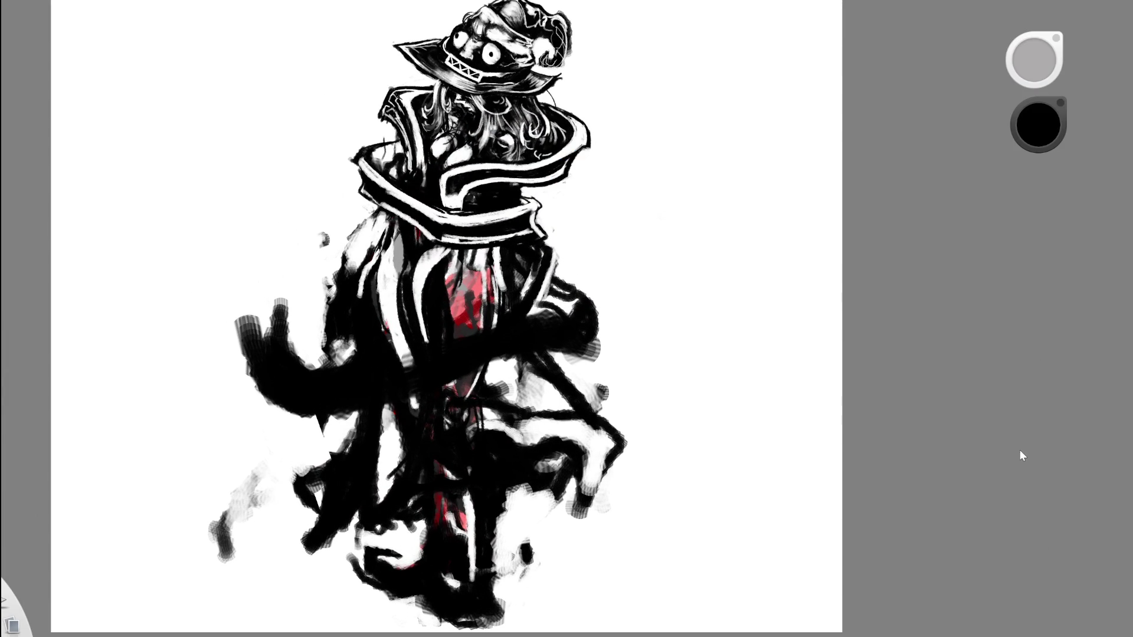
Undo the collar strokes, then paint a curved black sweep and white strokes on the left robe.
key(ctrl+z)
key(ctrl+z)
mouse_move(282, 409)
mouse_down()
mouse_move(277, 428)
mouse_move(316, 458)
mouse_move(298, 431)
mouse_move(357, 413)
mouse_move(389, 448)
mouse_up()
alt+click(571, 209)
mouse_move(361, 265)
mouse_down()
mouse_move(331, 354)
mouse_move(372, 248)
mouse_move(368, 177)
mouse_up()
Sample colours from the robe, then paint broad black strokes on the figure's right side.
scroll(520, 196, down, 5)
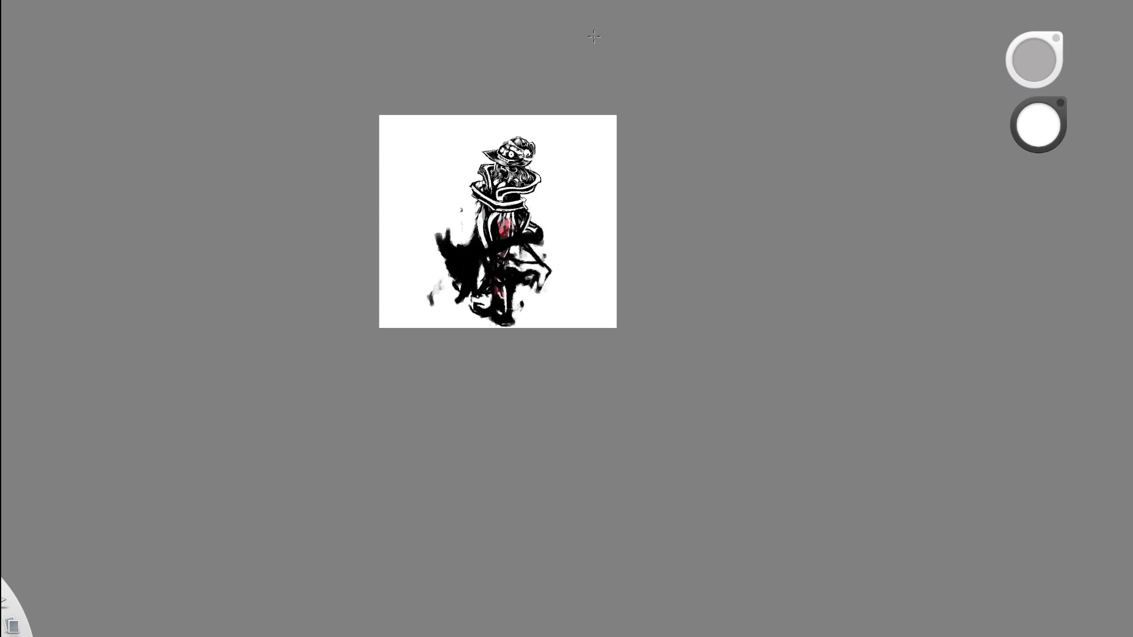
alt+click(521, 182)
scroll(514, 205, up, 5)
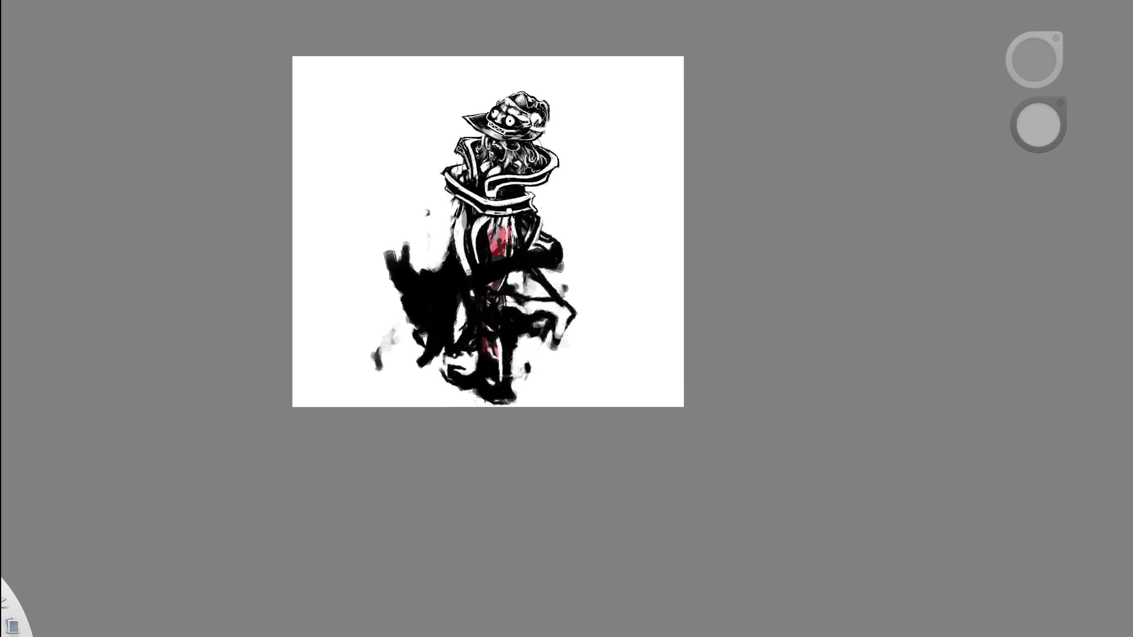
alt+click(465, 299)
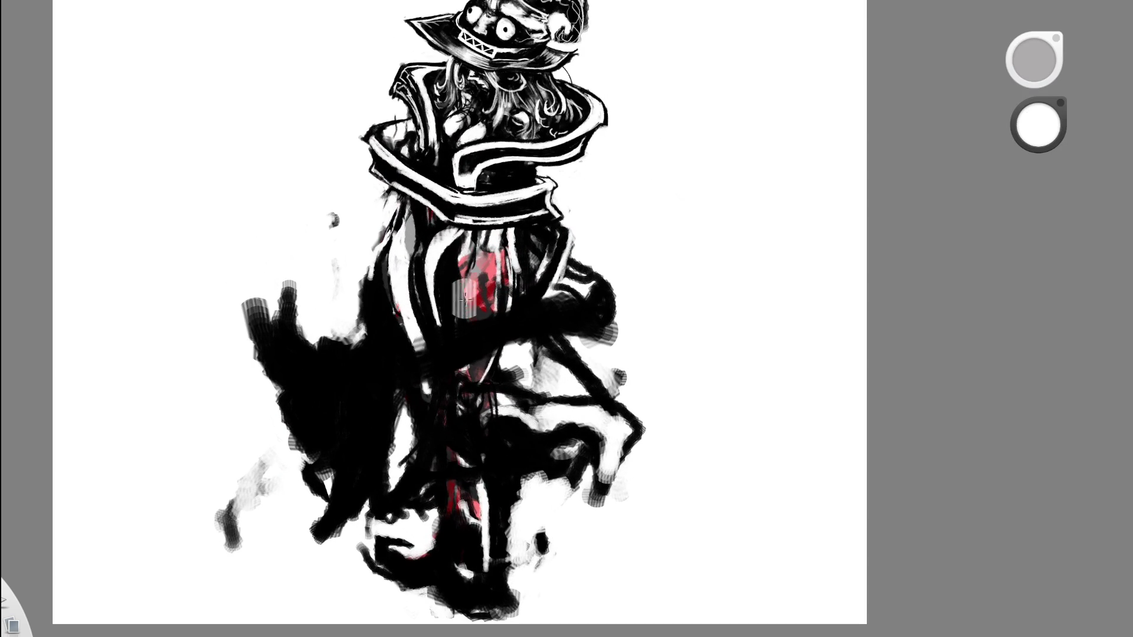
alt+click(568, 278)
scroll(568, 278, down, 5)
alt+click(606, 246)
scroll(606, 245, up, 3)
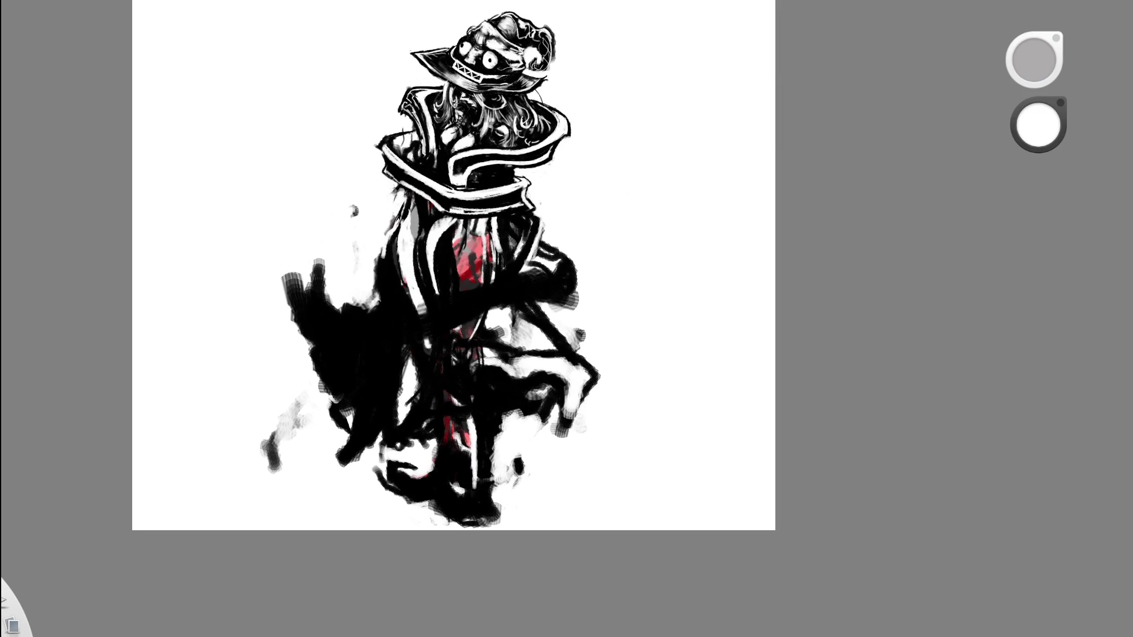
alt+click(554, 365)
mouse_move(519, 407)
mouse_down()
mouse_move(611, 360)
mouse_move(596, 342)
mouse_up()
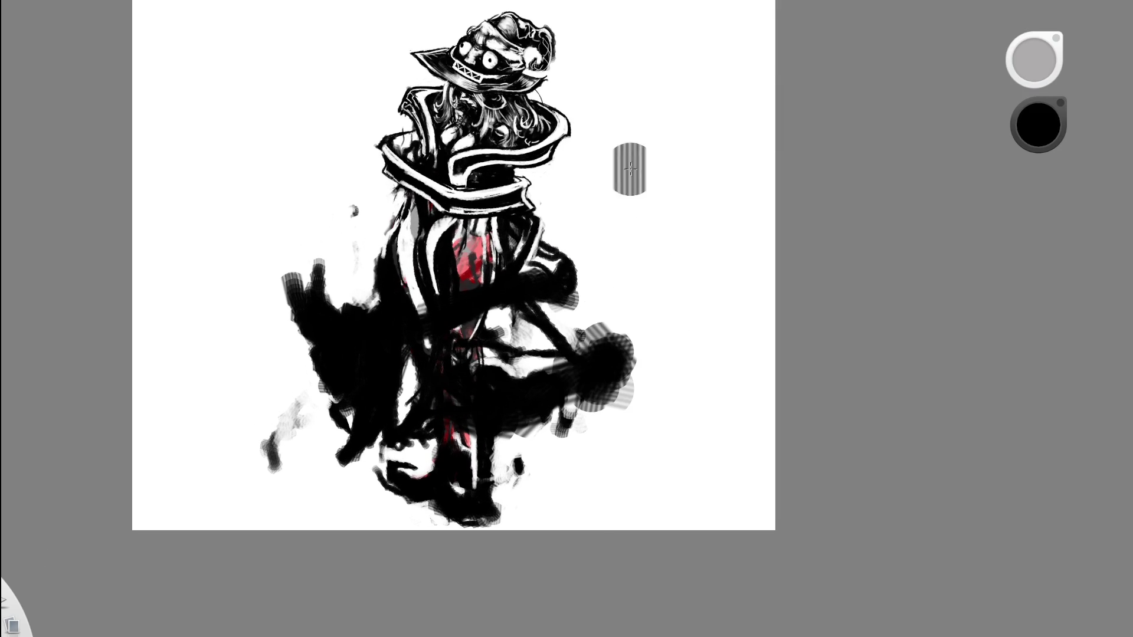
Zoom in on the lower right, remove the large dark blotch, and keep the left-side dark stroke.
key(space)
mouse_move(615, 248)
mouse_down()
mouse_move(614, 314)
mouse_move(625, 265)
mouse_move(568, 270)
mouse_move(696, 233)
mouse_up()
key(space)
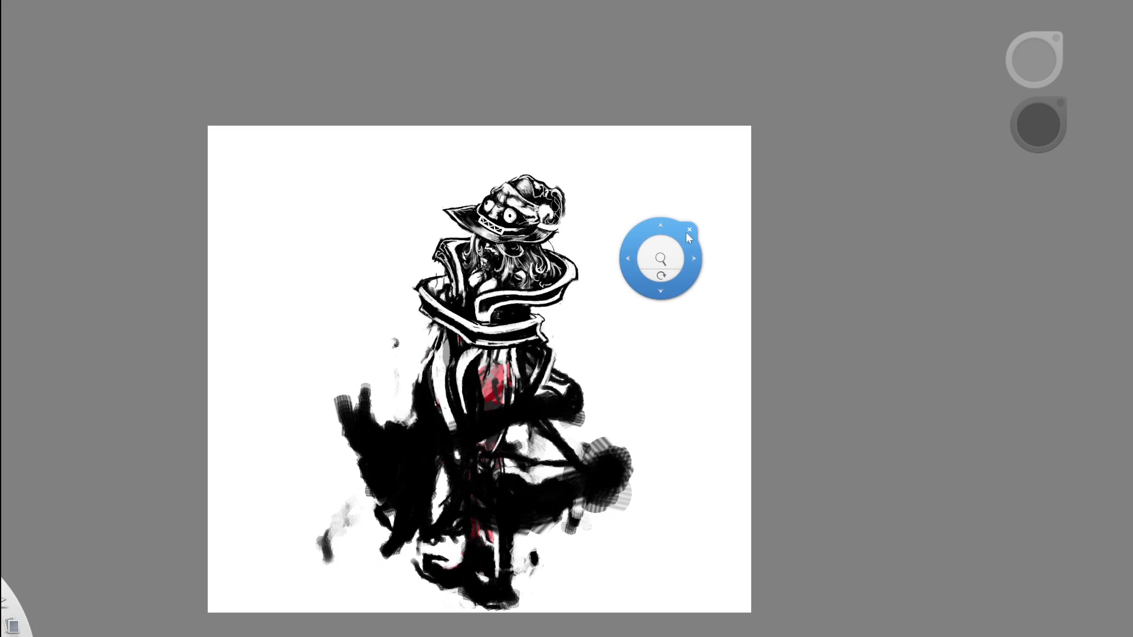
key(space)
drag(602, 316, 639, 275)
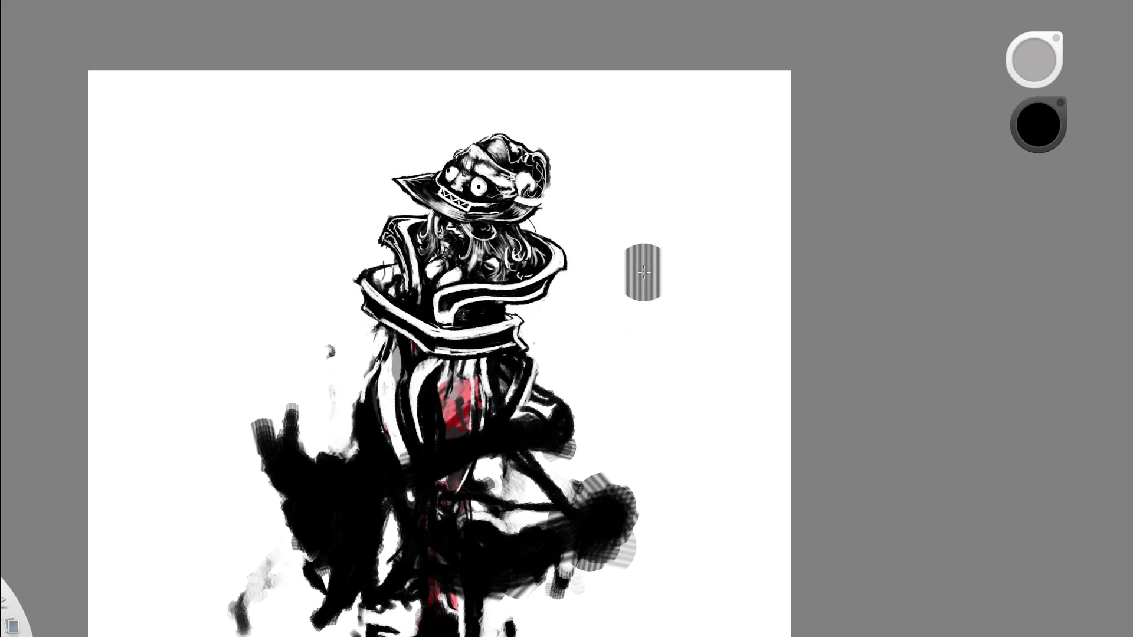
key(ctrl+z)
key(ctrl+y)
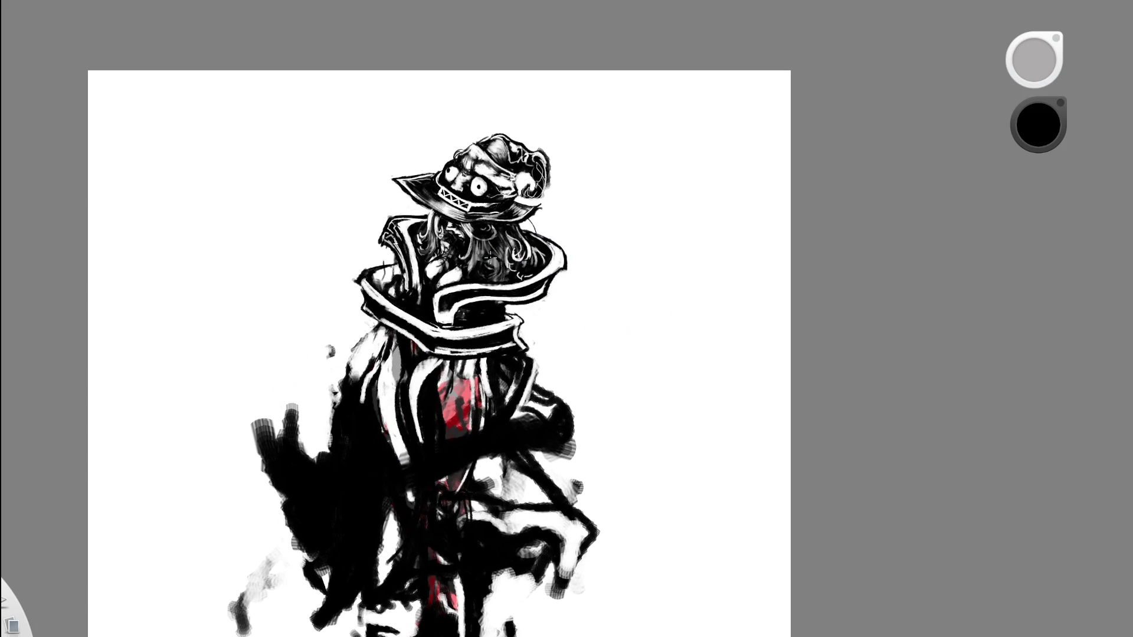
scroll(497, 259, down, 3)
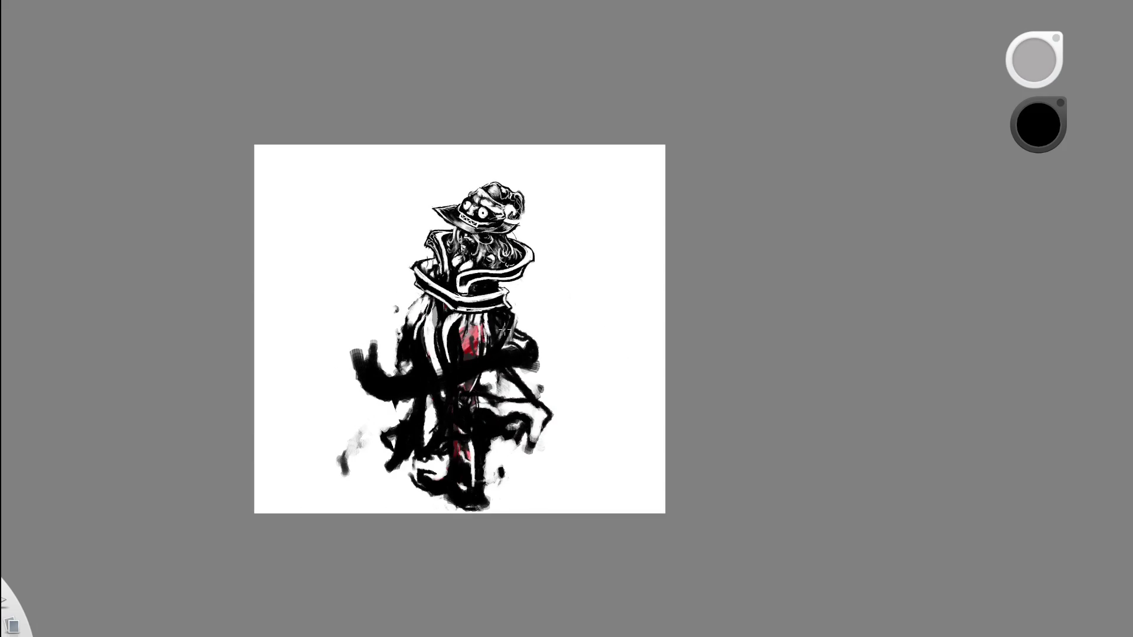
Zoom in on the figure, then fit the entire canvas in the window with Ctrl+0.
scroll(505, 330, up, 5)
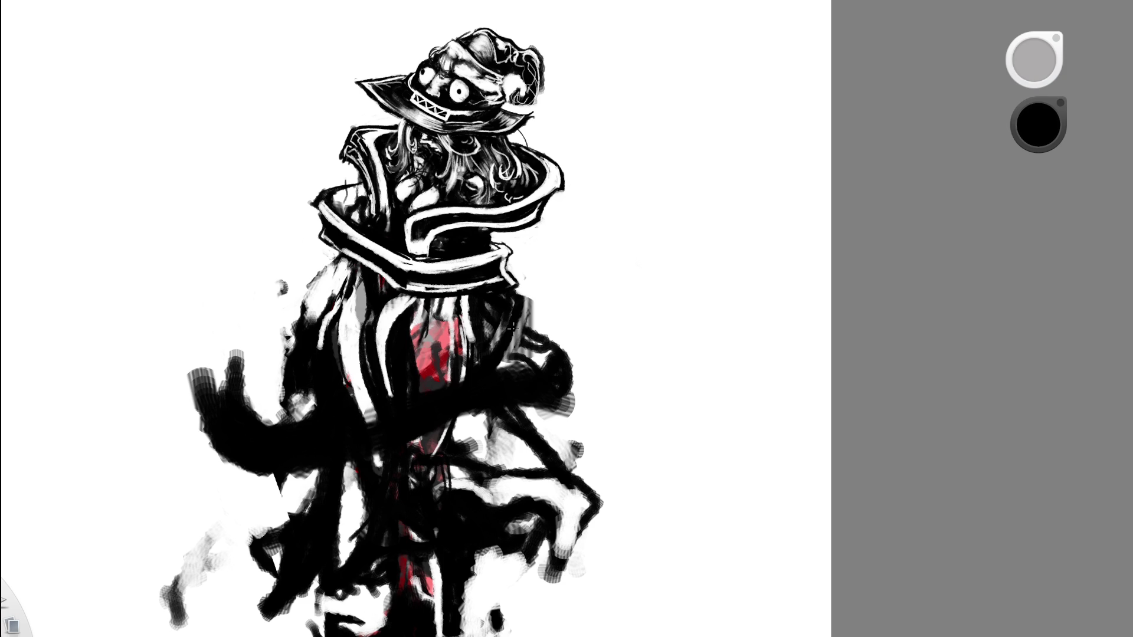
key(ctrl+0)
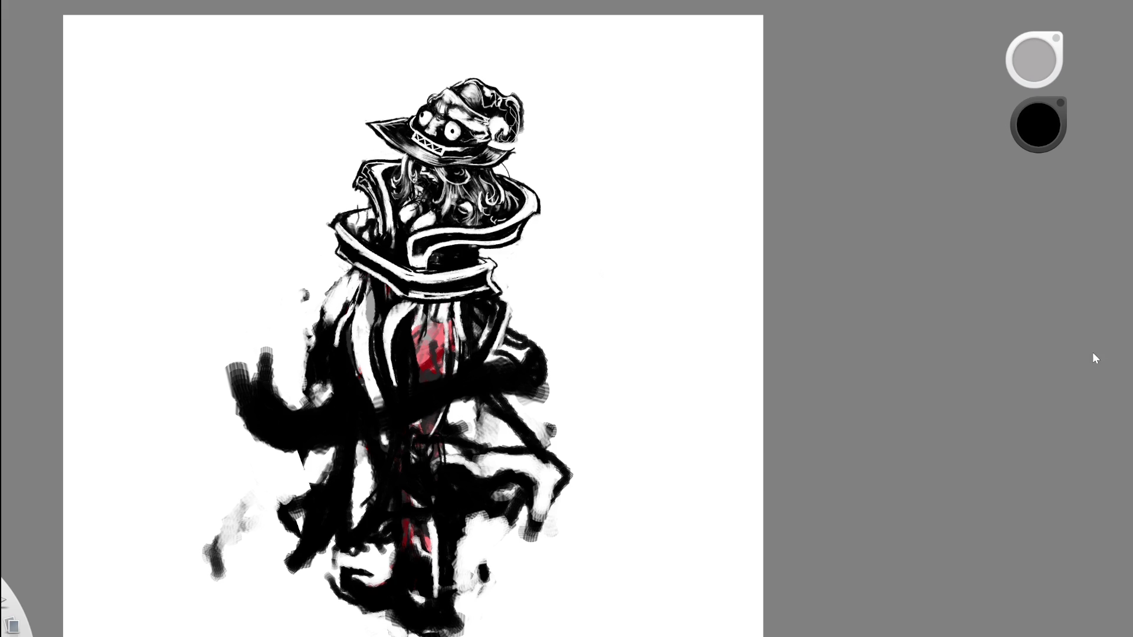
Toggle layer visibility to compare the drawing with the sparser underlying strokes, and undo the lower-stroke darkening.
click(1077, 320)
click(1017, 308)
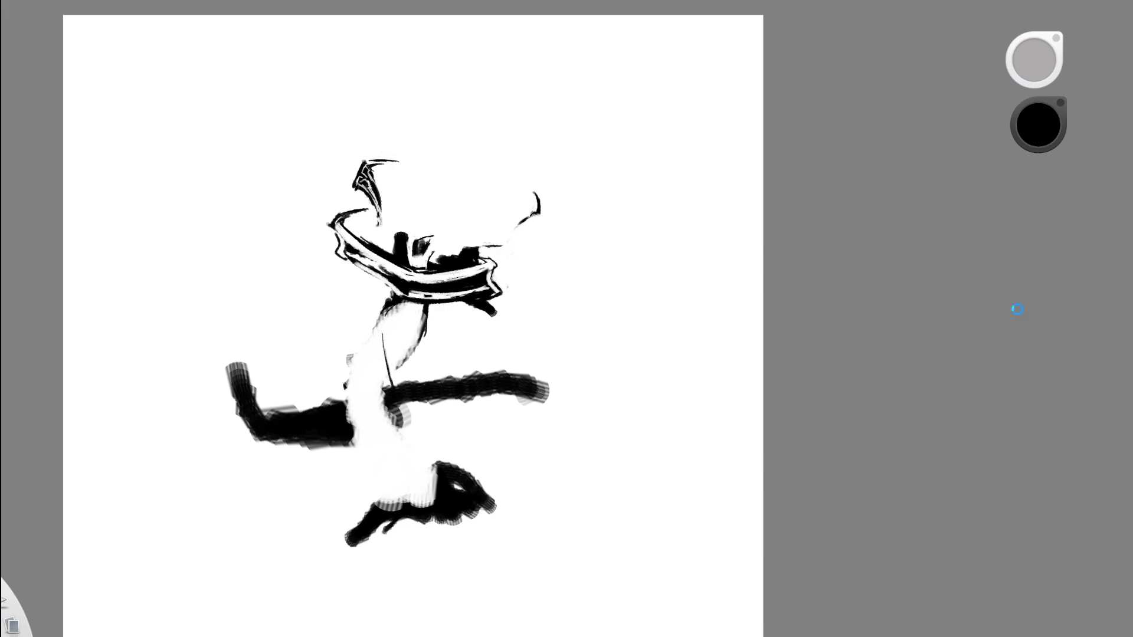
click(1016, 309)
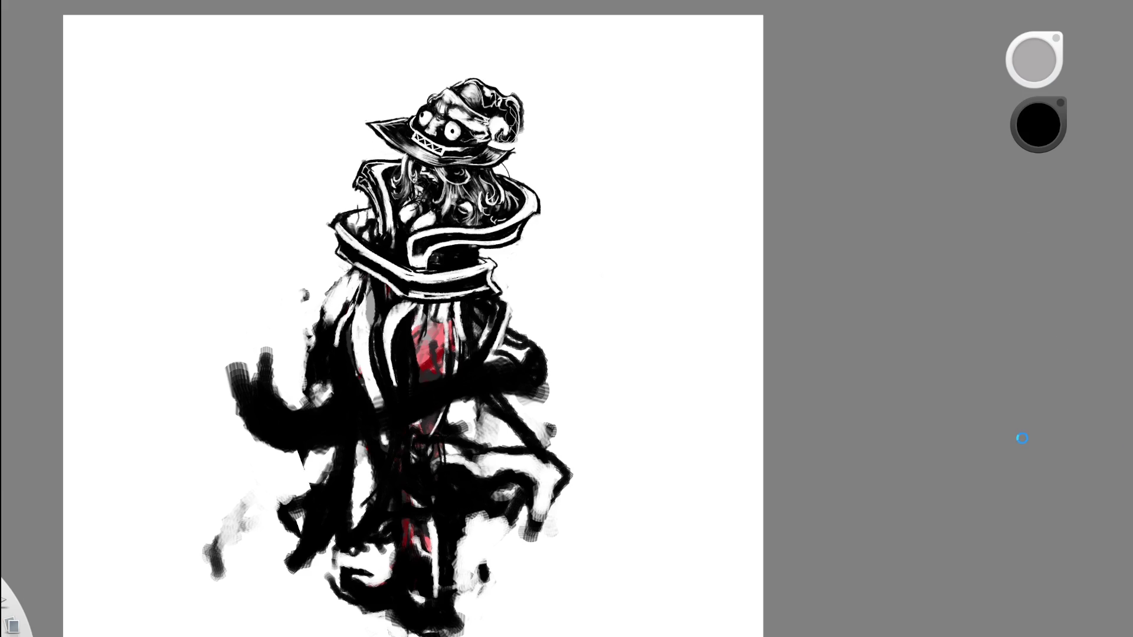
click(1019, 508)
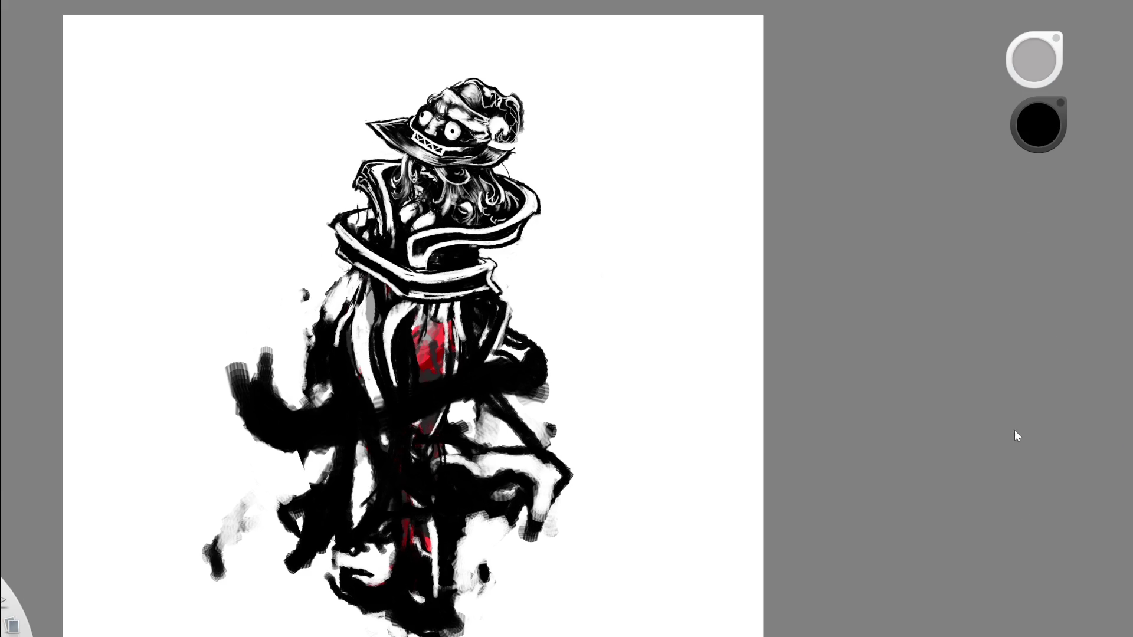
key(ctrl+z)
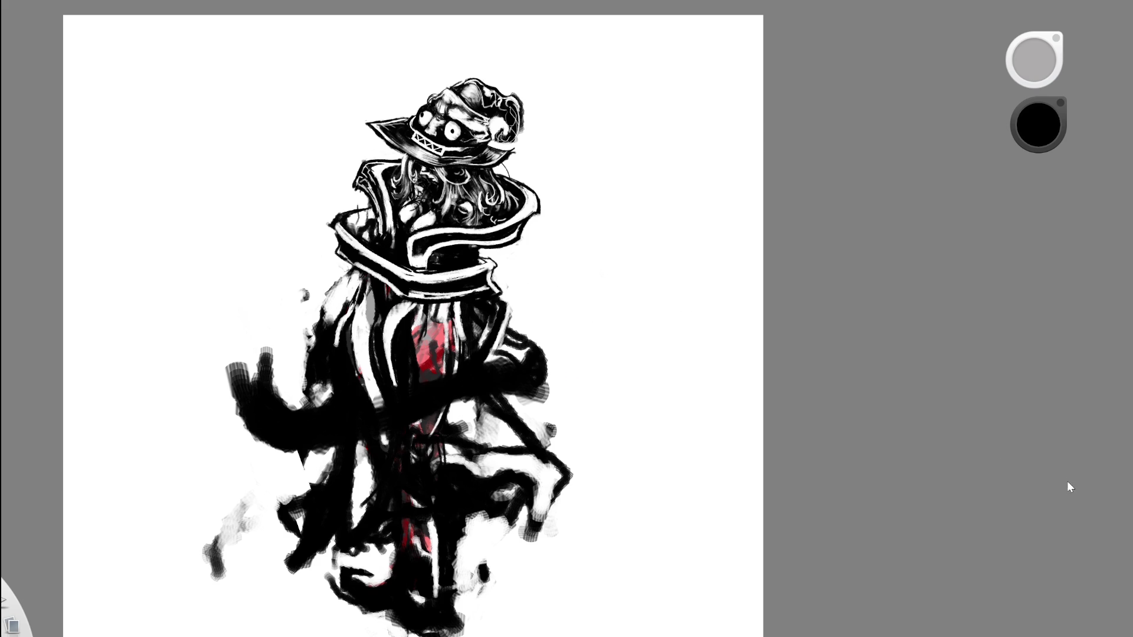
click(1015, 449)
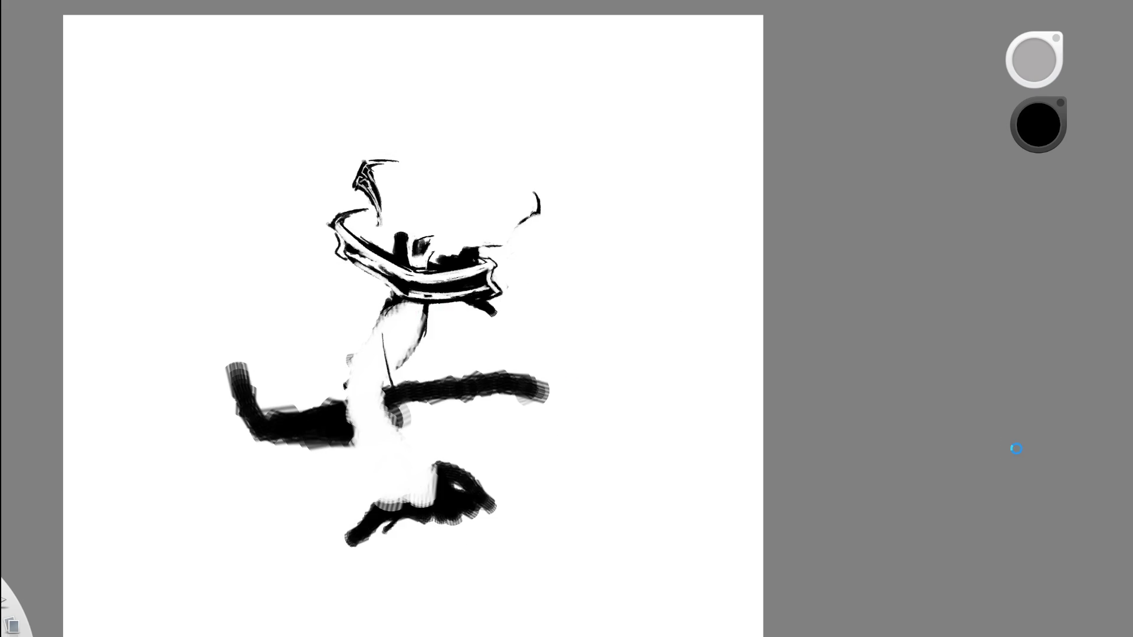
click(645, 299)
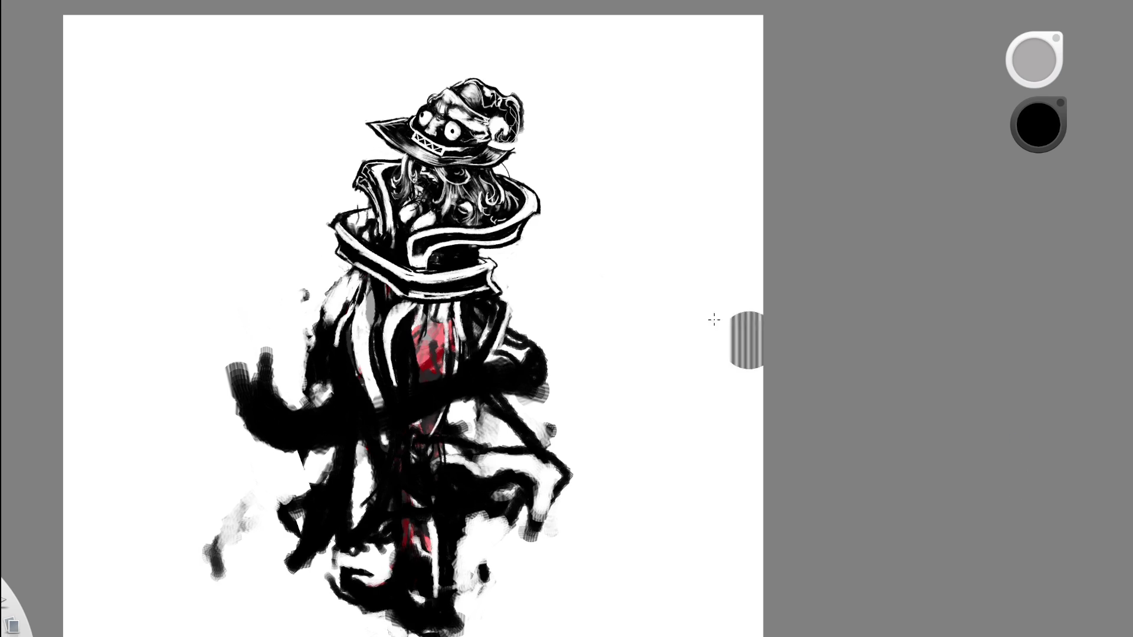
Draw a freehand Lasso selection around the hat and zoom out to see the whole drawing.
scroll(547, 144, up, 5)
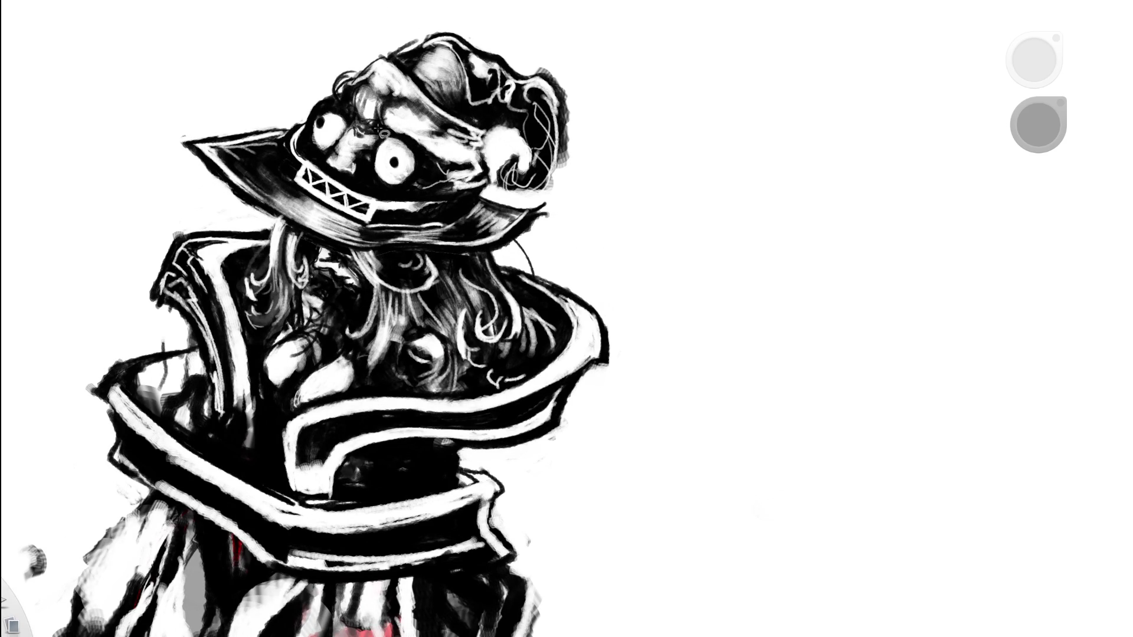
mouse_move(307, 229)
mouse_down()
mouse_move(370, 248)
mouse_move(494, 249)
mouse_move(629, 147)
mouse_move(329, 1)
mouse_up()
drag(254, 217, 303, 229)
key(space)
mouse_move(377, 314)
mouse_down()
mouse_move(390, 292)
mouse_move(506, 245)
mouse_move(555, 338)
mouse_move(548, 291)
mouse_move(537, 298)
mouse_move(560, 340)
mouse_up()
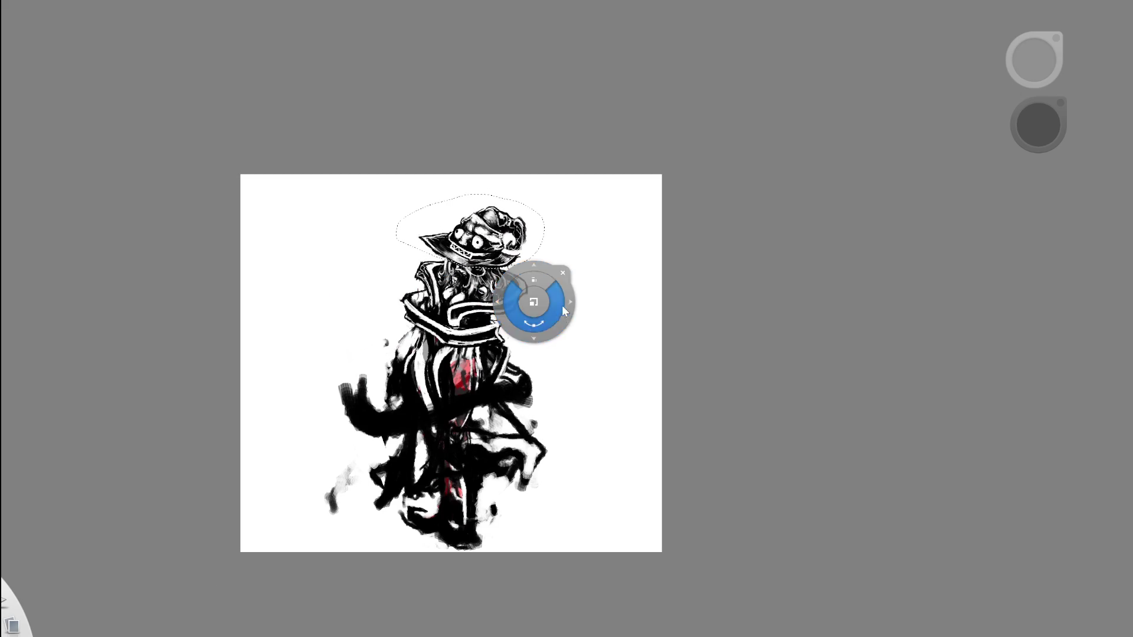
Cancel the pending hat transform, zoom in on the hat, redraw its Lasso outline, then deselect.
click(570, 273)
scroll(526, 182, up, 5)
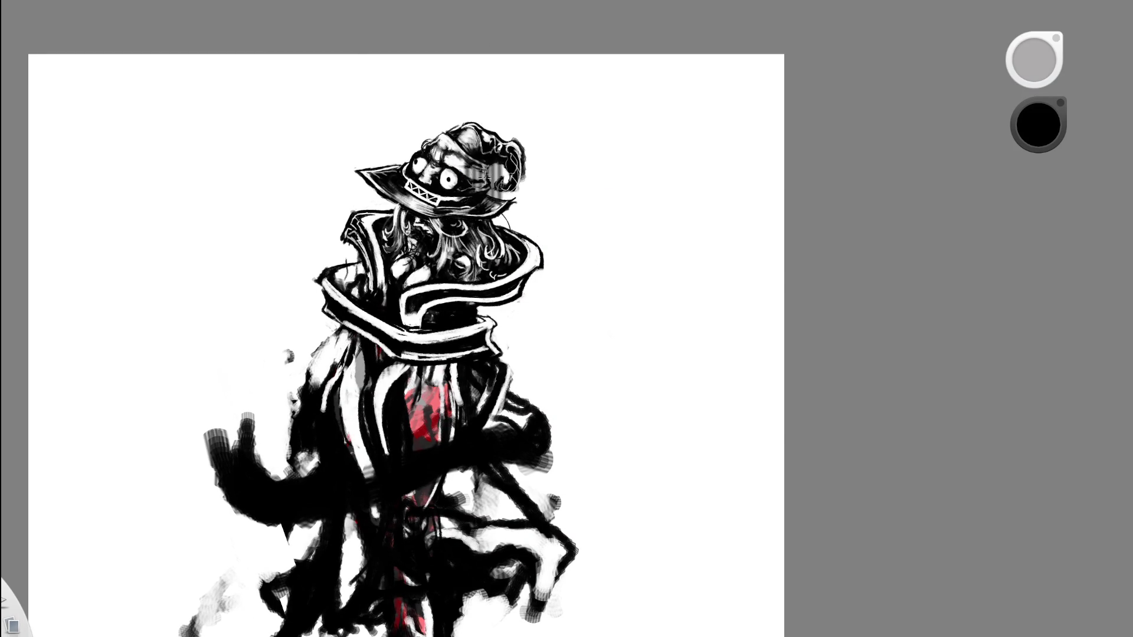
scroll(484, 179, up, 5)
scroll(484, 179, up, 1)
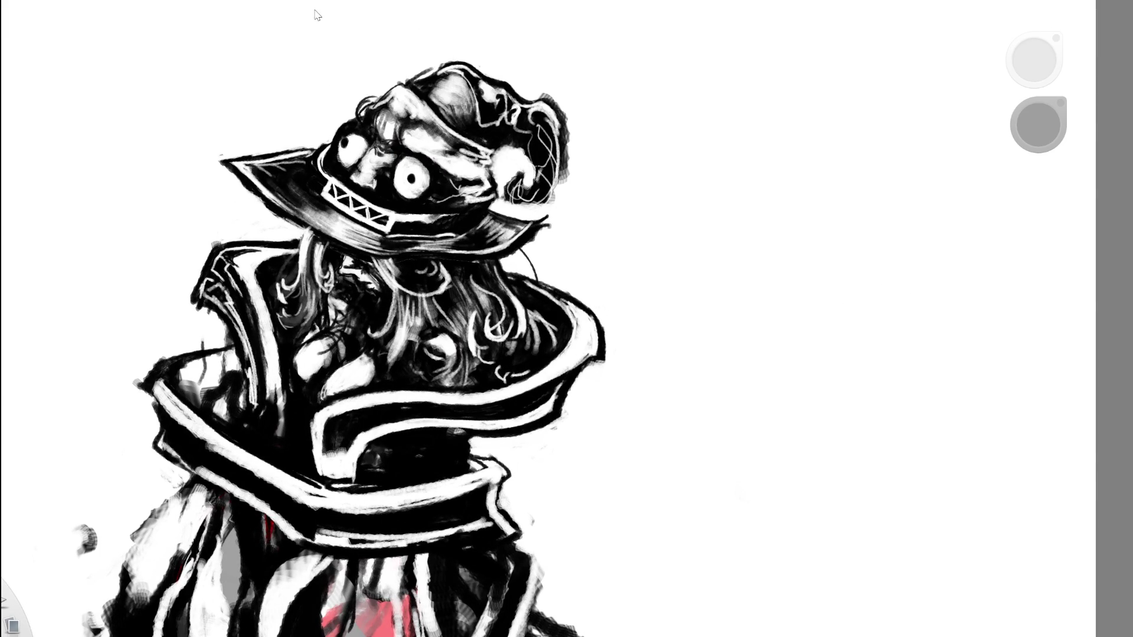
mouse_move(576, 157)
mouse_down()
mouse_move(627, 218)
mouse_move(569, 114)
mouse_move(177, 240)
mouse_move(454, 348)
mouse_up()
drag(642, 203, 643, 197)
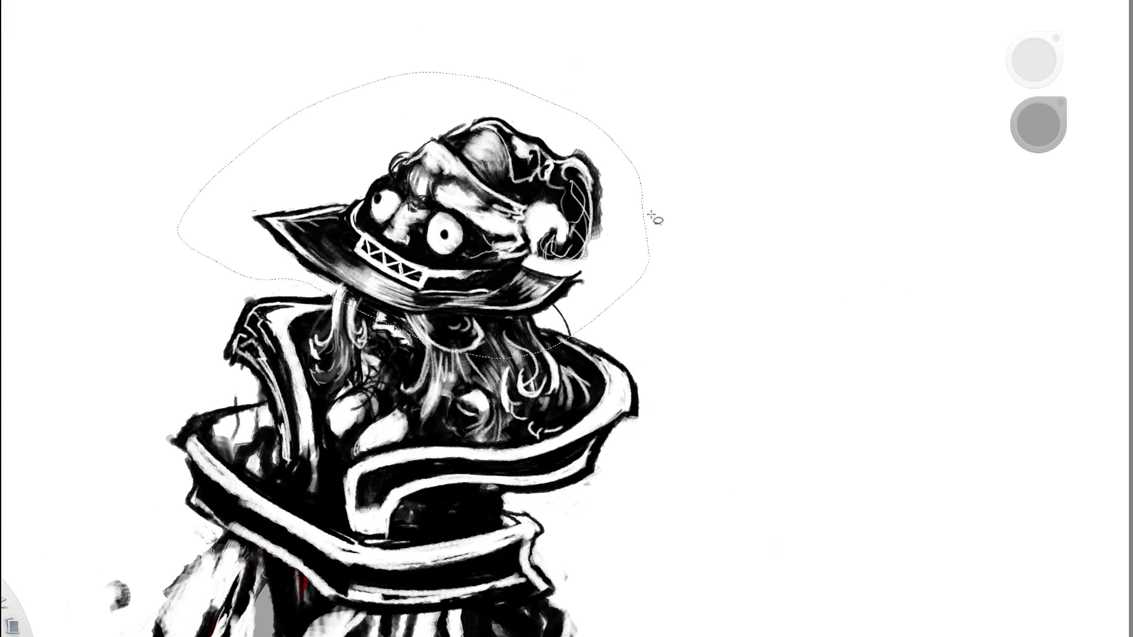
click(676, 198)
Restore the hat selection, move the transform puck over it, and adjust the hat's placement and size.
key(ctrl+z)
drag(770, 229, 520, 105)
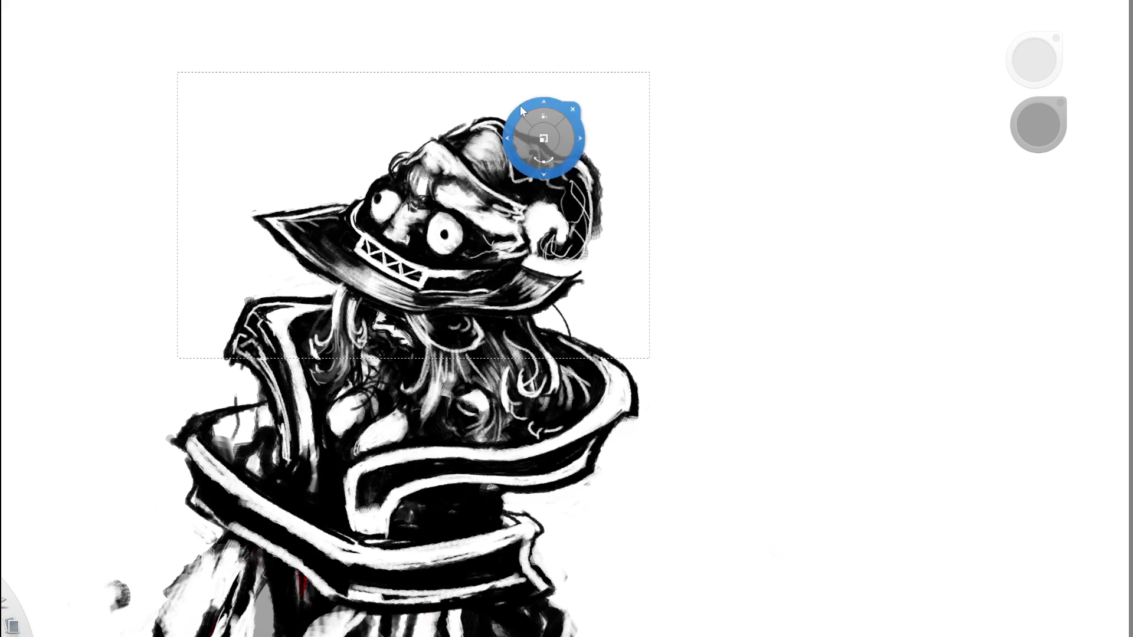
click(571, 108)
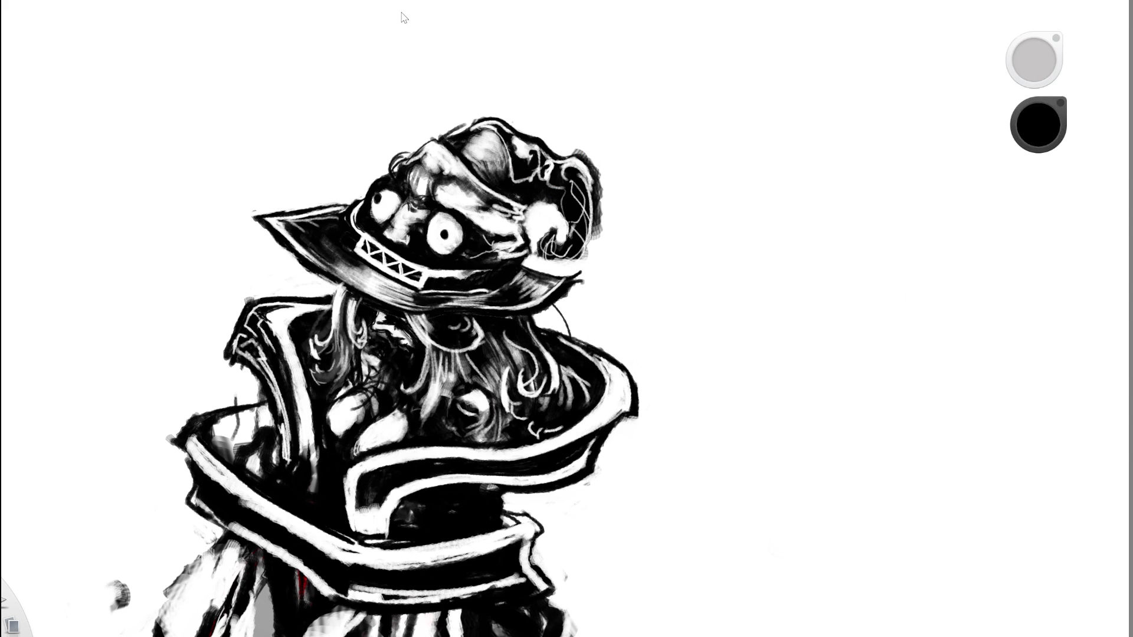
mouse_move(581, 140)
mouse_down()
mouse_move(634, 236)
mouse_move(613, 218)
mouse_move(475, 244)
mouse_move(572, 331)
mouse_move(637, 343)
mouse_up()
Undo the hat enlargement and zoom out until the full canvas is visible.
key(space)
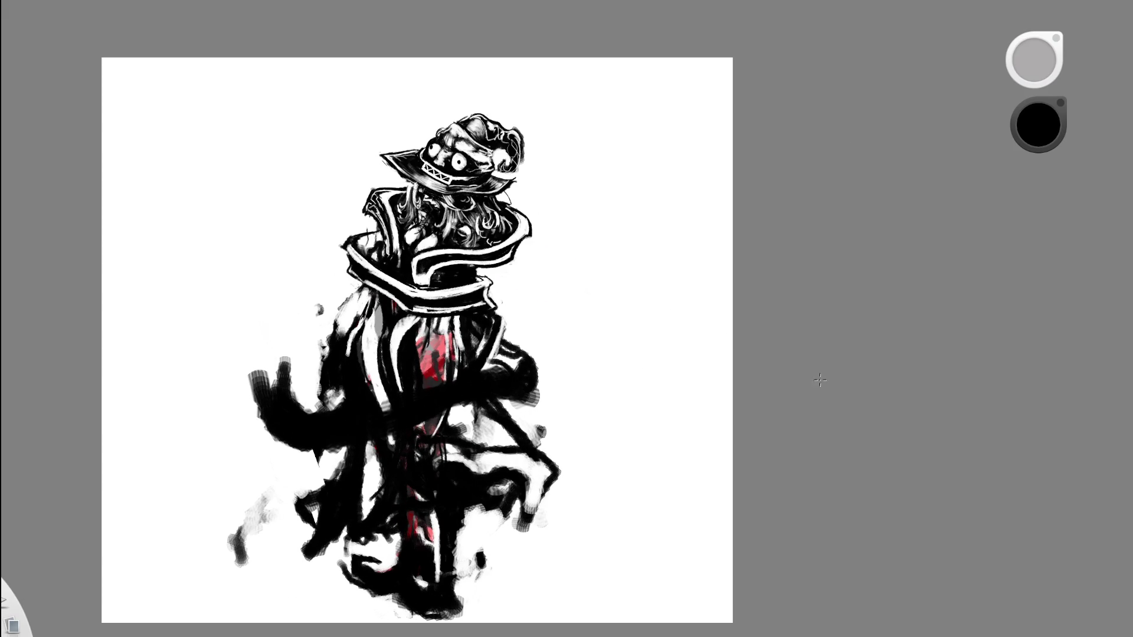
key(ctrl+z)
scroll(472, 180, down, 2)
scroll(507, 224, up, 2)
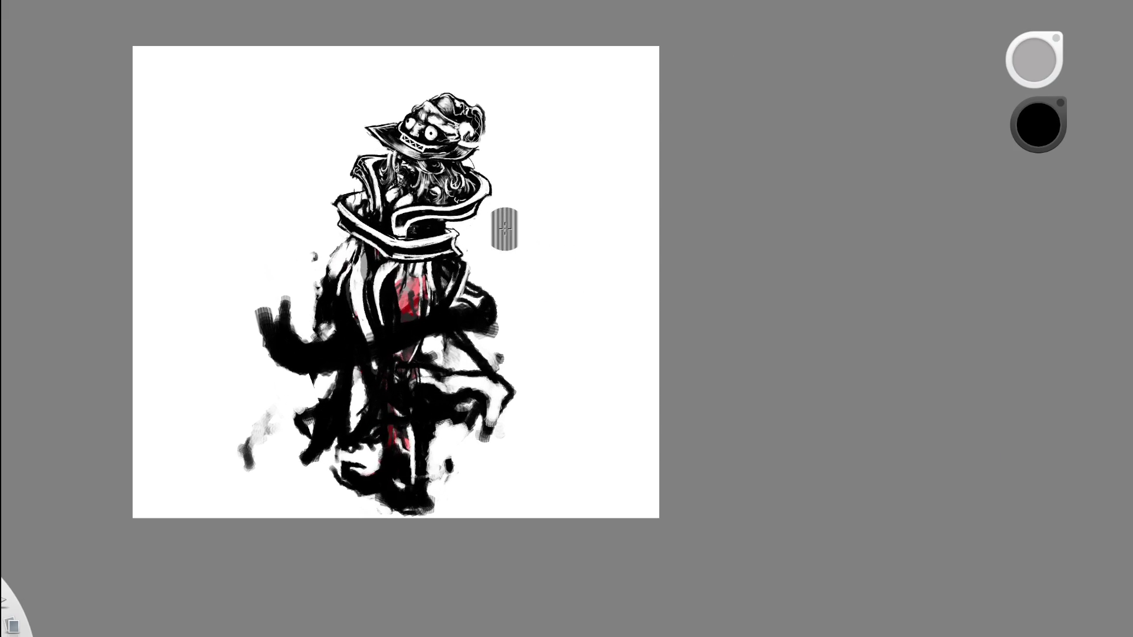
scroll(431, 130, up, 1)
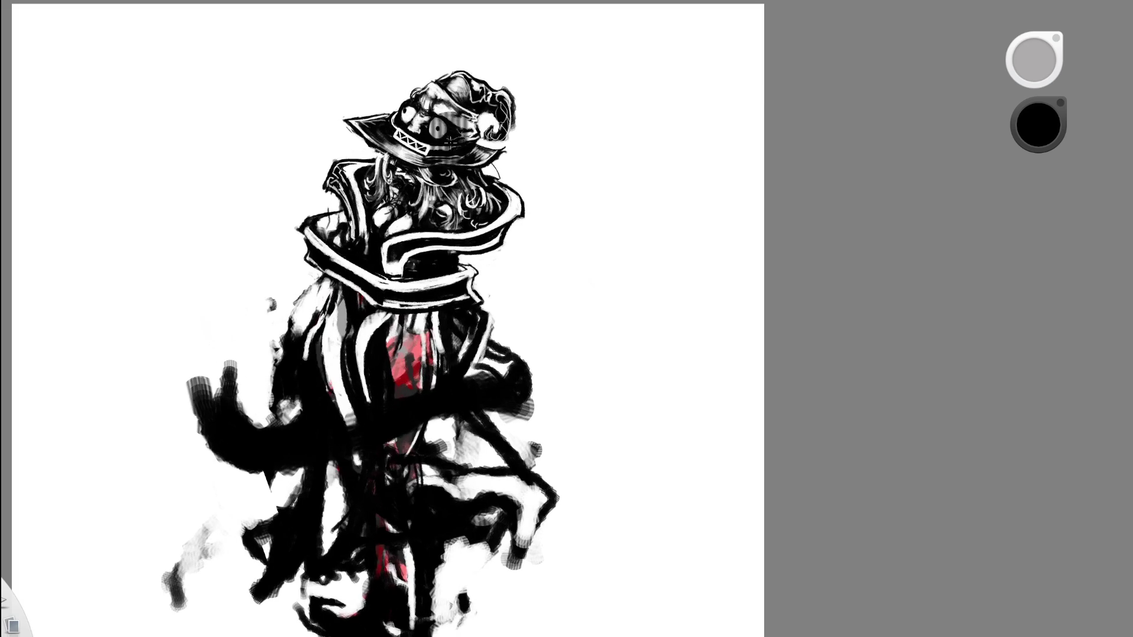
scroll(485, 150, down, 3)
scroll(518, 131, up, 2)
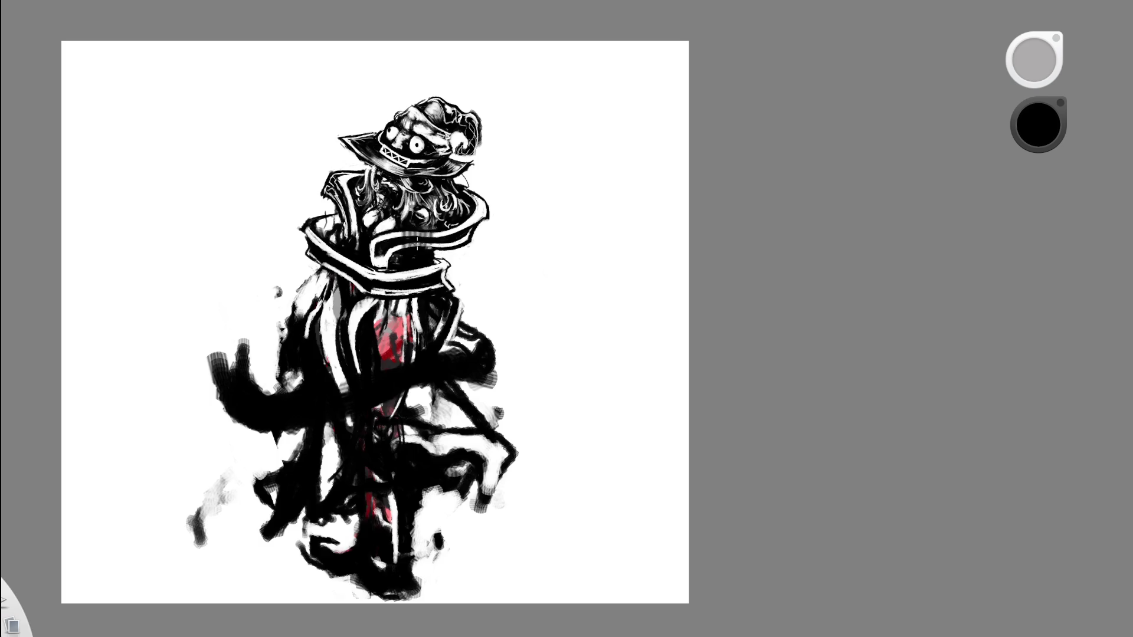
scroll(404, 161, up, 3)
Undo the last hat and face edit and reset the canvas rotation to upright.
mouse_move(523, 202)
mouse_down()
mouse_move(609, 220)
mouse_move(563, 297)
mouse_up()
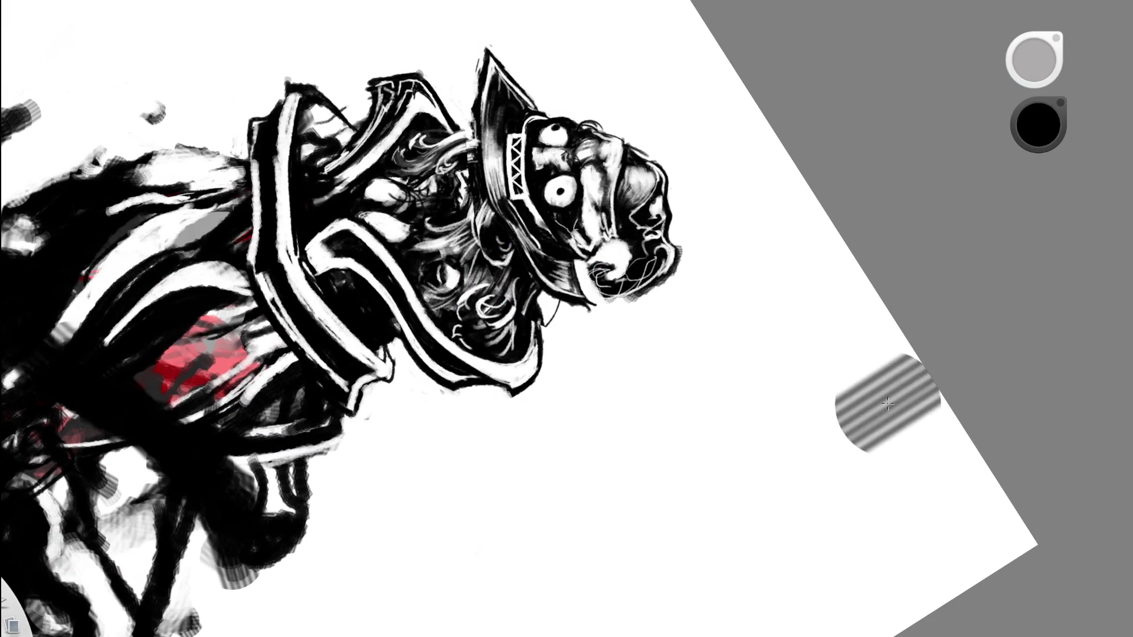
key(ctrl+z)
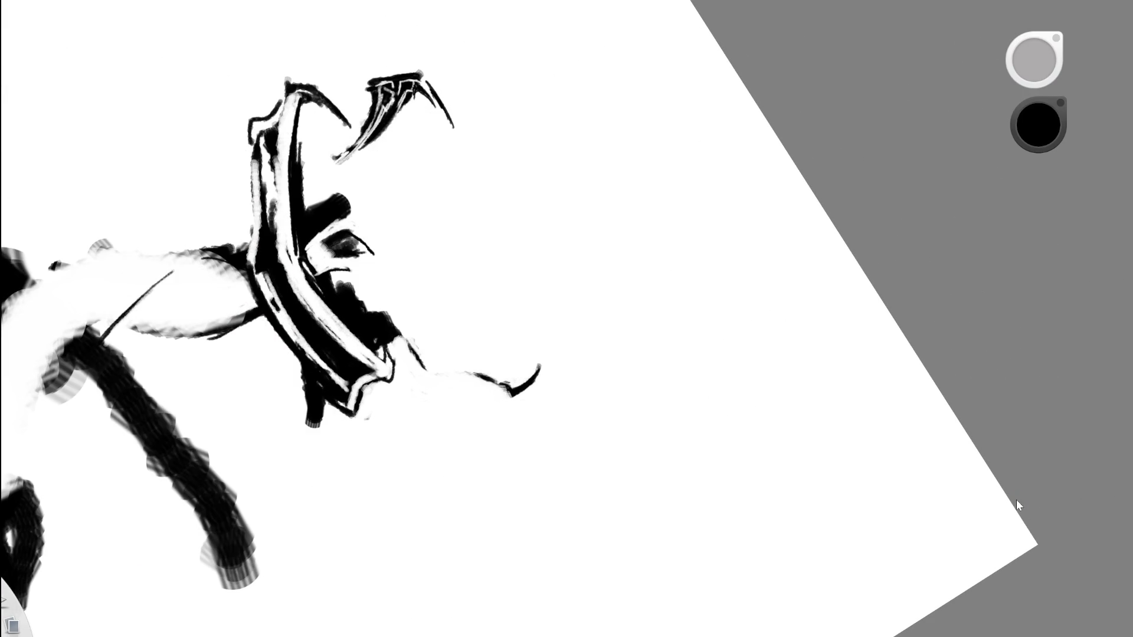
click(853, 408)
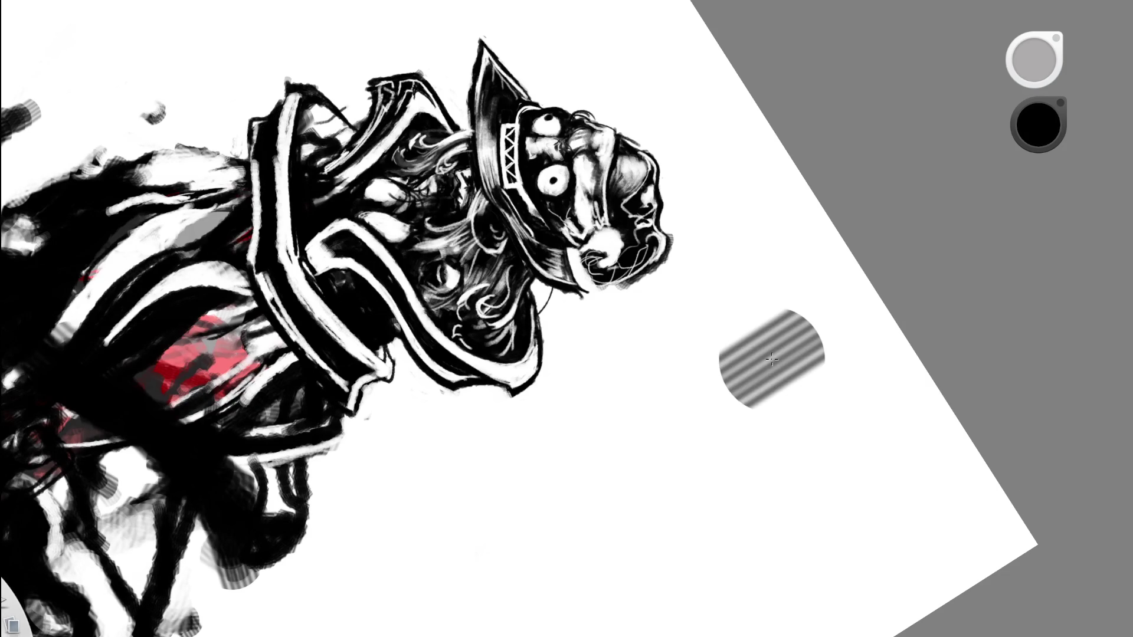
click(513, 316)
mouse_move(494, 387)
mouse_down()
mouse_move(595, 372)
mouse_move(587, 392)
mouse_up()
Zoom in and draw a Lasso selection around the hat and upper hair.
click(518, 263)
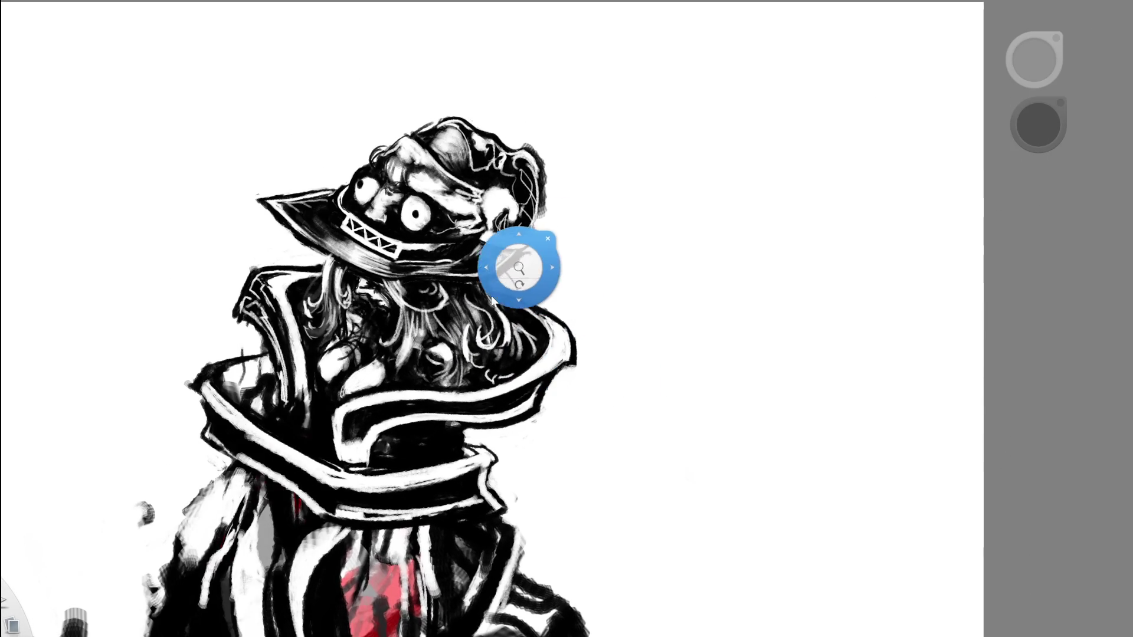
mouse_move(576, 95)
mouse_down()
mouse_move(431, 35)
mouse_move(177, 207)
mouse_move(577, 95)
mouse_up()
mouse_move(239, 242)
mouse_down()
mouse_move(248, 272)
mouse_move(236, 336)
mouse_move(253, 369)
mouse_move(307, 359)
mouse_move(390, 404)
mouse_move(416, 365)
mouse_move(457, 407)
mouse_move(519, 407)
mouse_move(581, 224)
mouse_move(587, 147)
mouse_move(576, 97)
mouse_up()
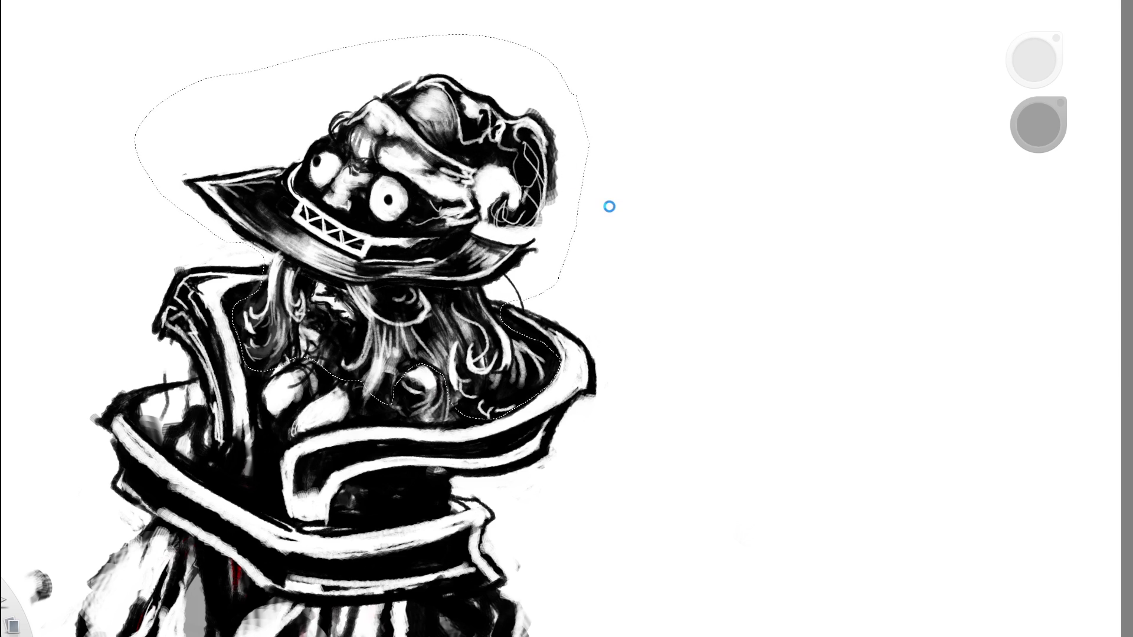
Shift and slightly rotate the hat-and-hair selection, commit it, and pick white as the paint colour.
scroll(609, 207, down, 2)
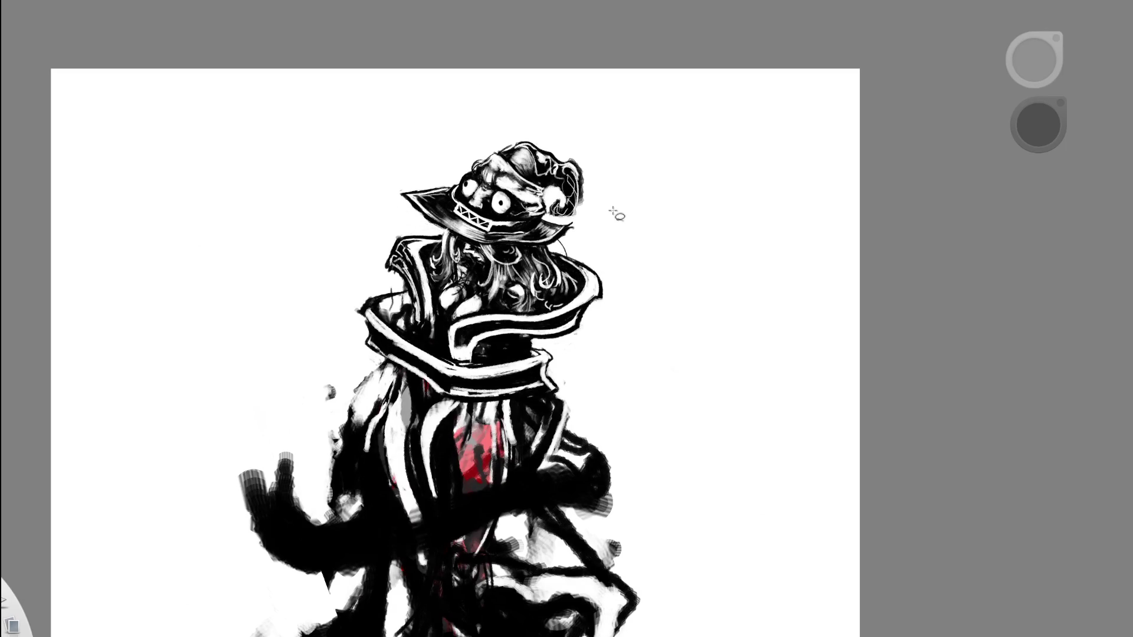
click(613, 210)
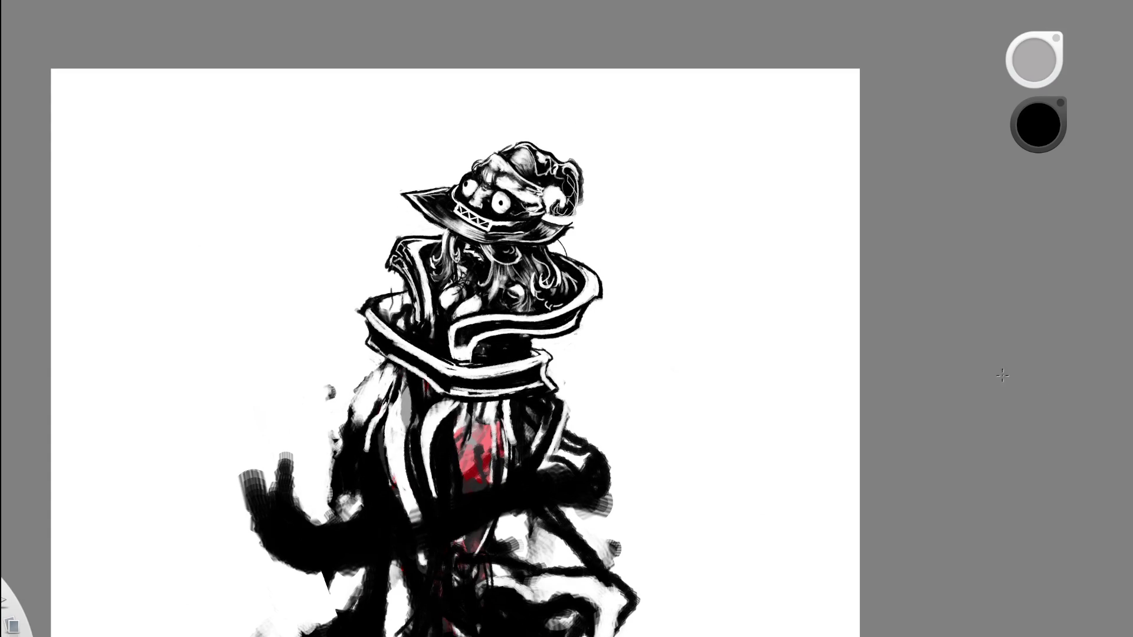
key(ctrl+z)
scroll(650, 334, down, 1)
scroll(650, 334, down, 3)
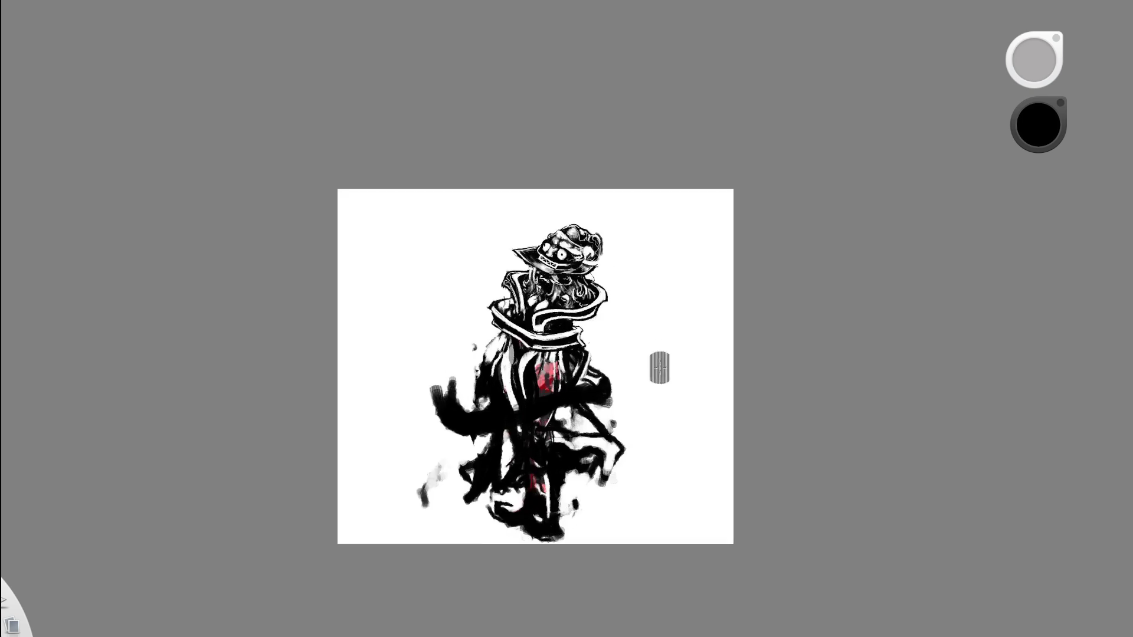
scroll(660, 363, up, 3)
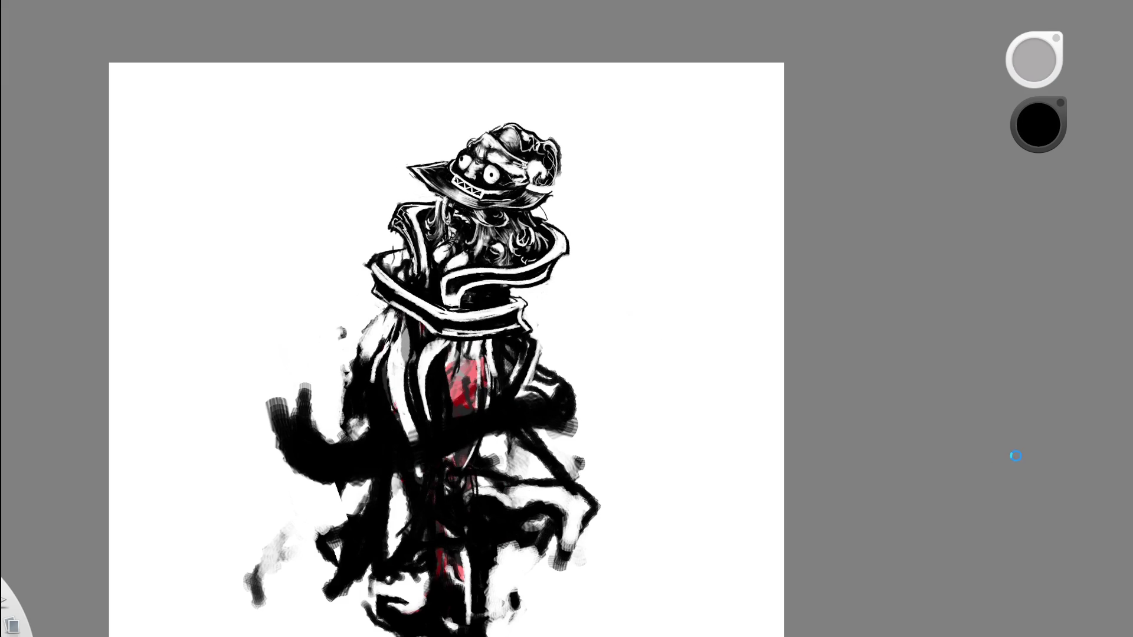
scroll(508, 174, up, 2)
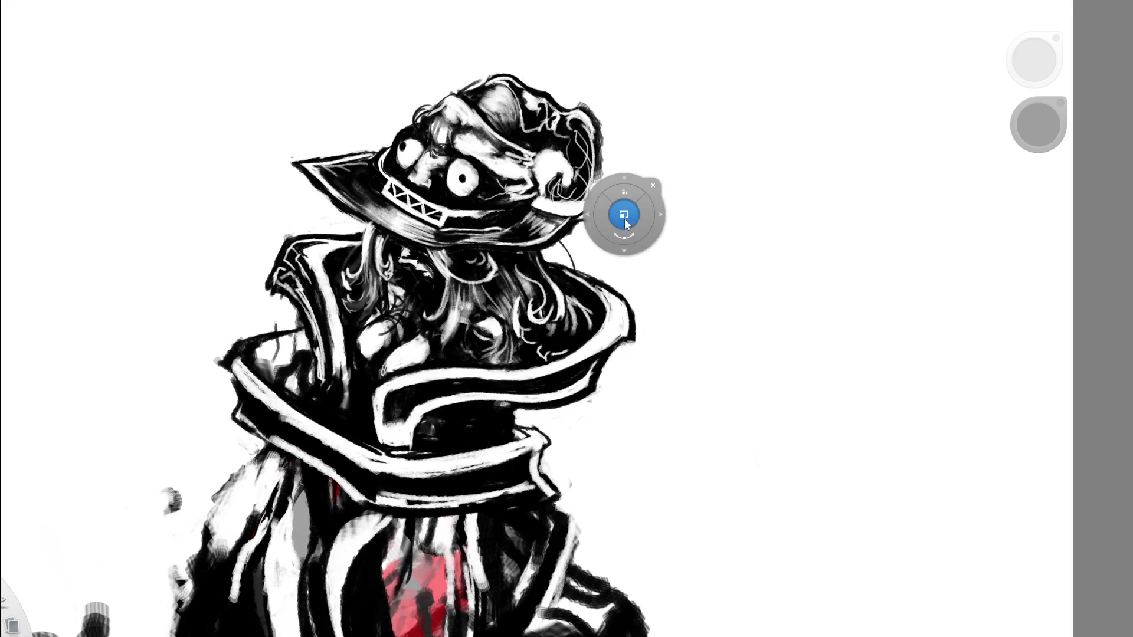
drag(629, 218, 654, 272)
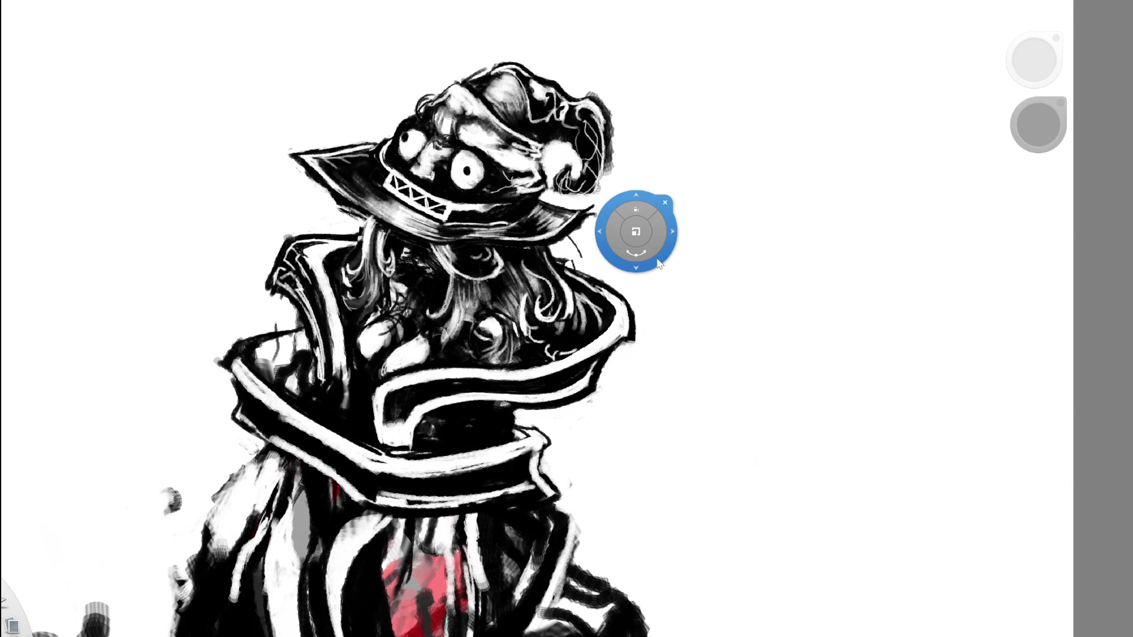
click(664, 202)
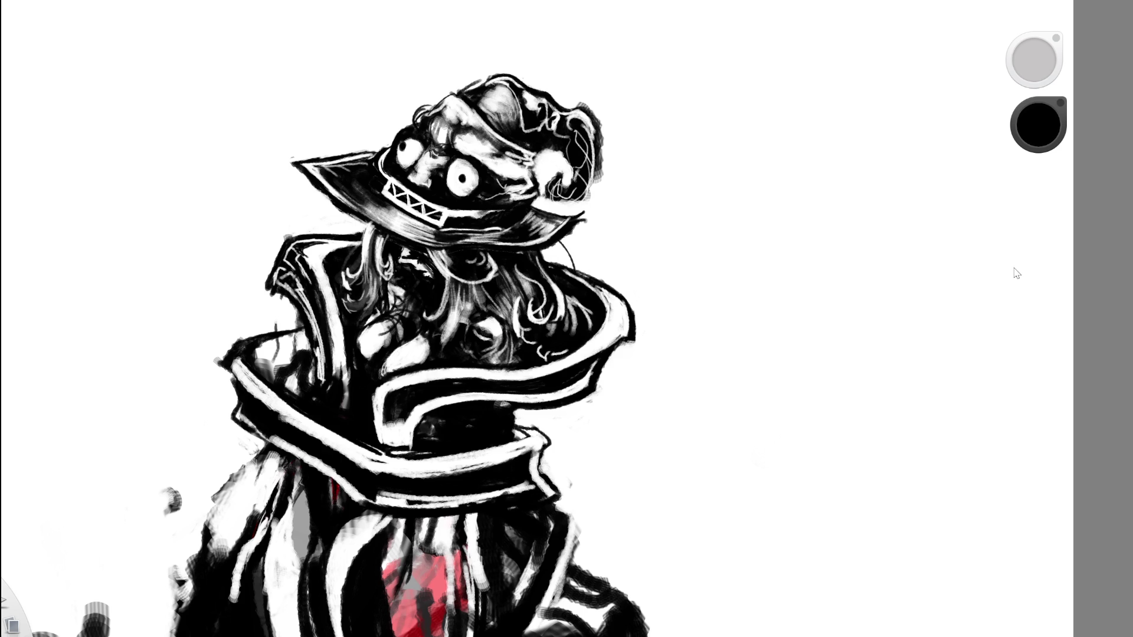
alt+click(878, 243)
Brush soft white strokes over the neck and chest beneath the hair.
drag(419, 260, 384, 322)
key(ctrl+z)
mouse_move(330, 248)
mouse_down()
mouse_move(413, 324)
mouse_move(508, 354)
mouse_up()
drag(557, 268, 617, 313)
drag(596, 269, 472, 366)
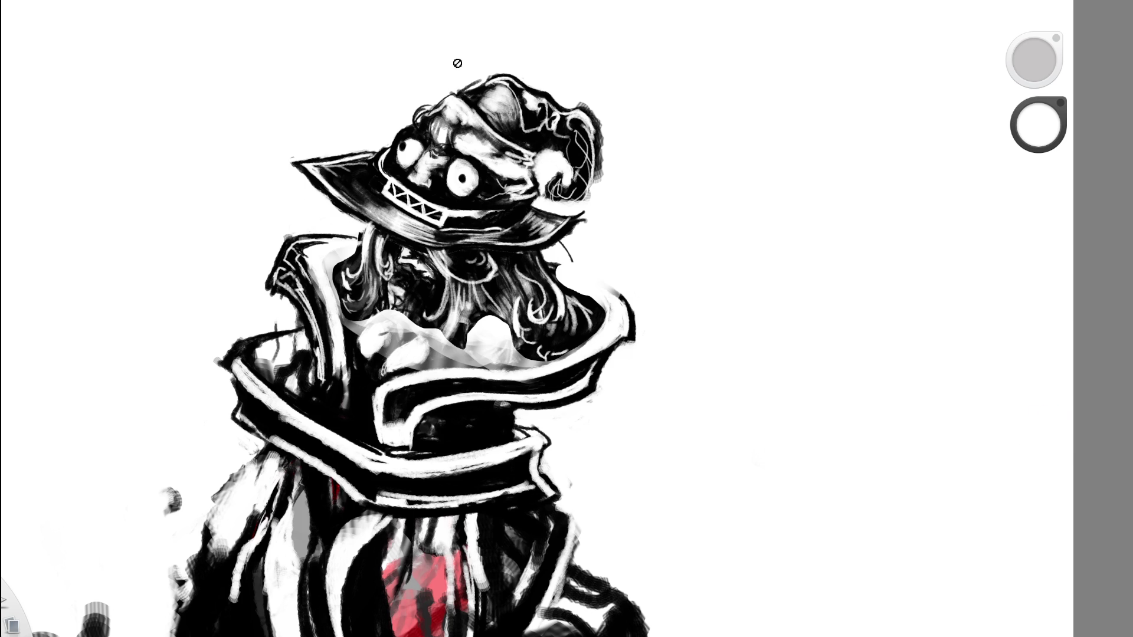
Scale the hat region up slightly and tilt it, then zoom out.
key(ctrl+z)
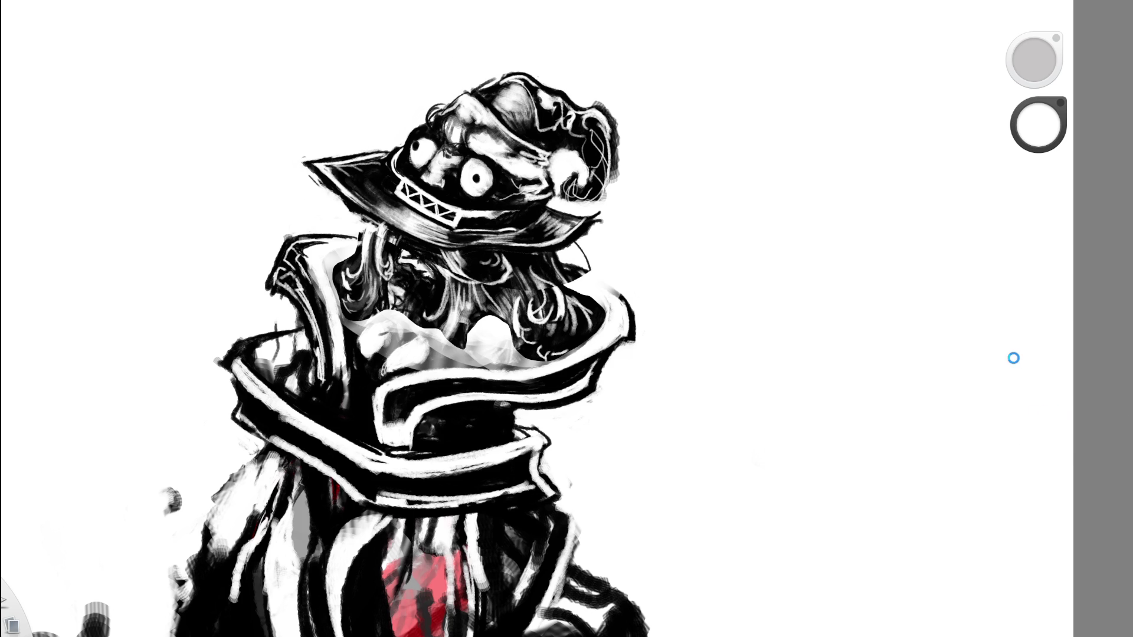
key(ctrl+y)
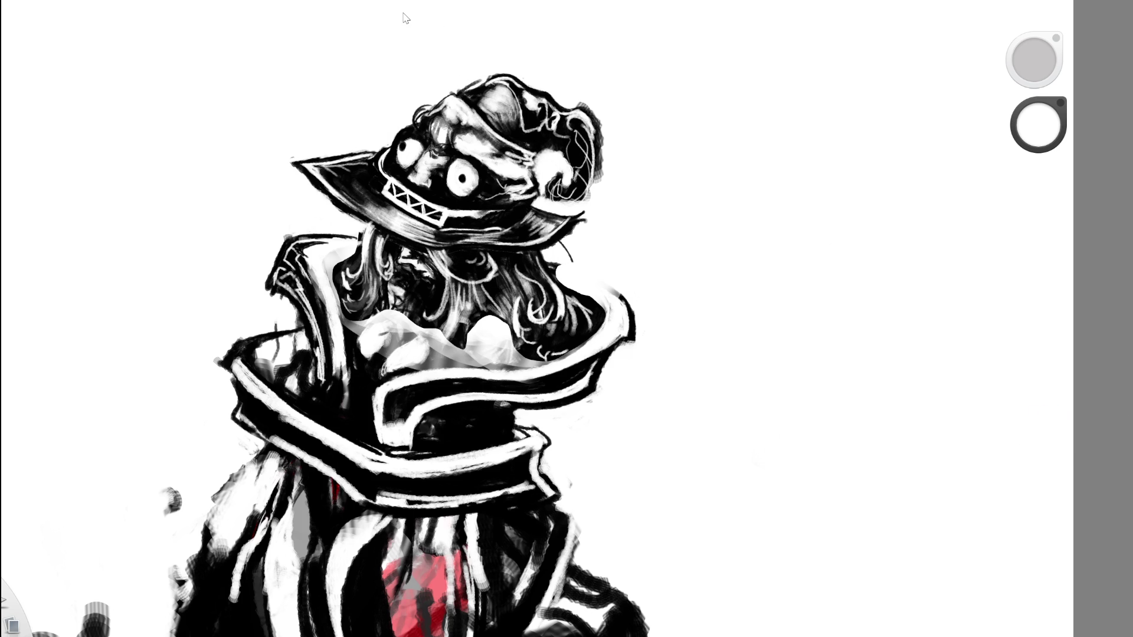
click(489, 152)
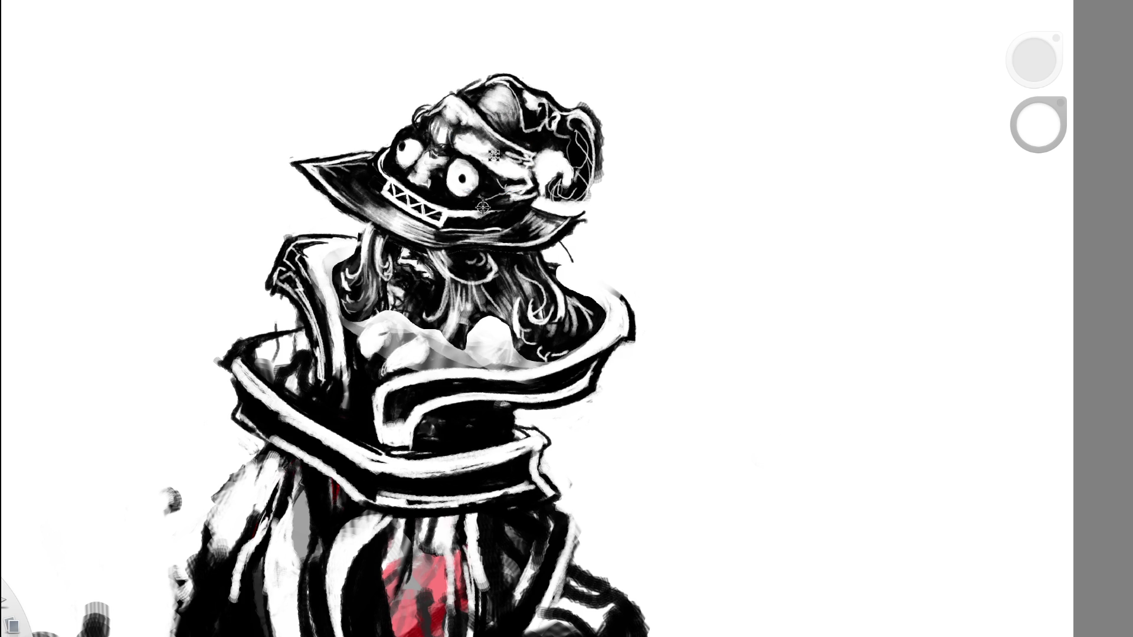
drag(494, 155, 496, 153)
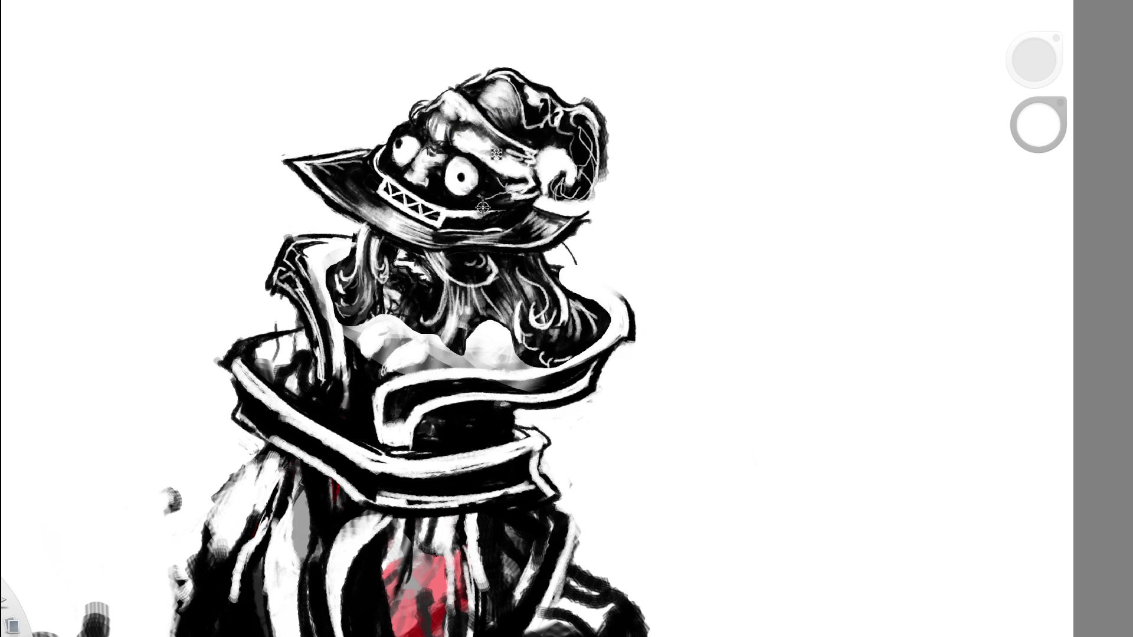
click(543, 203)
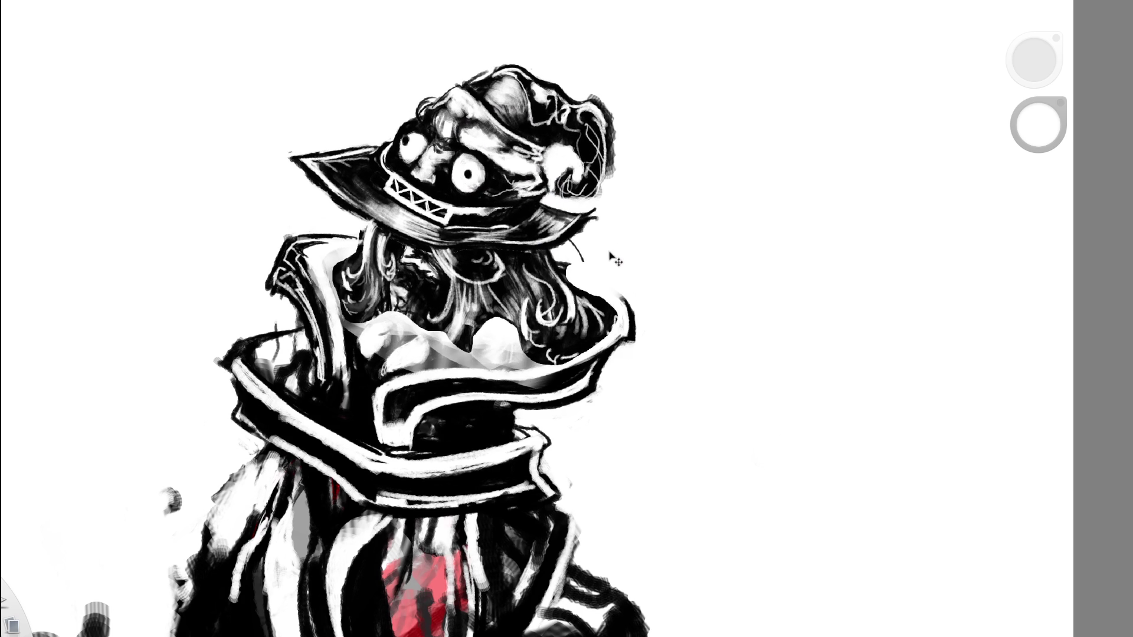
click(577, 227)
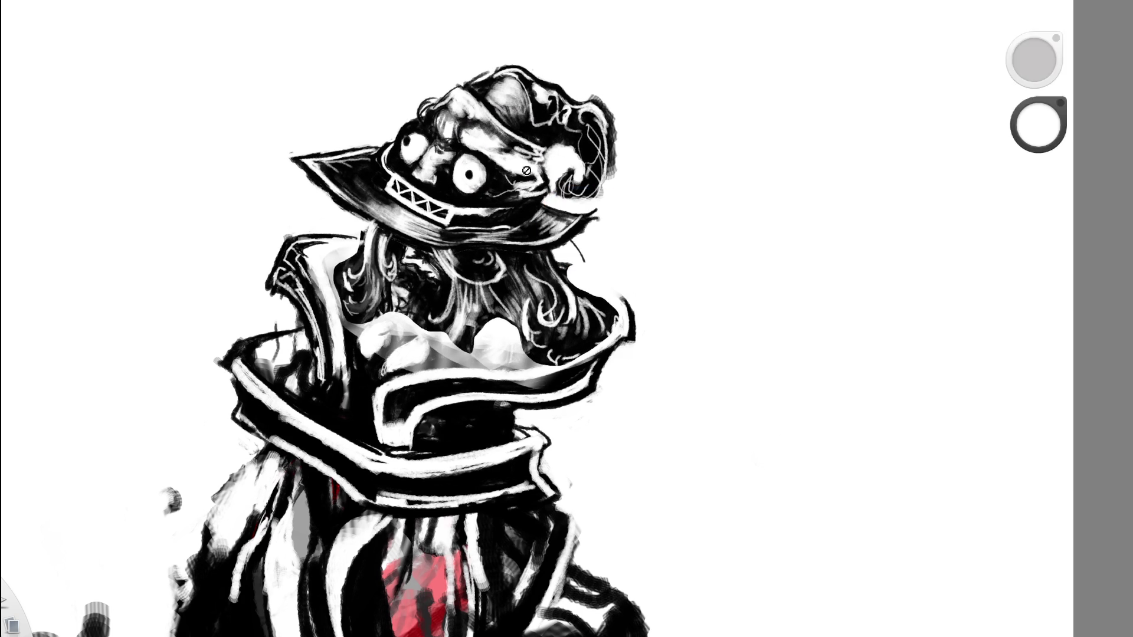
scroll(546, 179, down, 5)
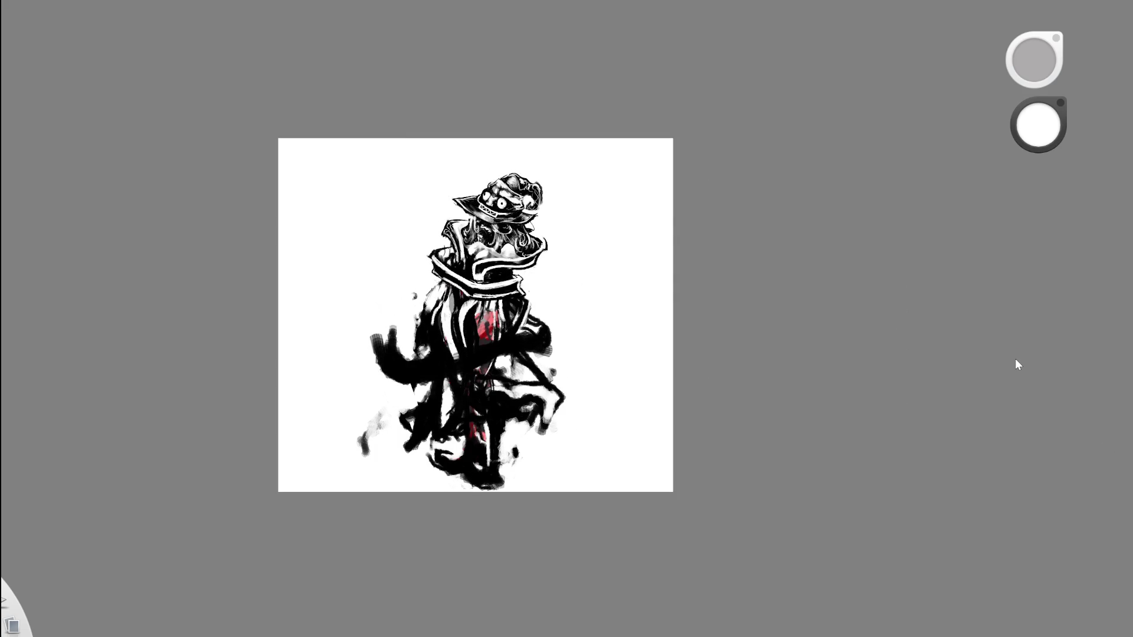
Flip between the hat's before and after resize states, keeping the larger hat.
scroll(435, 206, up, 4)
scroll(612, 235, down, 3)
scroll(525, 221, up, 2)
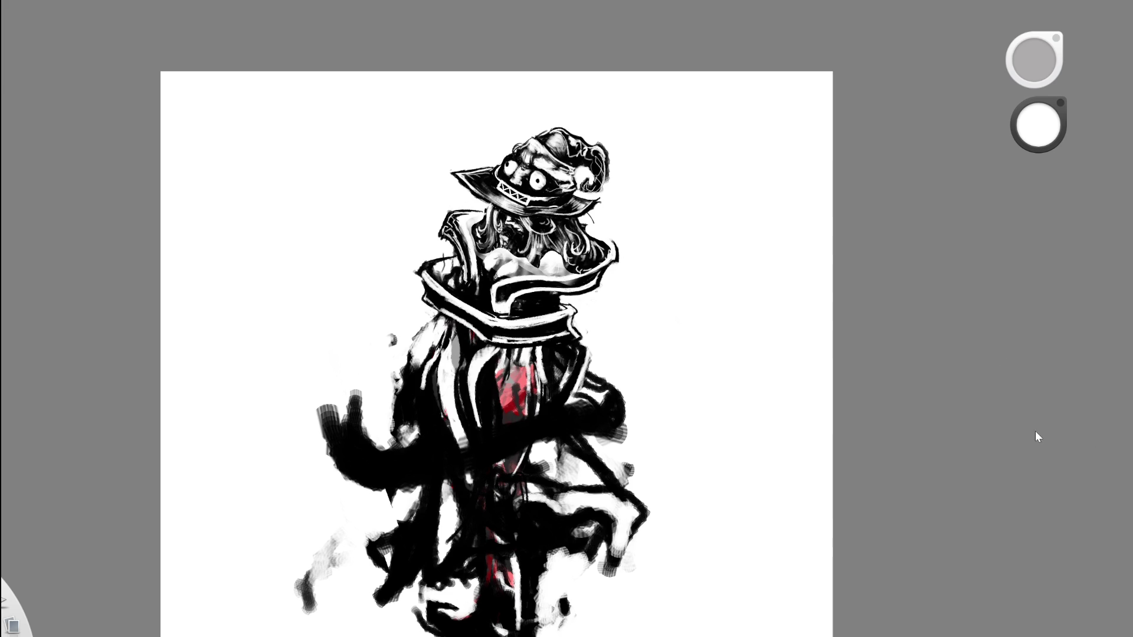
key(ctrl+z)
key(ctrl+z)
key(ctrl+shift+z)
key(ctrl+z)
key(ctrl+z)
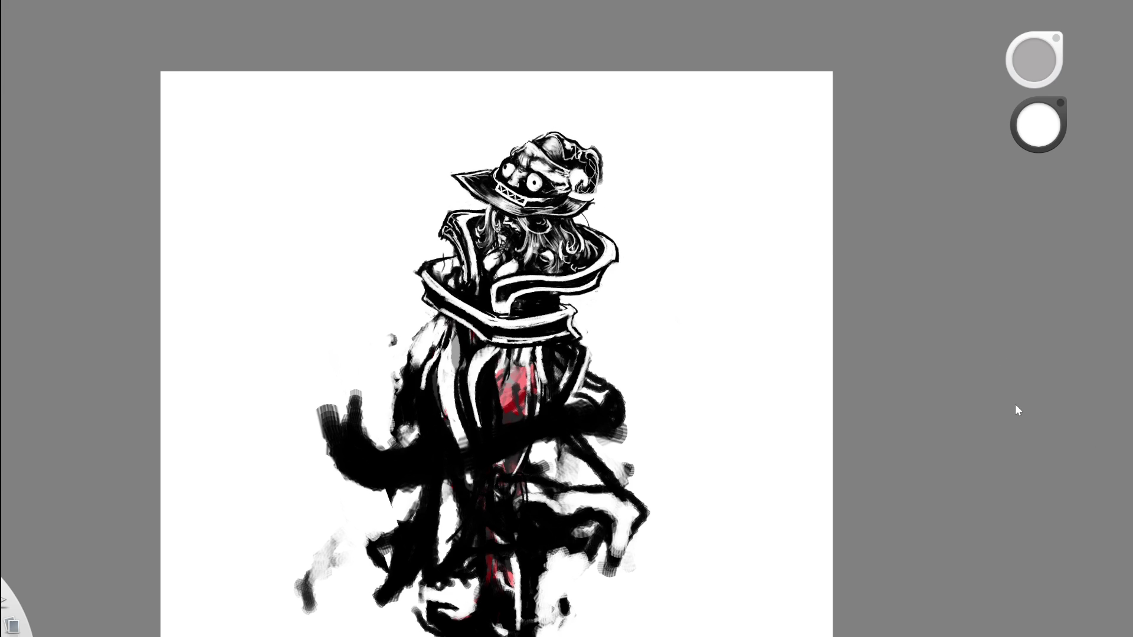
key(ctrl+shift+z)
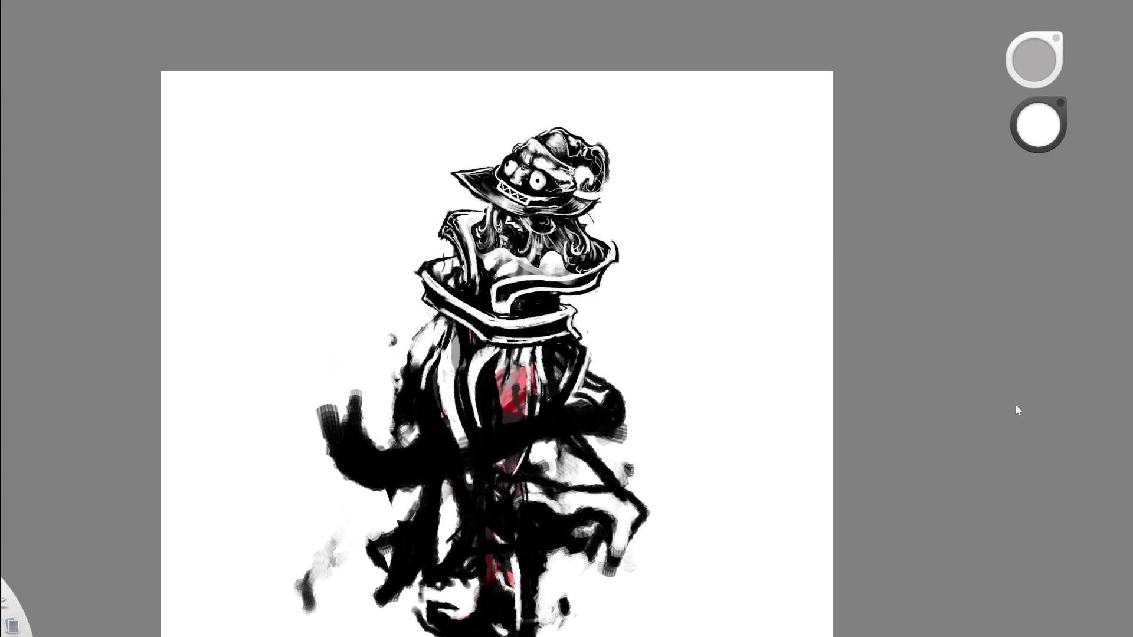
key(ctrl+z)
key(ctrl+shift+z)
key(ctrl+z)
key(ctrl+shift+z)
With the Eraser, remove the white shading below the hair and tidy the hair's left edge.
scroll(596, 245, up, 3)
key(e)
drag(595, 245, 573, 225)
key(ctrl+z)
mouse_move(513, 304)
mouse_down()
mouse_move(472, 277)
mouse_move(531, 310)
mouse_move(416, 271)
mouse_move(380, 274)
mouse_move(369, 236)
mouse_move(383, 177)
mouse_up()
drag(552, 232, 552, 232)
scroll(551, 232, down, 5)
scroll(703, 253, up, 5)
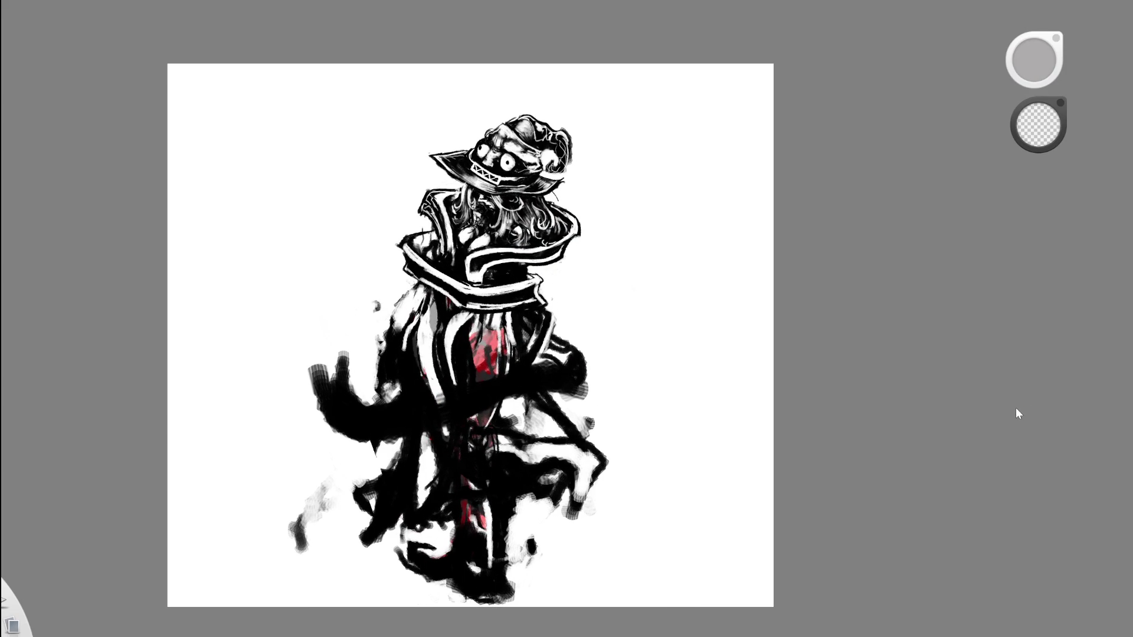
Zoom in on the figure, compare old and larger hat versions, then fit the page with Ctrl+0.
scroll(629, 331, down, 5)
key(space)
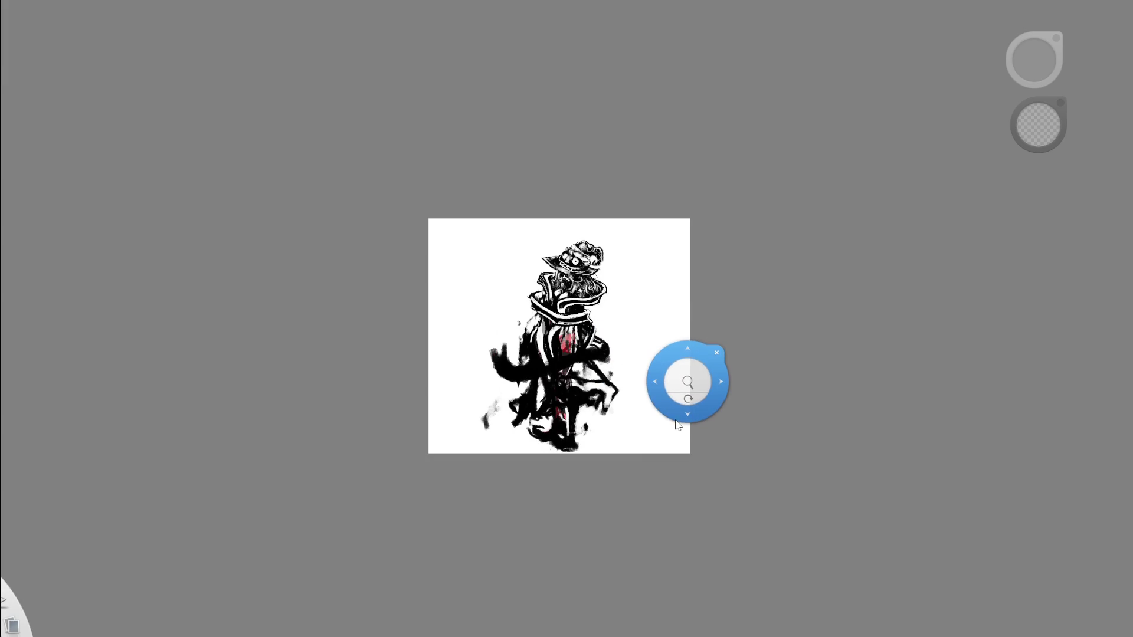
scroll(604, 368, up, 3)
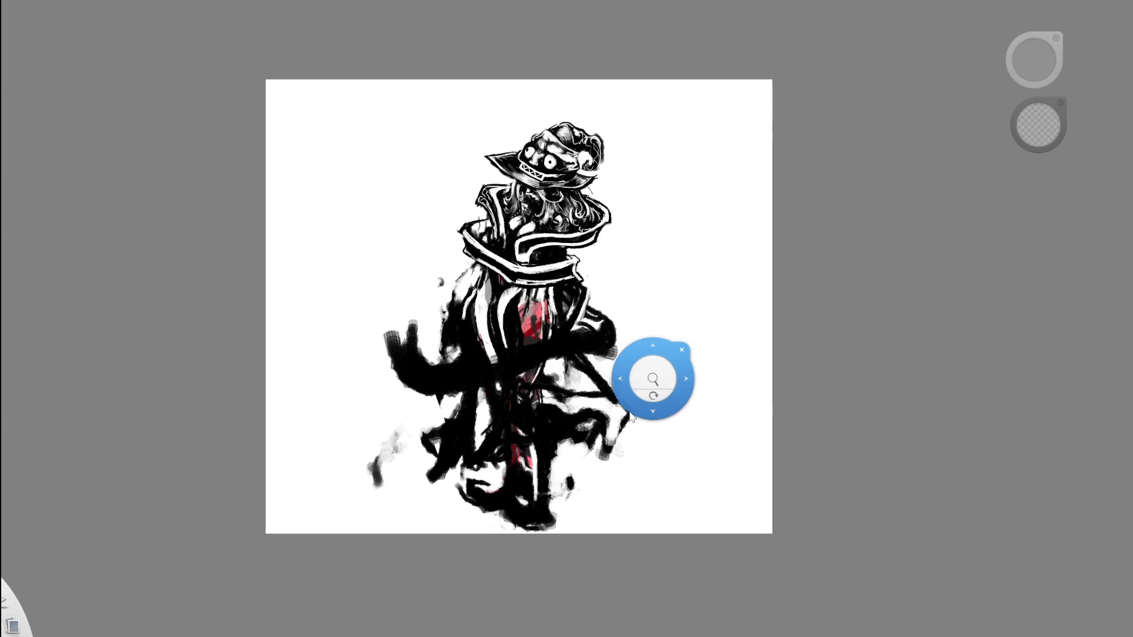
drag(630, 390, 628, 412)
key(space)
mouse_move(607, 278)
mouse_down()
mouse_move(627, 278)
mouse_move(589, 396)
mouse_up()
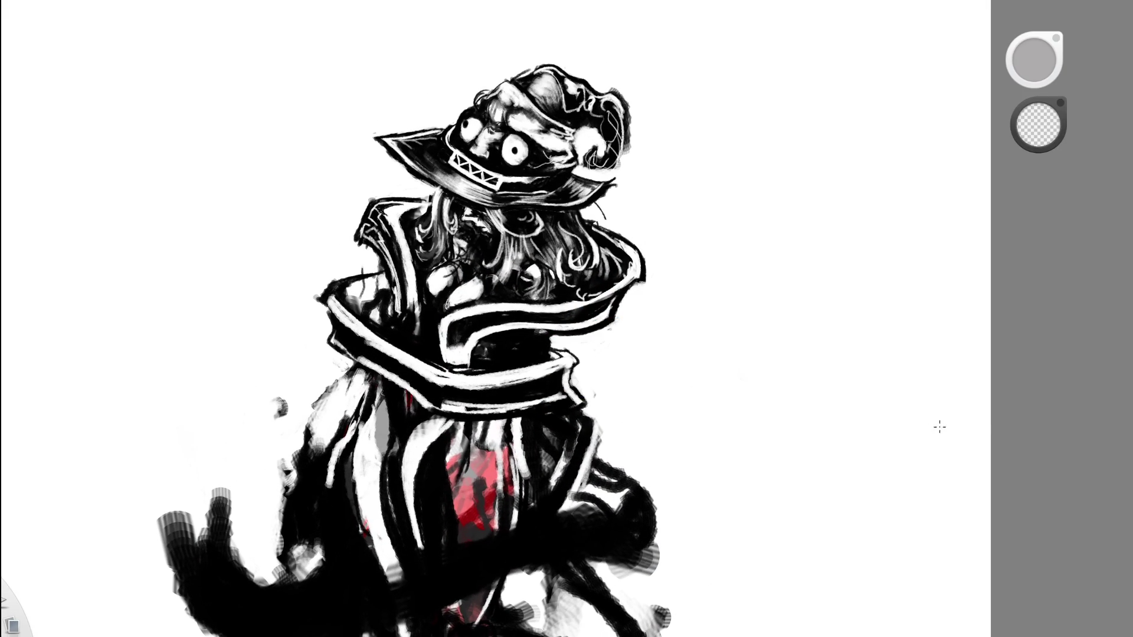
key(ctrl+z)
key(ctrl+y)
key(ctrl+z)
key(ctrl+y)
key(ctrl+0)
Keep toggling between the smaller and larger hat, including the last collar stroke, ending on the redone state.
scroll(600, 250, up, 5)
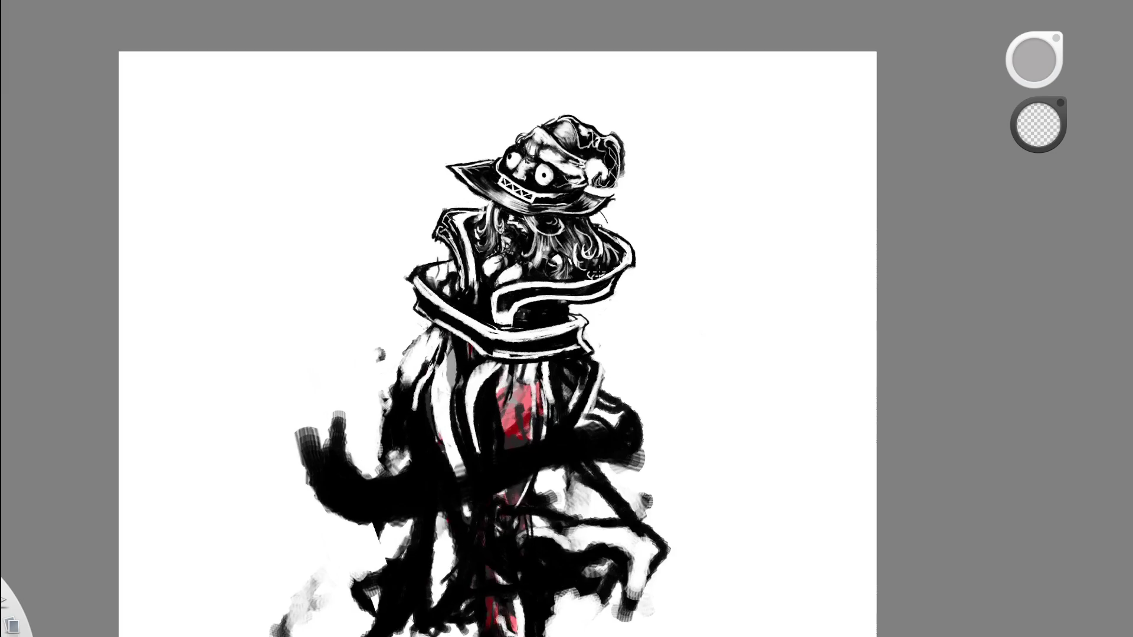
key(ctrl+z)
key(ctrl+y)
key(ctrl+z)
key(ctrl+y)
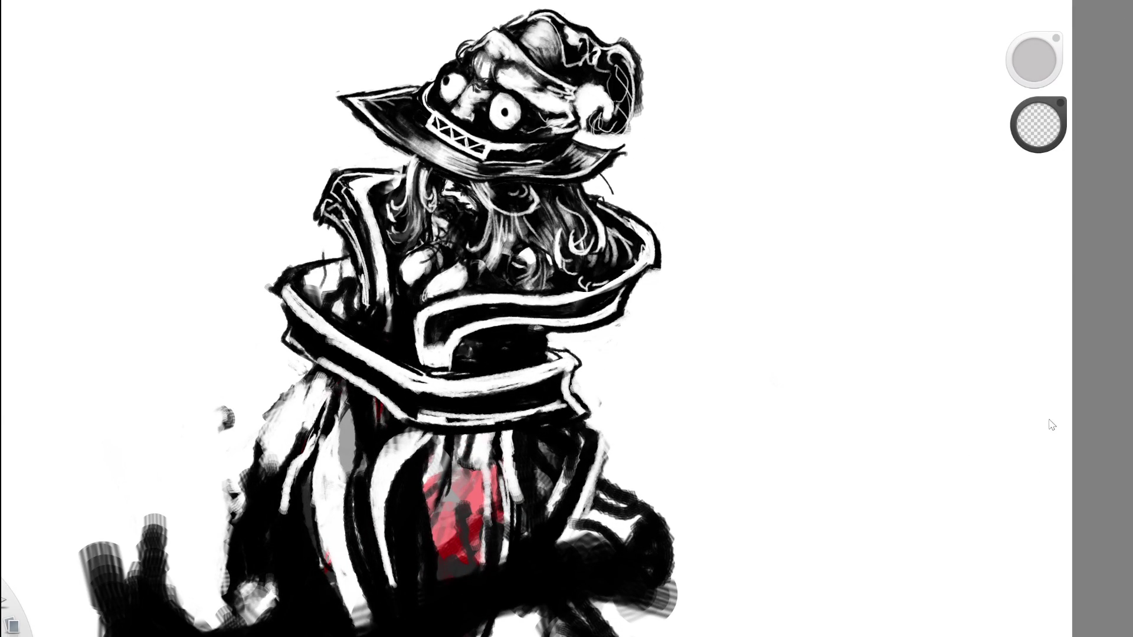
key(ctrl+z)
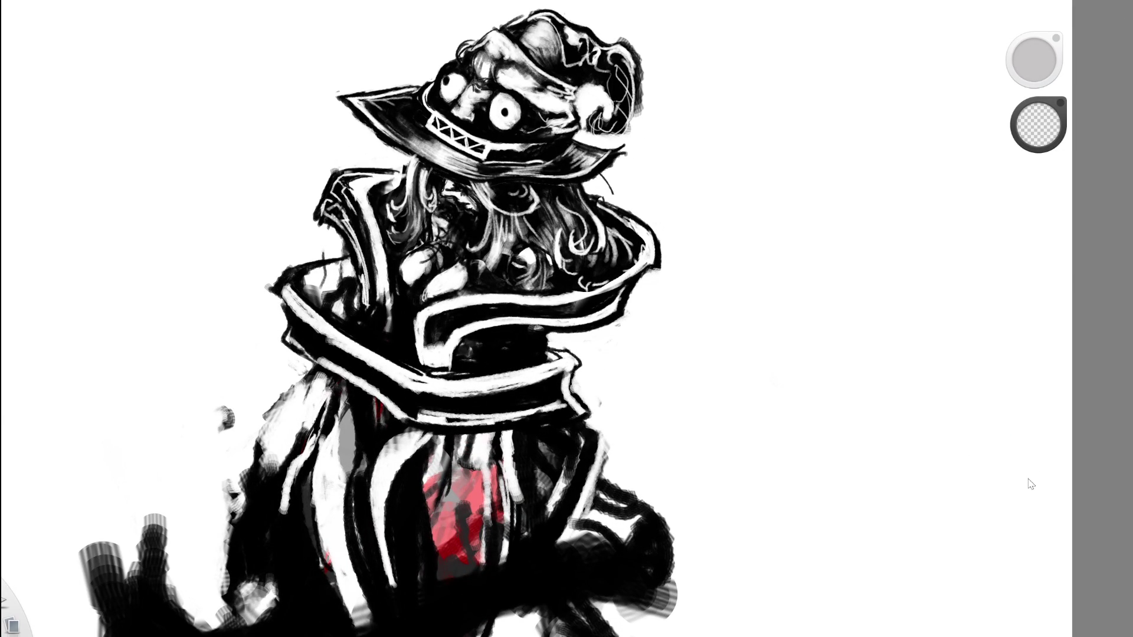
key(ctrl+y)
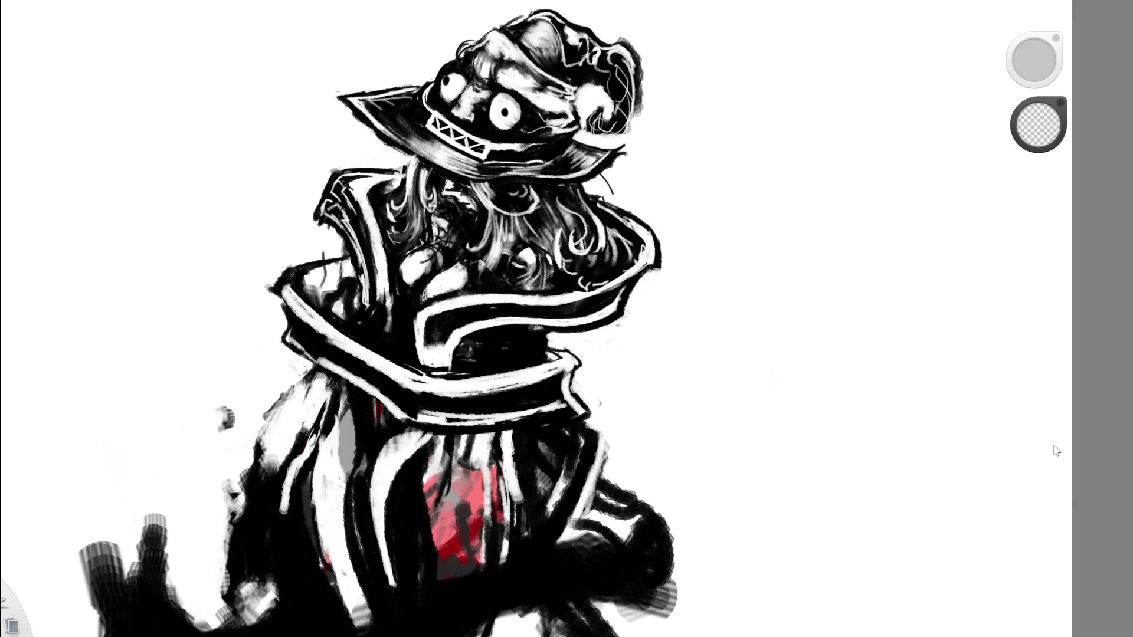
key(ctrl+z)
key(ctrl+y)
key(ctrl+z)
key(ctrl+y)
key(ctrl+z)
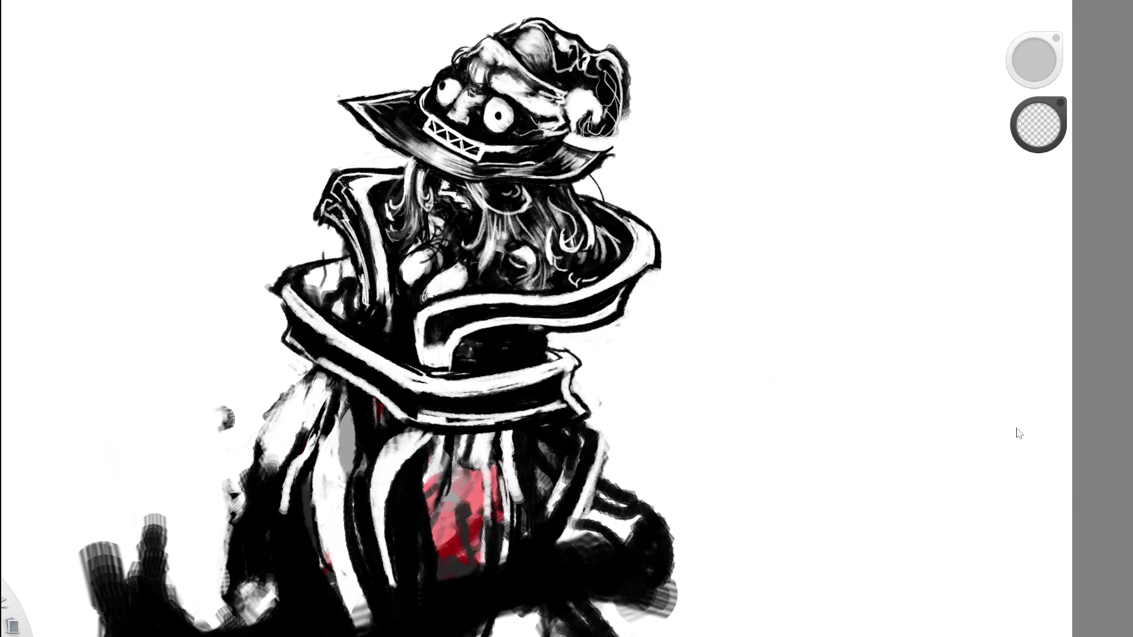
key(ctrl+y)
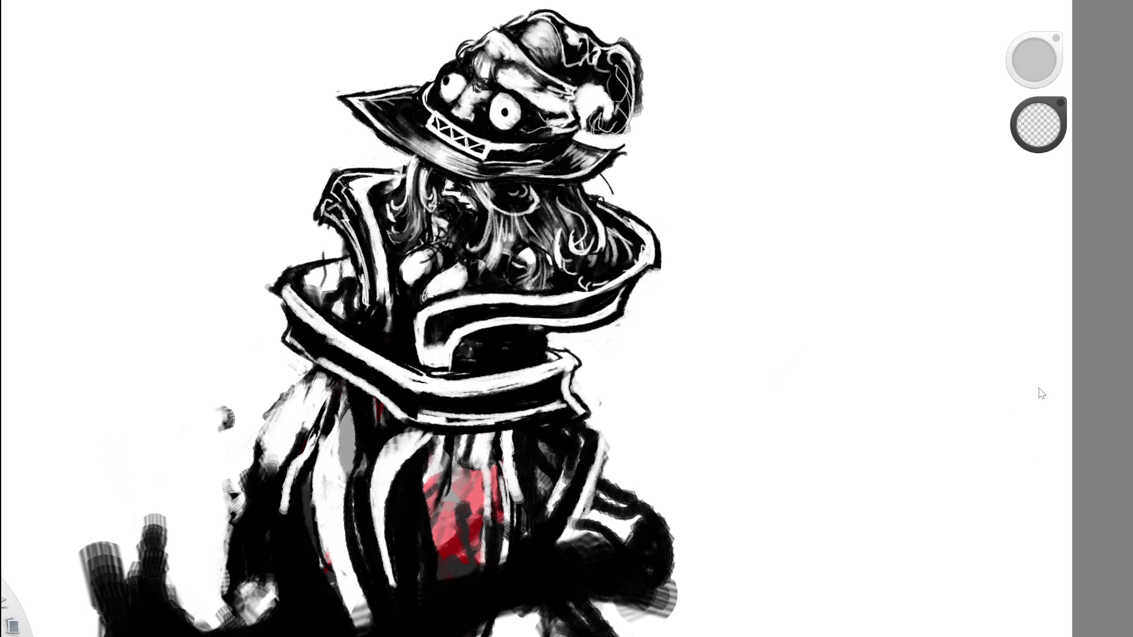
Finish comparing and settle on the reworked larger hat and head.
key(ctrl+z)
scroll(1013, 336, up, 2)
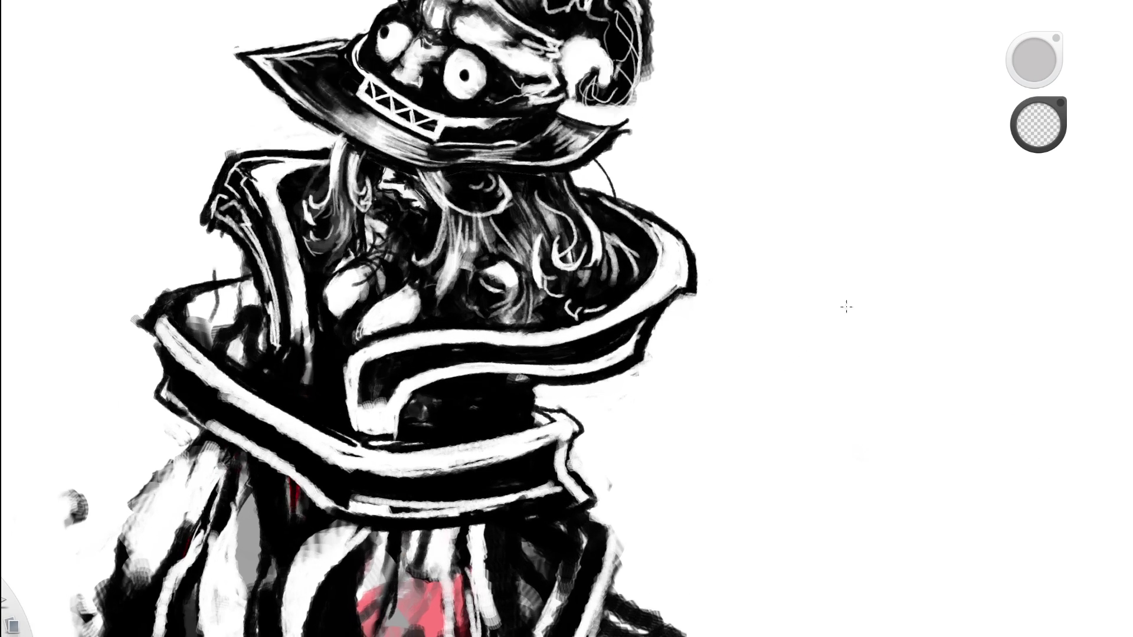
key(ctrl+y)
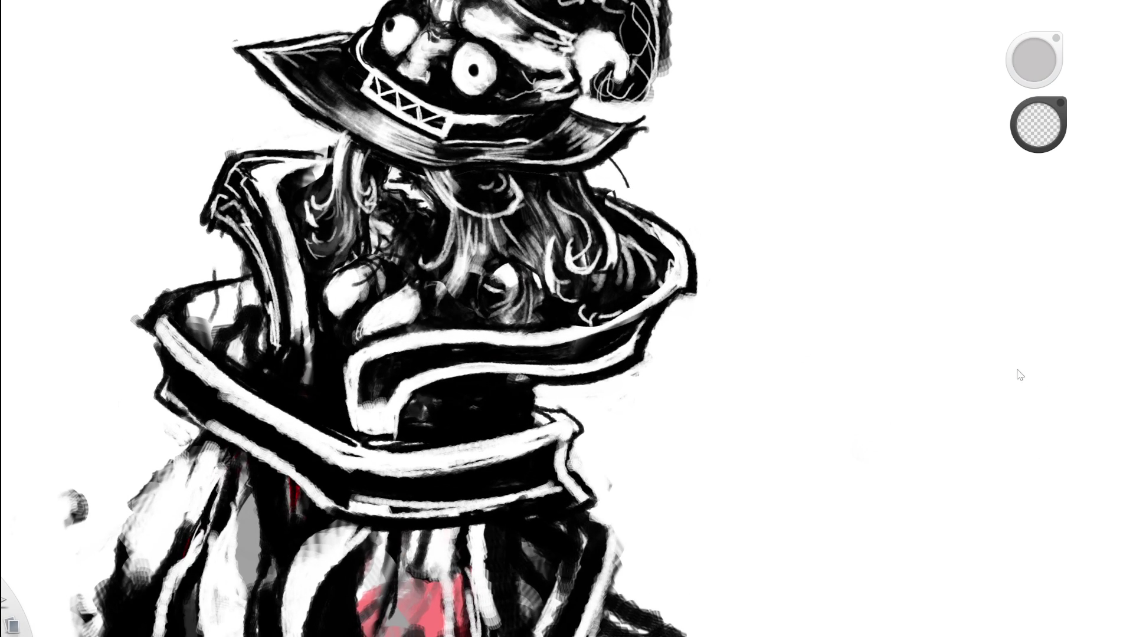
key(ctrl+z)
key(ctrl+y)
scroll(776, 383, down, 3)
scroll(775, 384, down, 2)
key(ctrl+z)
key(ctrl+y)
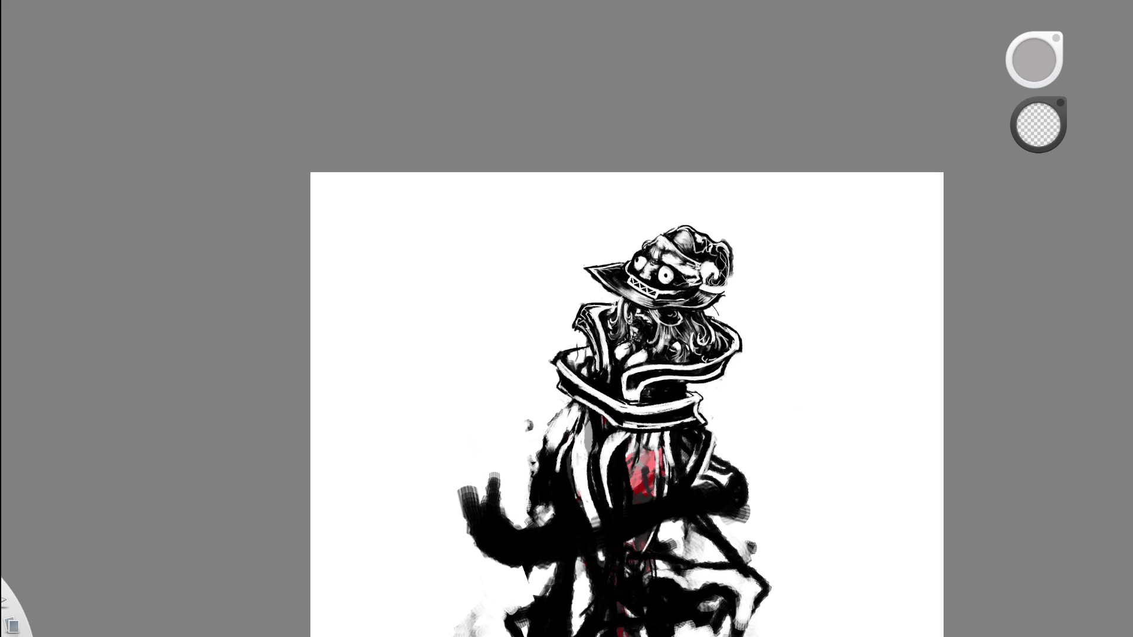
scroll(760, 380, up, 3)
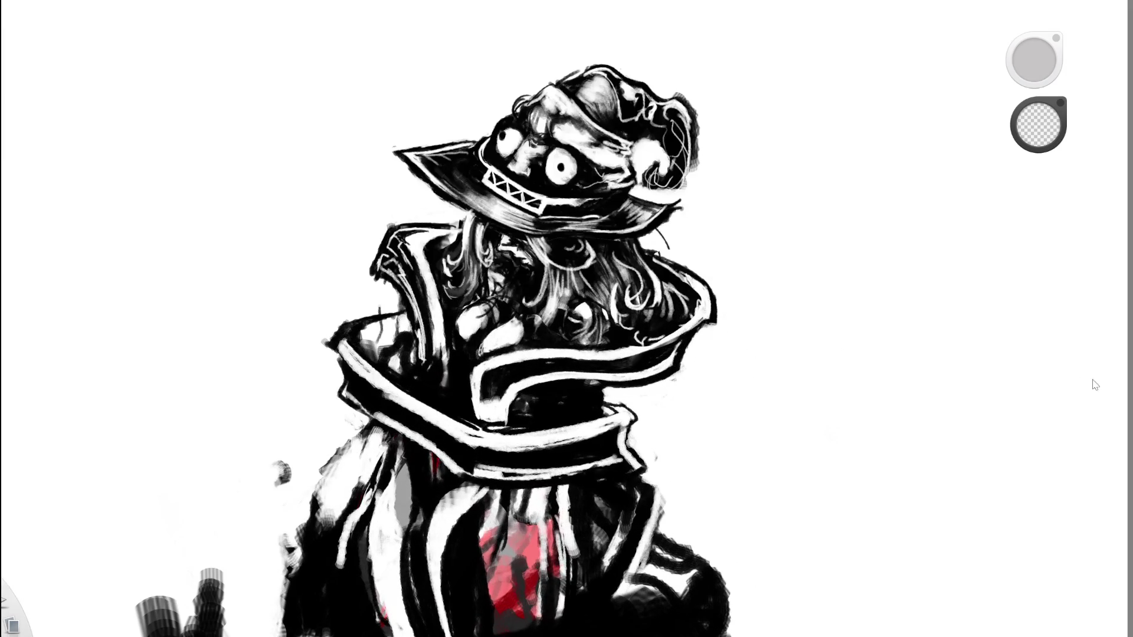
key(ctrl+z)
key(ctrl+y)
key(ctrl+z)
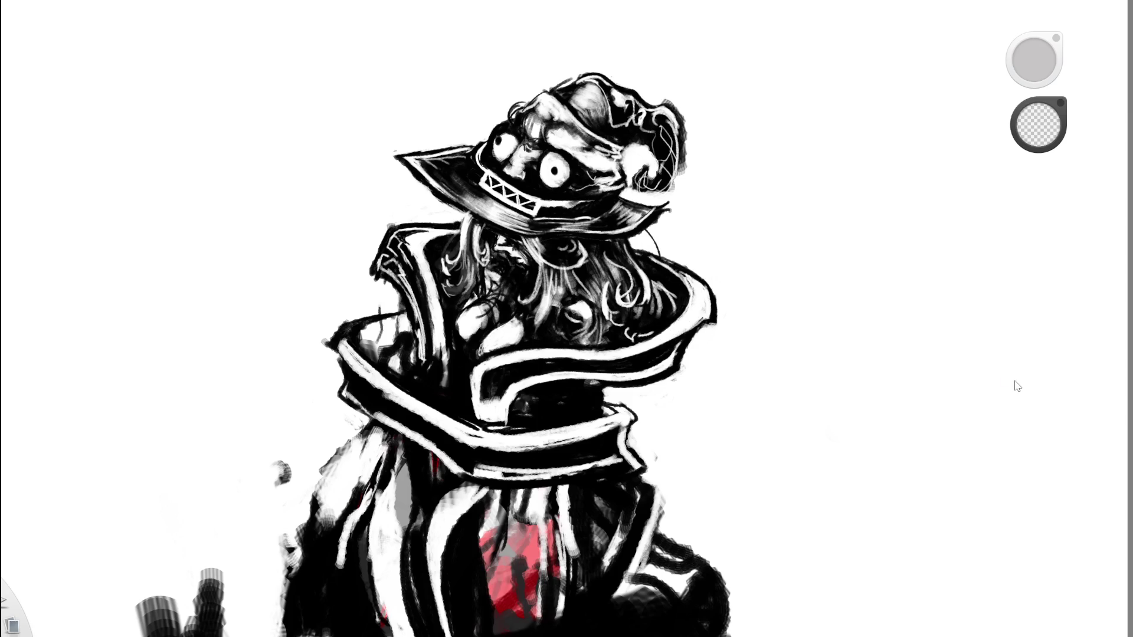
key(ctrl+y)
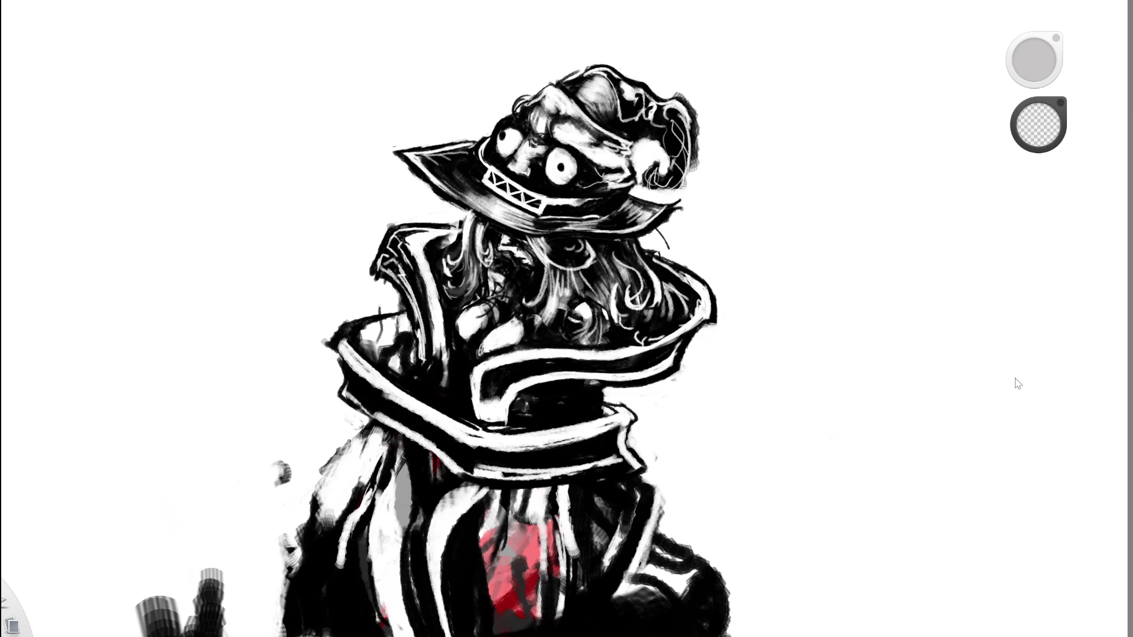
key(ctrl+z)
key(ctrl+y)
key(ctrl+z)
key(ctrl+y)
scroll(518, 264, down, 5)
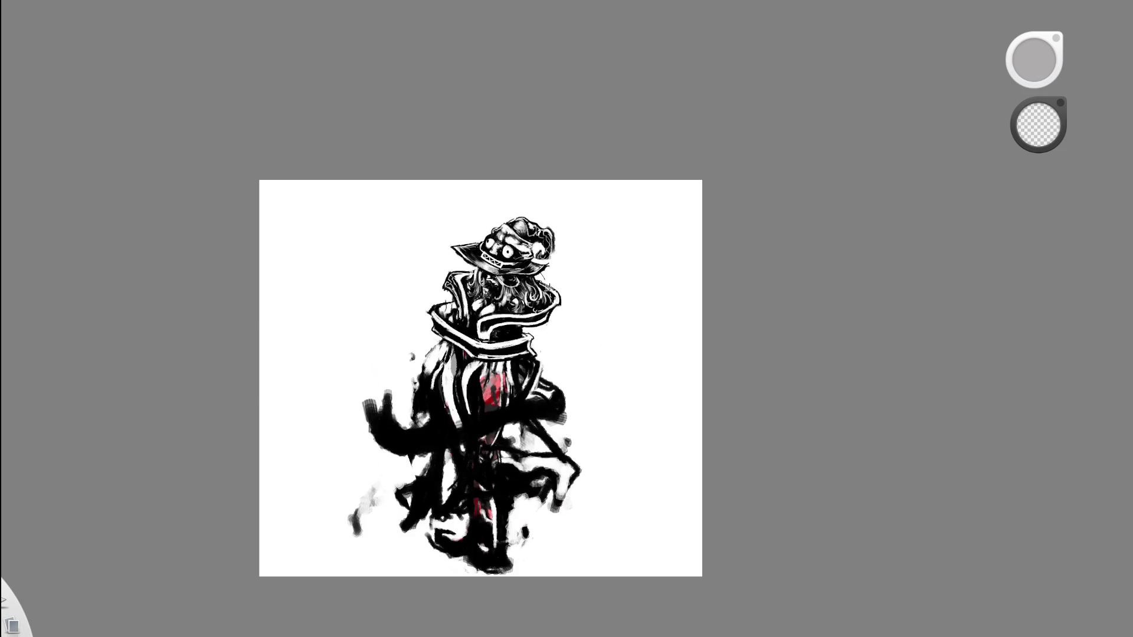
scroll(535, 292, up, 5)
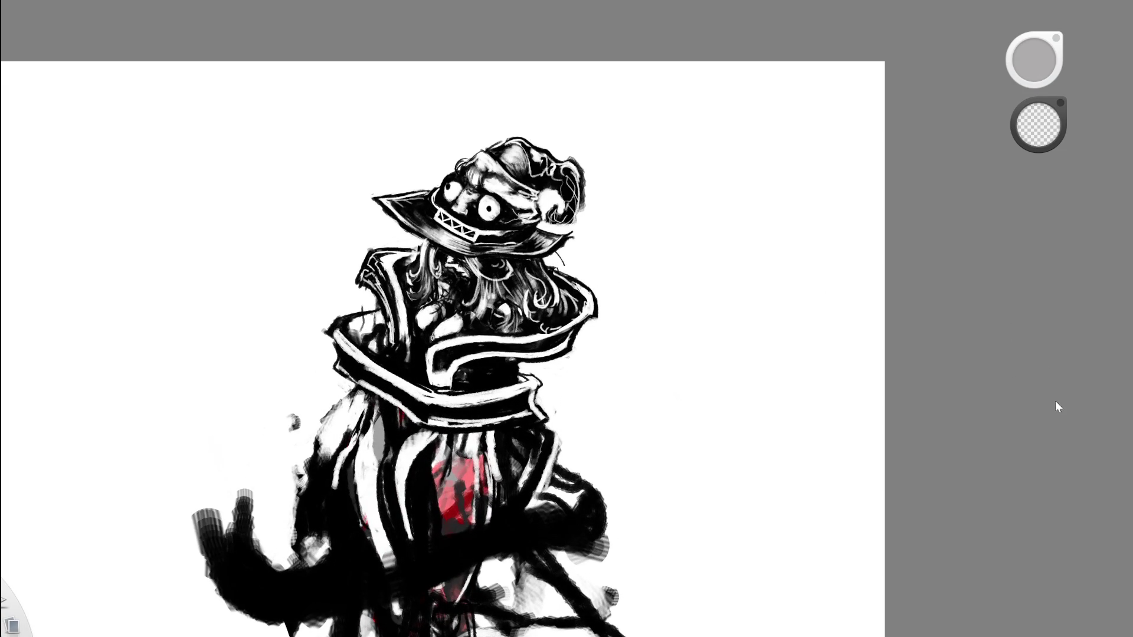
scroll(543, 313, up, 5)
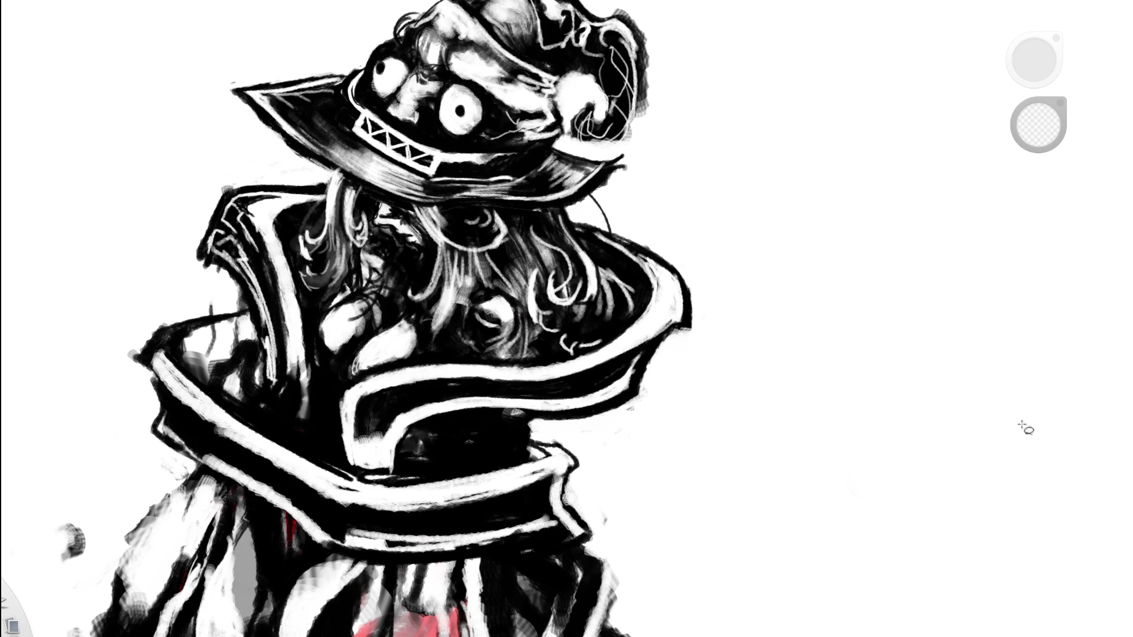
Lasso the hair under the hat brim and commit the transform without moving it.
mouse_move(500, 253)
mouse_down()
mouse_move(422, 304)
mouse_move(520, 363)
mouse_move(585, 233)
mouse_up()
key(ctrl+4)
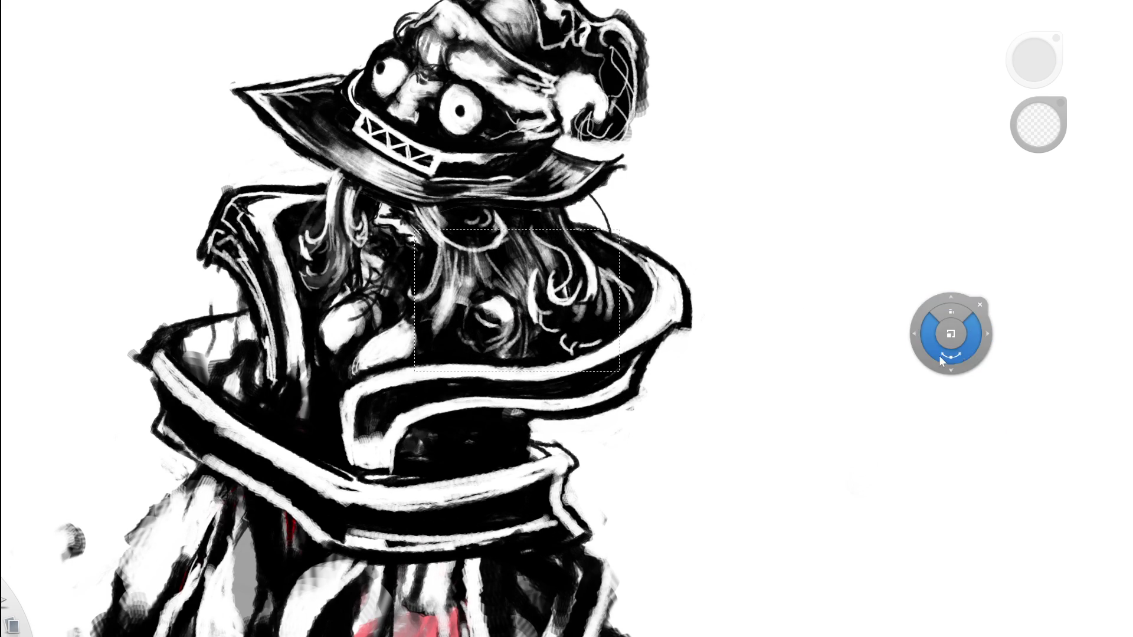
click(979, 304)
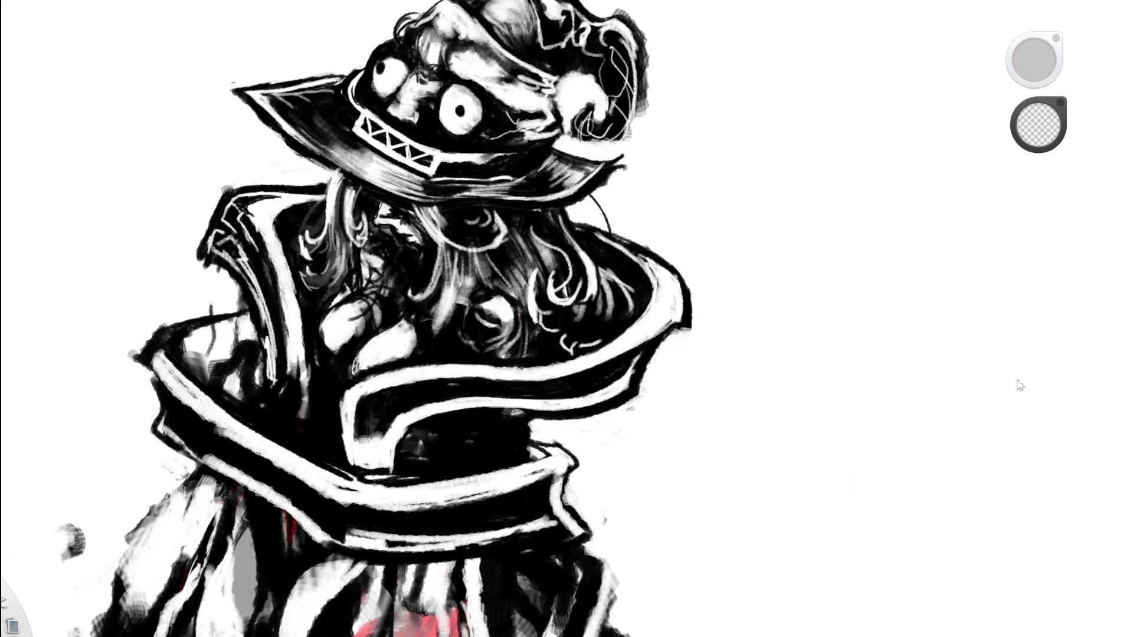
scroll(772, 373, down, 3)
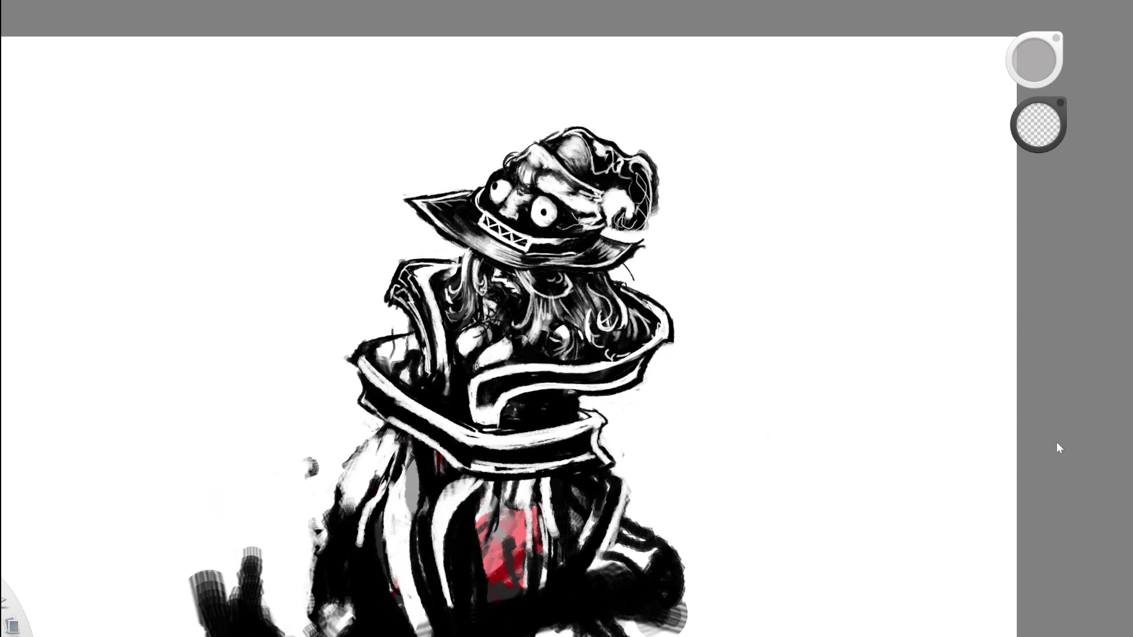
mouse_move(1117, 460)
mouse_down()
mouse_move(1081, 431)
mouse_move(1021, 339)
mouse_move(1033, 330)
mouse_up()
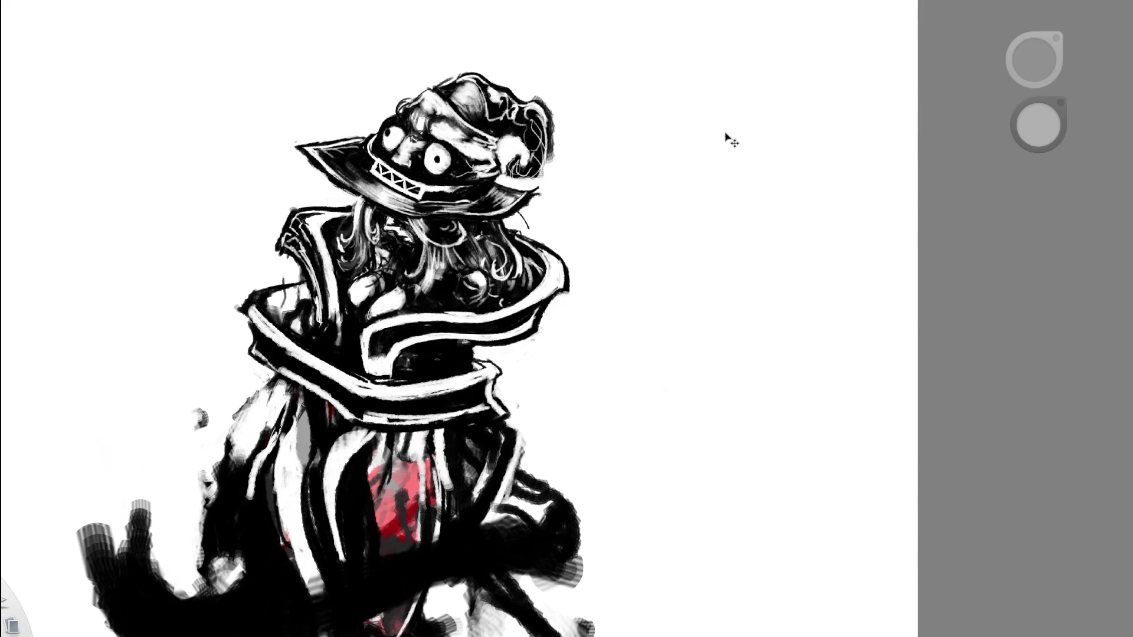
Sample a colour from the canvas and reset the second colour to transparent.
key(space)
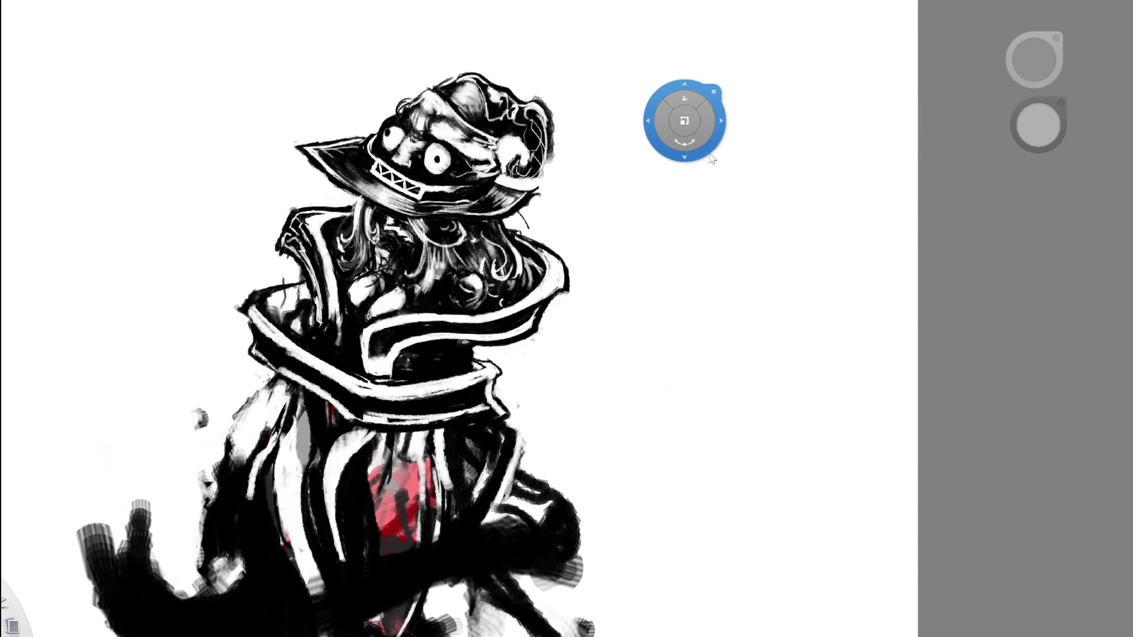
key(space)
mouse_move(715, 106)
mouse_down()
mouse_move(727, 62)
mouse_move(663, 159)
mouse_up()
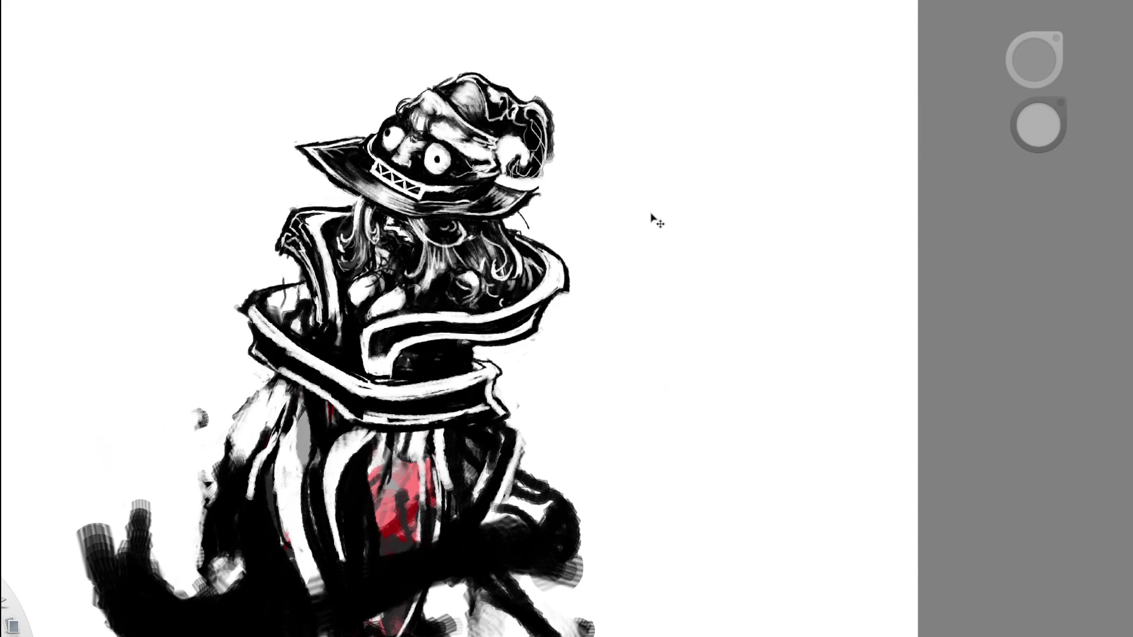
alt+click(494, 257)
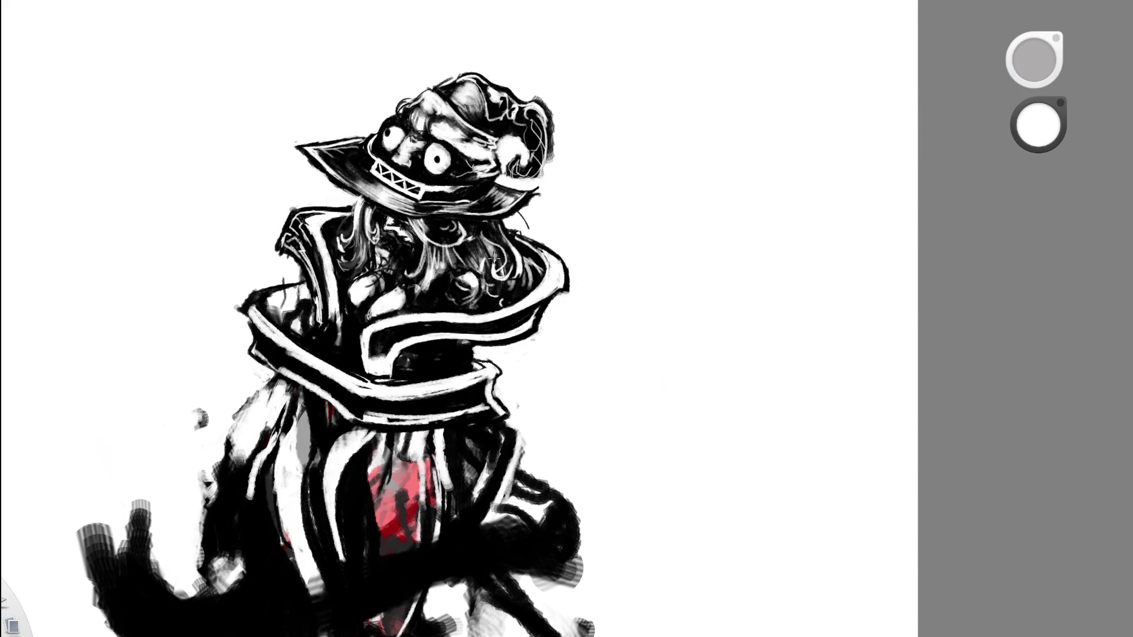
alt+click(481, 270)
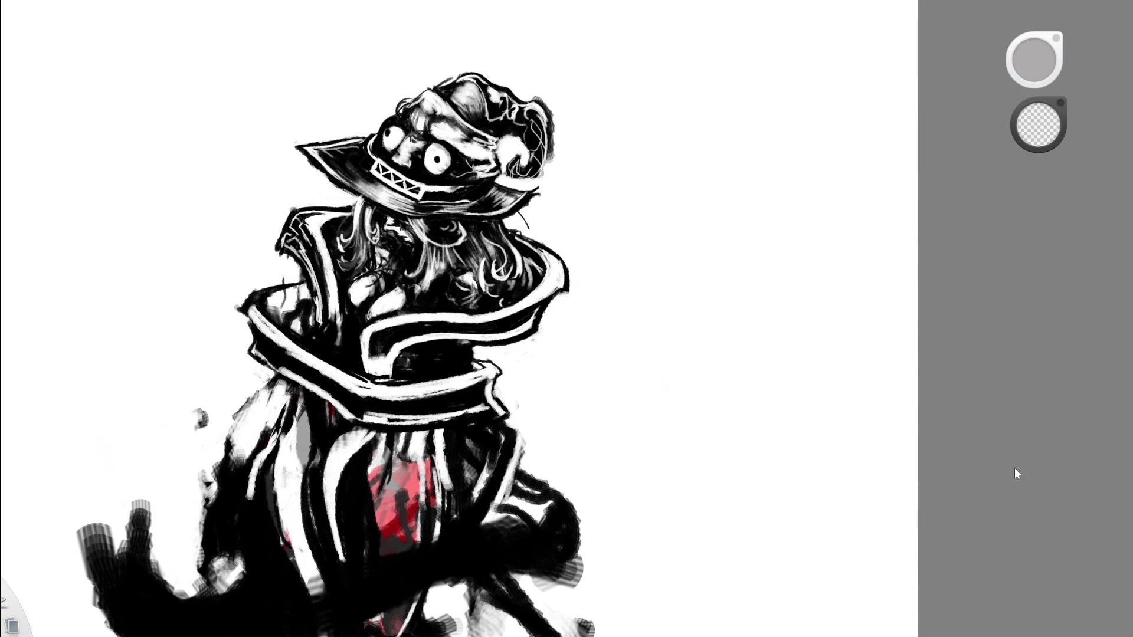
scroll(731, 319, down, 5)
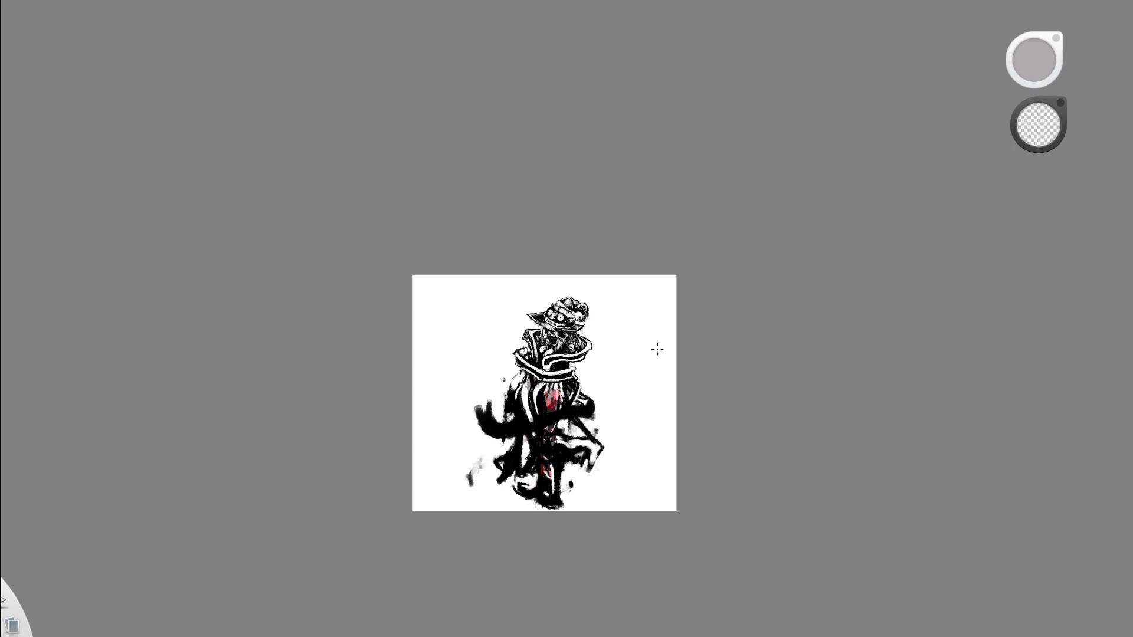
Zoom in, compare hair edits with undo and redo, then undo the round knob.
scroll(620, 339, up, 5)
scroll(581, 309, up, 2)
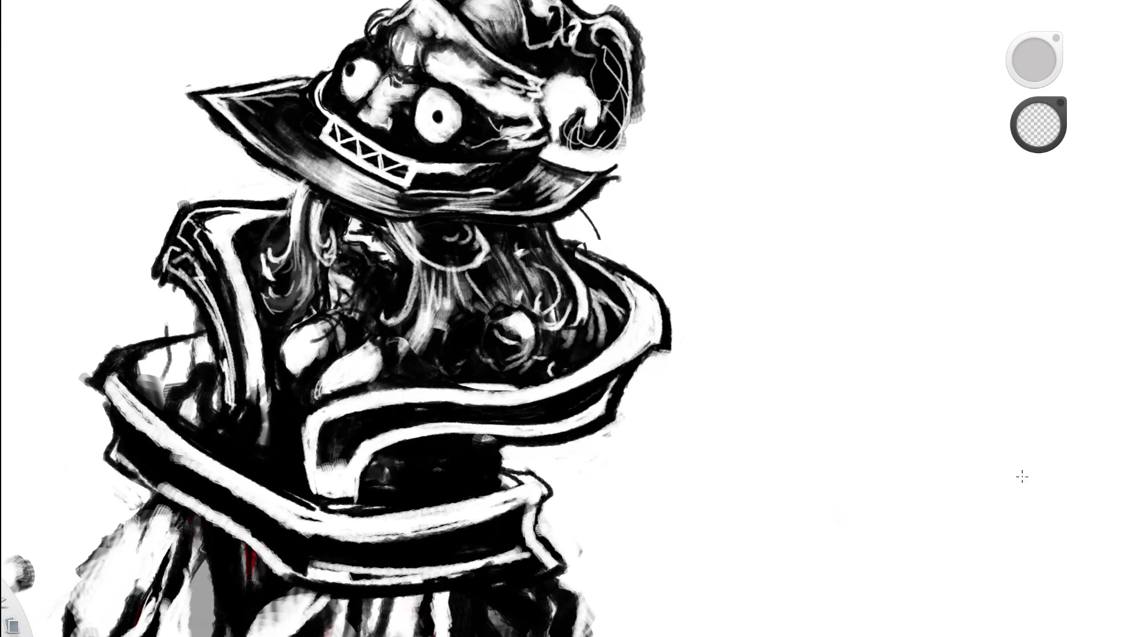
key(ctrl+z)
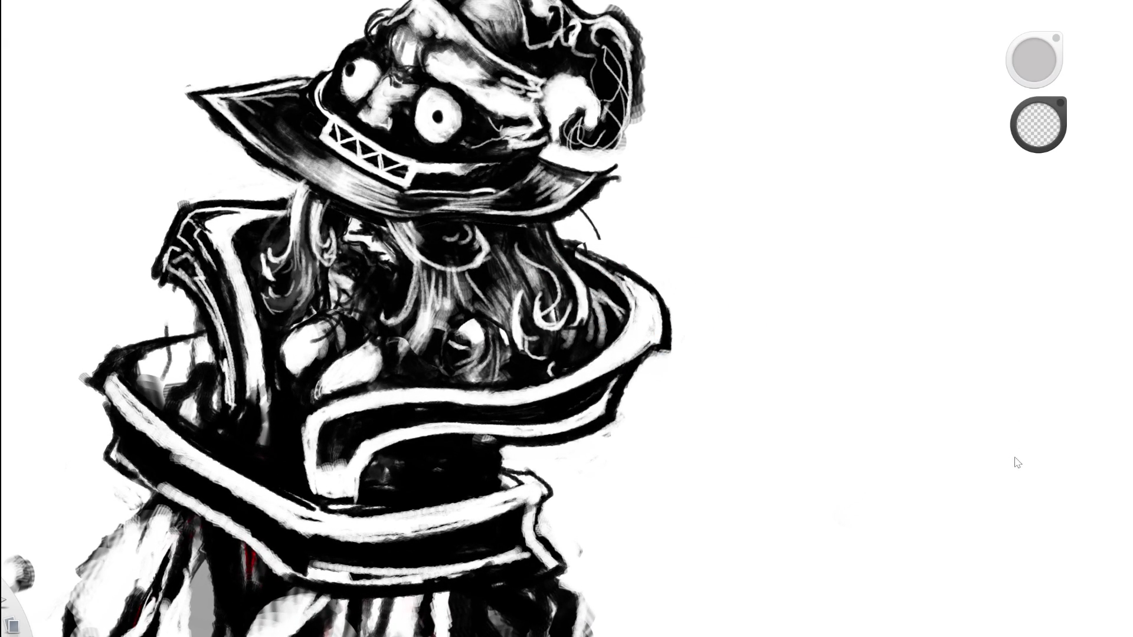
key(ctrl+z)
key(ctrl+z)
key(ctrl+y)
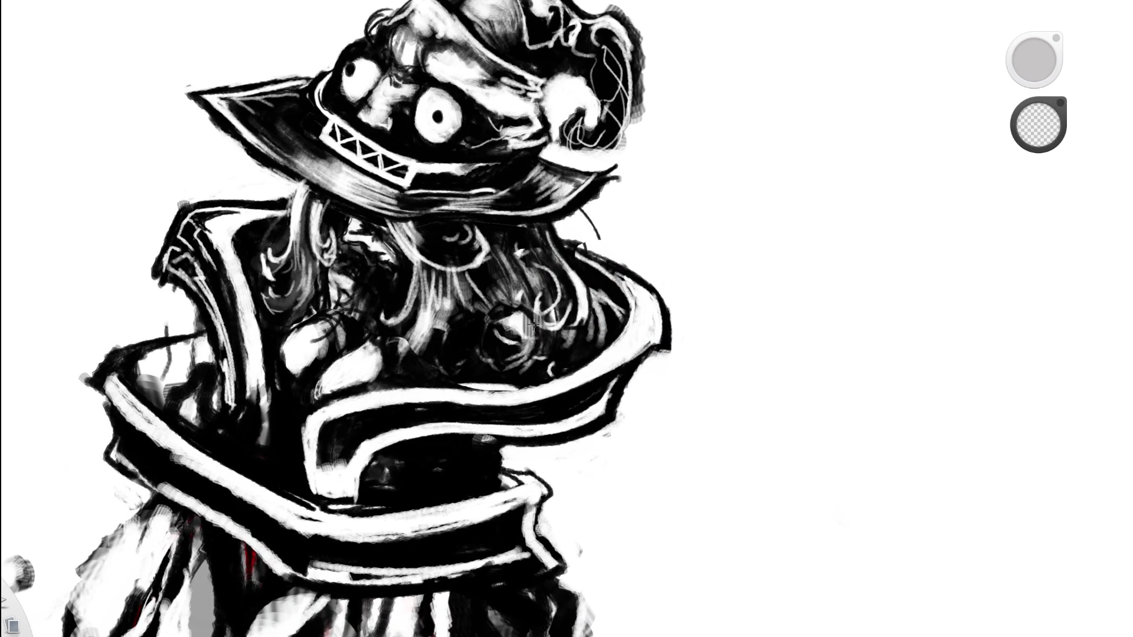
scroll(536, 303, up, 2)
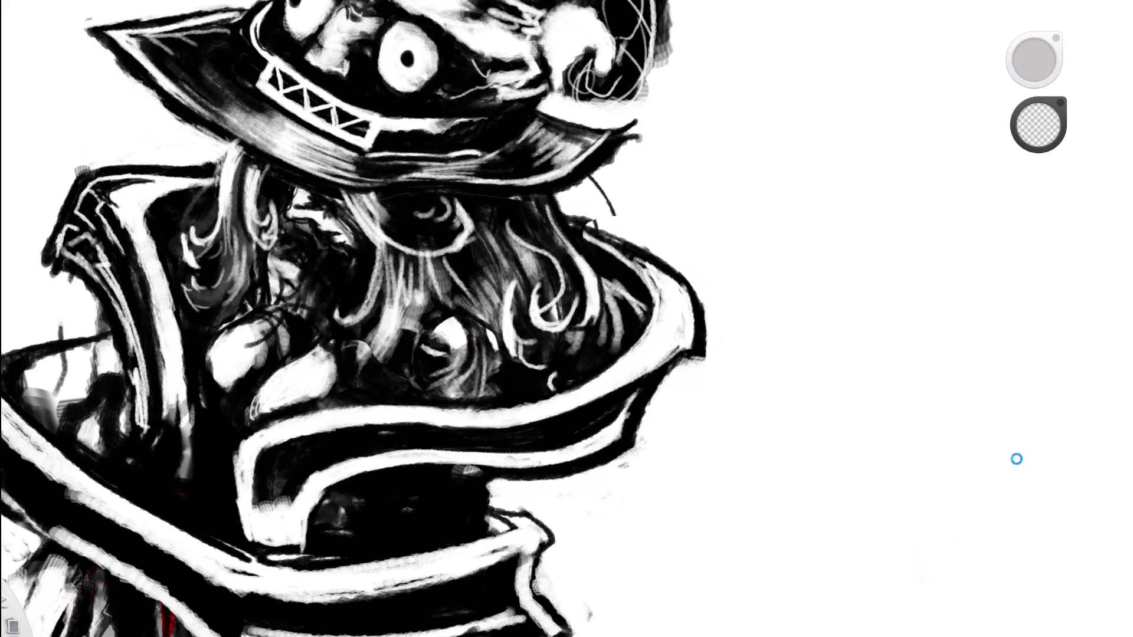
key(ctrl+z)
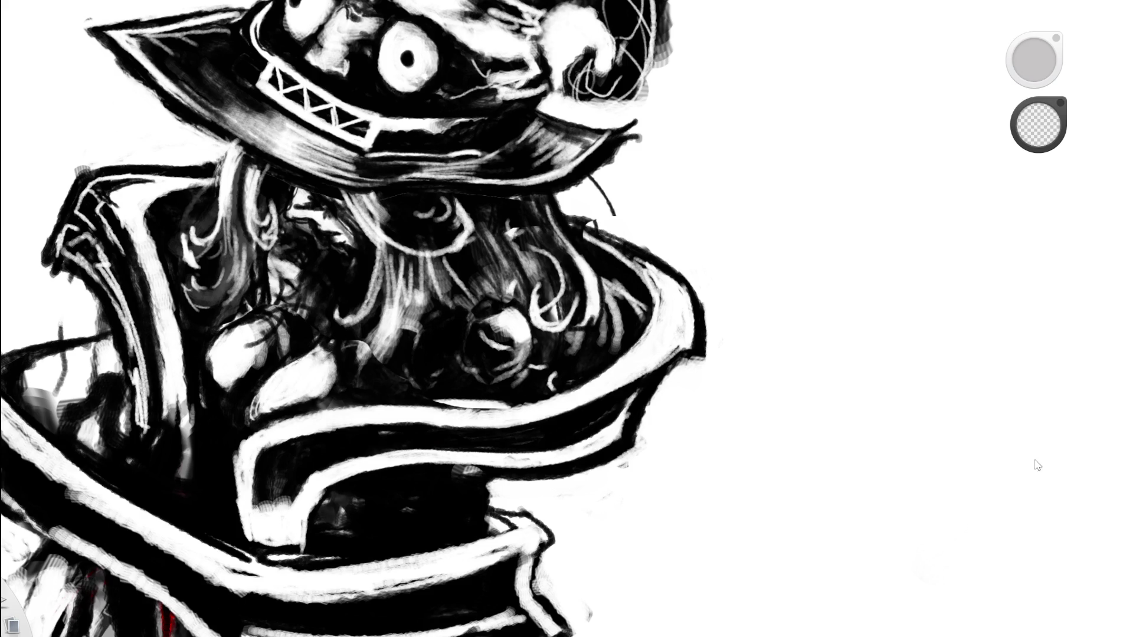
key(ctrl+z)
key(ctrl+y)
key(ctrl+z)
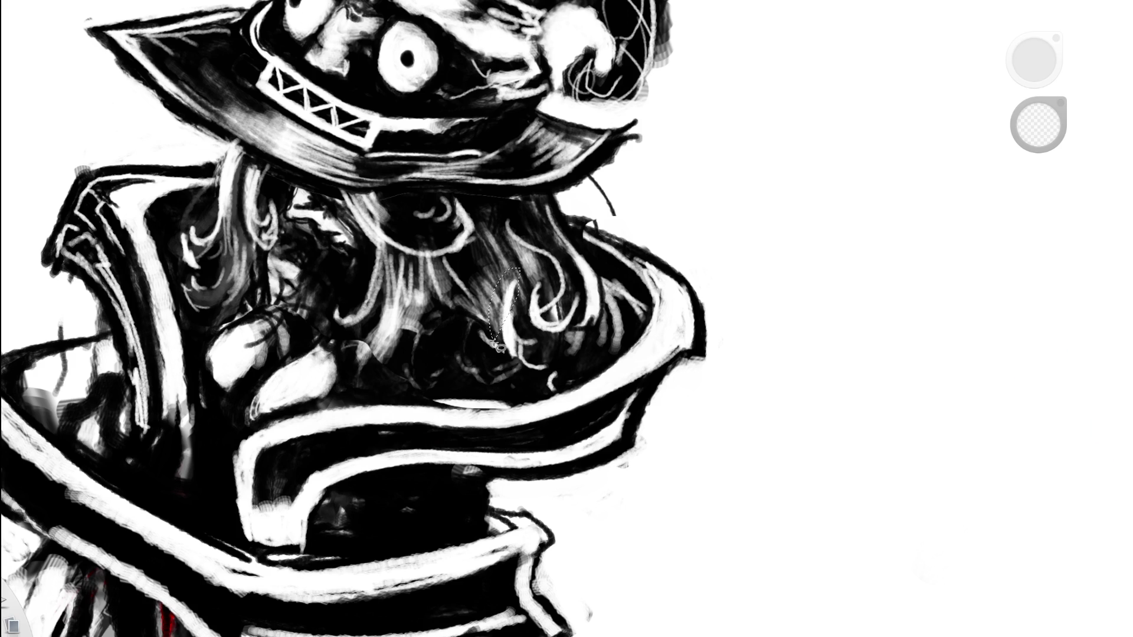
Extend the selection around the lower hair and collar, then revert the hat warp.
mouse_move(495, 345)
mouse_down()
mouse_move(566, 425)
mouse_move(602, 280)
mouse_up()
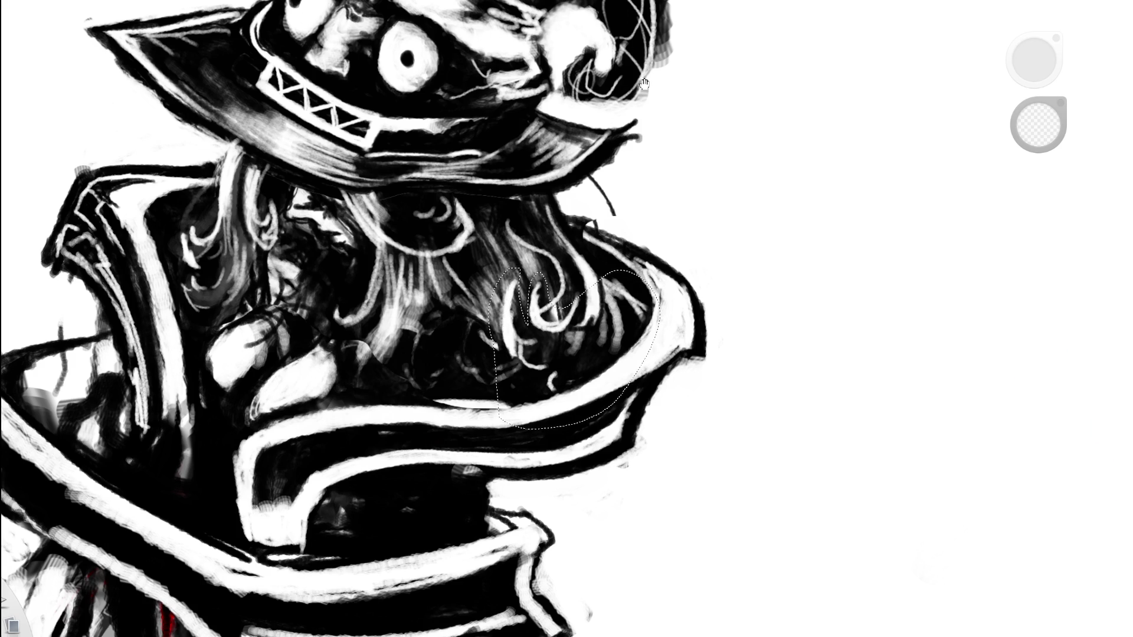
key(ctrl+z)
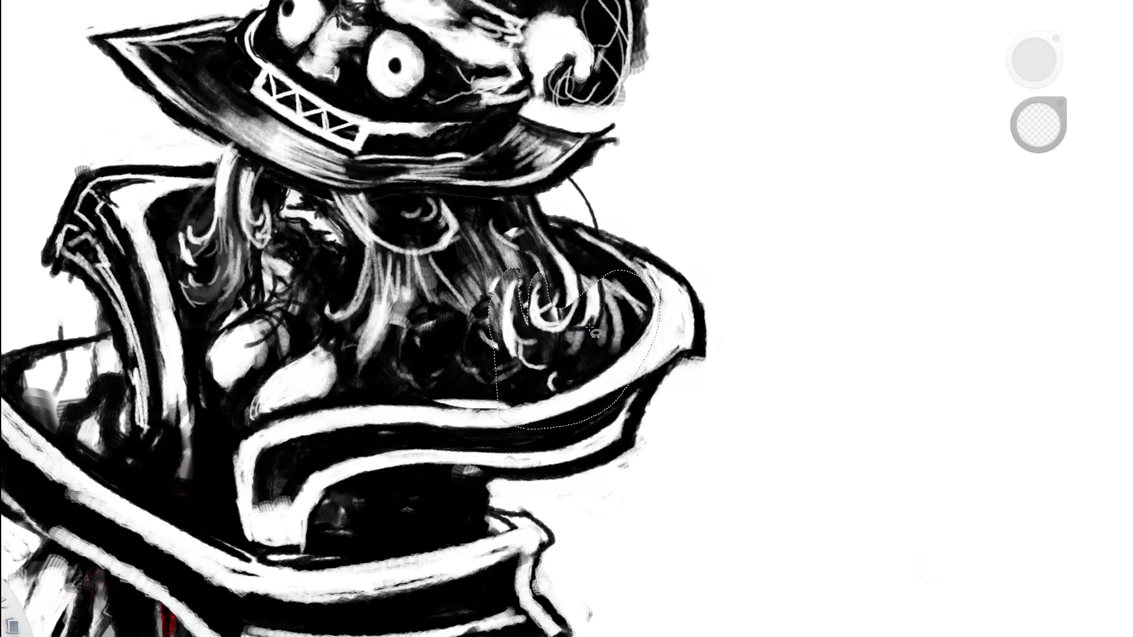
scroll(593, 331, down, 3)
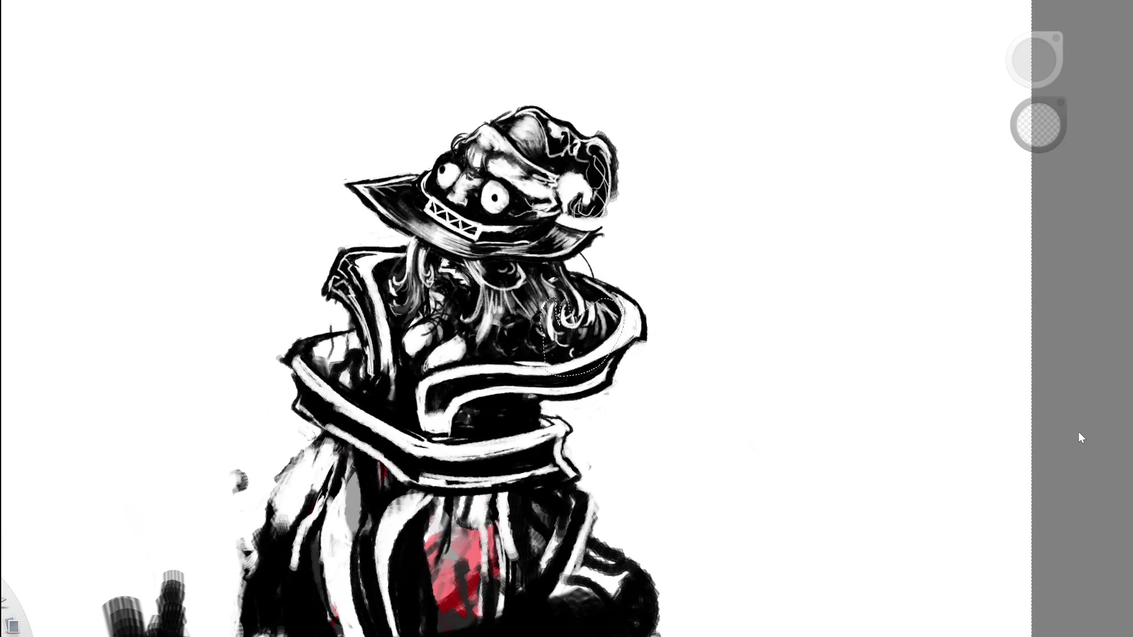
key(ctrl+z)
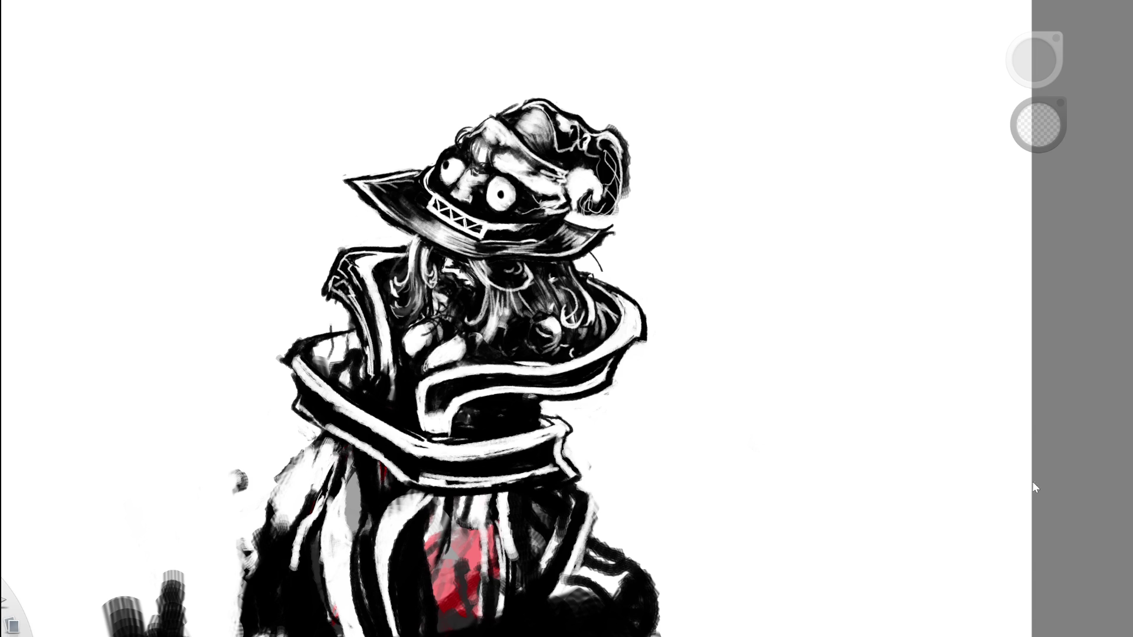
Undo the painted knob, lasso a hair patch beside the collar, then deselect it.
scroll(567, 308, up, 5)
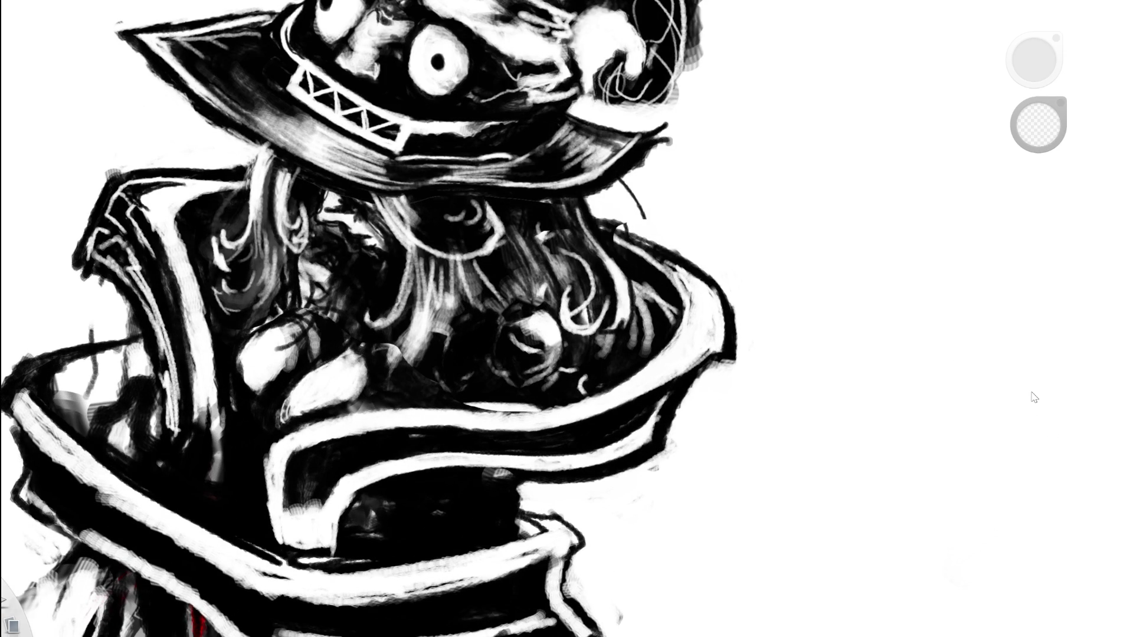
key(ctrl+z)
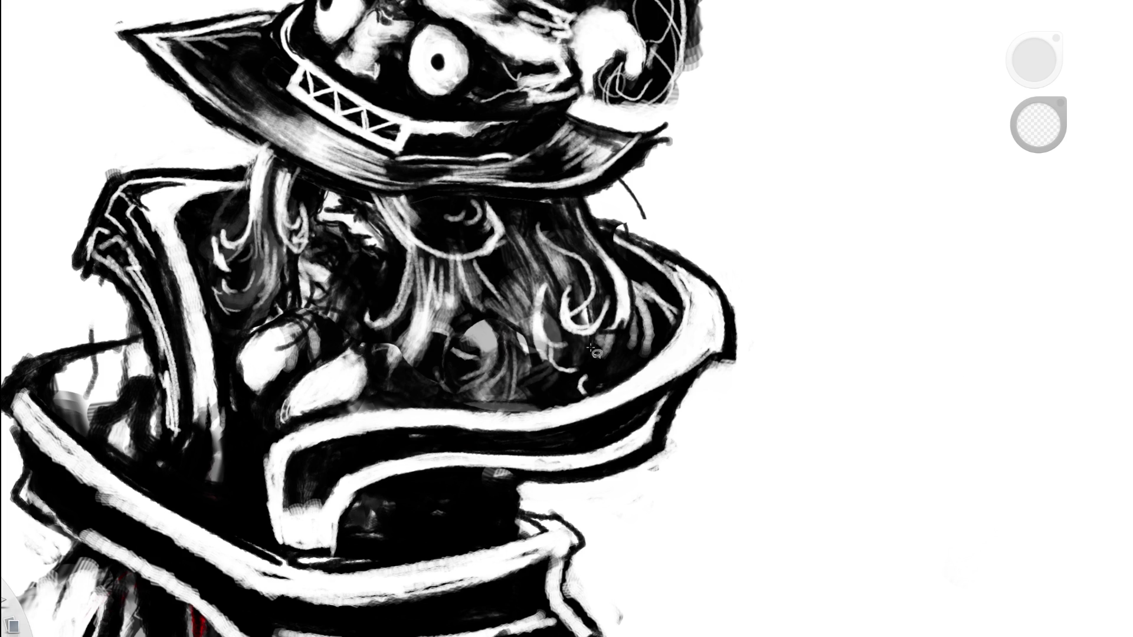
mouse_move(568, 290)
mouse_down()
mouse_move(537, 274)
mouse_move(555, 393)
mouse_move(661, 304)
mouse_move(610, 259)
mouse_move(565, 282)
mouse_up()
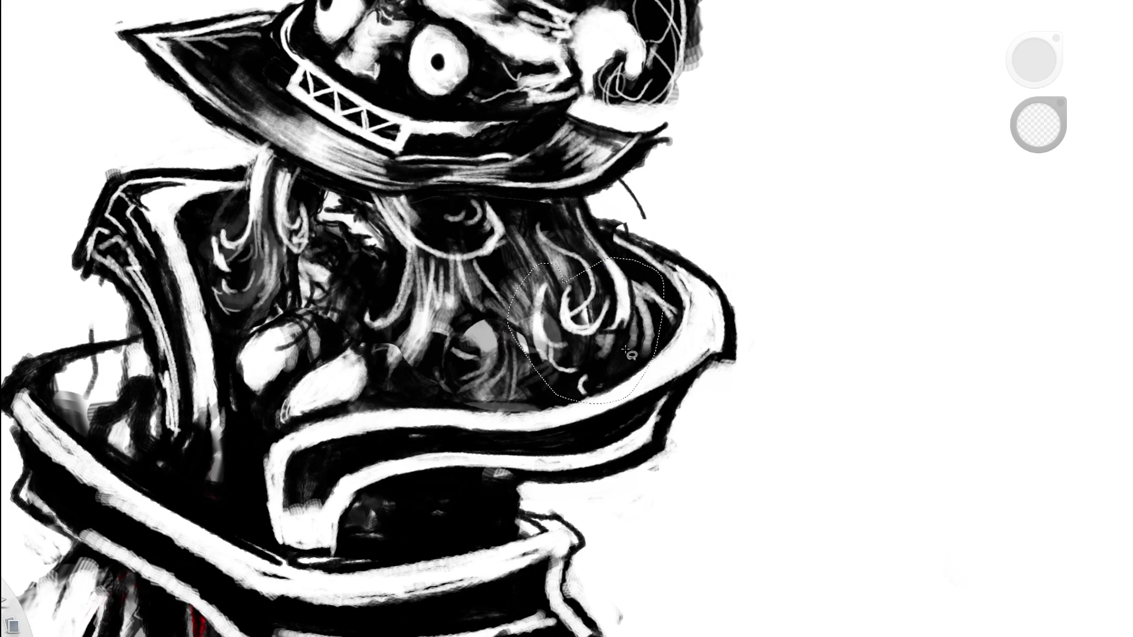
click(649, 365)
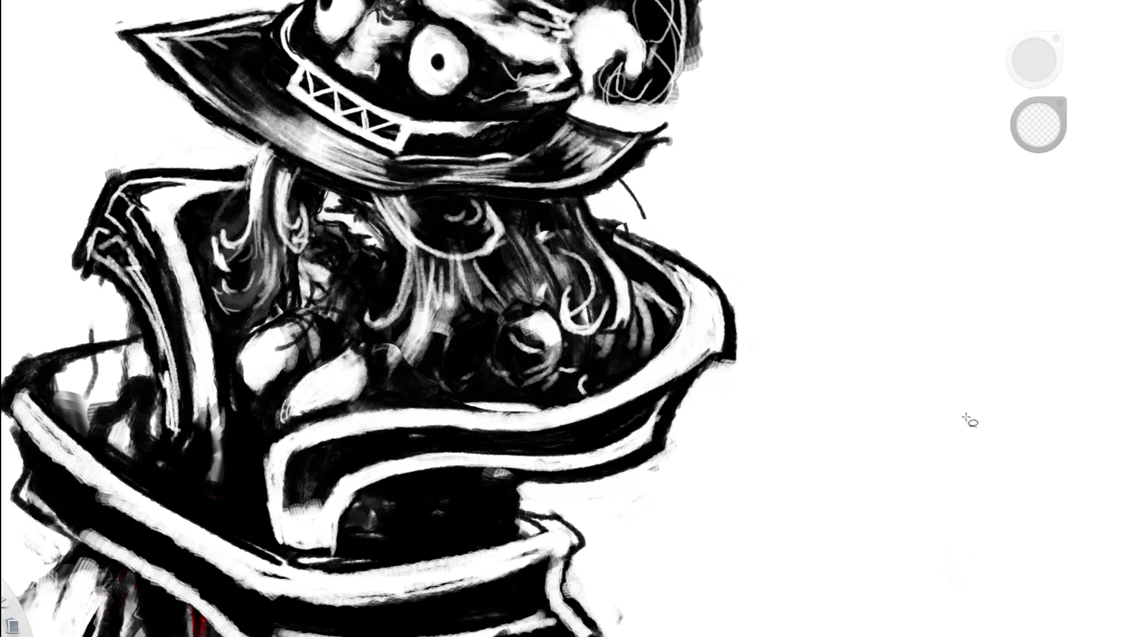
scroll(968, 420, down, 3)
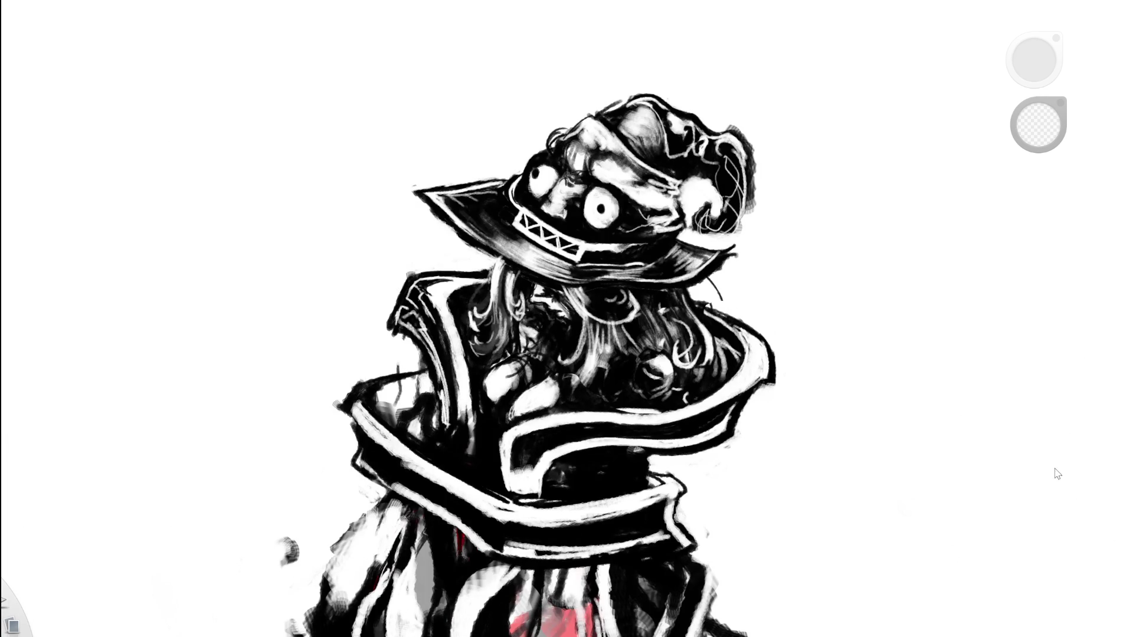
Move the light hair patch up and left to sit just under the hat brim.
scroll(694, 296, up, 3)
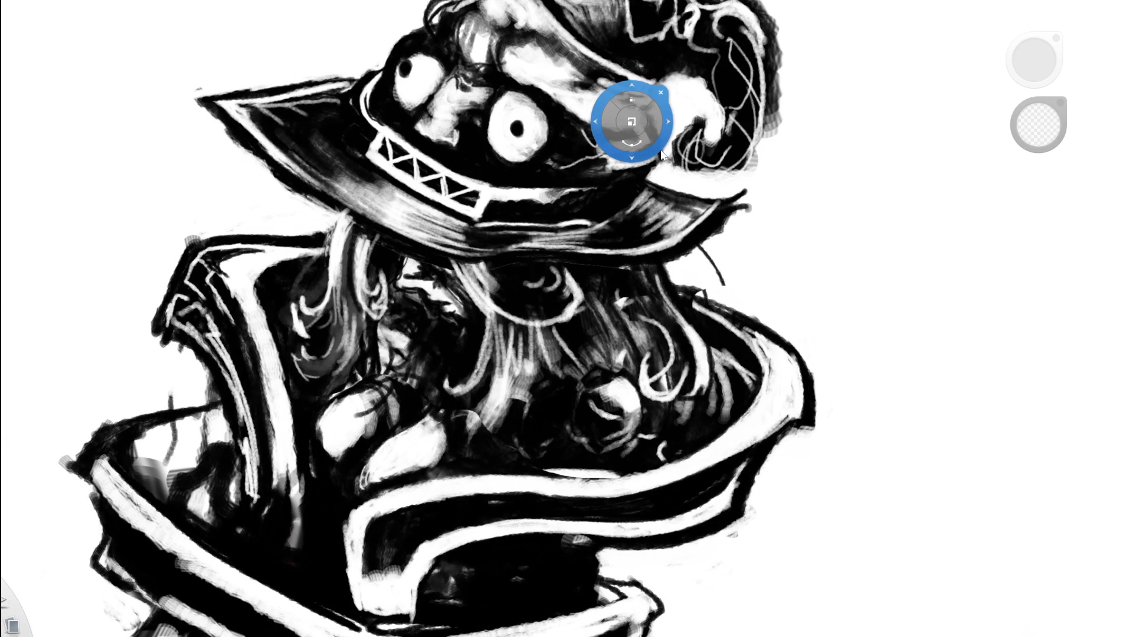
mouse_move(646, 133)
mouse_down()
mouse_move(592, 77)
mouse_move(580, 104)
mouse_move(603, 112)
mouse_up()
mouse_move(721, 218)
mouse_down()
mouse_move(767, 192)
mouse_move(763, 154)
mouse_move(758, 194)
mouse_move(770, 213)
mouse_move(744, 198)
mouse_move(754, 150)
mouse_up()
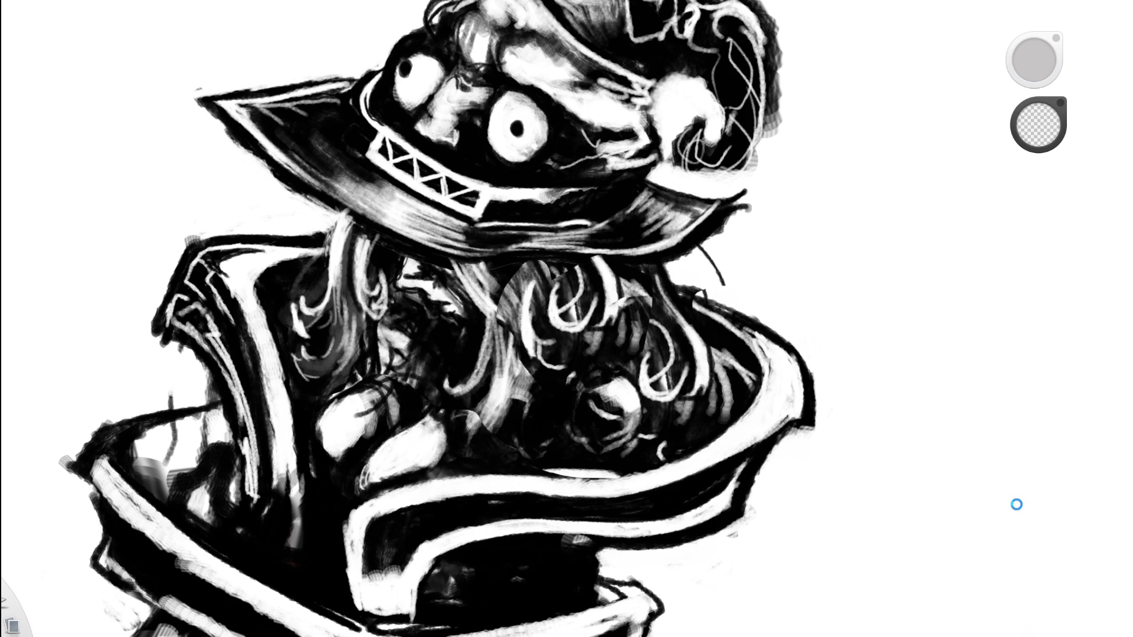
Stroke darker strands over the light oval patch and the surrounding hair.
key(e)
key(e)
mouse_move(516, 295)
mouse_down()
mouse_move(525, 337)
mouse_move(547, 318)
mouse_move(549, 268)
mouse_up()
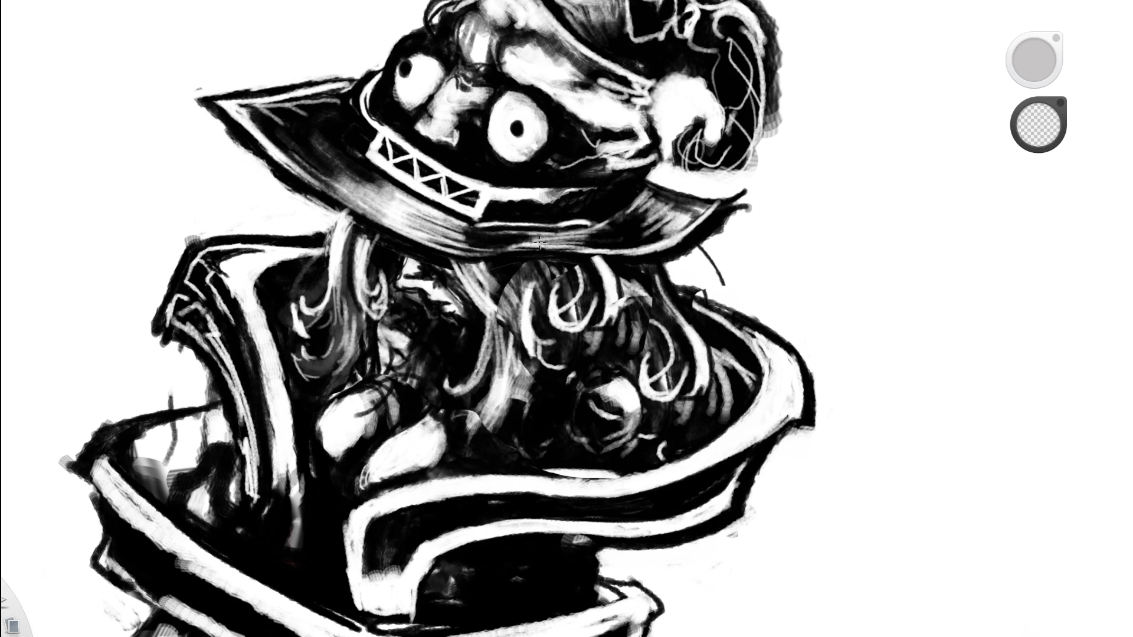
mouse_move(548, 275)
mouse_down()
mouse_move(543, 298)
mouse_move(515, 290)
mouse_move(510, 346)
mouse_up()
key(ctrl+z)
drag(505, 286, 499, 312)
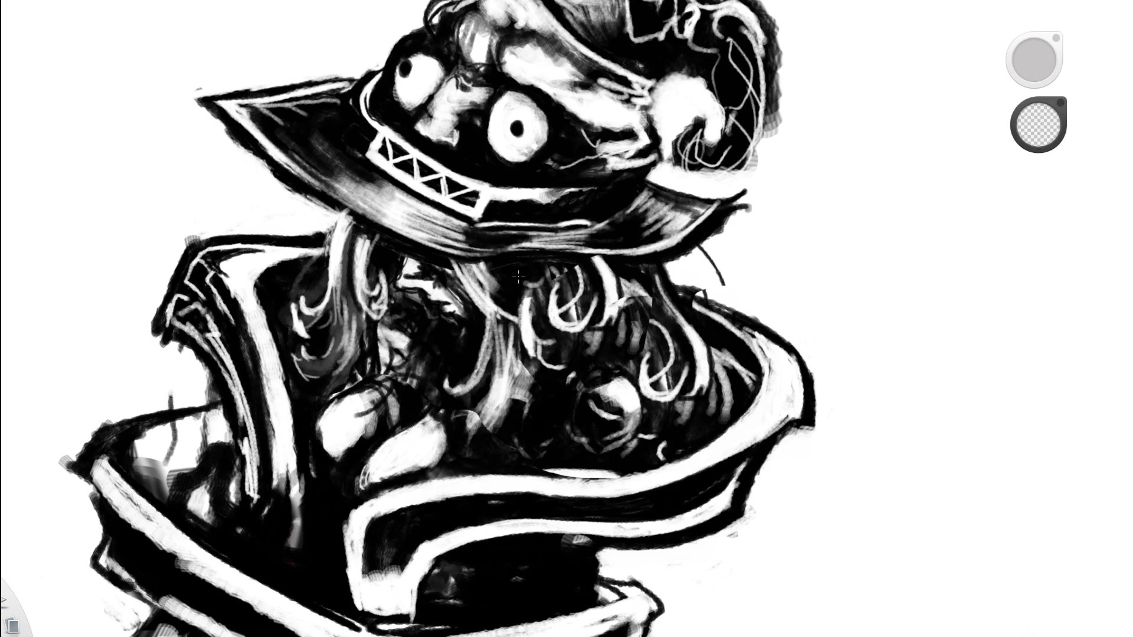
mouse_move(543, 298)
mouse_down()
mouse_move(530, 263)
mouse_move(575, 296)
mouse_up()
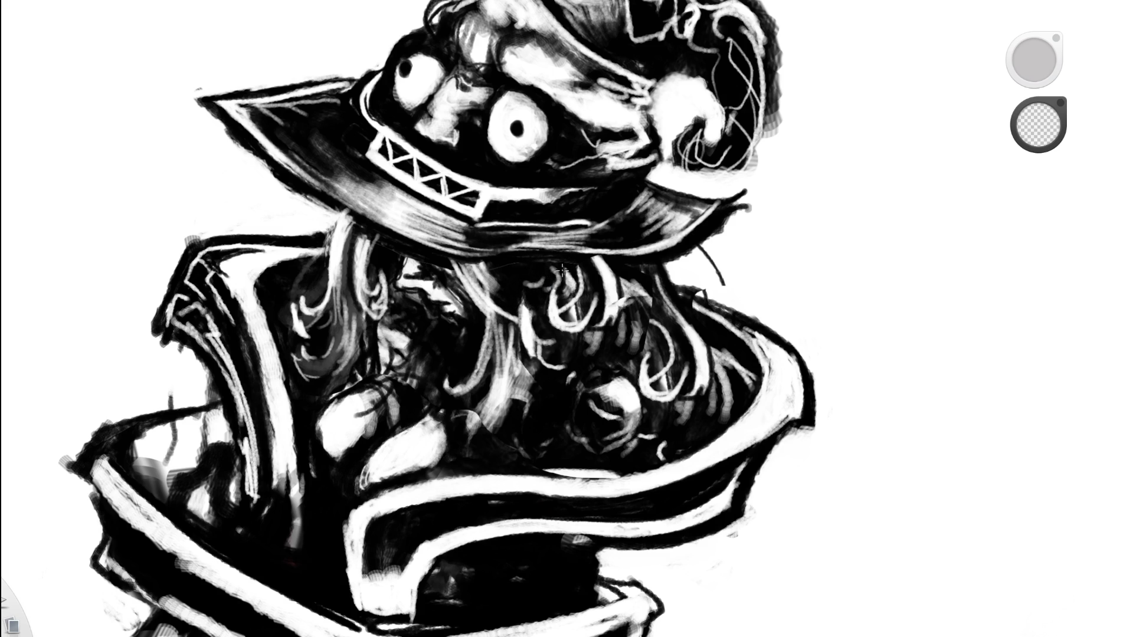
Zoom out and shade the hair directly below the hat brim darker.
key(ctrl+0)
scroll(607, 265, up, 5)
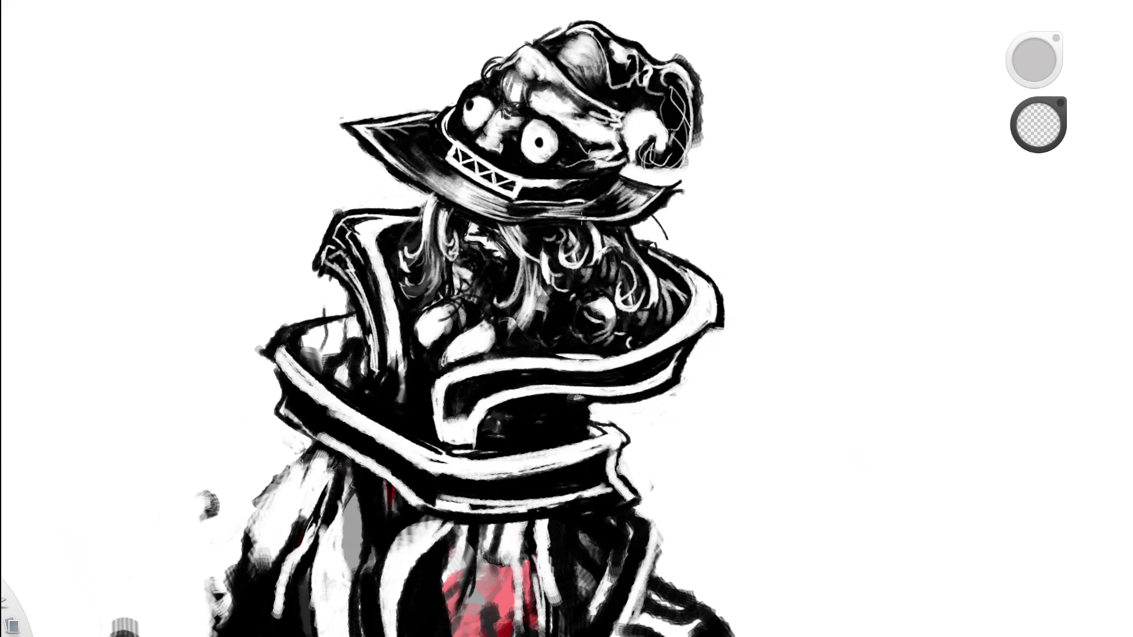
mouse_move(587, 230)
mouse_down()
mouse_move(564, 269)
mouse_move(613, 276)
mouse_move(607, 269)
mouse_up()
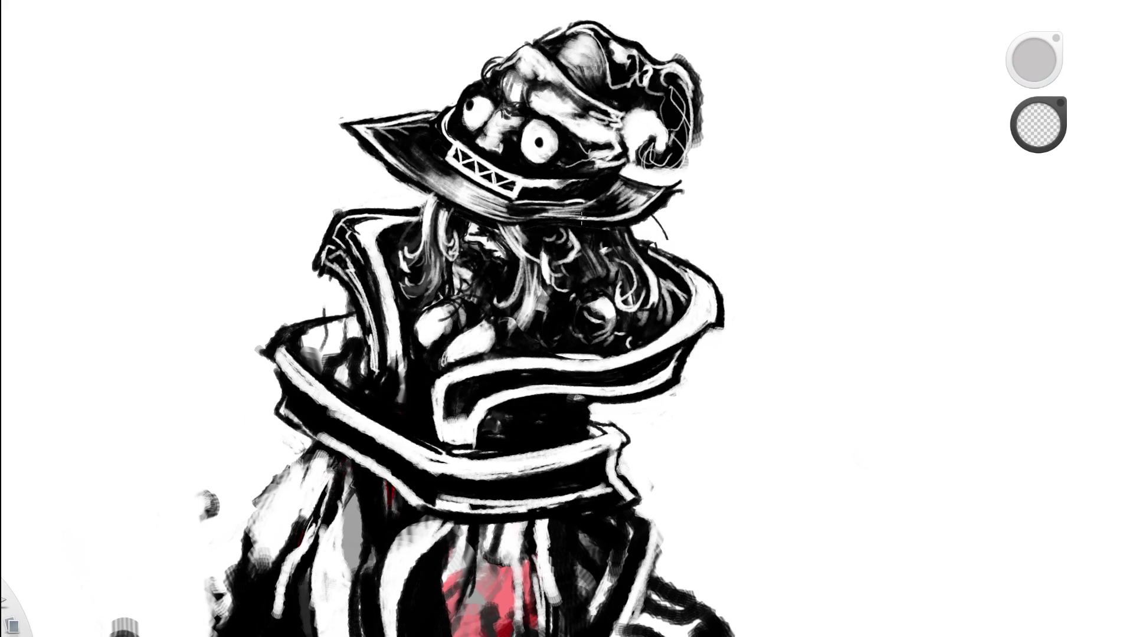
drag(567, 256, 542, 275)
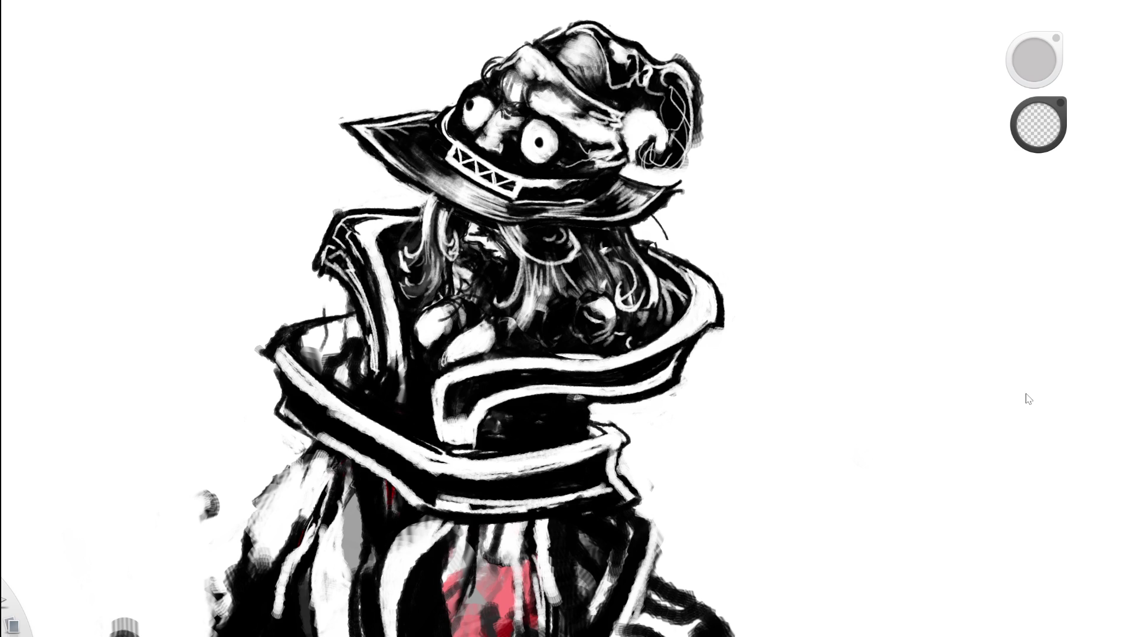
scroll(945, 336, down, 5)
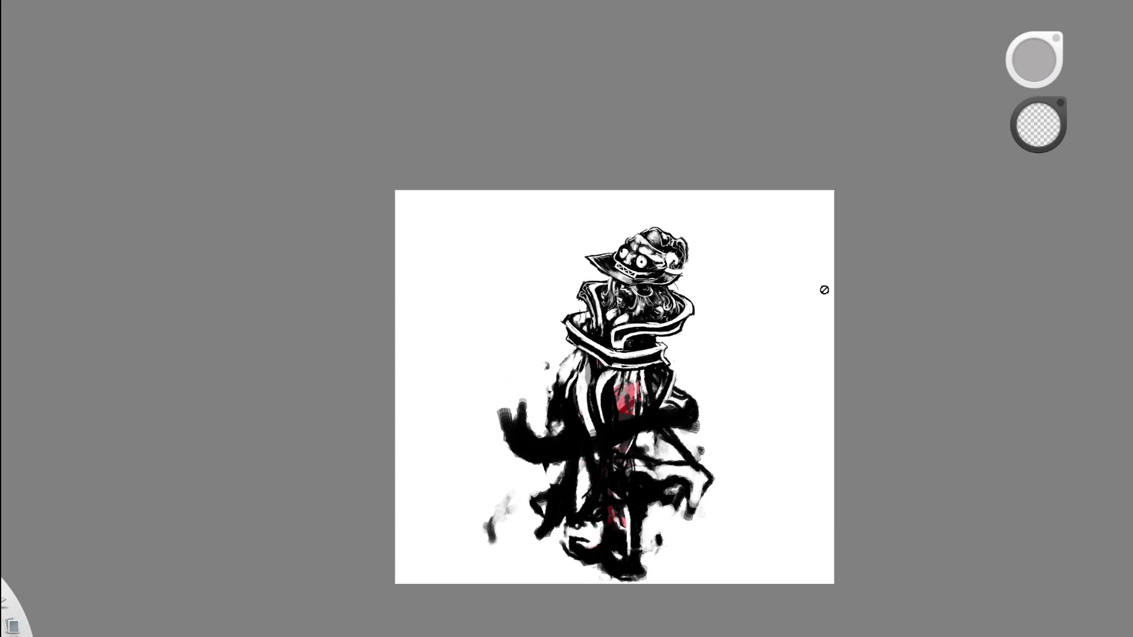
Mirror the whole illustration horizontally with the M shortcut.
scroll(736, 324, up, 3)
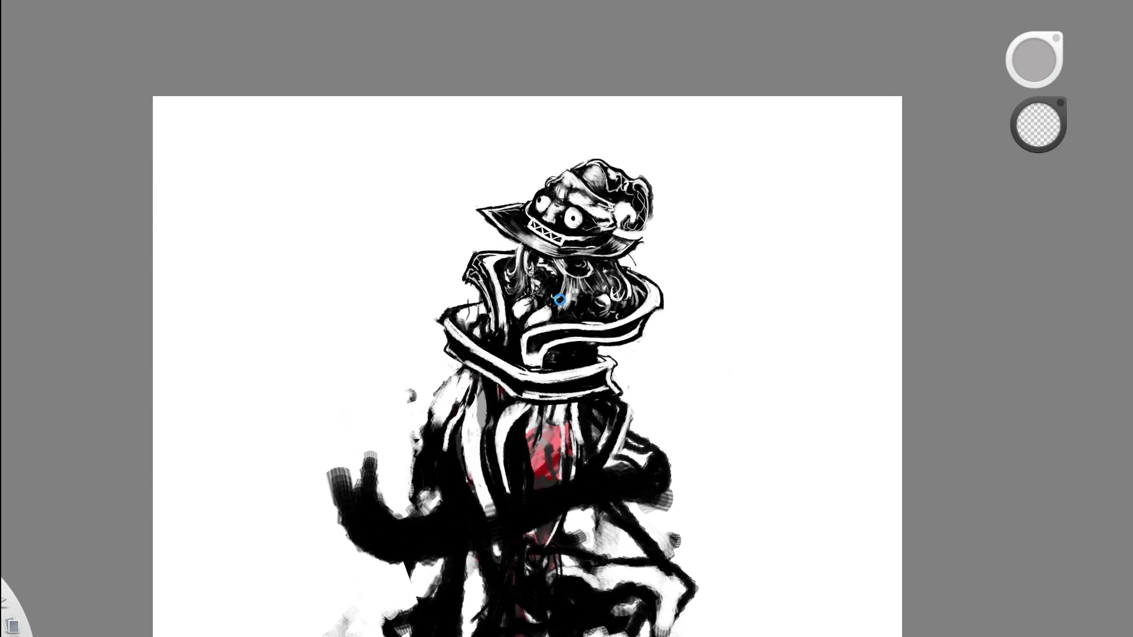
key(m)
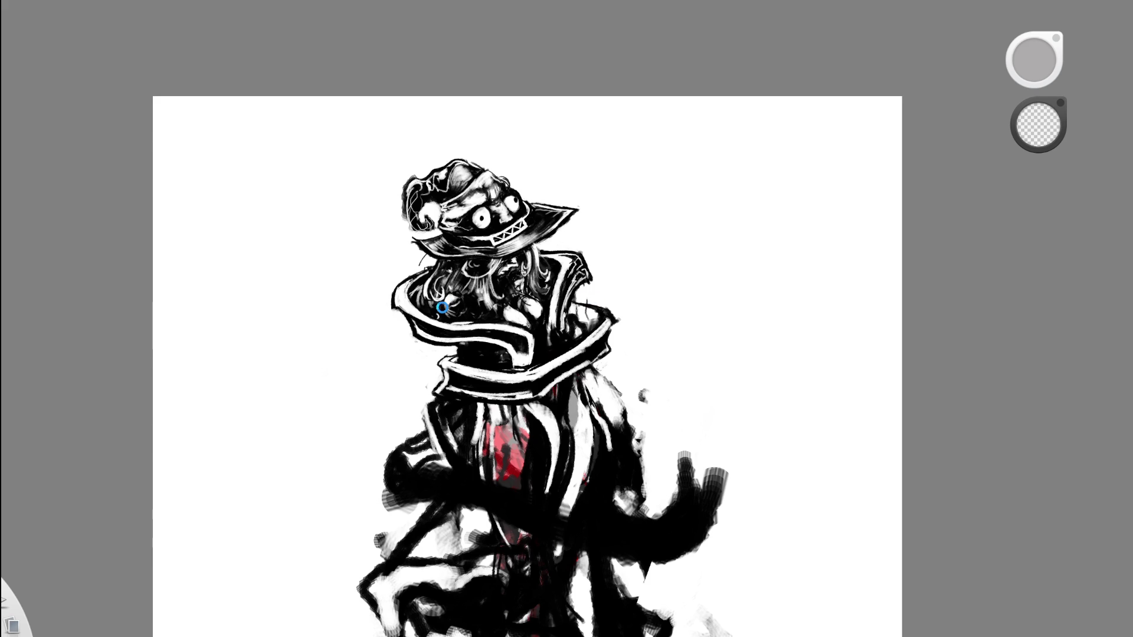
scroll(489, 274, down, 1)
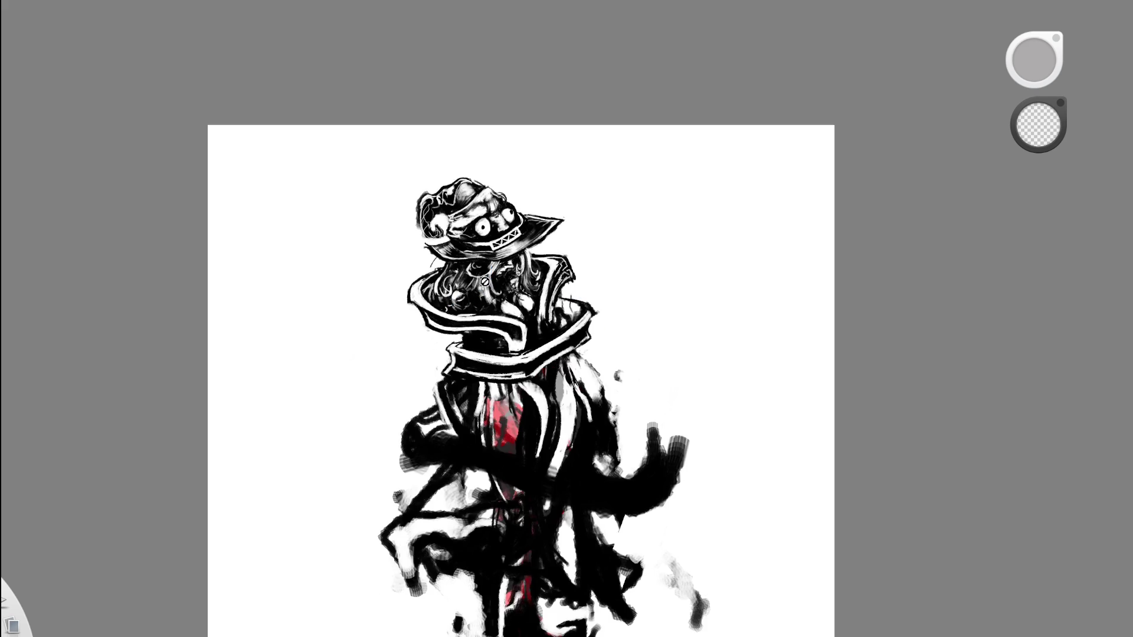
scroll(484, 282, up, 3)
scroll(487, 275, up, 2)
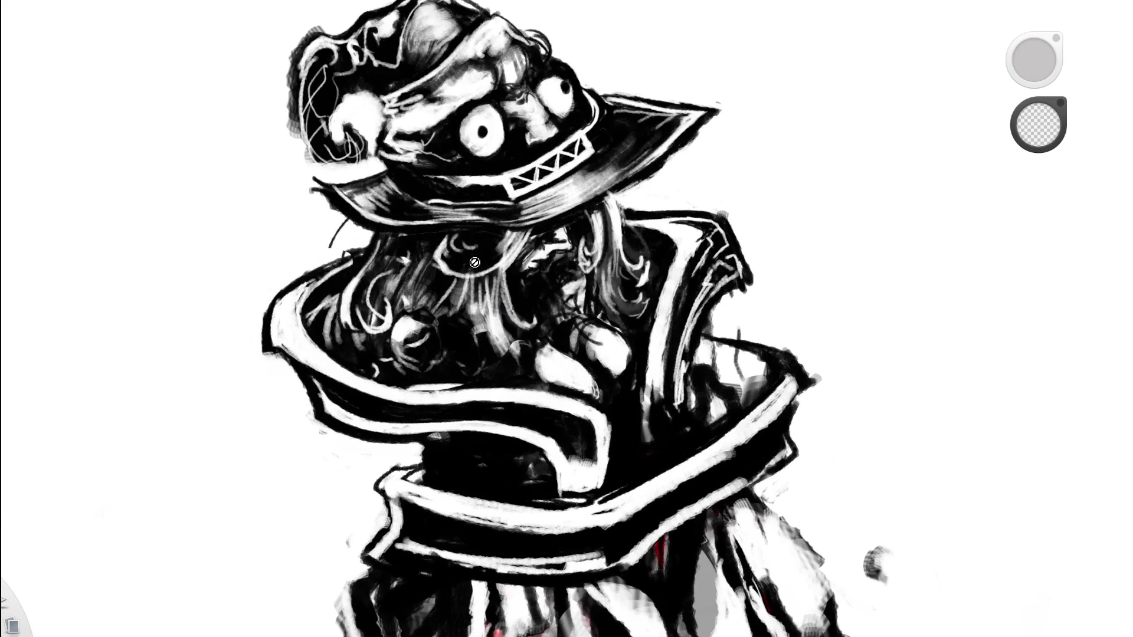
scroll(475, 263, down, 2)
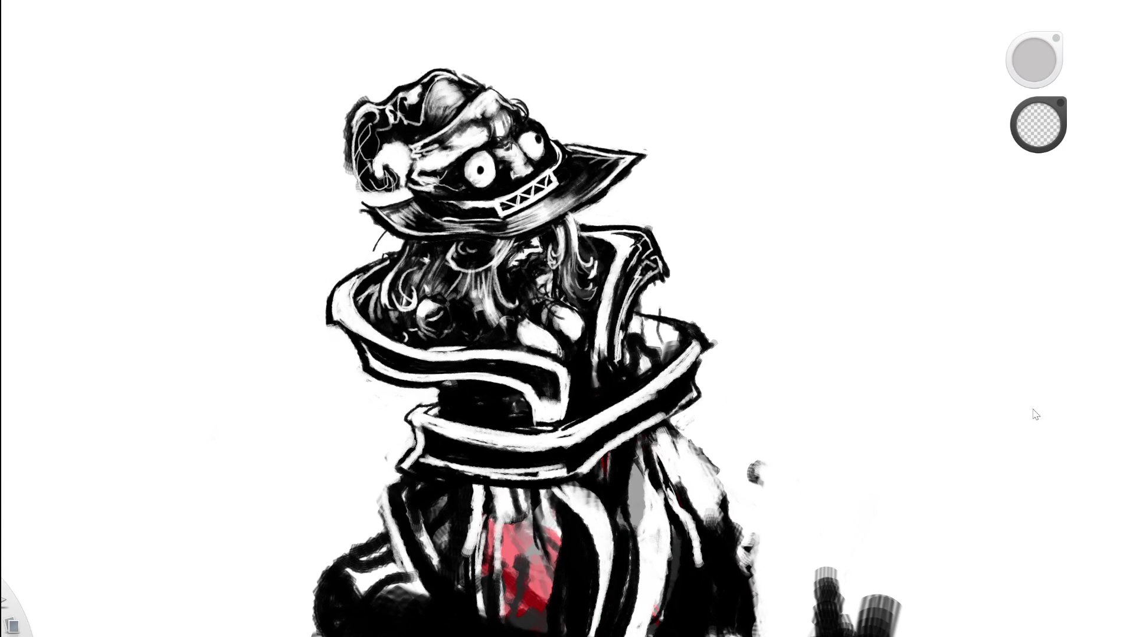
Undo and redo the last dark hair stroke, then zoom in around the hat brim.
key(ctrl+z)
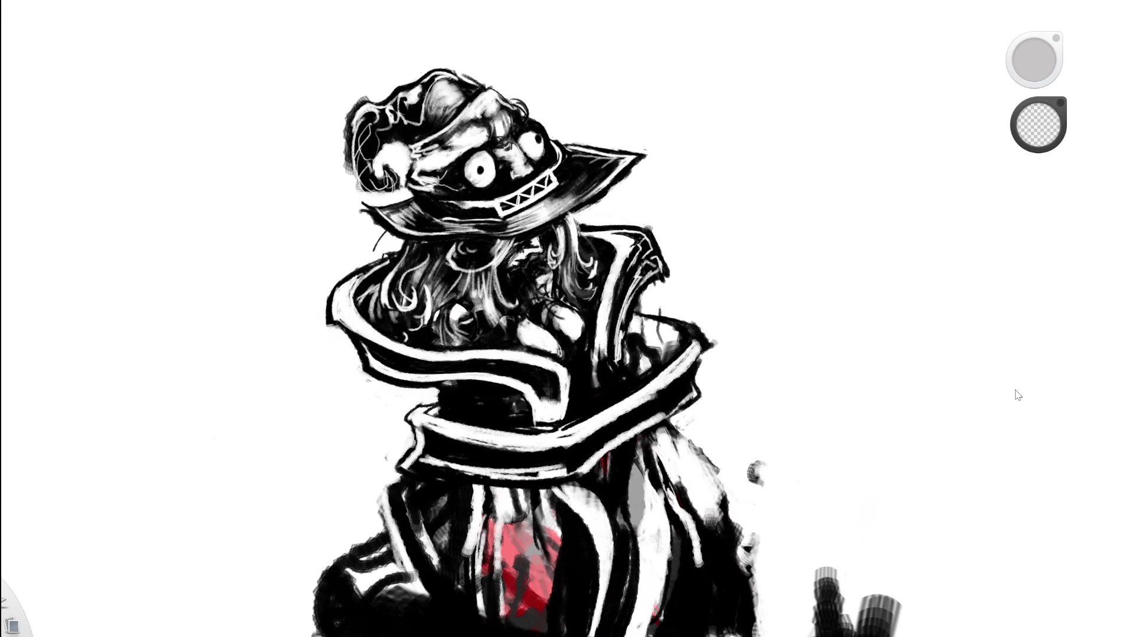
key(ctrl+y)
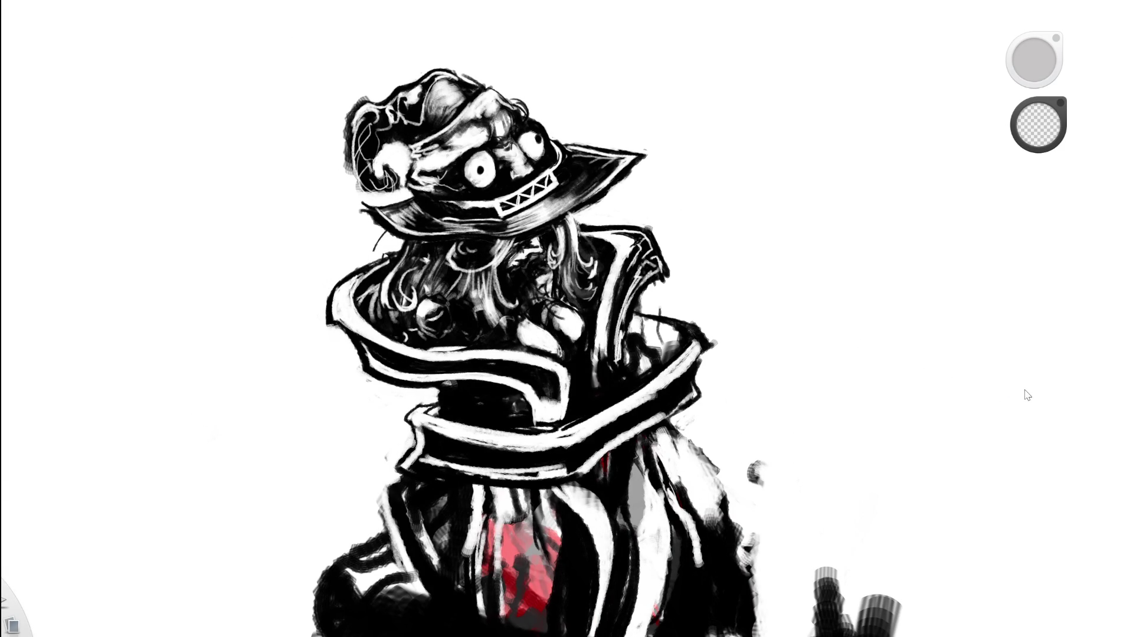
key(ctrl+minus)
key(ctrl+minus)
key(ctrl+plus)
key(ctrl+plus)
key(ctrl+plus)
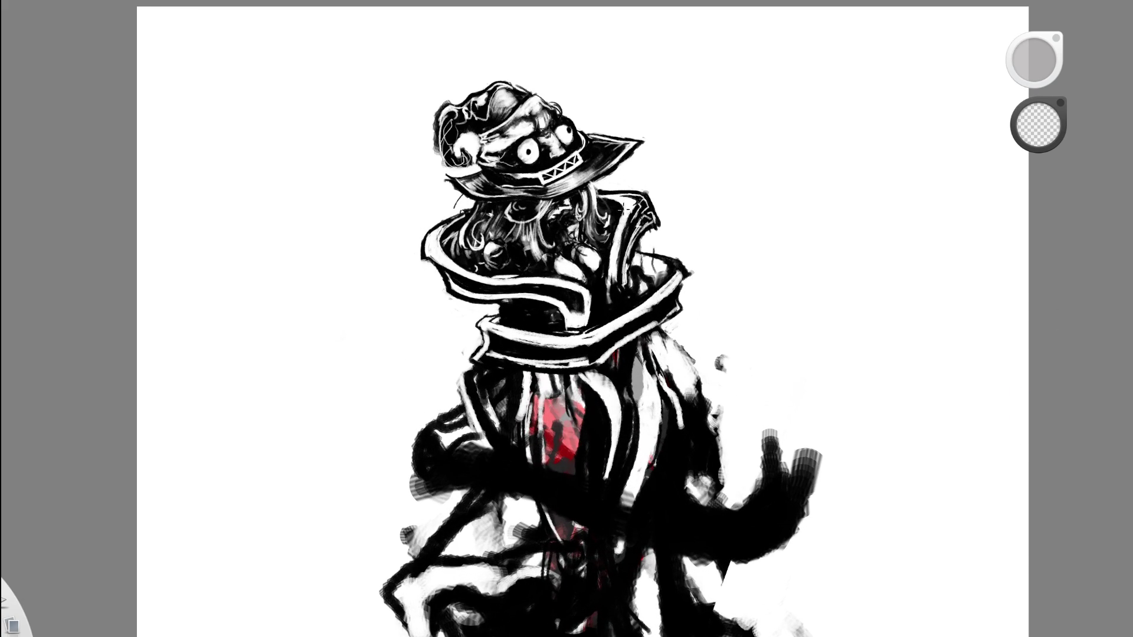
key(ctrl+plus)
key(space)
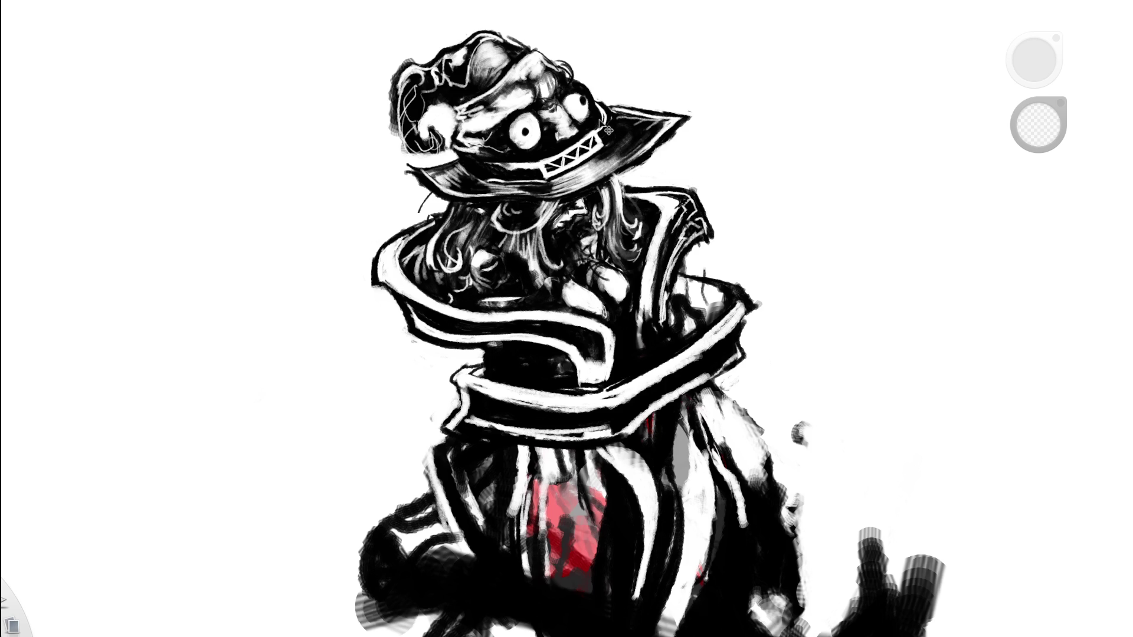
key(space)
click(599, 65)
scroll(558, 204, up, 4)
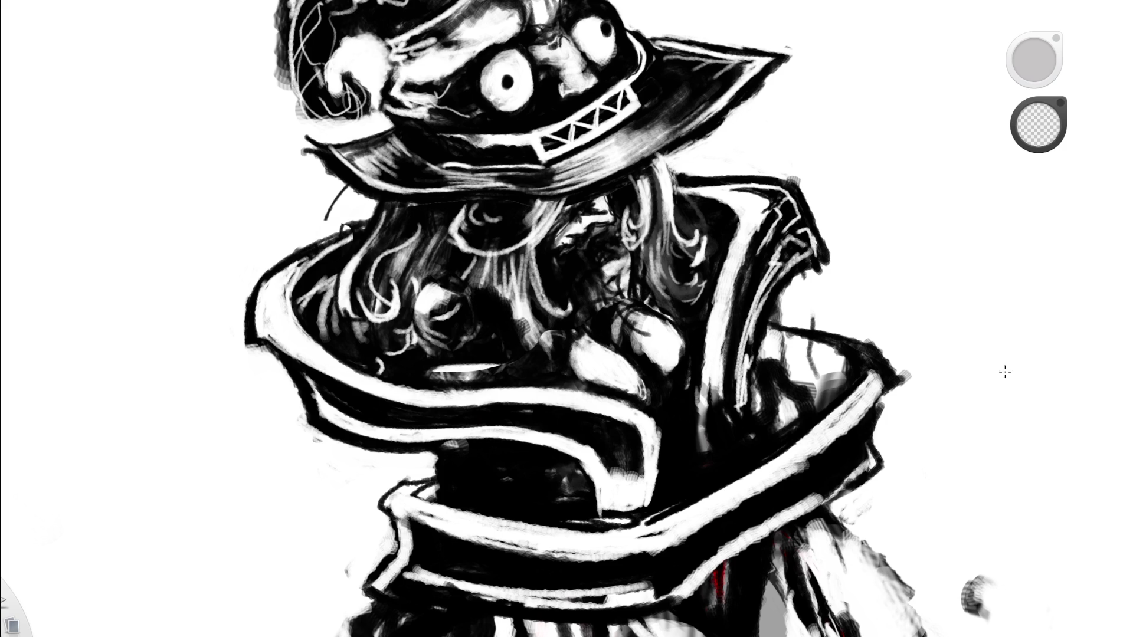
Paint thin and thick curved white strands in the hair and repaint the hand white.
key(space)
key(space)
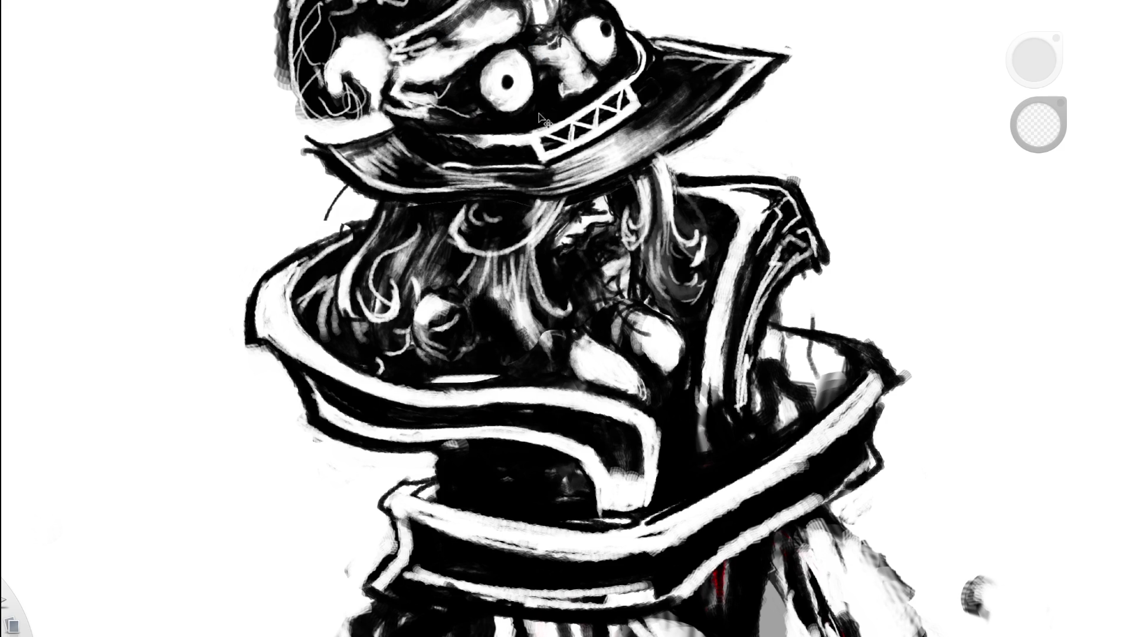
key(space)
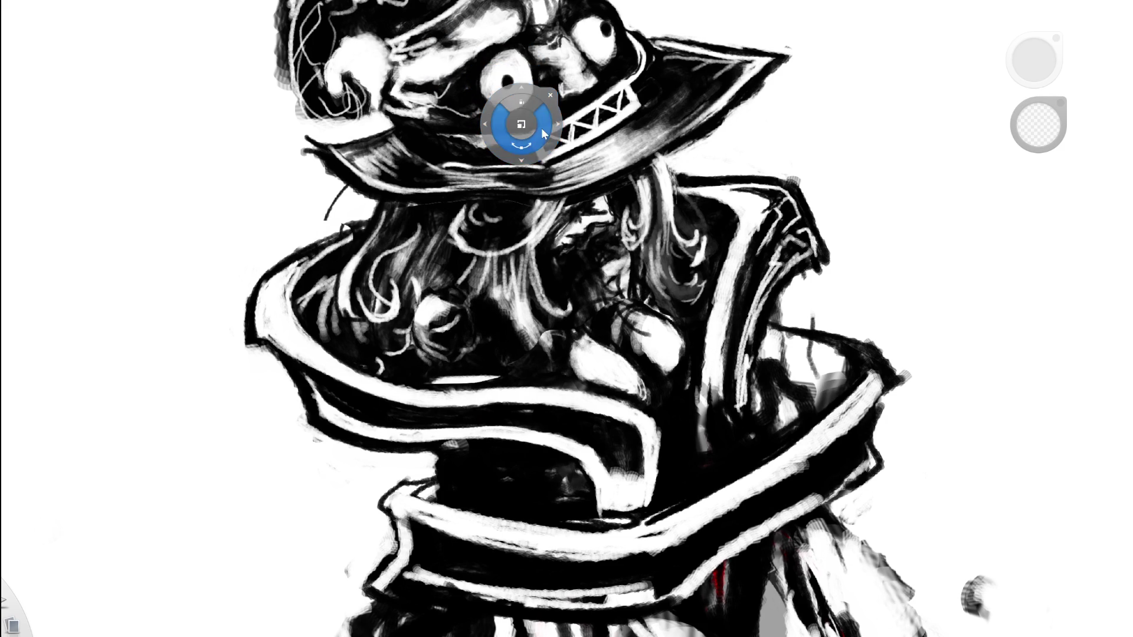
key(e)
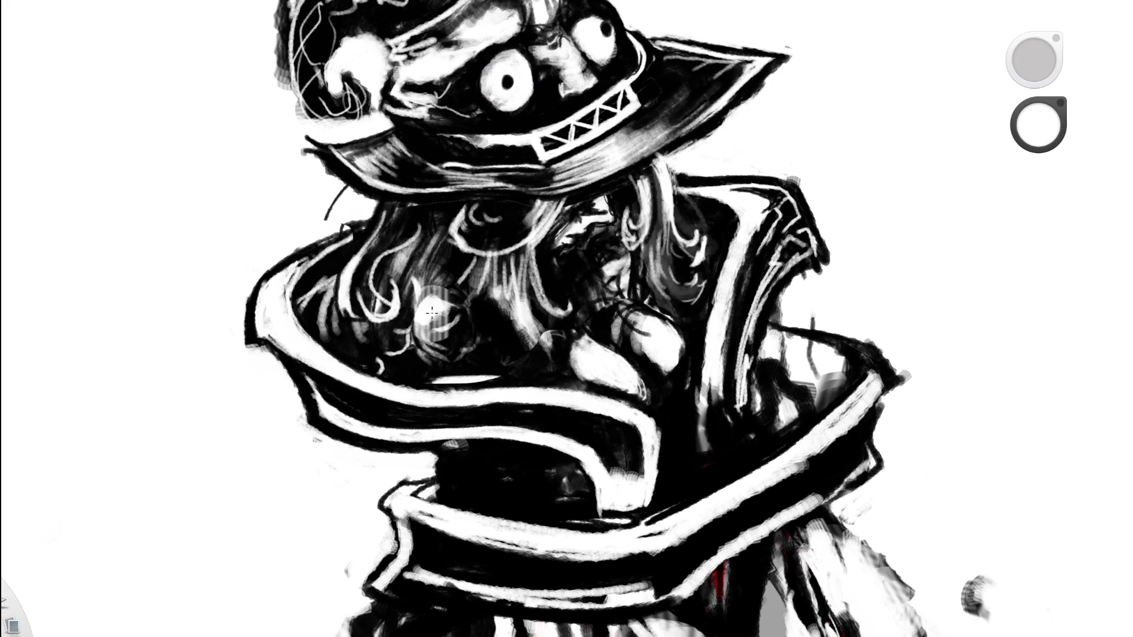
drag(419, 321, 440, 365)
mouse_move(419, 320)
mouse_down()
mouse_move(451, 377)
mouse_move(426, 335)
mouse_move(452, 290)
mouse_move(467, 282)
mouse_move(463, 298)
mouse_move(470, 284)
mouse_up()
key(e)
key(e)
drag(422, 314, 481, 275)
Reframe on the face and paint the light patch below the nose black.
key(space)
key(Home)
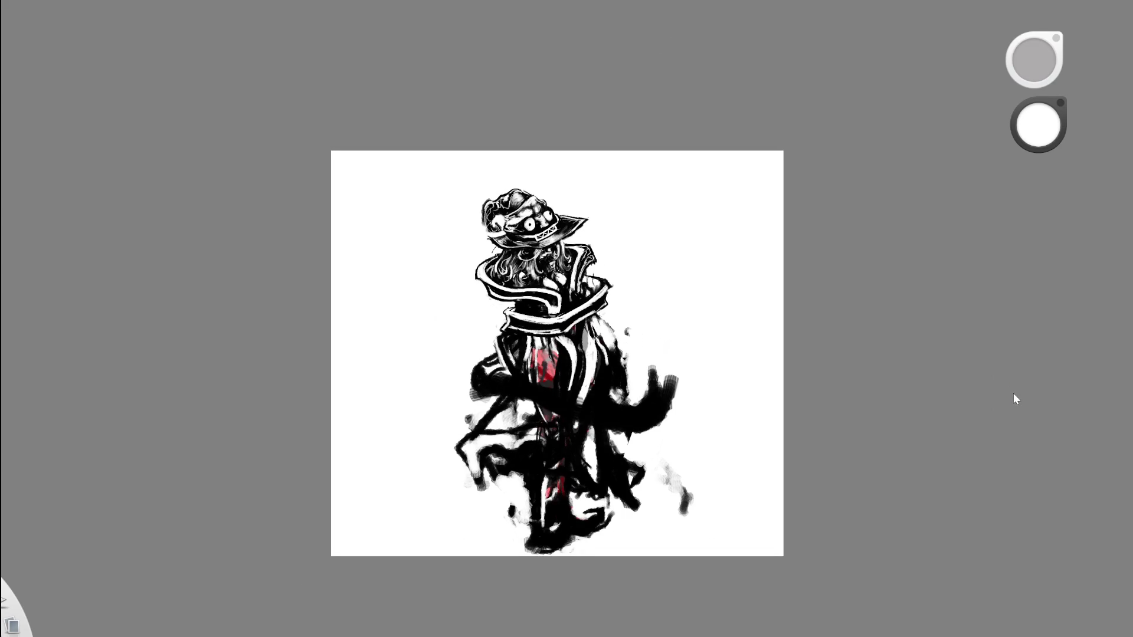
key(Home)
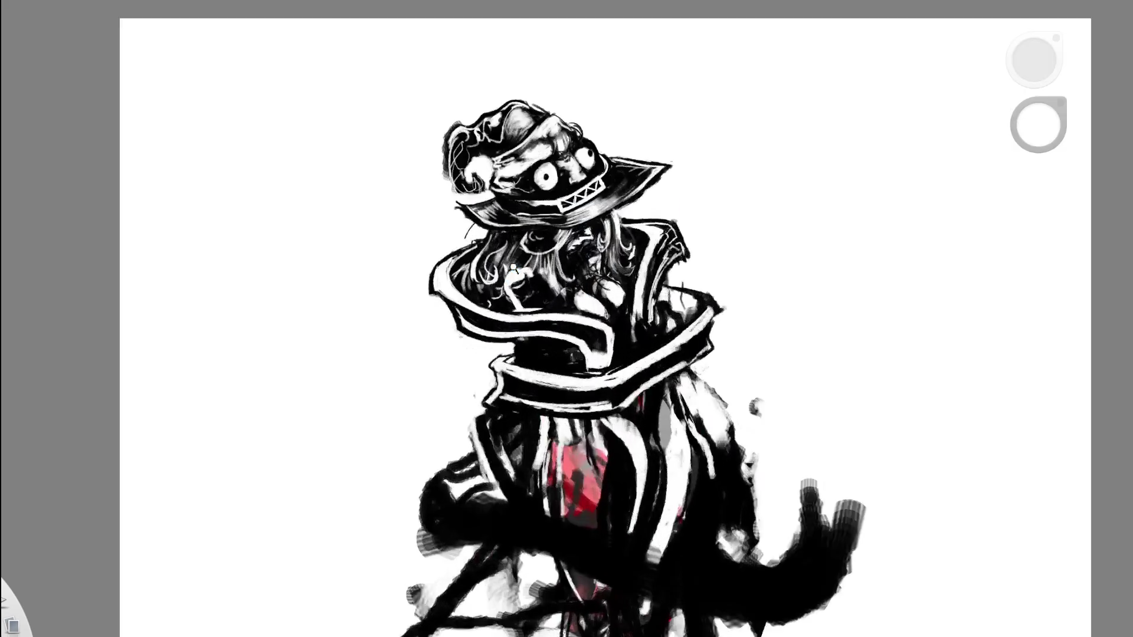
key(space)
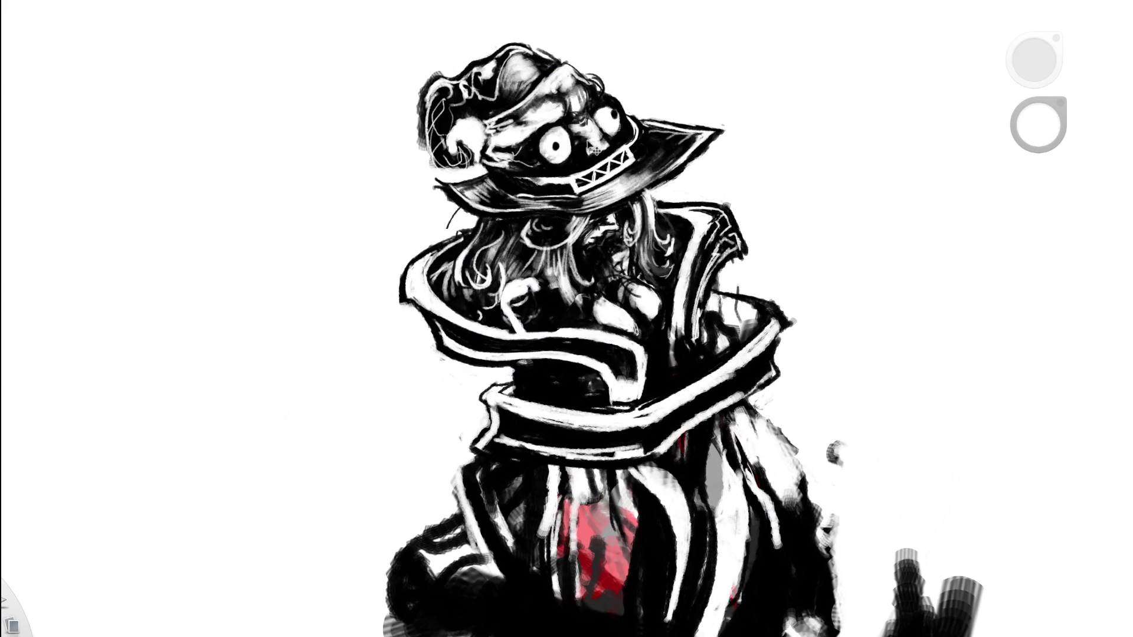
key(space)
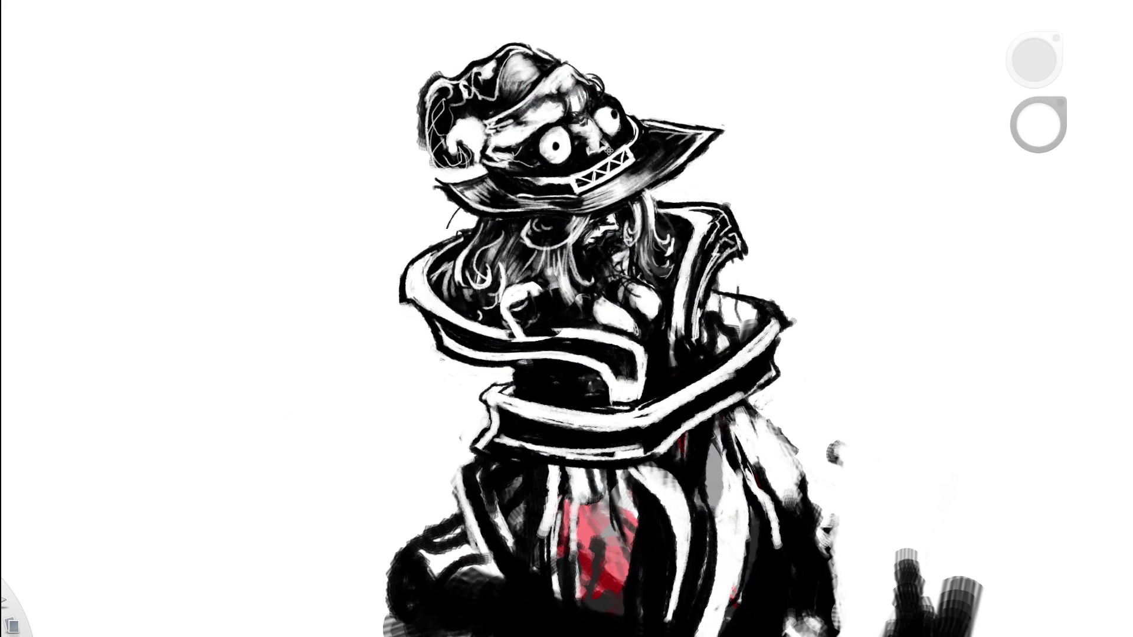
key(space)
key(space)
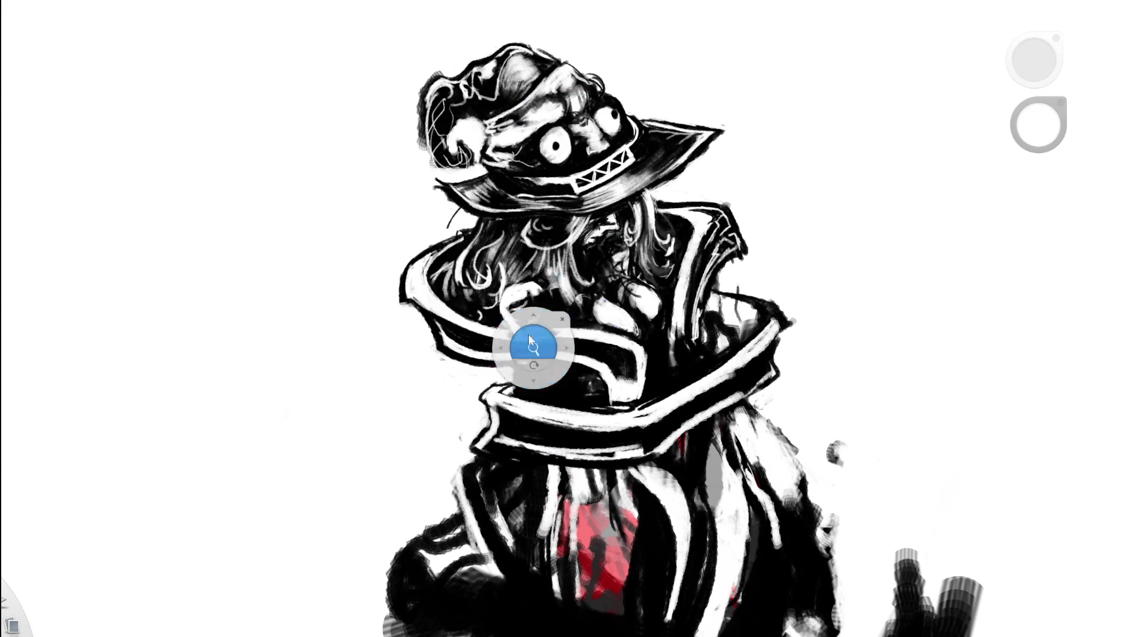
scroll(521, 356, up, 3)
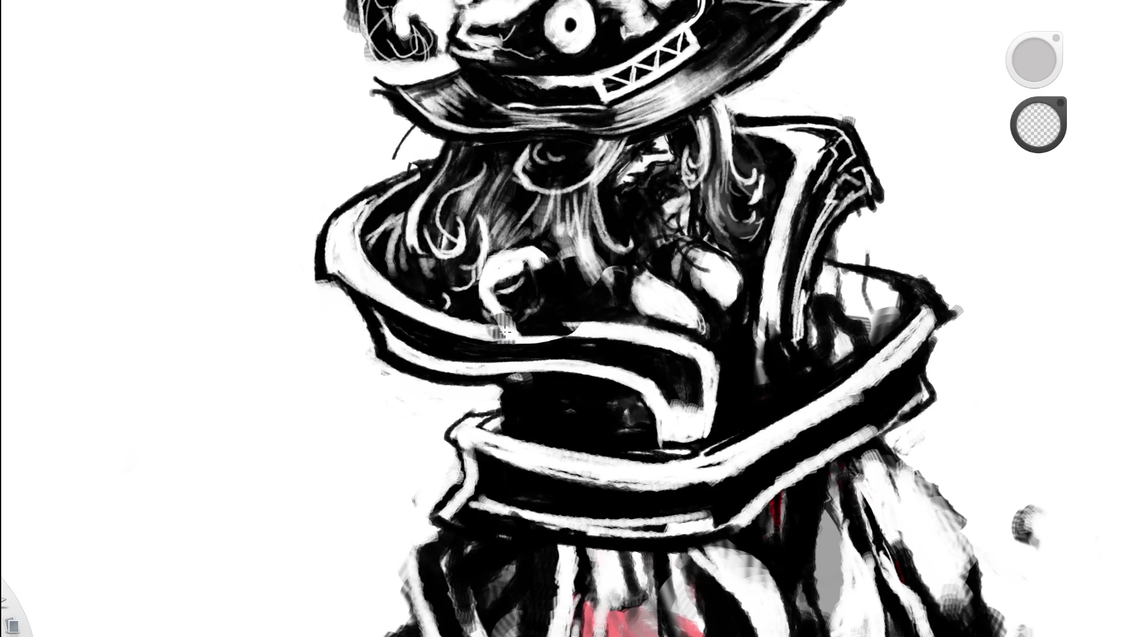
mouse_move(510, 329)
mouse_down()
mouse_move(549, 331)
mouse_move(495, 321)
mouse_move(561, 329)
mouse_up()
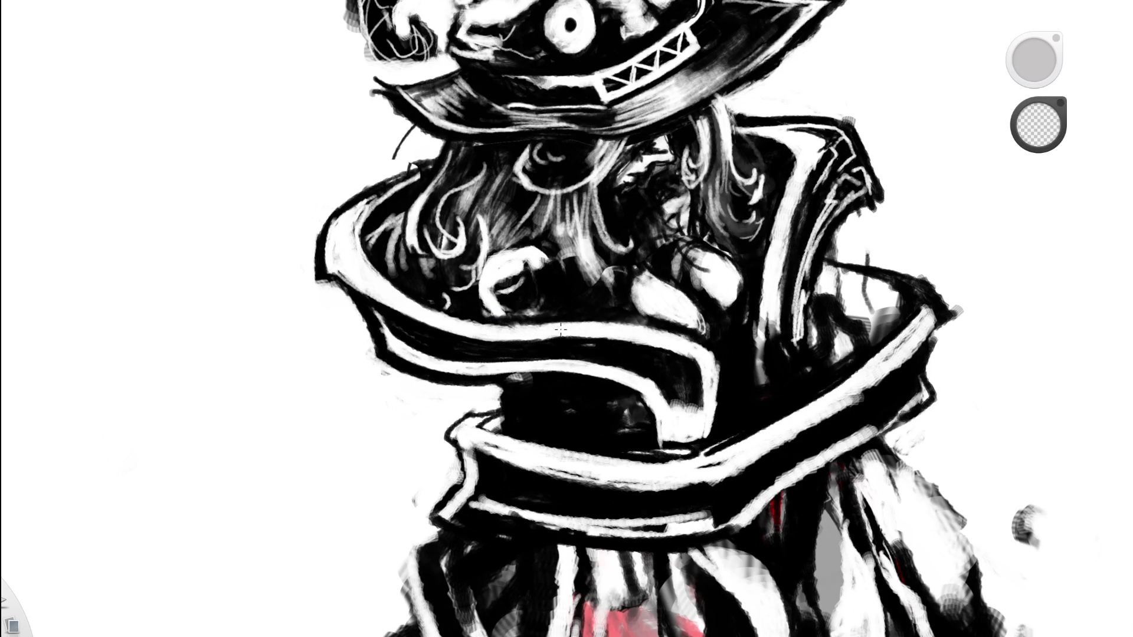
Undo that stroke and instead darken the area beside the face's light blob.
scroll(623, 312, down, 10)
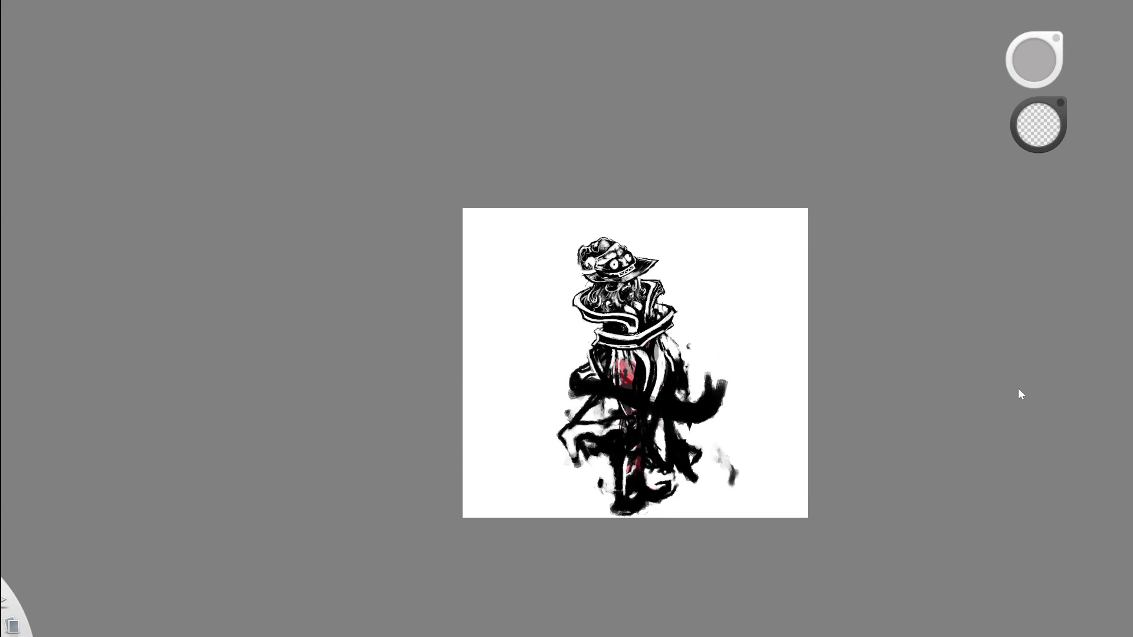
key(ctrl+z)
scroll(609, 315, up, 5)
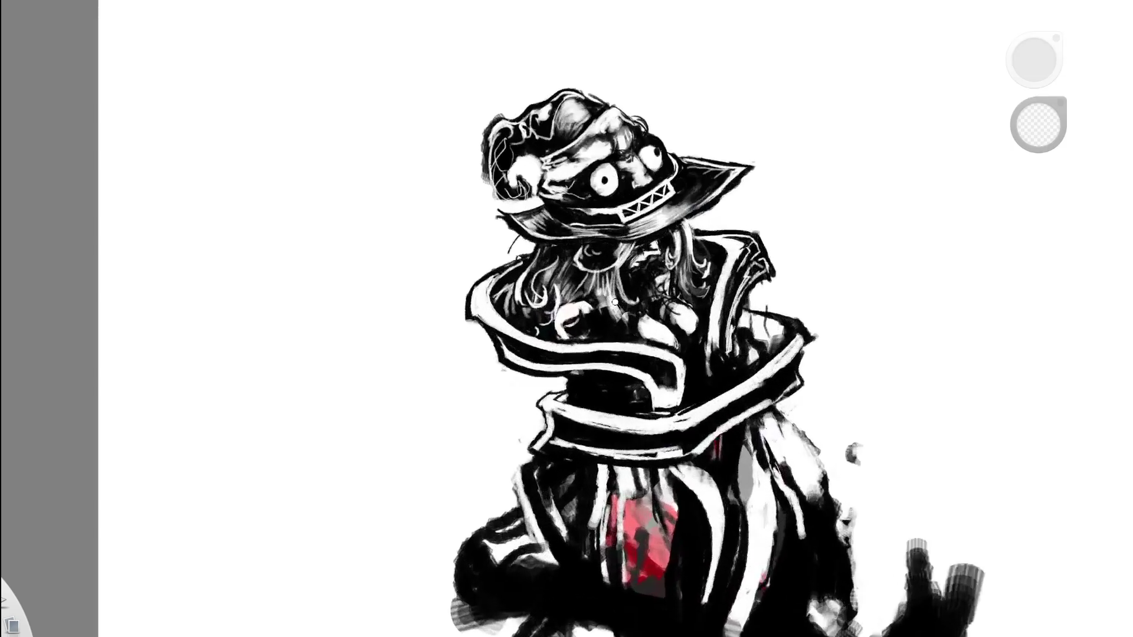
mouse_move(560, 326)
mouse_down()
mouse_move(546, 333)
mouse_move(577, 310)
mouse_move(543, 337)
mouse_move(590, 330)
mouse_move(598, 351)
mouse_up()
scroll(703, 344, down, 5)
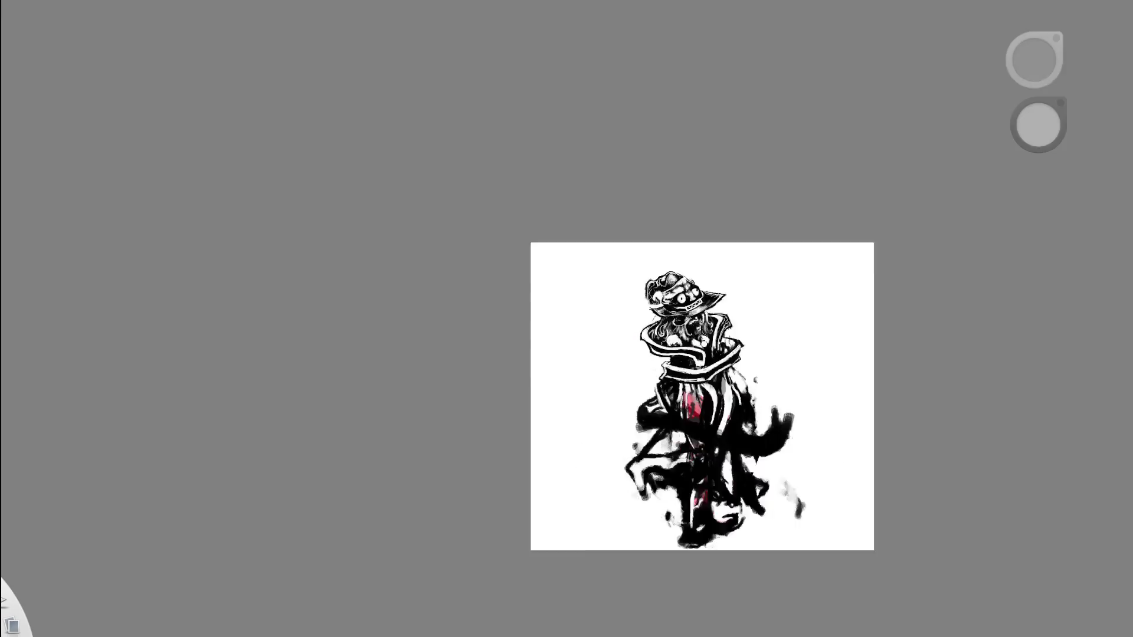
Switch to black and darken the left edge of the white curl by the face.
scroll(739, 308, up, 5)
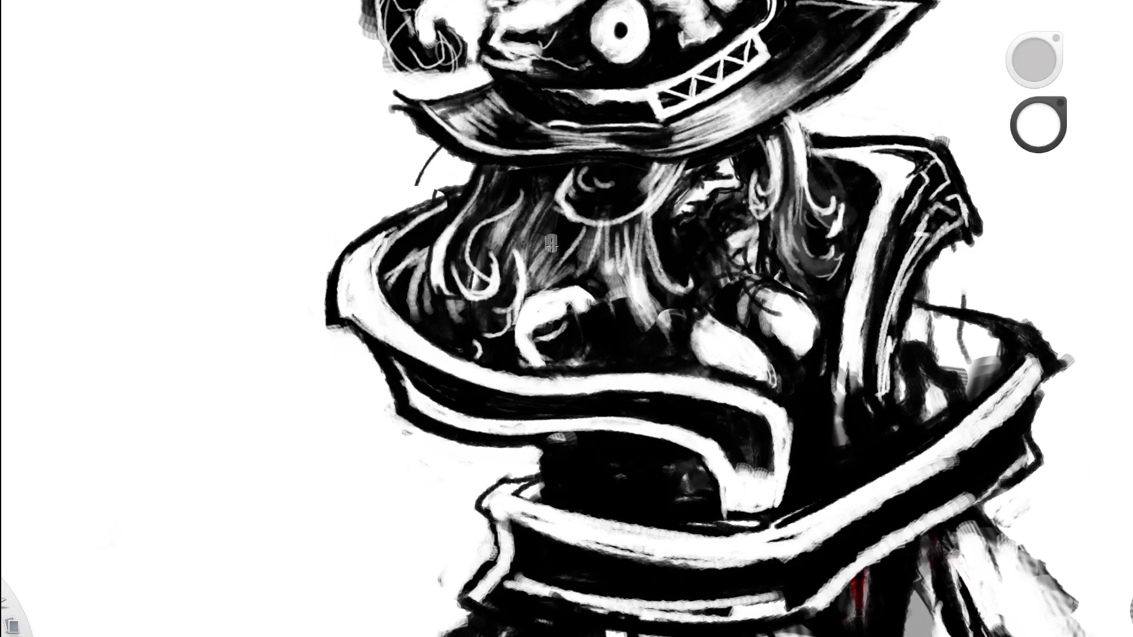
key(x)
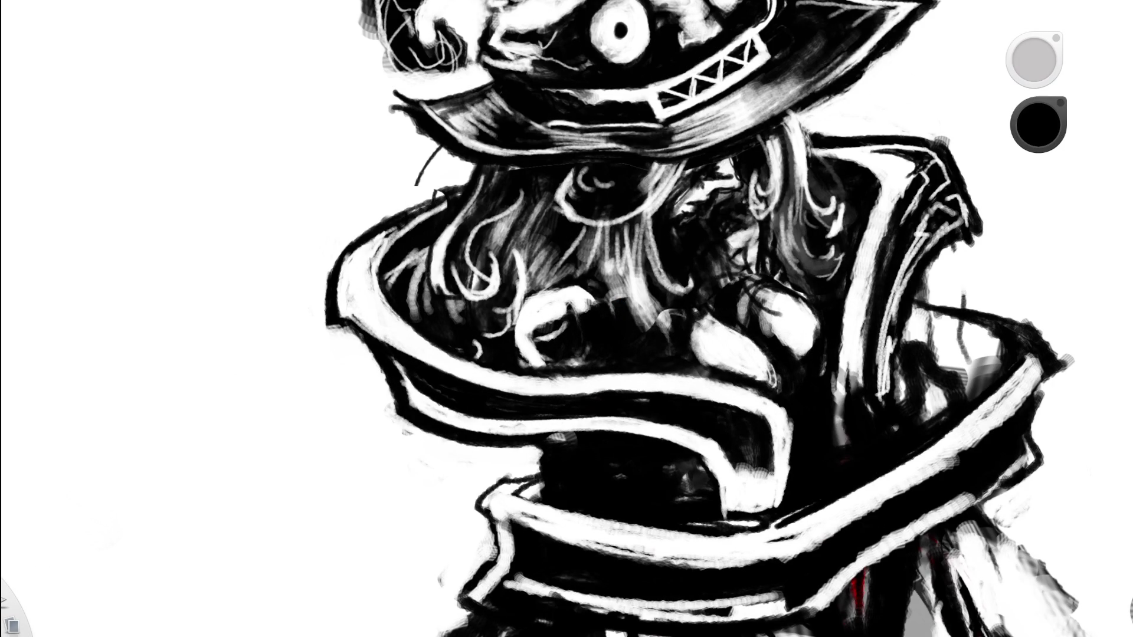
drag(530, 290, 519, 323)
scroll(629, 67, down, 5)
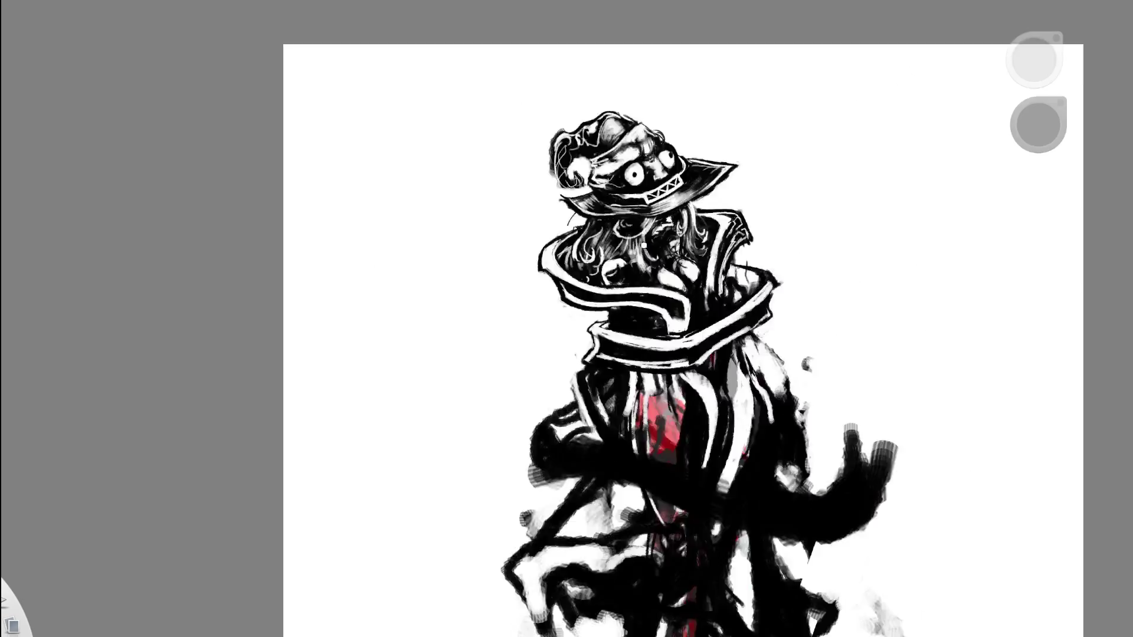
scroll(656, 253, up, 5)
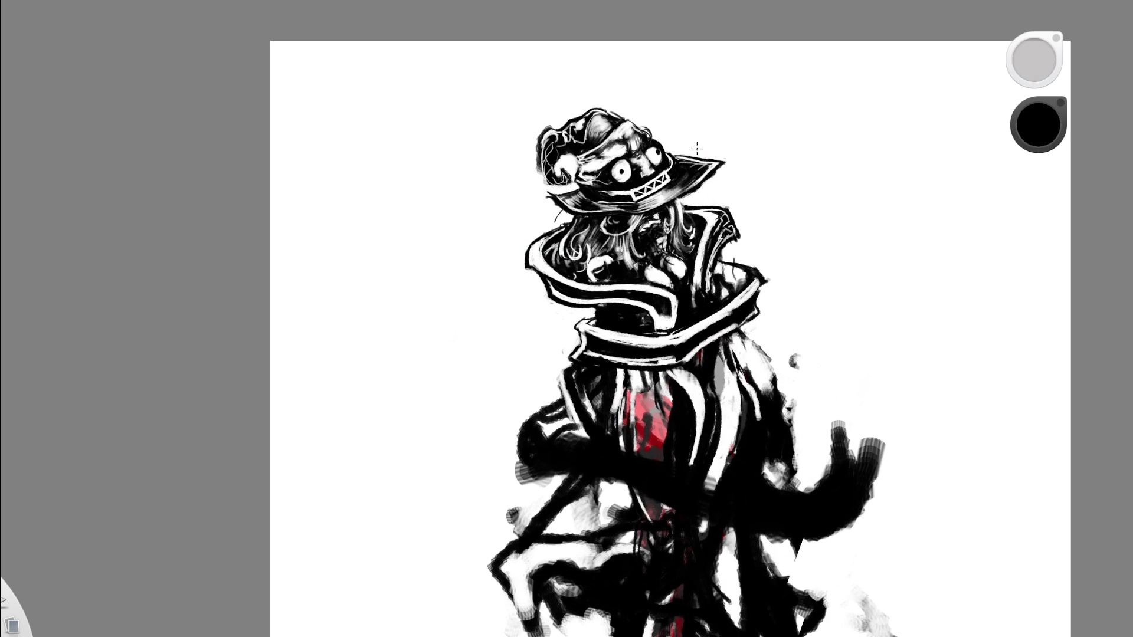
key(ctrl+z)
scroll(697, 150, up, 4)
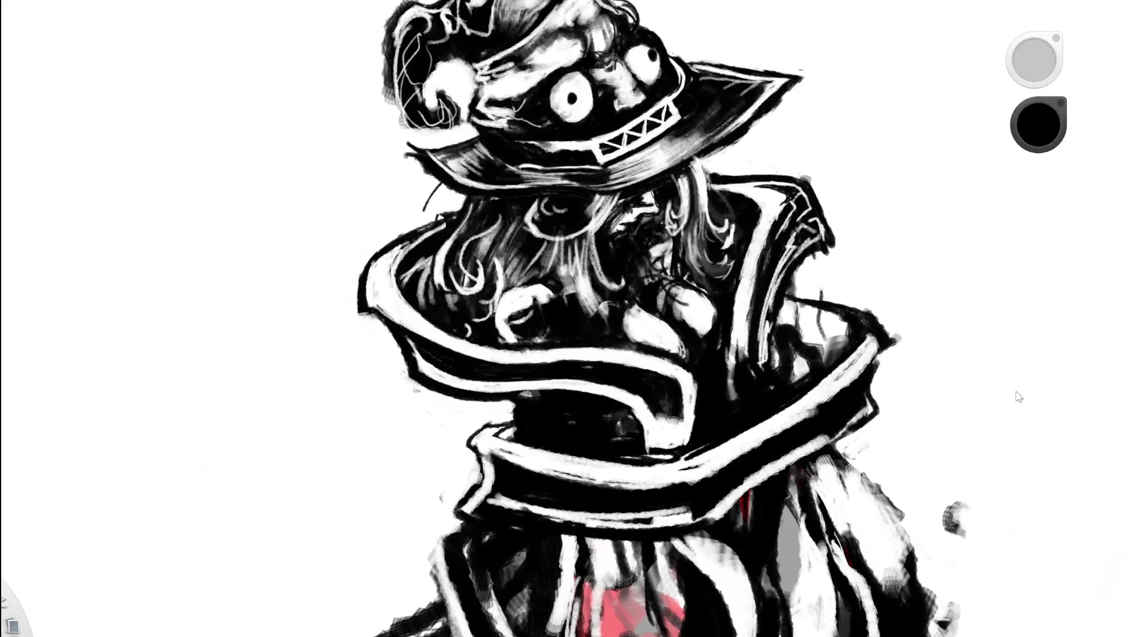
key(ctrl+z)
key(ctrl+y)
Paint dark curves over the white shape below the hair.
scroll(645, 222, up, 3)
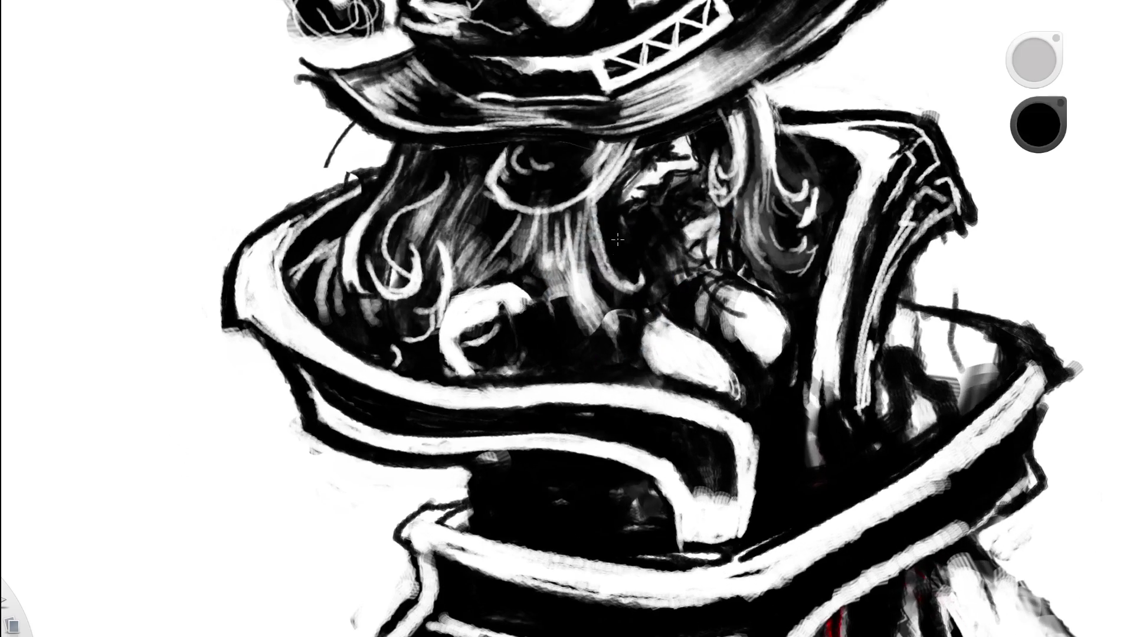
drag(512, 282, 491, 324)
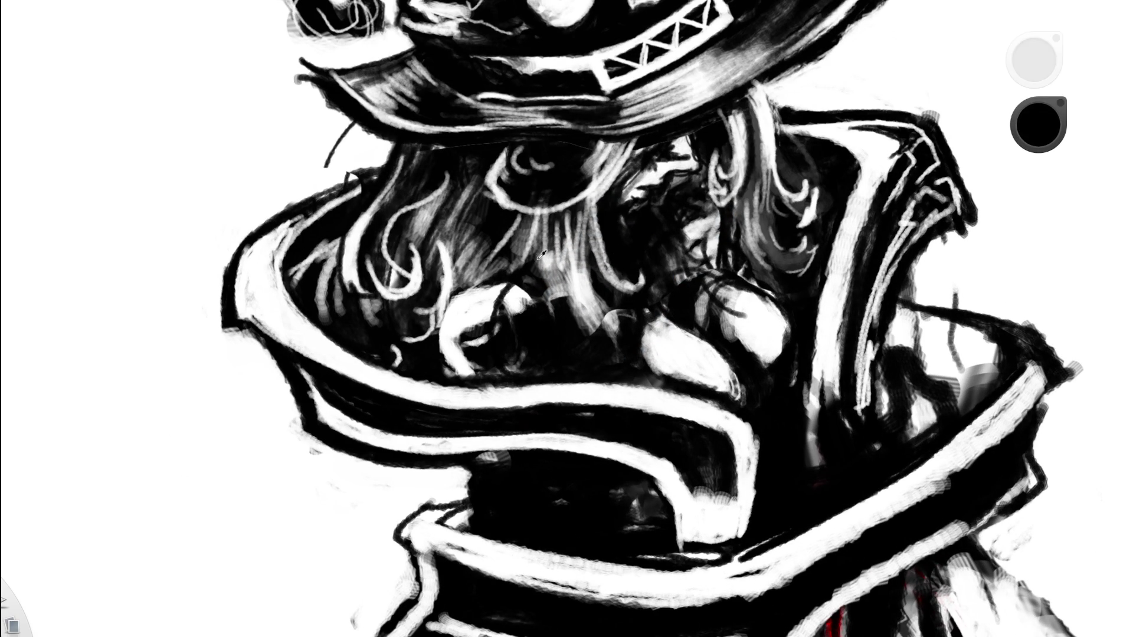
mouse_move(531, 286)
mouse_down()
mouse_move(496, 327)
mouse_move(531, 310)
mouse_up()
Erase two light hair strands through the darkened shape, then zoom out.
key(e)
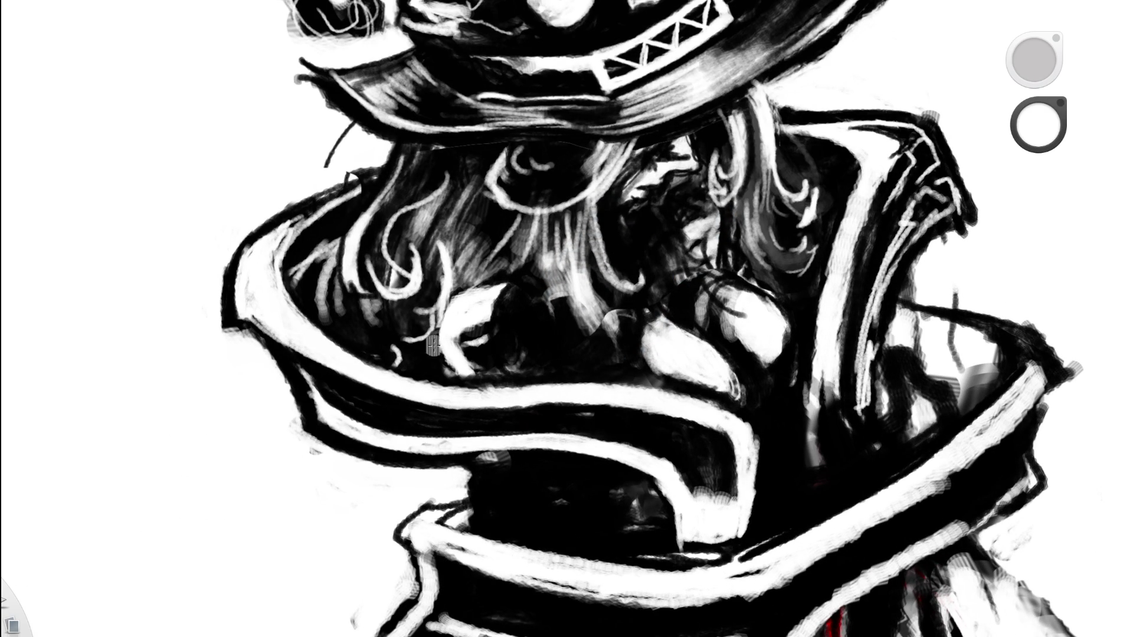
mouse_move(519, 284)
mouse_down()
mouse_move(499, 357)
mouse_move(514, 349)
mouse_move(512, 371)
mouse_up()
mouse_move(549, 272)
mouse_down()
mouse_move(538, 363)
mouse_move(555, 357)
mouse_up()
key(space)
drag(616, 328, 734, 275)
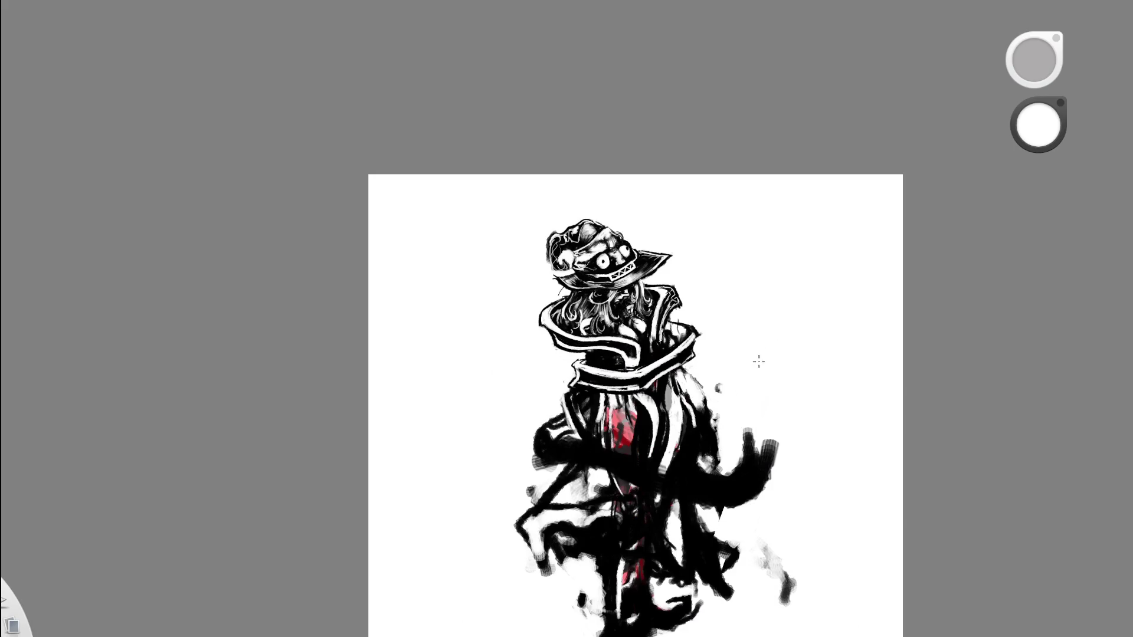
Zoom in on the head and collar and darken part of the hair in black.
key(space)
drag(601, 328, 544, 319)
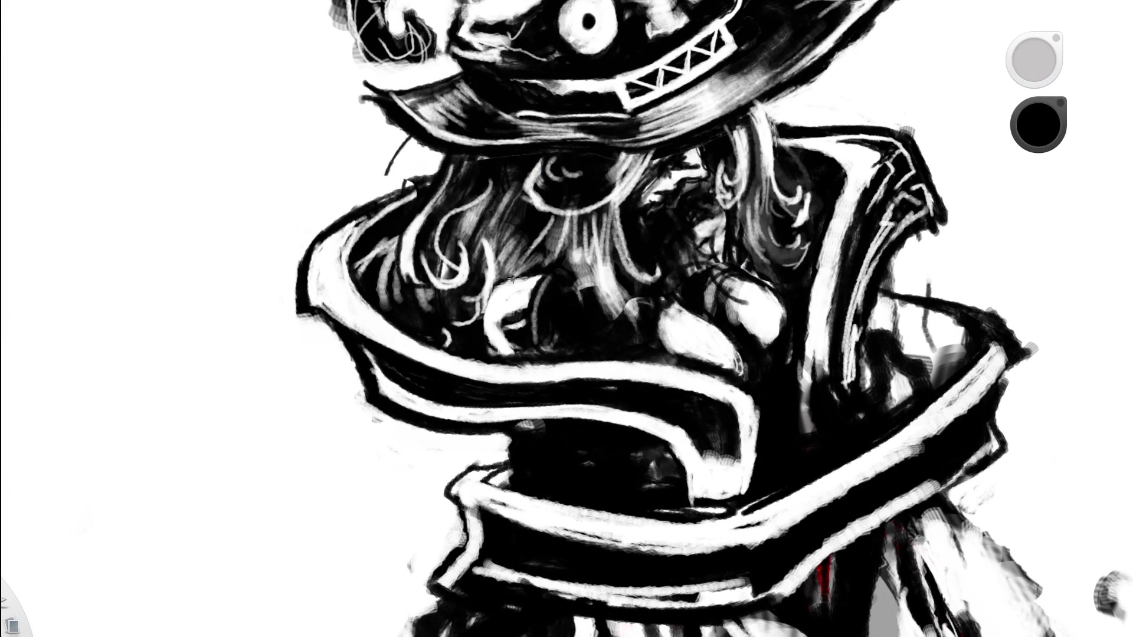
mouse_move(533, 291)
mouse_down()
mouse_move(537, 271)
mouse_move(527, 290)
mouse_up()
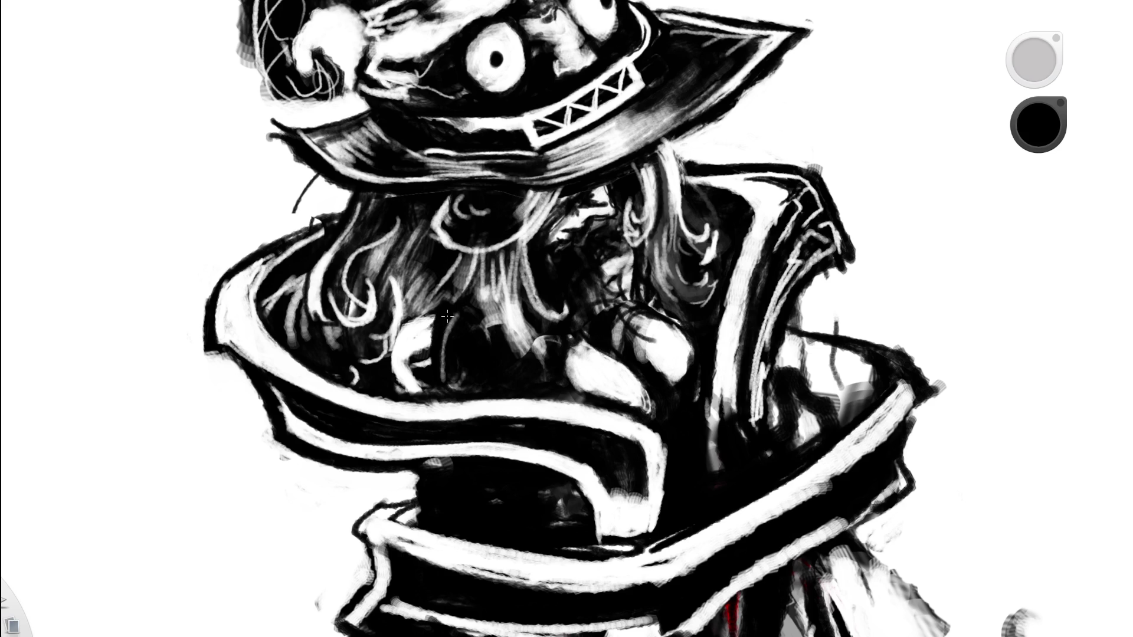
Switch to white and paint thin white hair strands and a curl.
alt+click(587, 244)
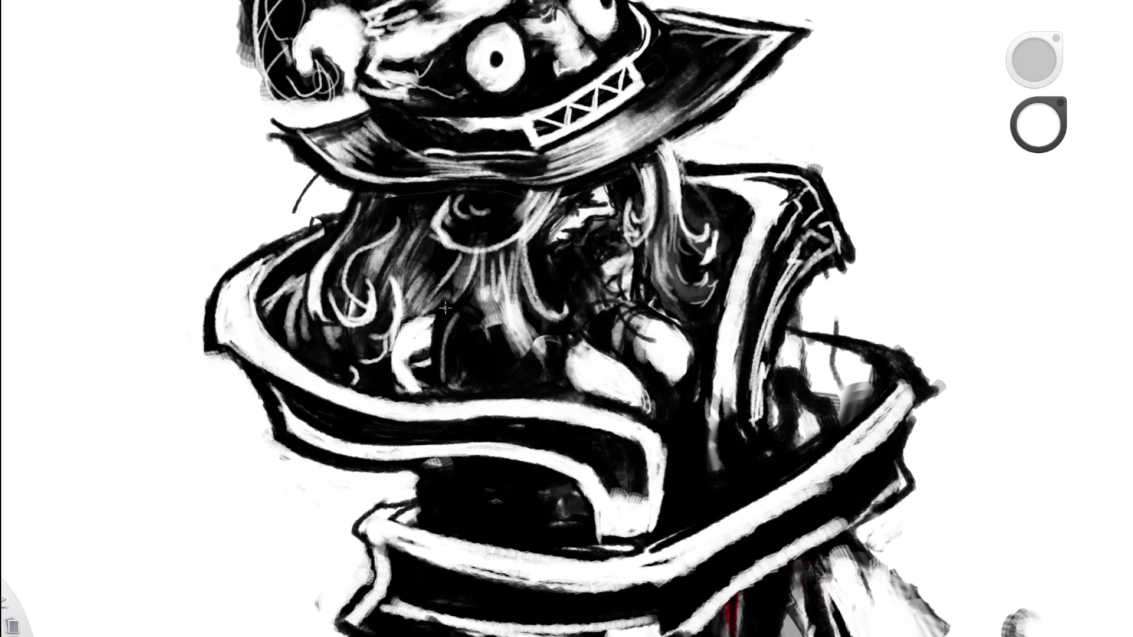
drag(446, 305, 440, 370)
mouse_move(474, 319)
mouse_down()
mouse_move(500, 378)
mouse_move(512, 381)
mouse_up()
key(ctrl+z)
key(ctrl+z)
key(ctrl+z)
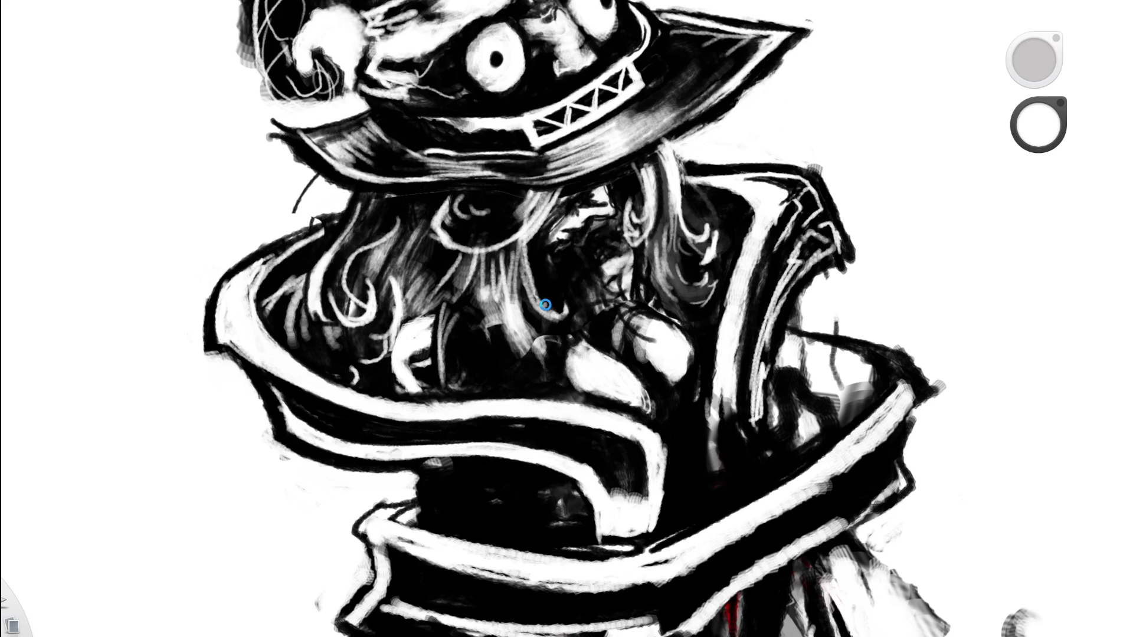
mouse_move(474, 322)
mouse_down()
mouse_move(496, 354)
mouse_move(464, 390)
mouse_move(442, 308)
mouse_up()
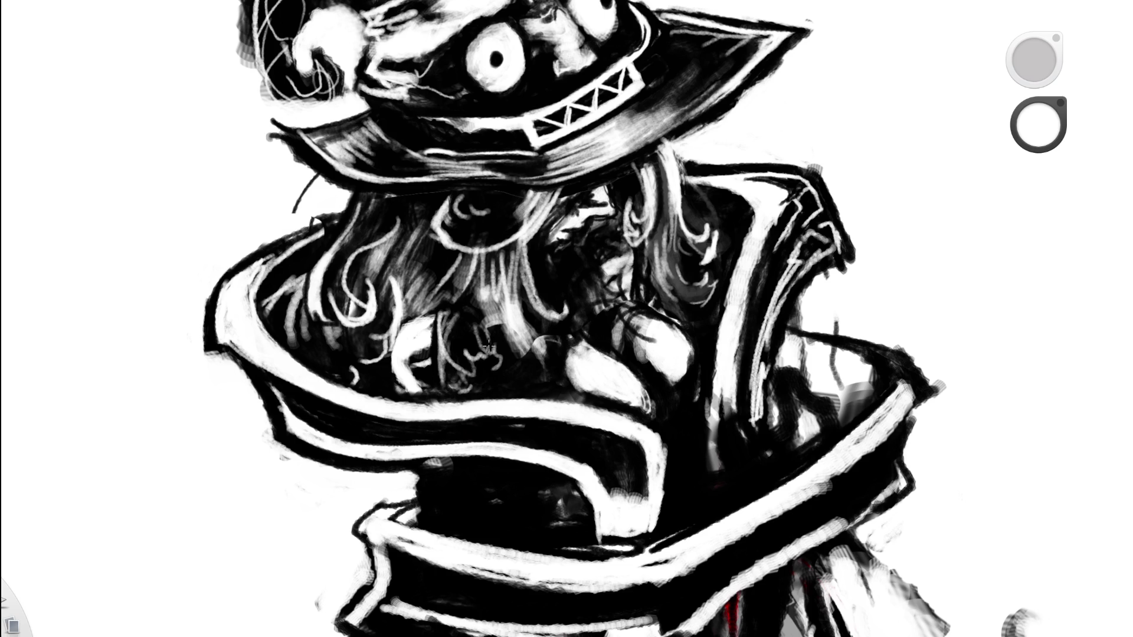
Add faint light marks and brighten the white blob and lit patch in the hair.
scroll(581, 240, down, 5)
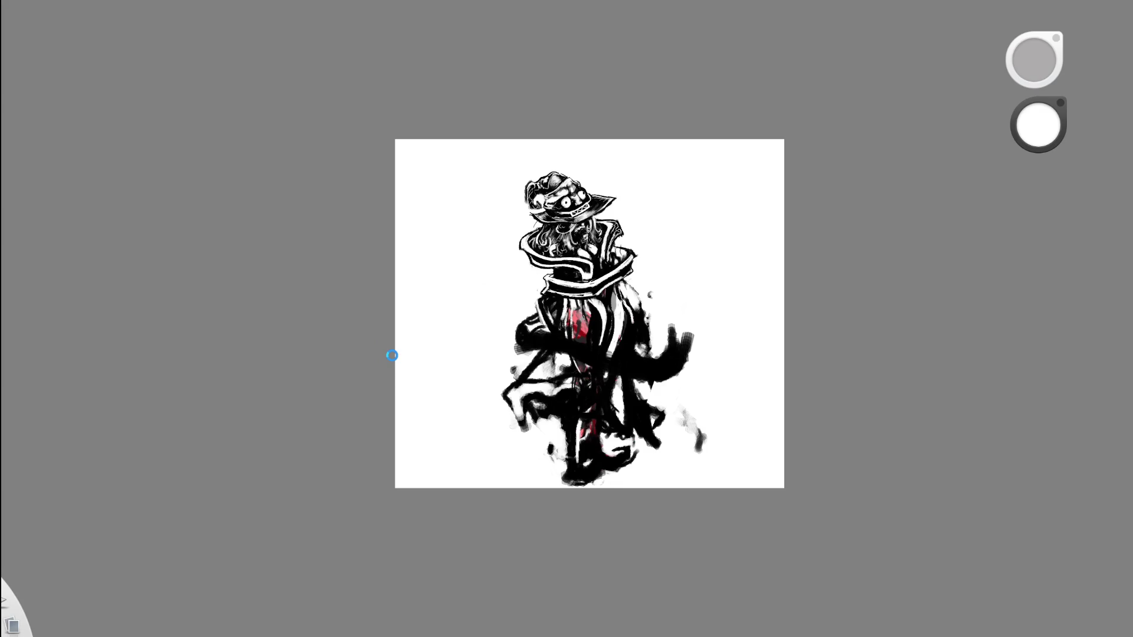
scroll(575, 238, up, 5)
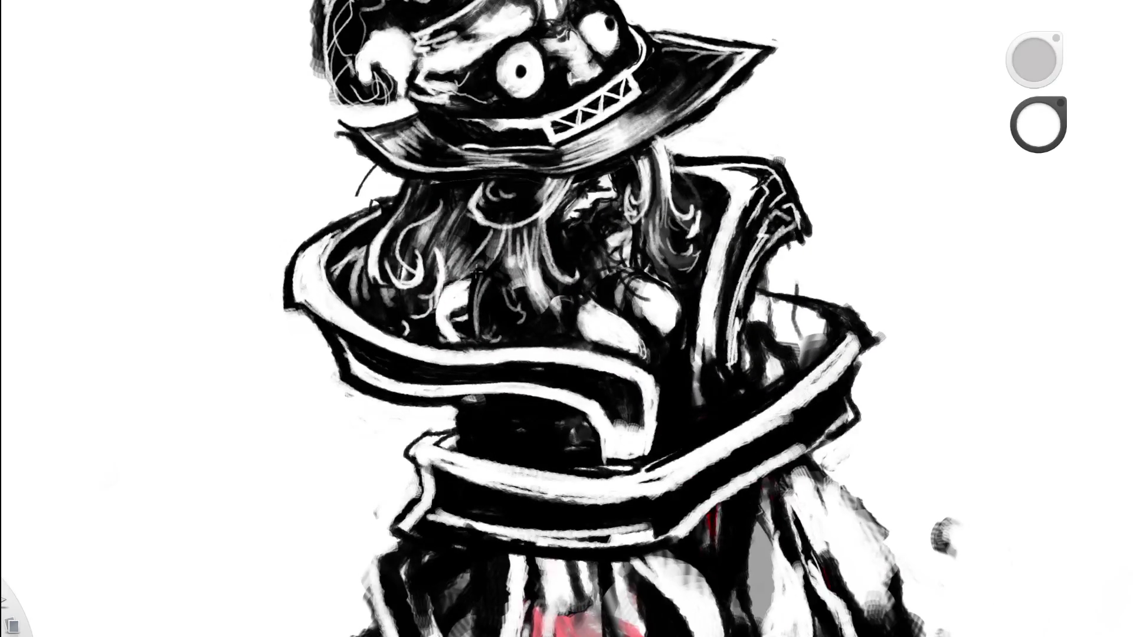
mouse_move(466, 286)
mouse_down()
mouse_move(481, 309)
mouse_move(475, 330)
mouse_move(463, 295)
mouse_move(494, 273)
mouse_up()
scroll(493, 272, down, 5)
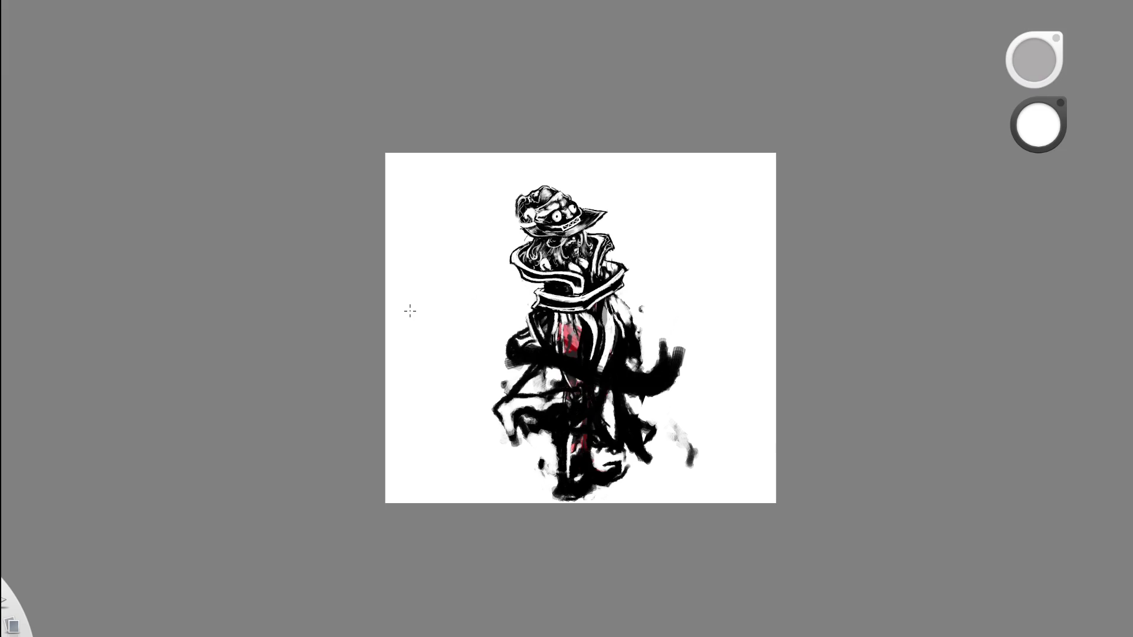
key(ctrl+z)
key(ctrl+y)
scroll(558, 245, up, 5)
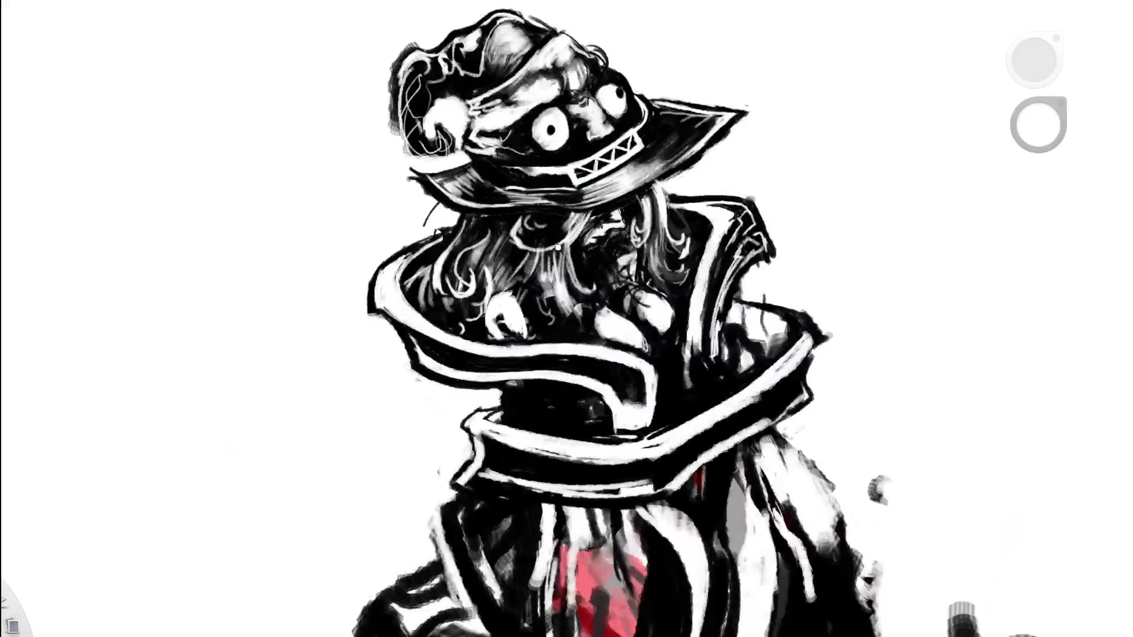
drag(479, 337, 507, 361)
scroll(589, 243, down, 5)
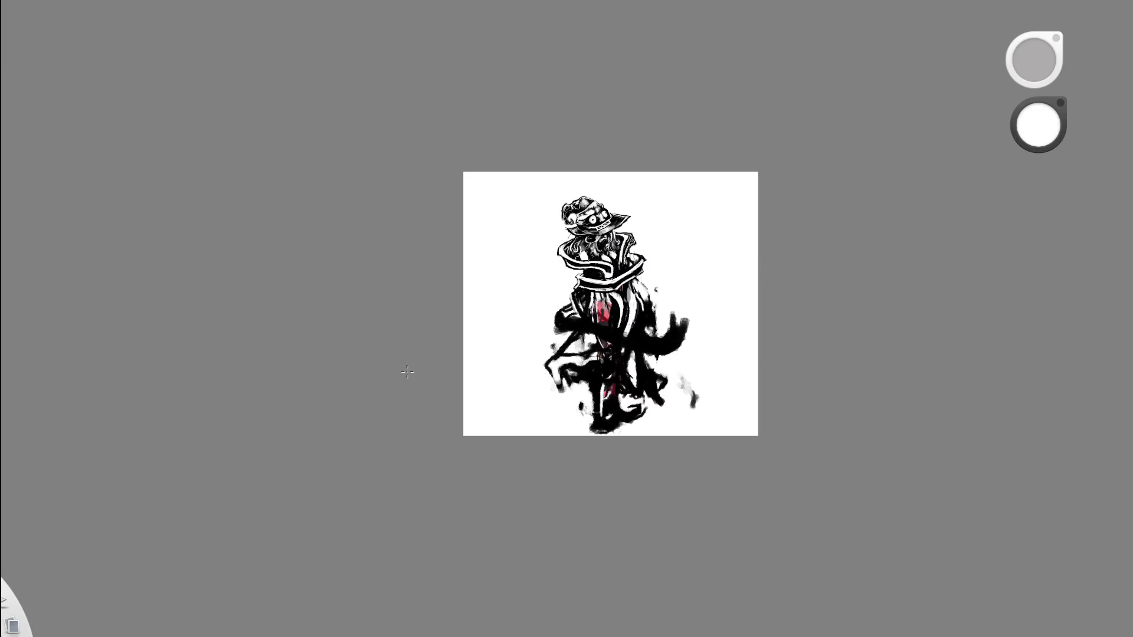
scroll(614, 239, up, 5)
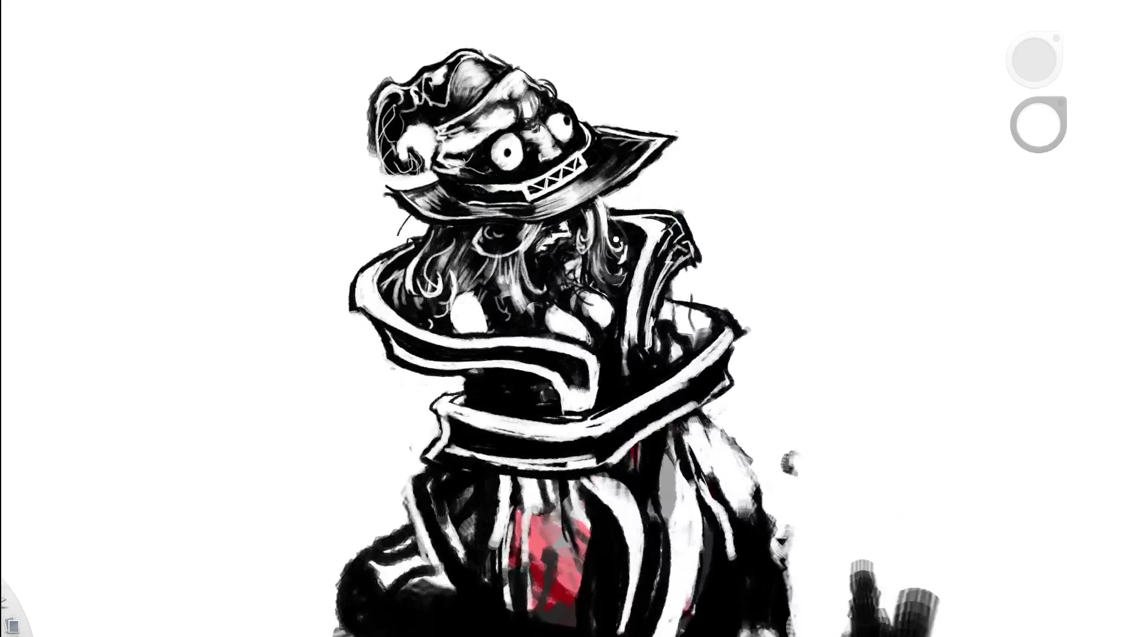
drag(466, 325, 480, 345)
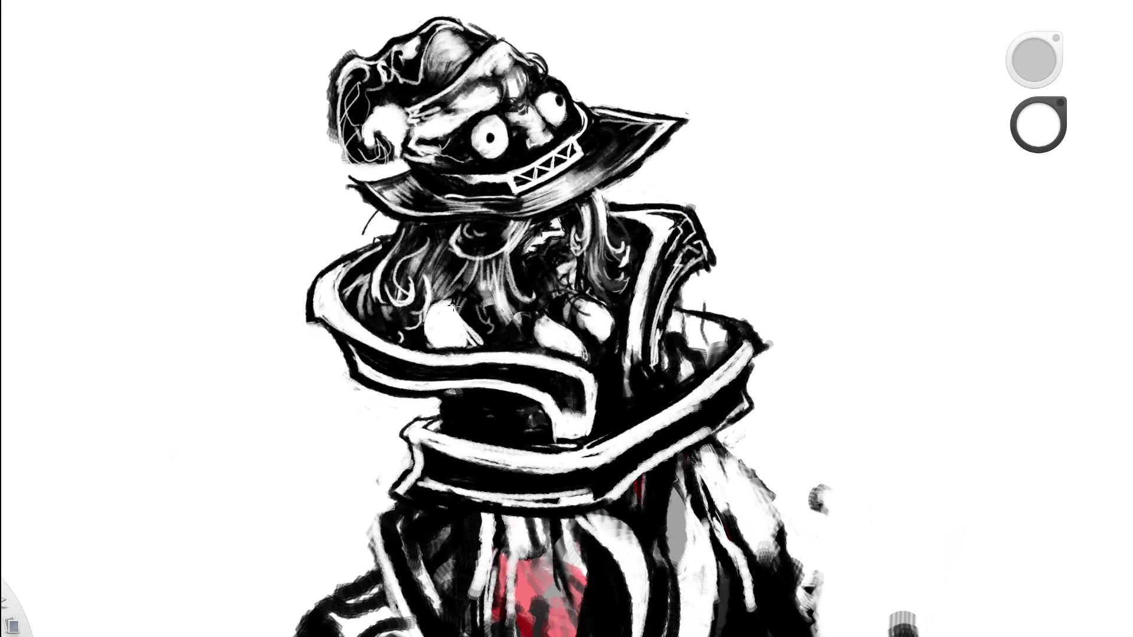
Pick black from the drawing, trim the hand patch's lower-right edge, and return to white.
click(581, 329)
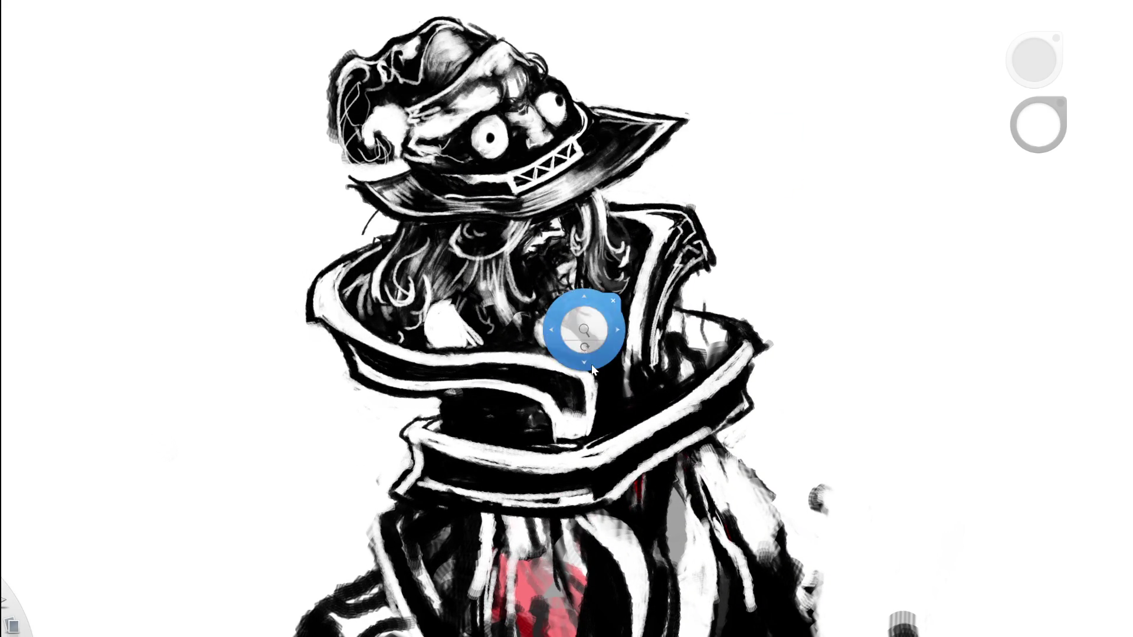
scroll(590, 354, up, 2)
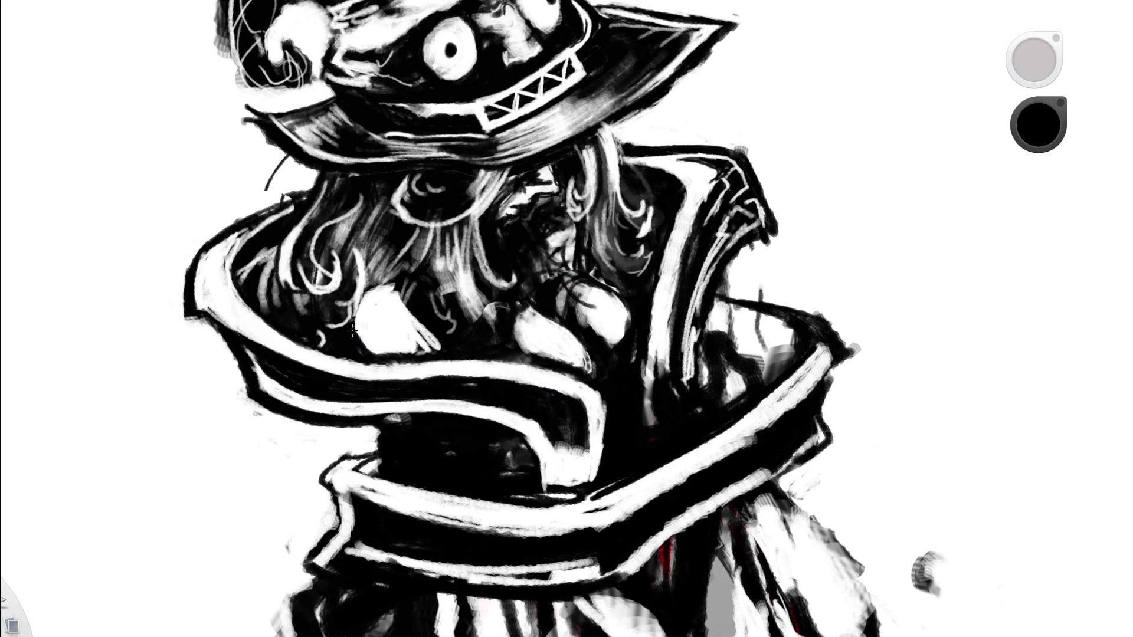
mouse_move(420, 313)
mouse_down()
mouse_move(433, 345)
mouse_move(417, 309)
mouse_up()
key(x)
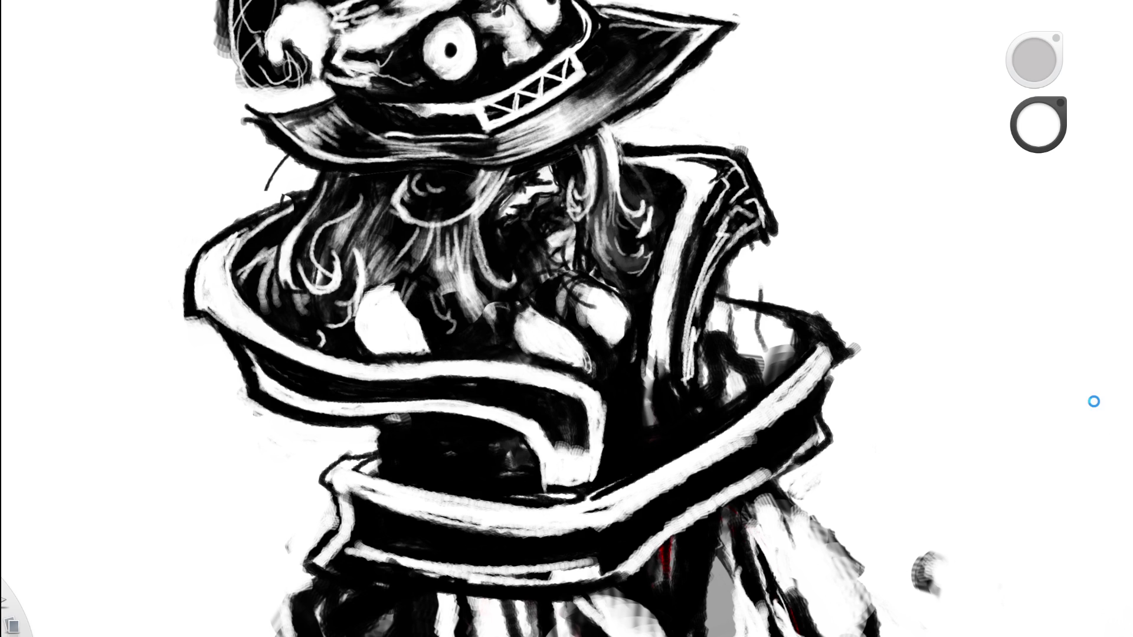
key(ctrl+z)
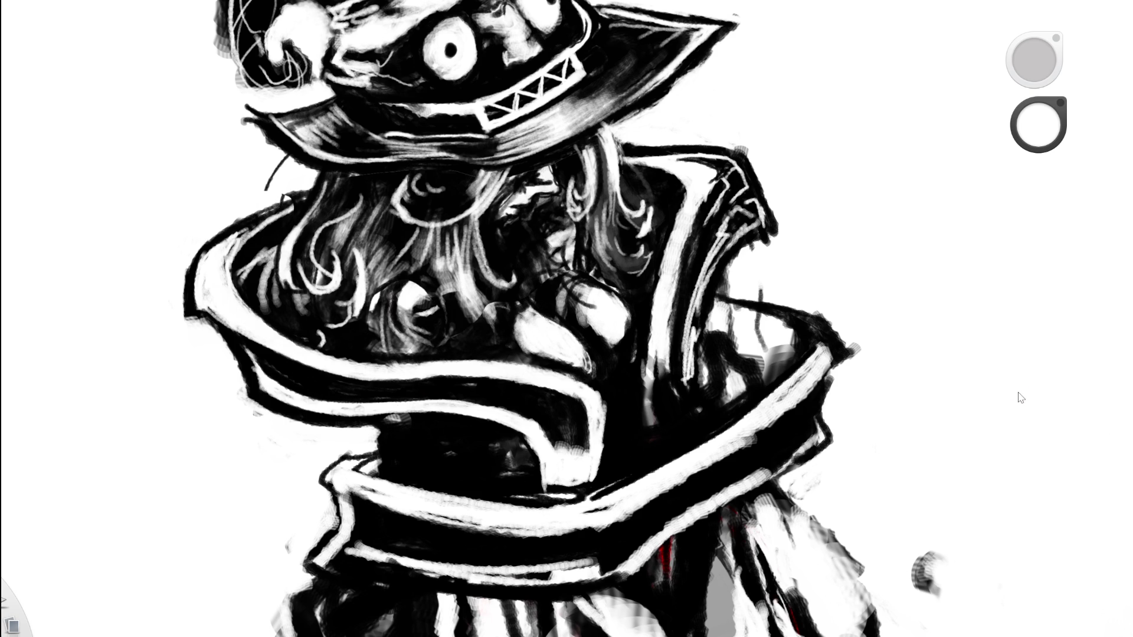
key(ctrl+shift+z)
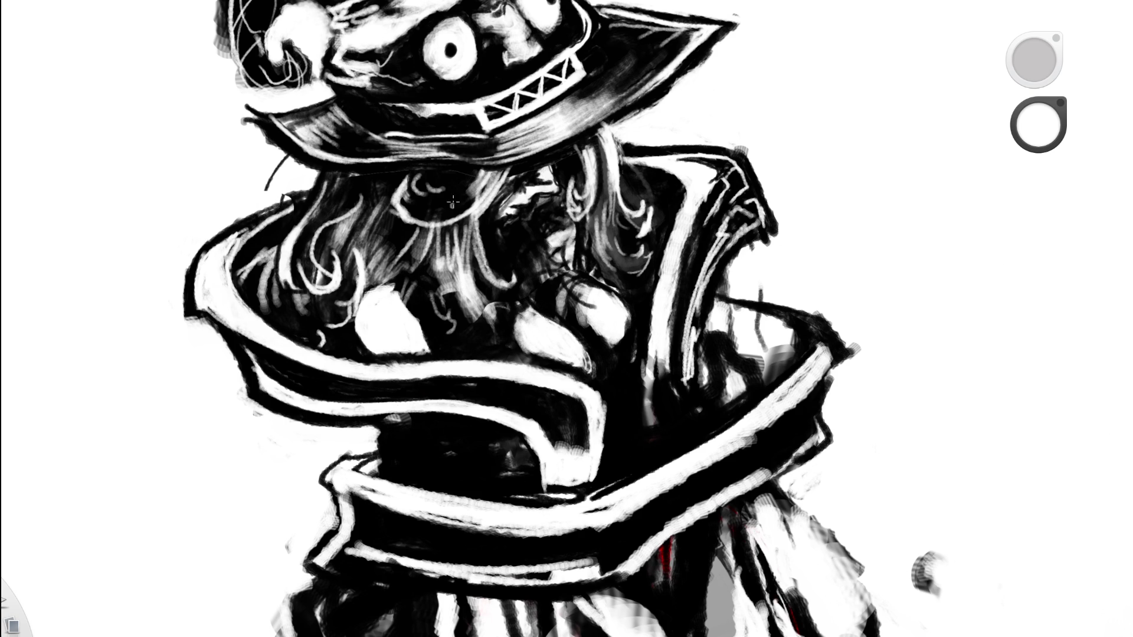
Paint three more short white hair strands, then switch to the eraser.
drag(437, 257, 456, 338)
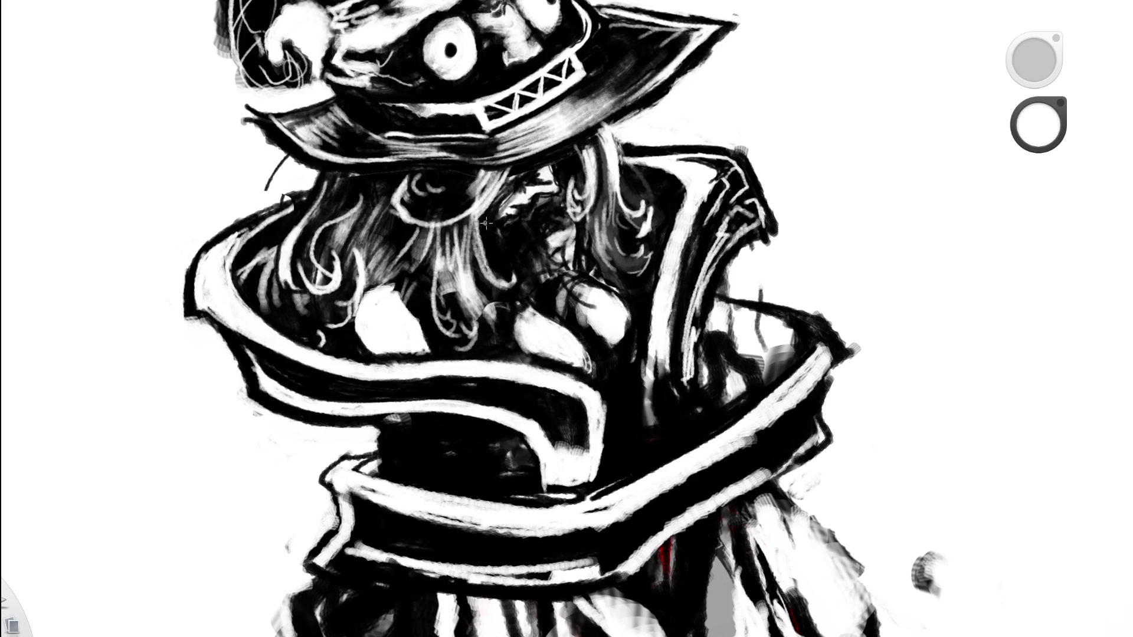
drag(472, 321, 457, 349)
mouse_move(436, 313)
mouse_down()
mouse_move(454, 335)
mouse_move(441, 347)
mouse_up()
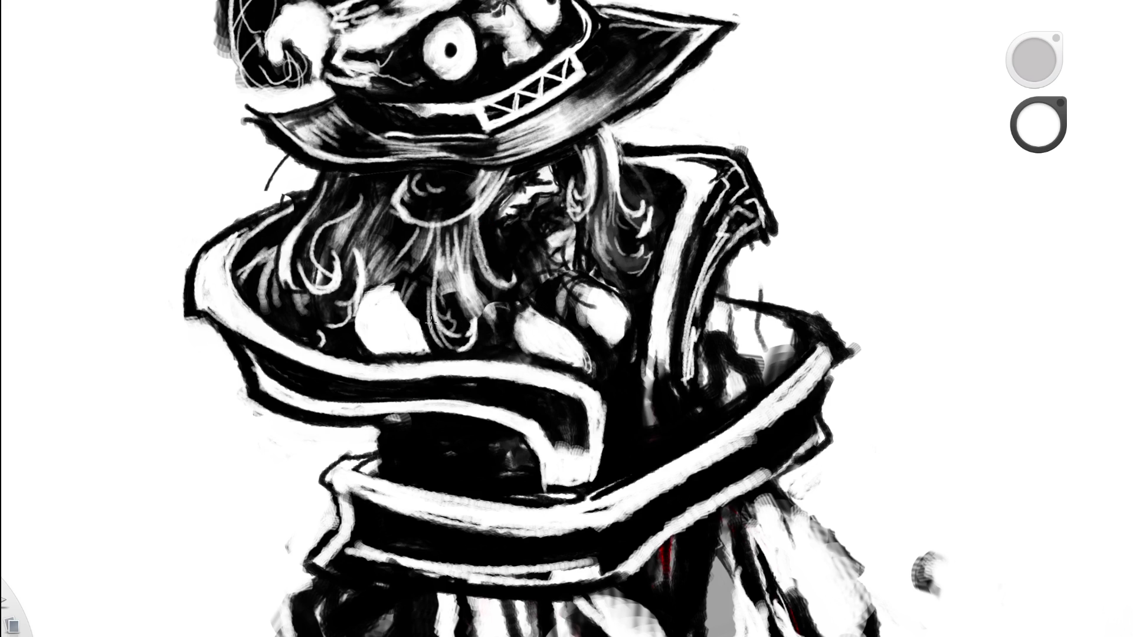
key(e)
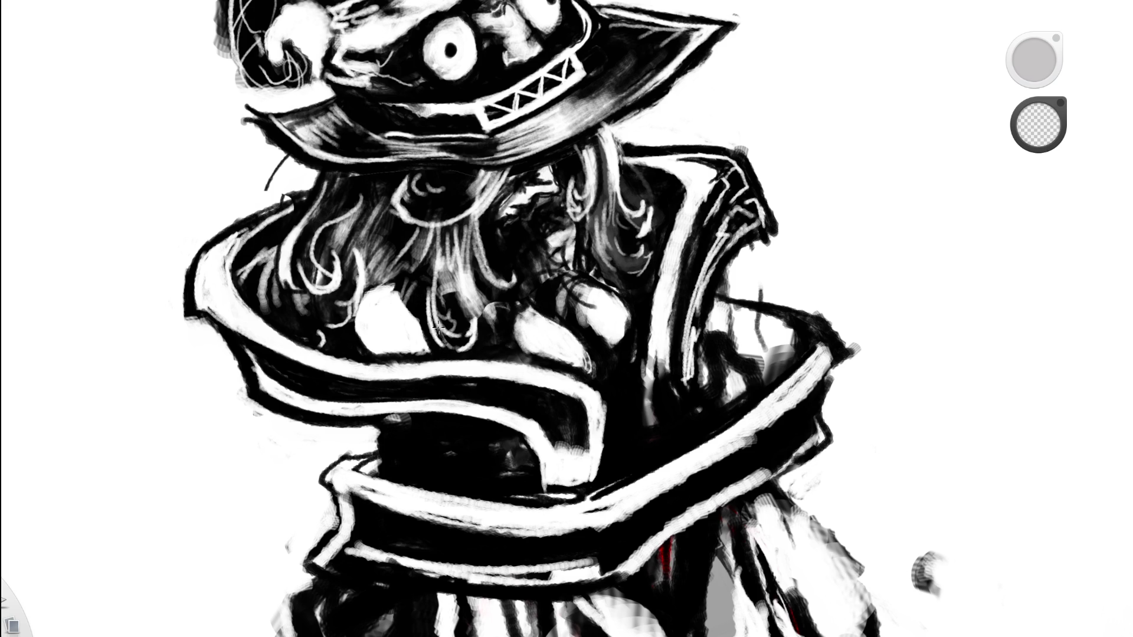
scroll(445, 296, down, 5)
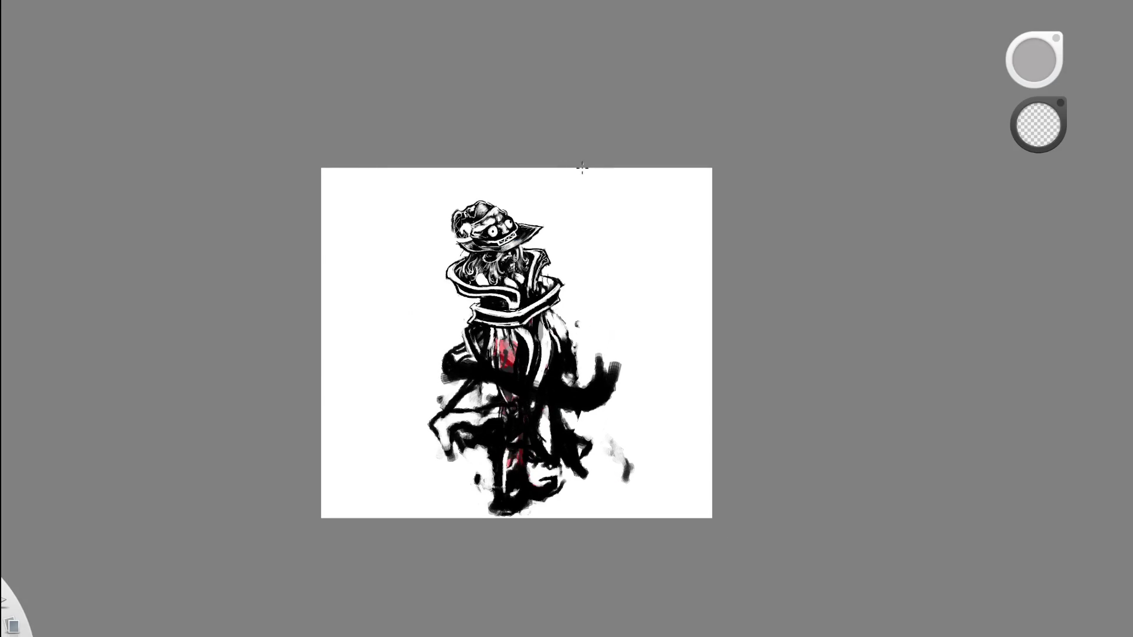
Brush black strokes into the hair strands beneath the hat brim, then swap to white.
scroll(589, 139, up, 5)
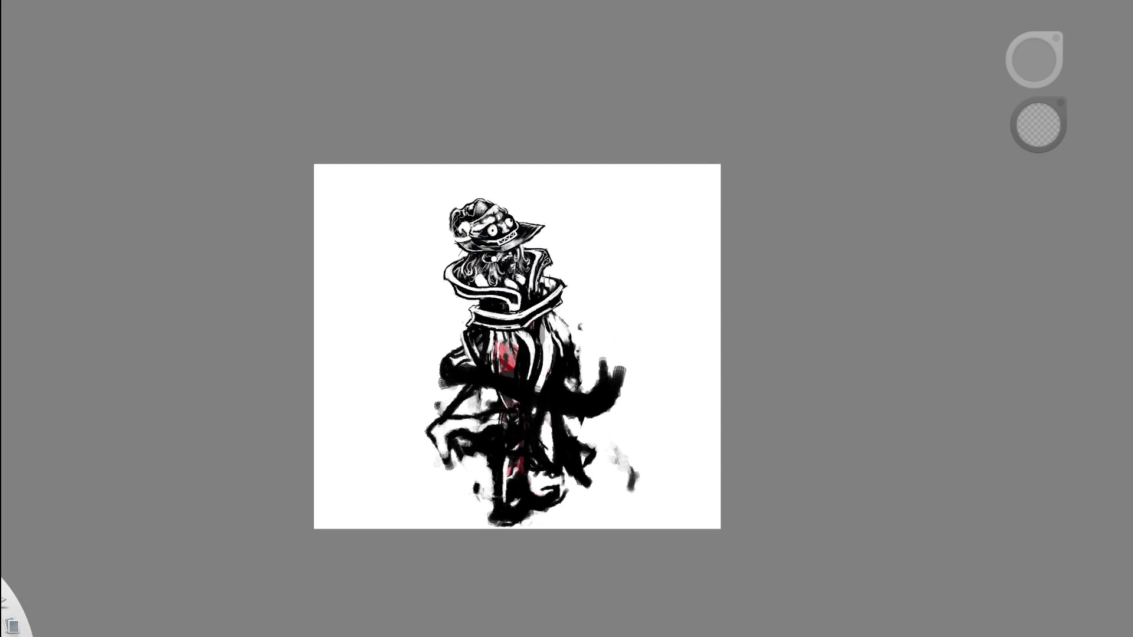
scroll(579, 177, up, 3)
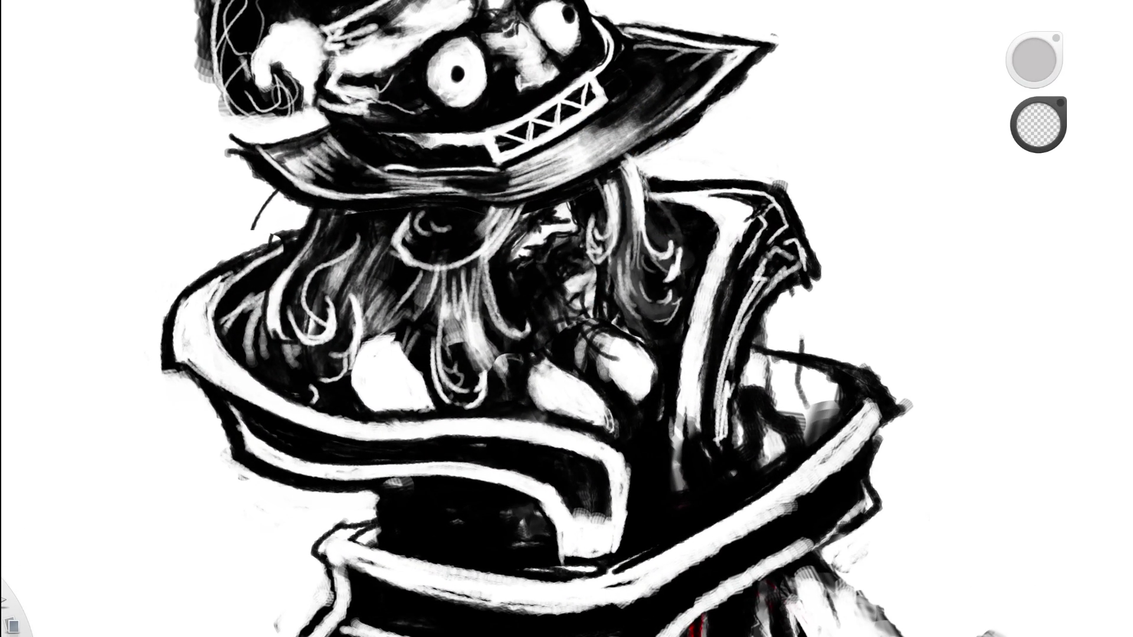
alt+click(429, 118)
drag(390, 246, 364, 275)
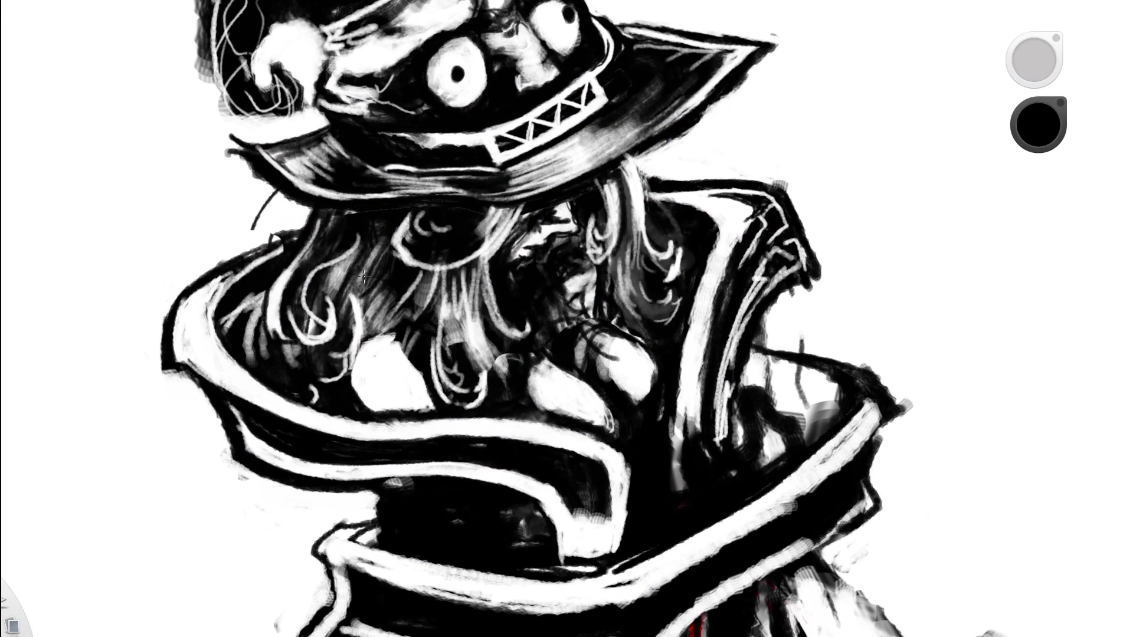
alt+click(361, 229)
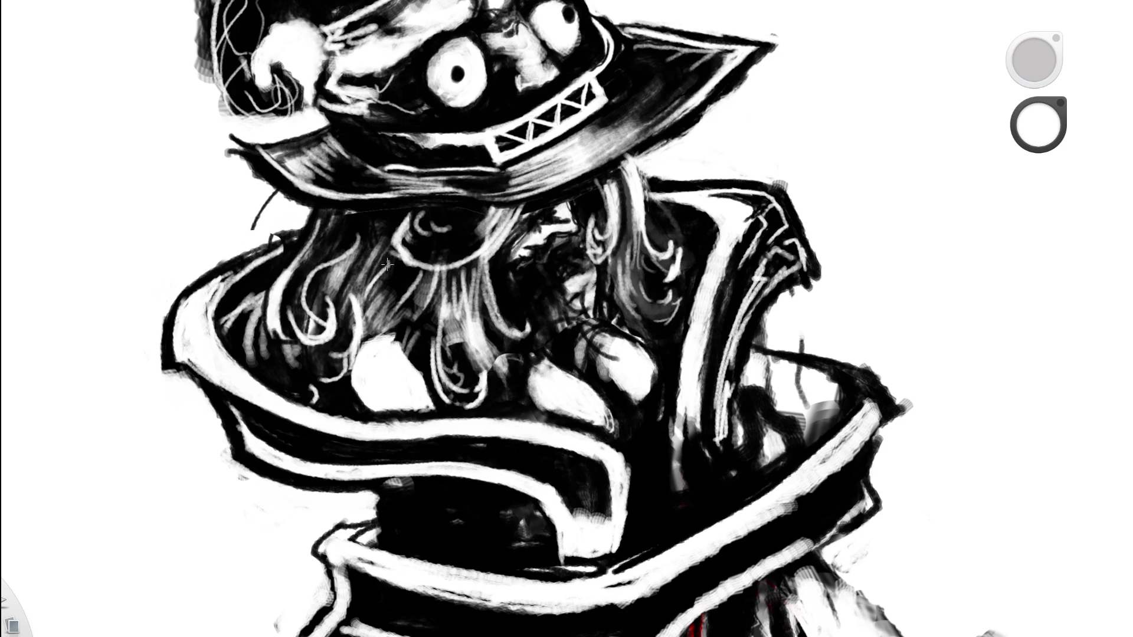
Zoom in on the hat and collar, test a dark hair stroke, undo it, and fit to view.
key(Home)
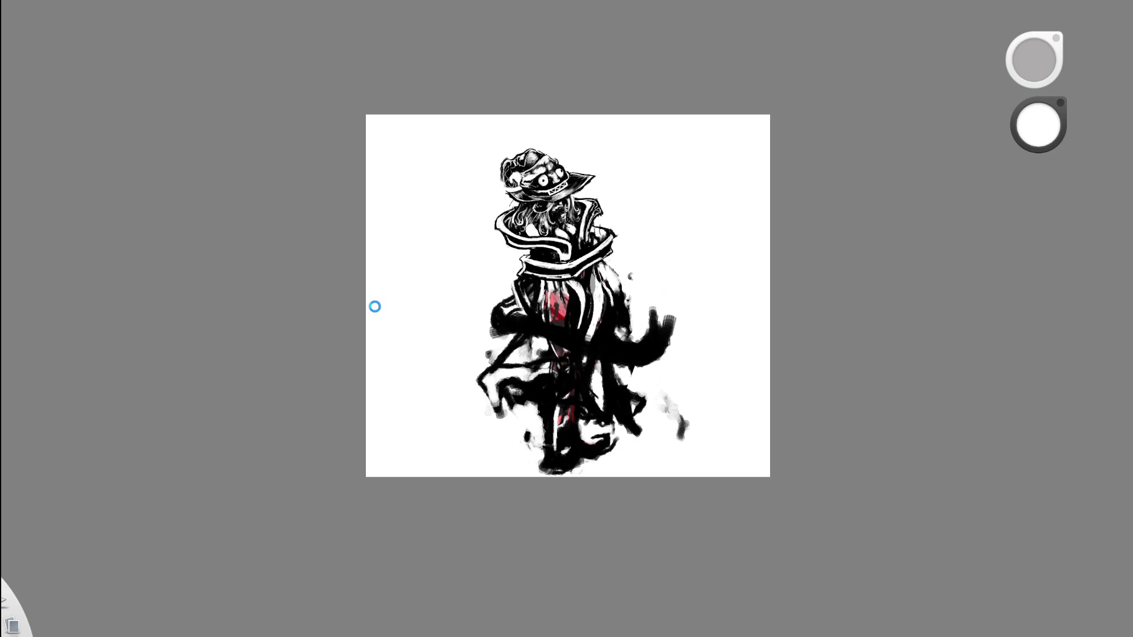
key(space)
drag(570, 188, 452, 224)
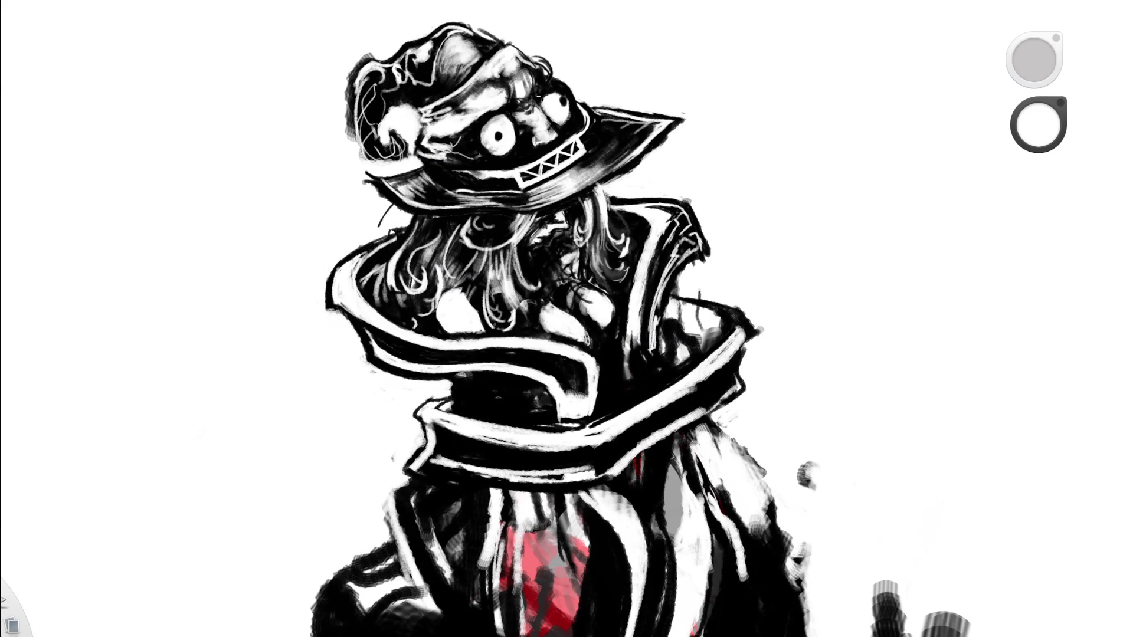
drag(453, 226, 458, 269)
key(ctrl+z)
key(ctrl+z)
key(ctrl+y)
key(ctrl+y)
key(ctrl+z)
key(Home)
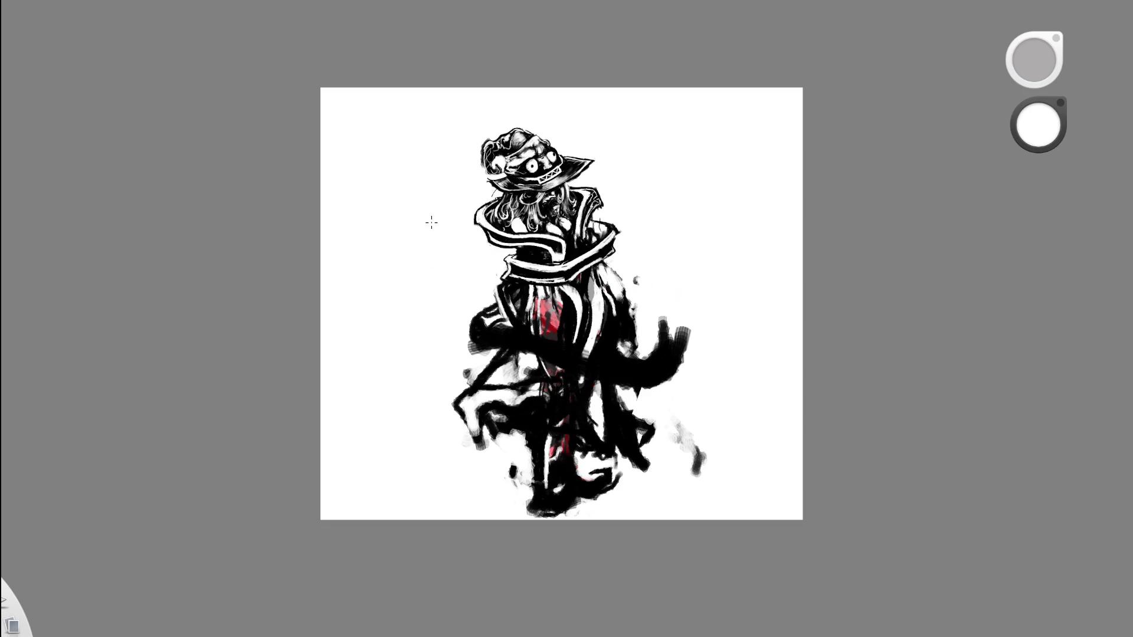
Draw bold black curved strokes across the round white patch beneath the hair, nicking its outline.
mouse_move(562, 271)
mouse_down()
mouse_move(578, 240)
mouse_move(483, 265)
mouse_up()
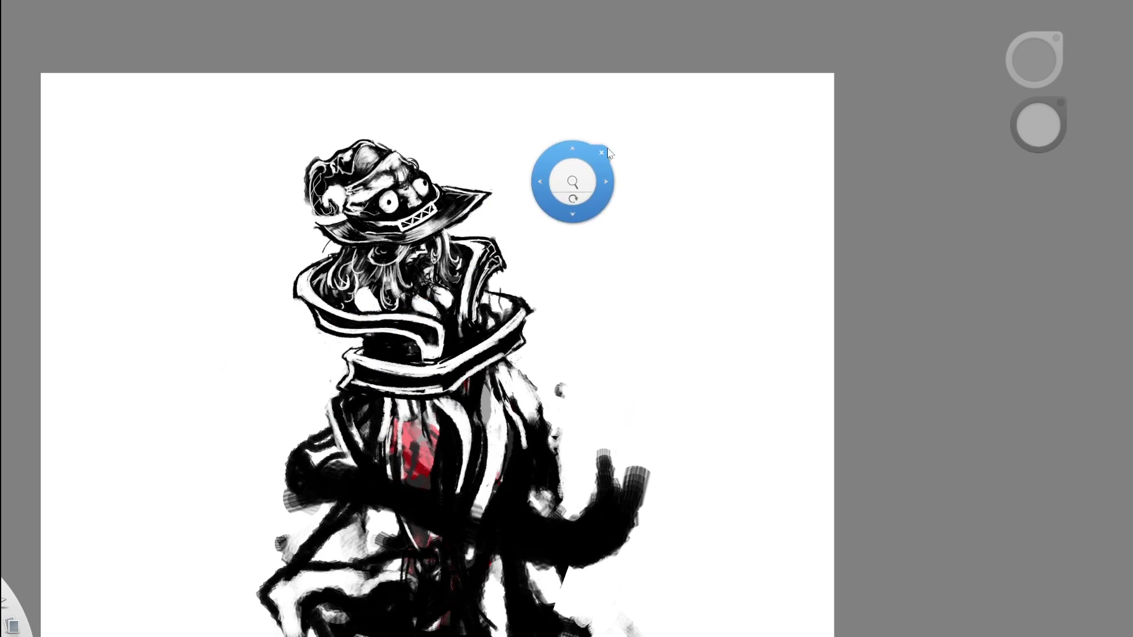
mouse_move(412, 263)
mouse_down()
mouse_move(385, 295)
mouse_move(360, 224)
mouse_up()
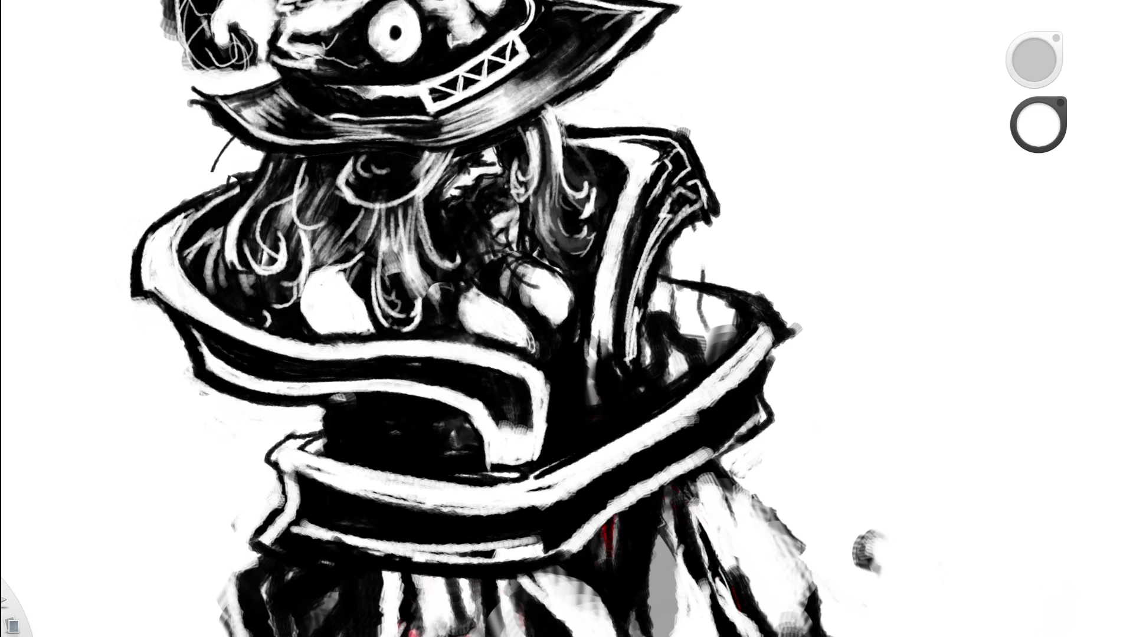
drag(360, 283, 223, 349)
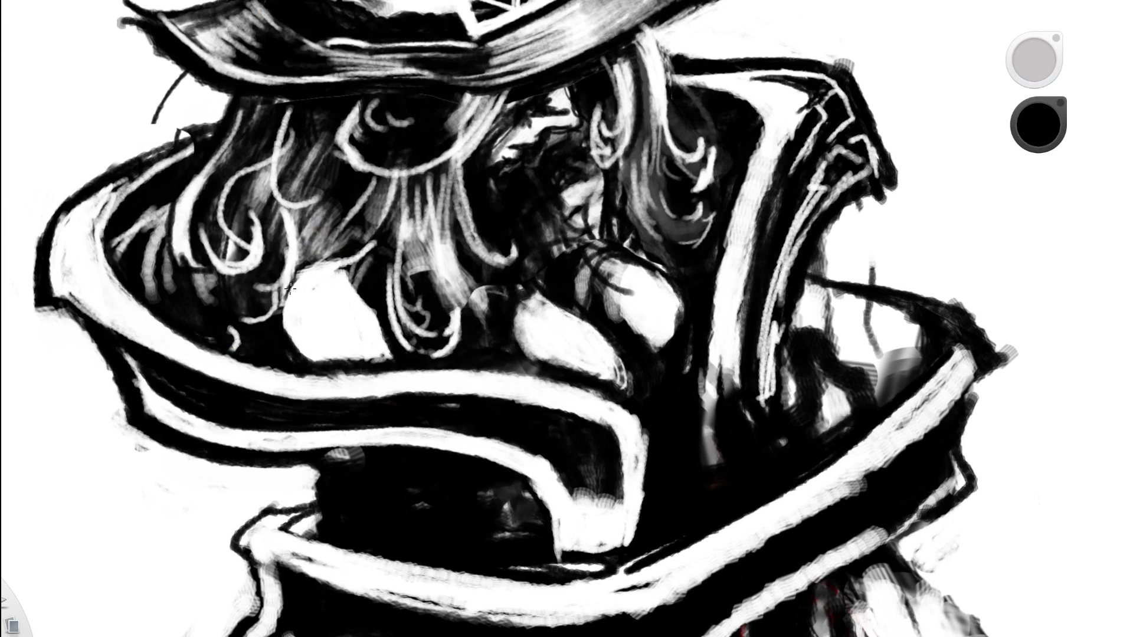
mouse_move(302, 267)
mouse_down()
mouse_move(366, 258)
mouse_move(357, 283)
mouse_move(282, 312)
mouse_move(288, 329)
mouse_up()
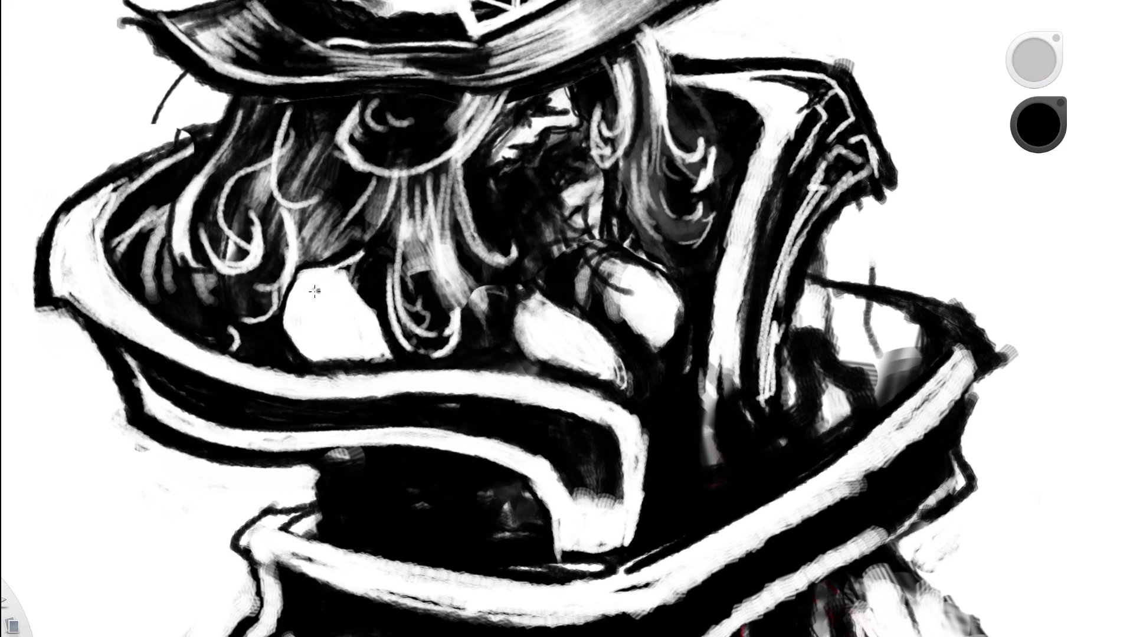
drag(358, 329, 314, 329)
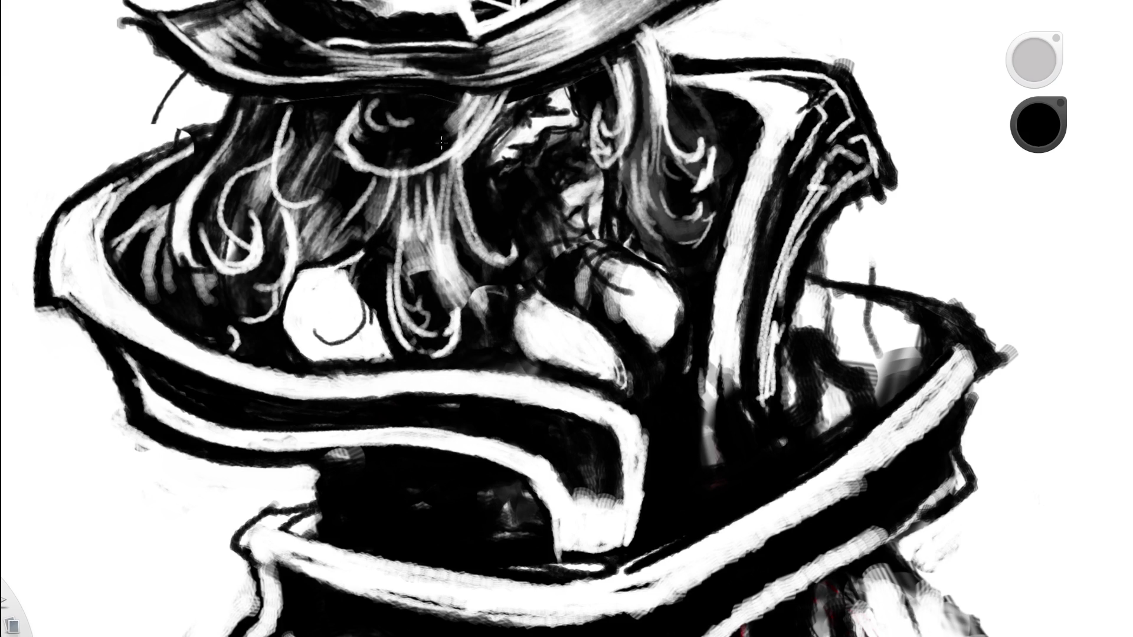
scroll(265, 403, down, 5)
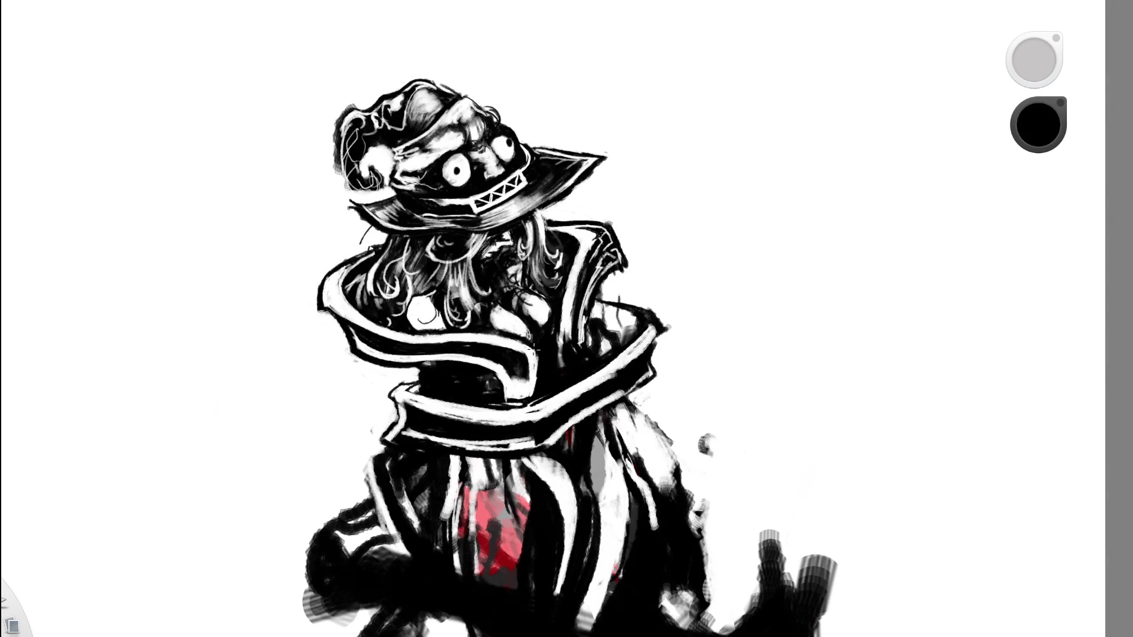
scroll(437, 319, up, 5)
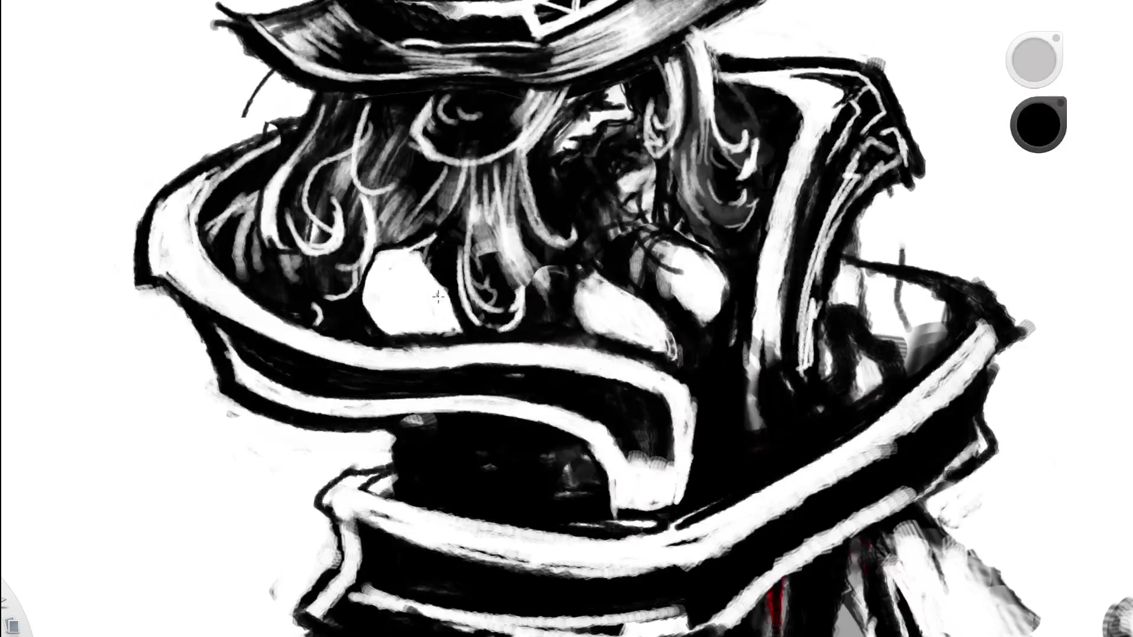
drag(444, 288, 428, 322)
mouse_move(452, 327)
mouse_down()
mouse_move(447, 289)
mouse_move(438, 327)
mouse_move(460, 331)
mouse_up()
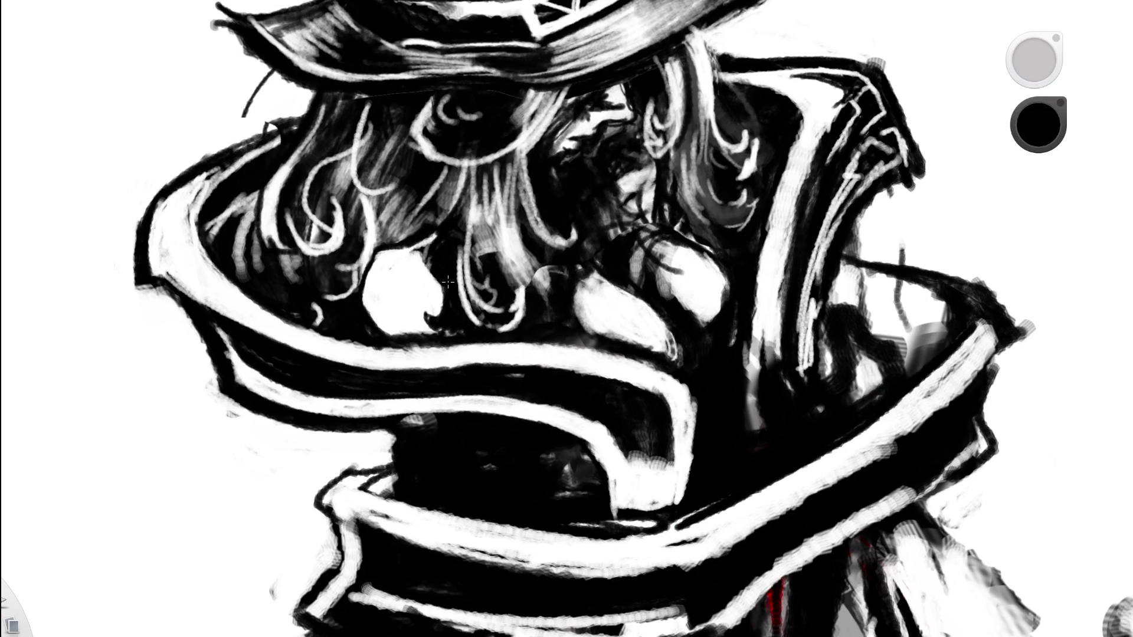
drag(536, 263, 341, 371)
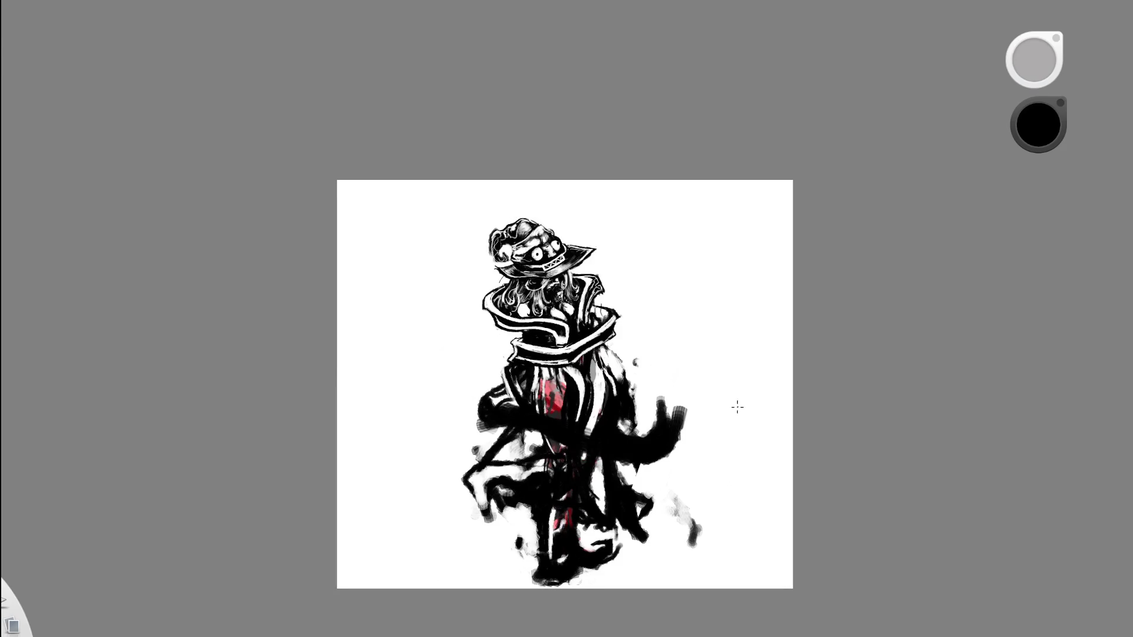
Paint a thin light strand into the hair near the hat and shoulders.
drag(554, 303, 538, 200)
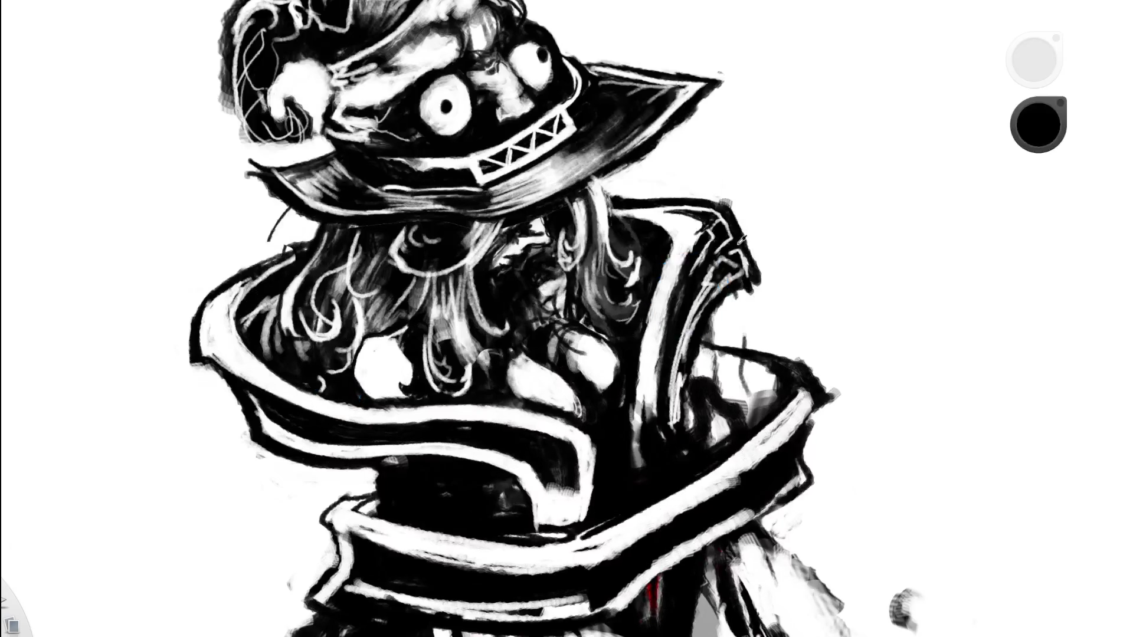
drag(428, 296, 428, 367)
drag(536, 321, 412, 362)
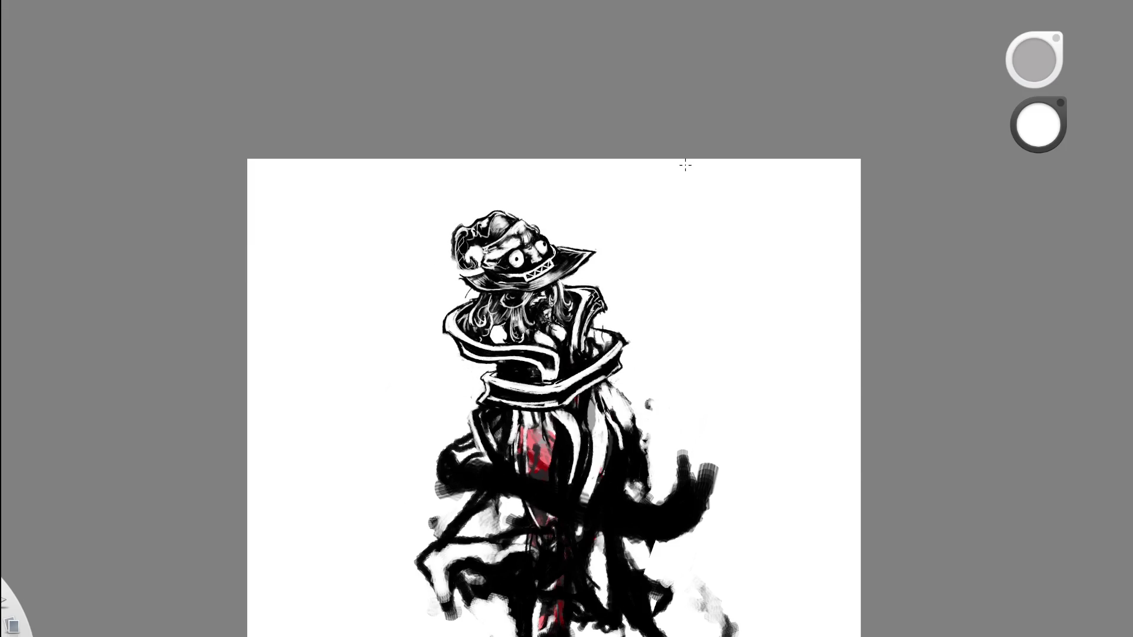
key(ctrl+z)
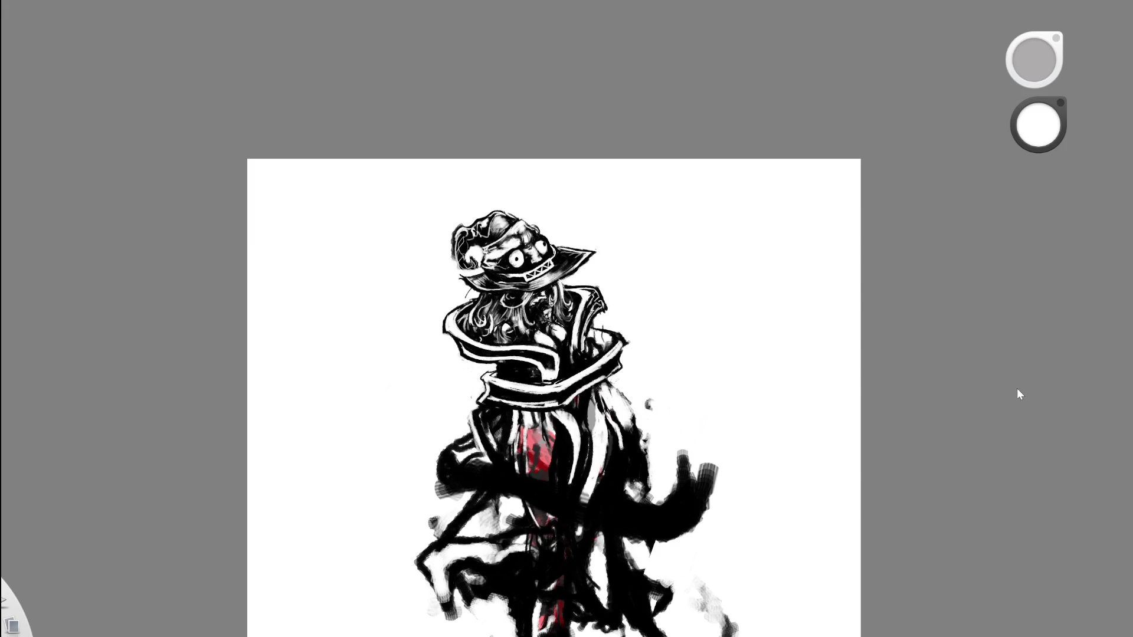
key(ctrl+y)
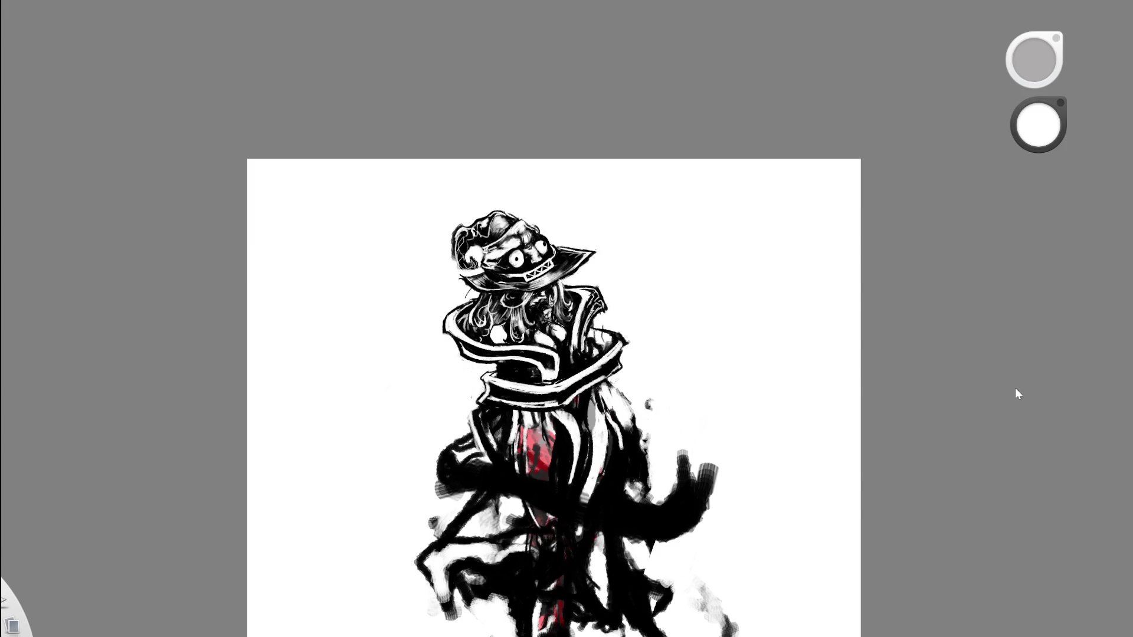
Darken the hair strands with black brush strokes.
drag(649, 260, 638, 281)
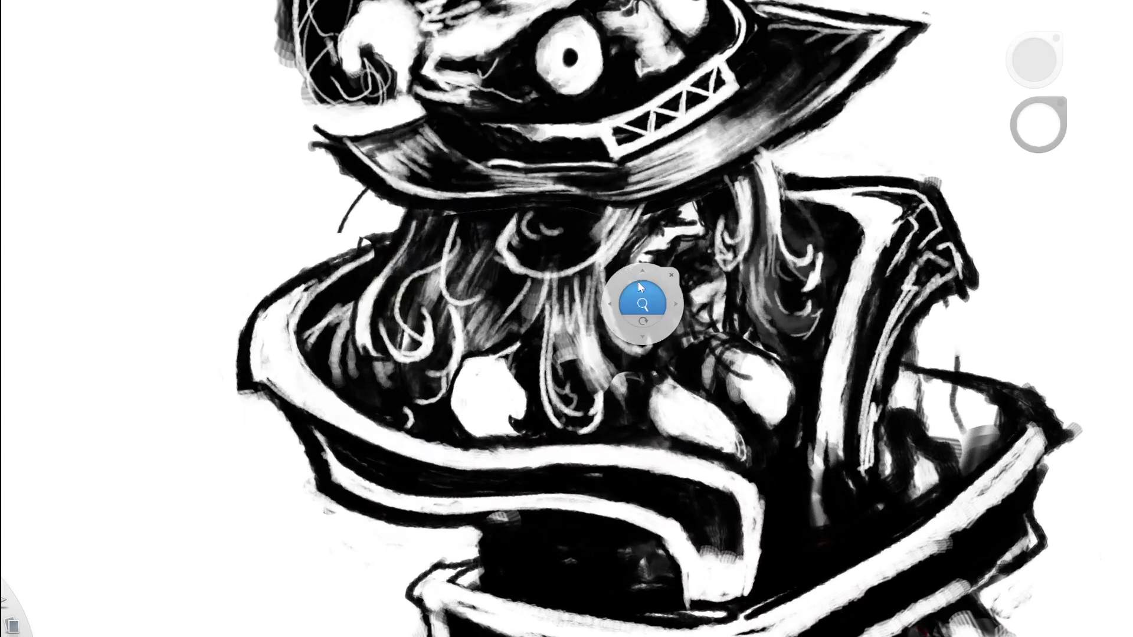
drag(638, 370, 557, 397)
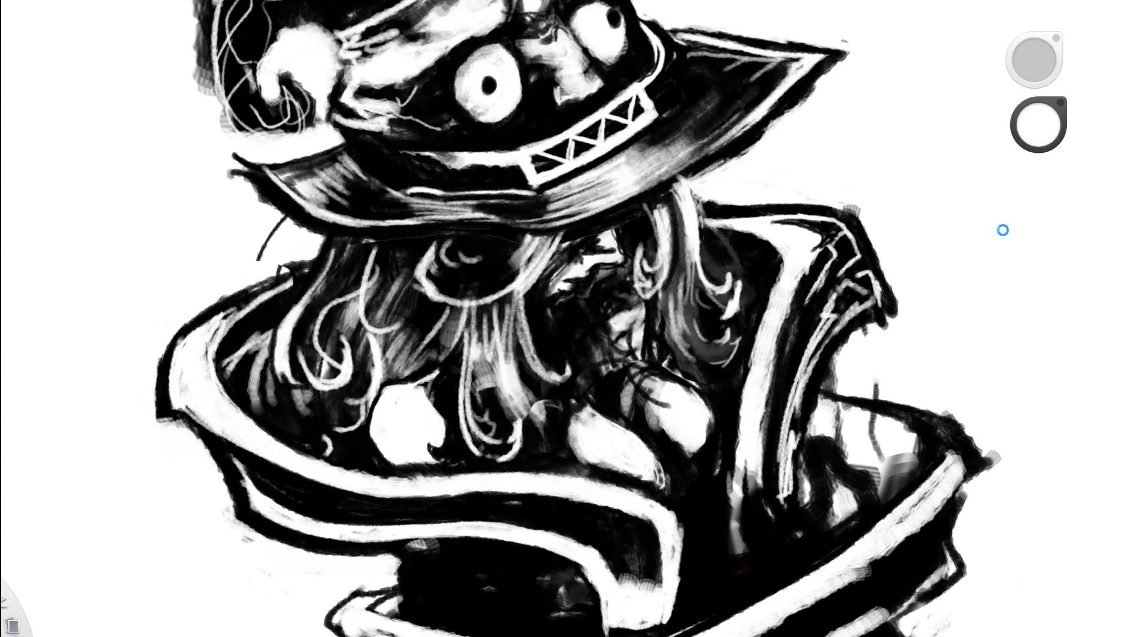
alt+click(461, 316)
mouse_move(503, 295)
mouse_down()
mouse_move(494, 334)
mouse_move(427, 378)
mouse_move(449, 363)
mouse_move(445, 346)
mouse_move(395, 375)
mouse_up()
mouse_move(454, 313)
mouse_down()
mouse_move(407, 360)
mouse_move(424, 357)
mouse_move(419, 333)
mouse_up()
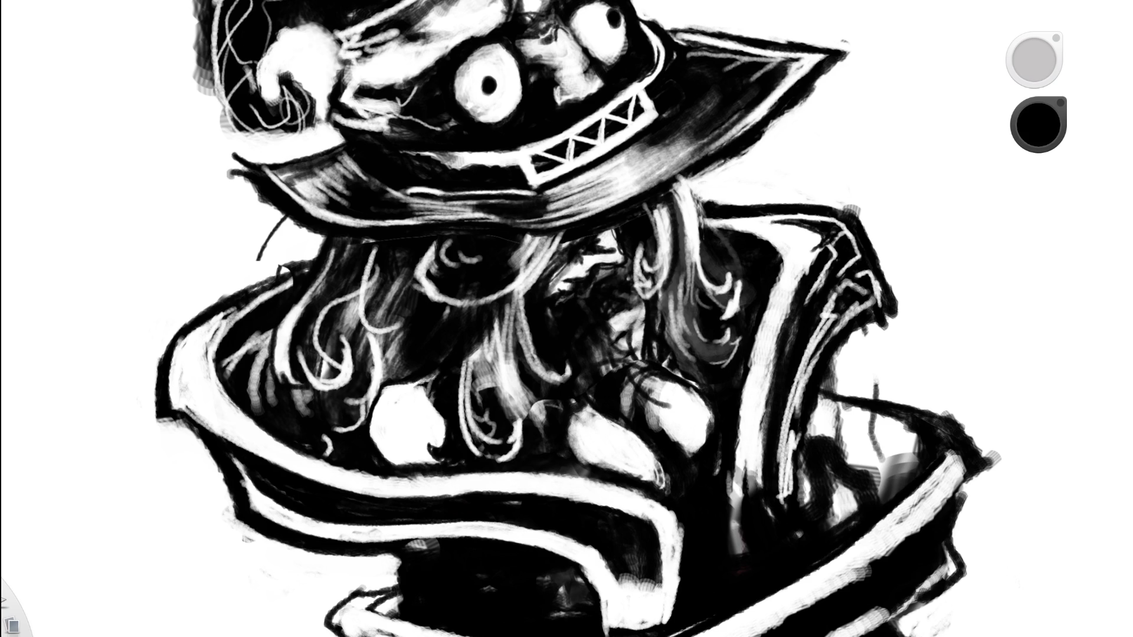
Swap the colour and paint white curly strands into the hair.
key(x)
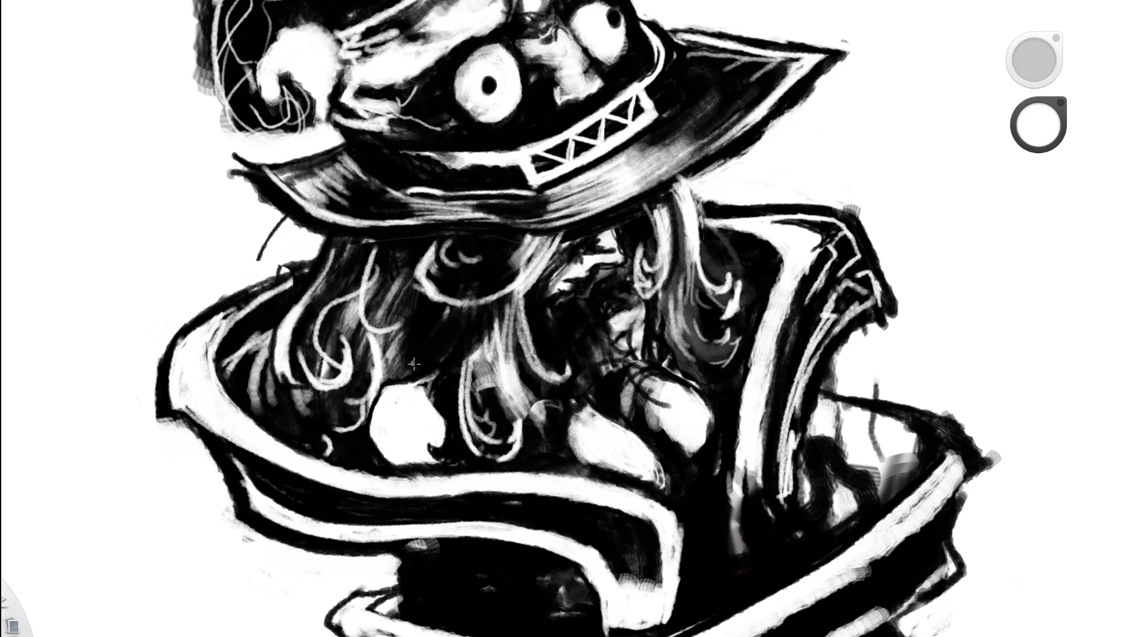
mouse_move(412, 353)
mouse_down()
mouse_move(399, 332)
mouse_move(428, 323)
mouse_move(430, 301)
mouse_move(452, 306)
mouse_up()
key(space)
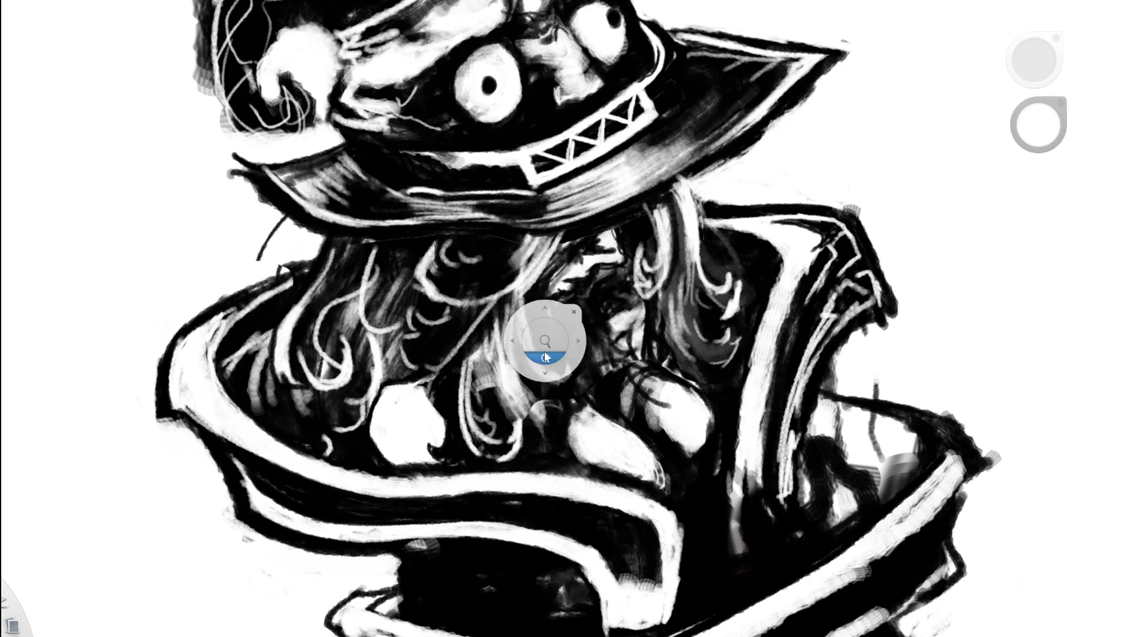
drag(538, 374, 308, 443)
scroll(583, 351, up, 3)
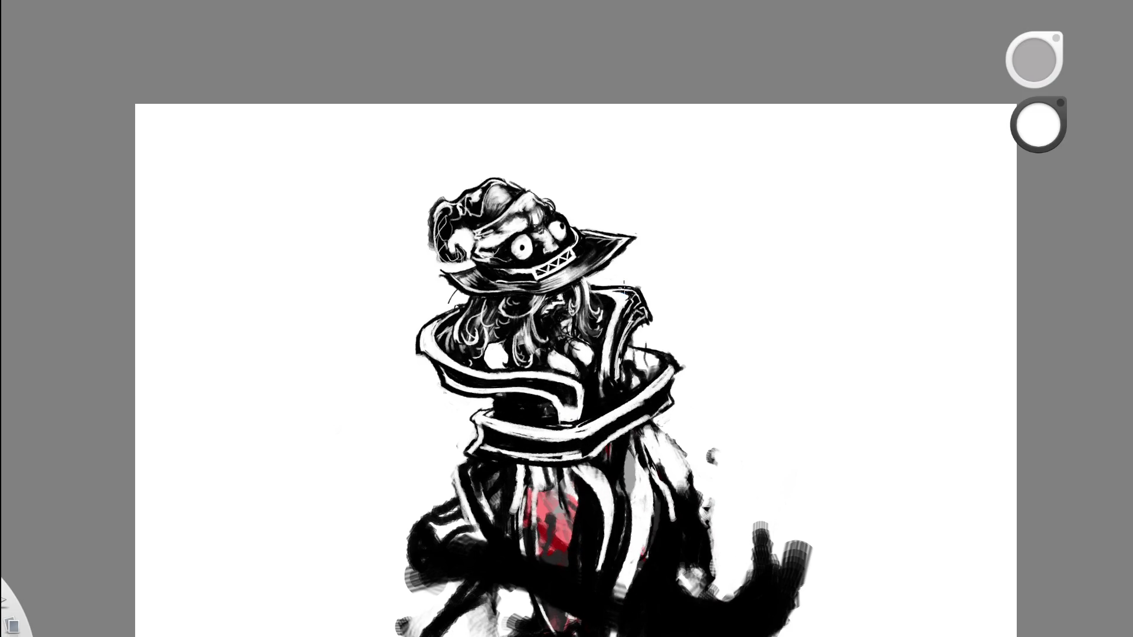
scroll(512, 320, up, 2)
scroll(511, 321, up, 2)
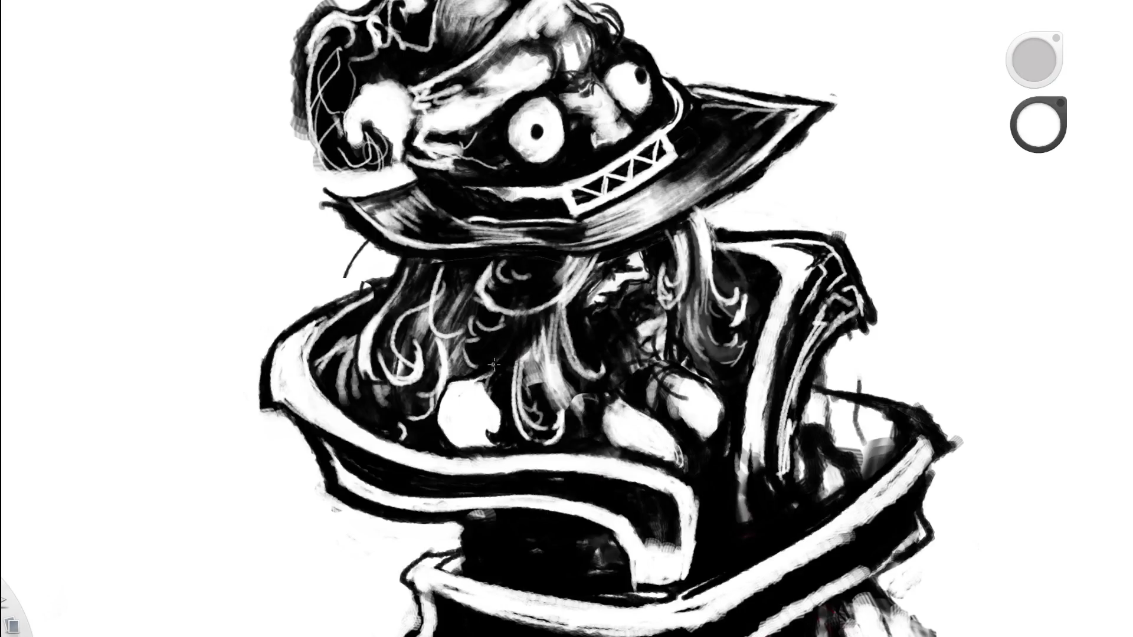
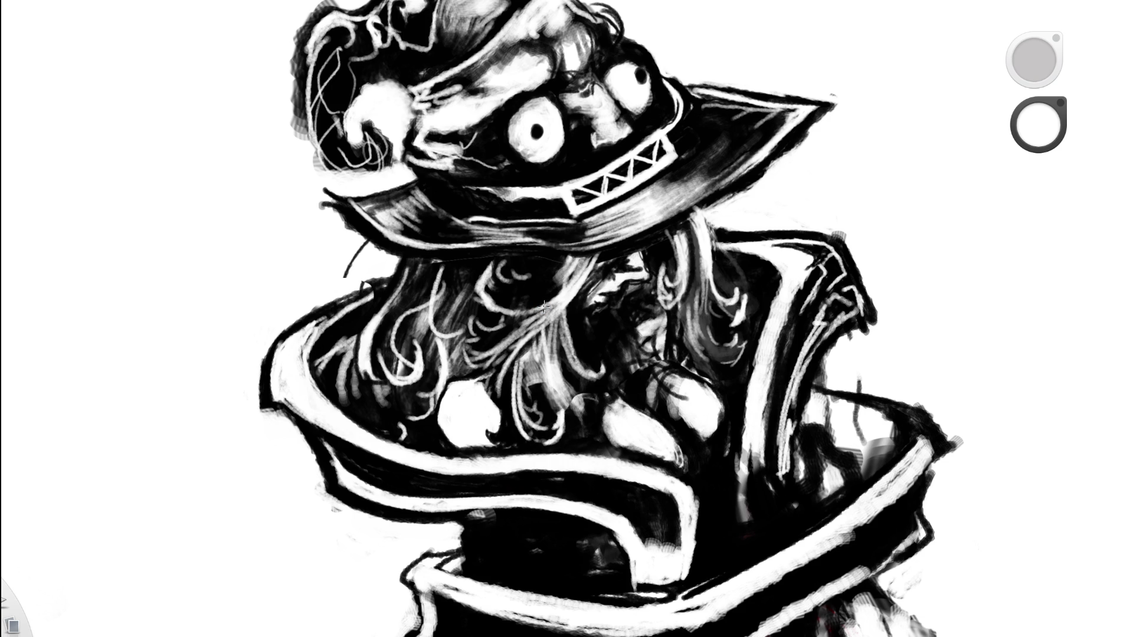
Zoom in on the hat and hair and darken several hair strands in black.
scroll(566, 275, down, 5)
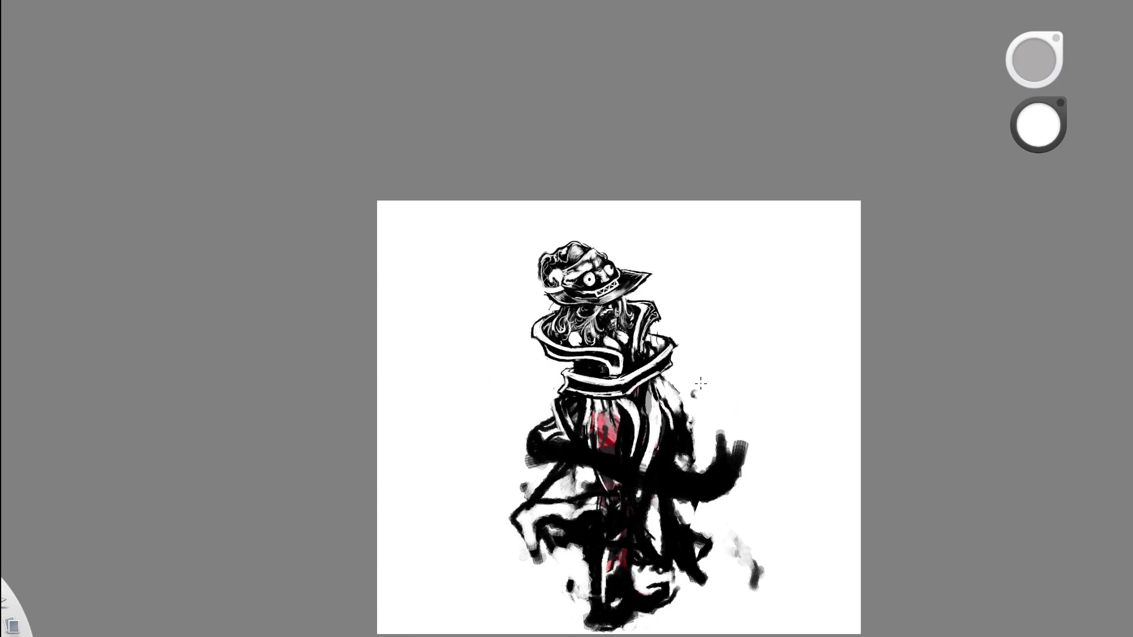
scroll(706, 294, up, 5)
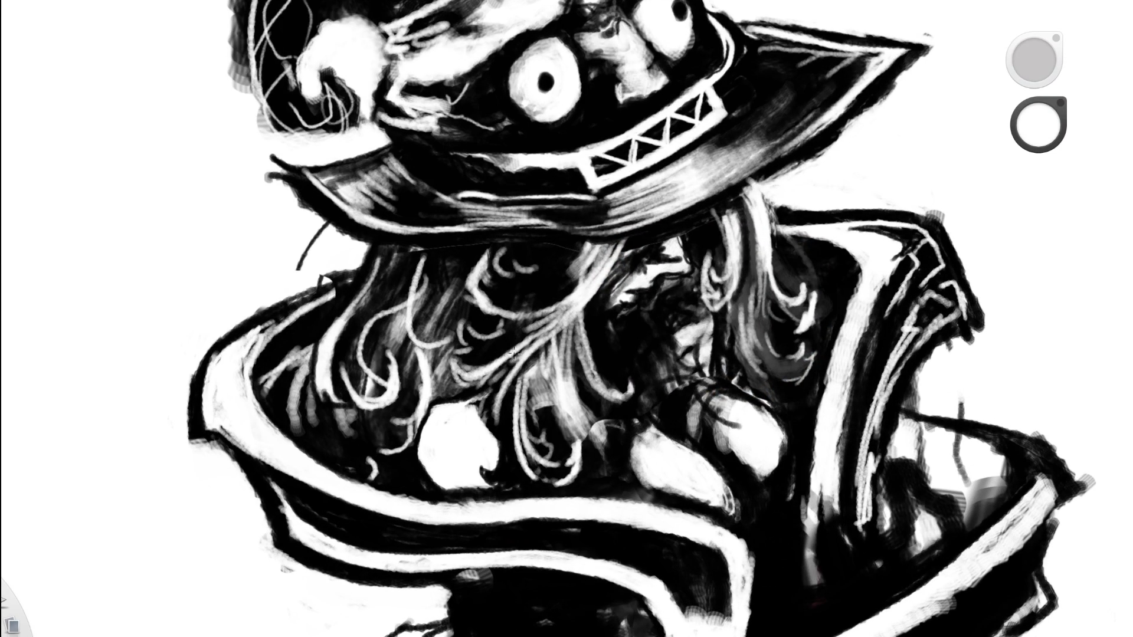
drag(602, 329, 411, 356)
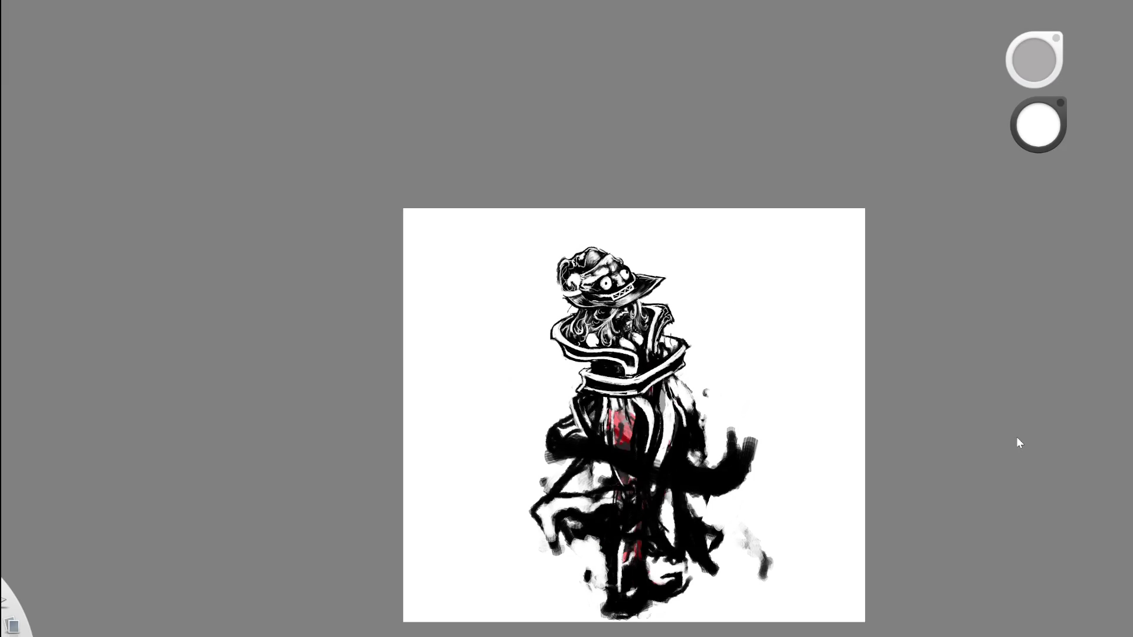
drag(653, 309, 633, 307)
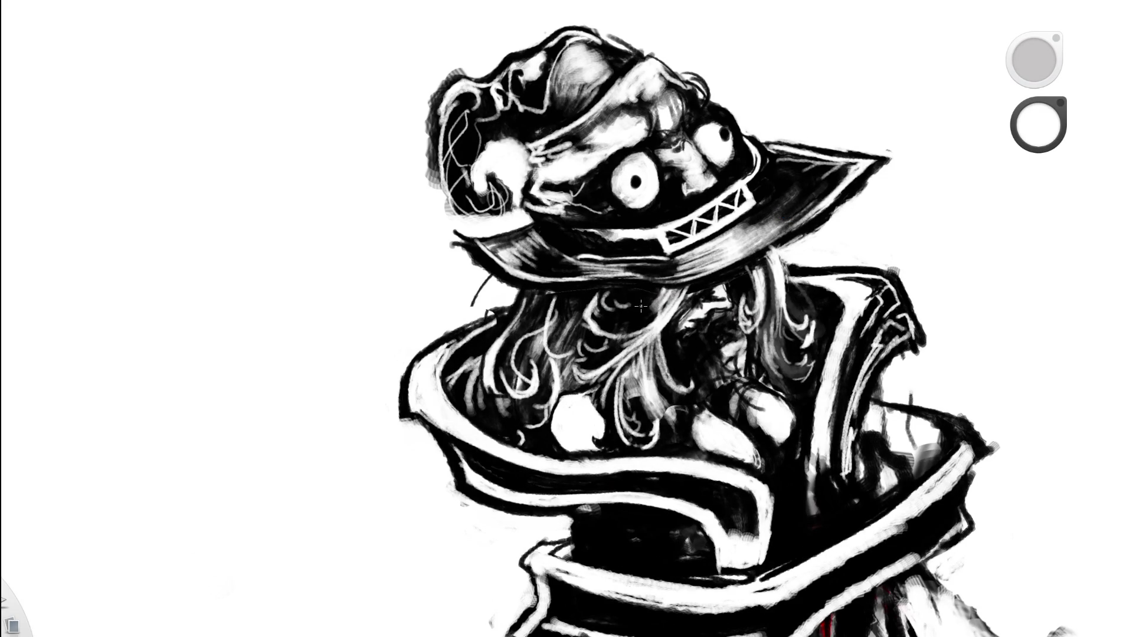
drag(733, 317, 885, 274)
drag(713, 356, 631, 315)
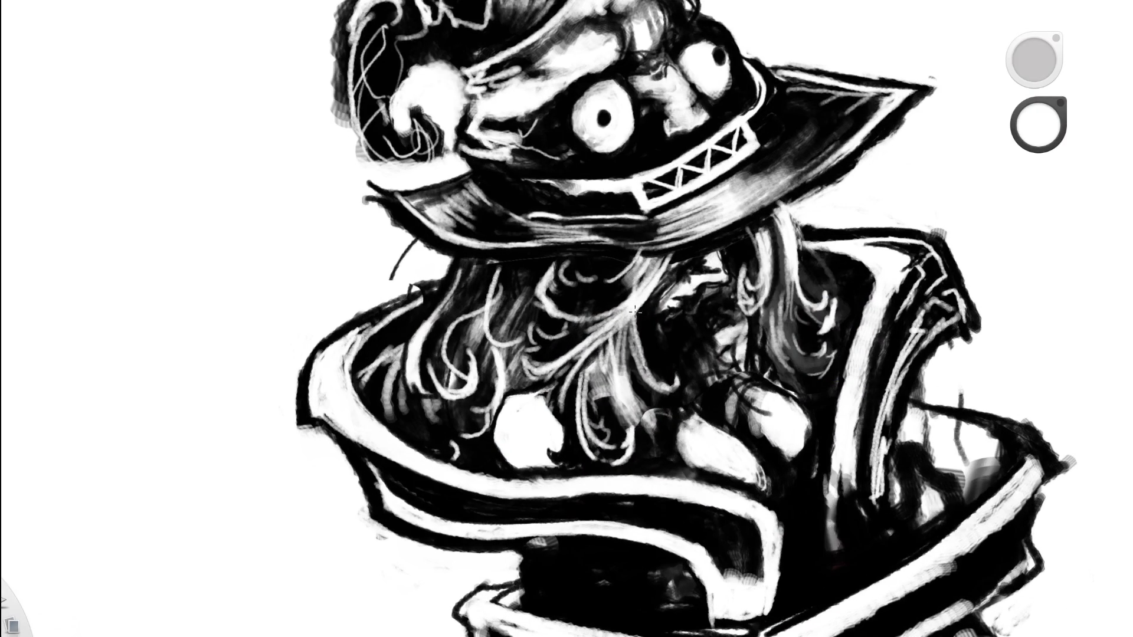
drag(590, 377, 604, 362)
alt+click(581, 285)
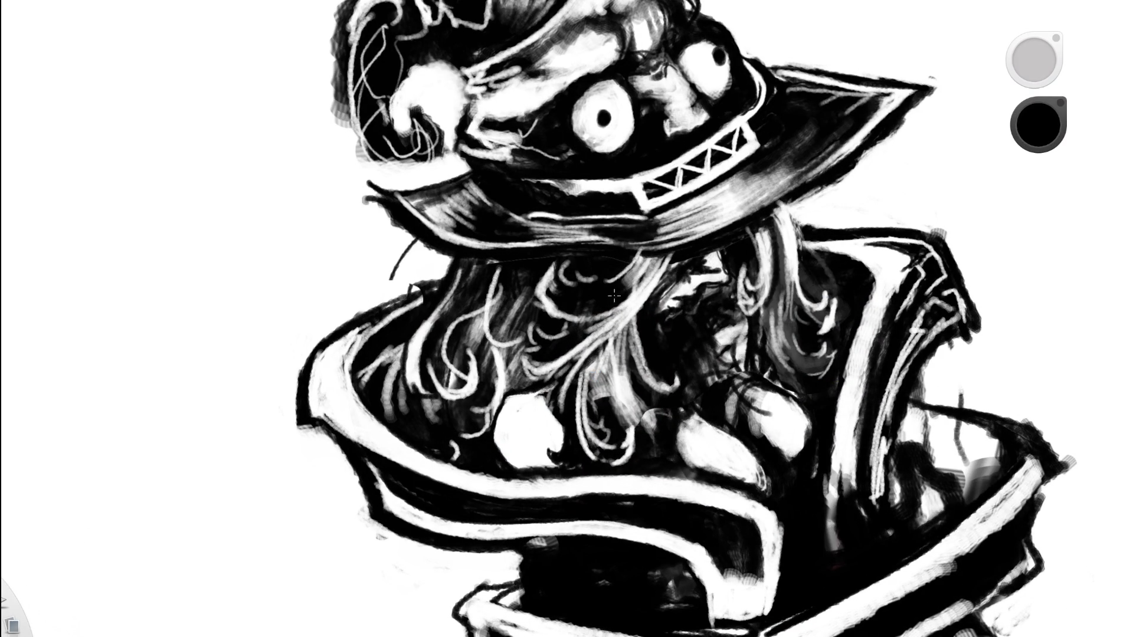
mouse_move(593, 416)
mouse_down()
mouse_move(607, 342)
mouse_move(588, 400)
mouse_move(637, 323)
mouse_up()
drag(596, 378, 619, 339)
Add white hair strands, undoing the zigzag strokes and keeping a short strand.
scroll(694, 289, down, 5)
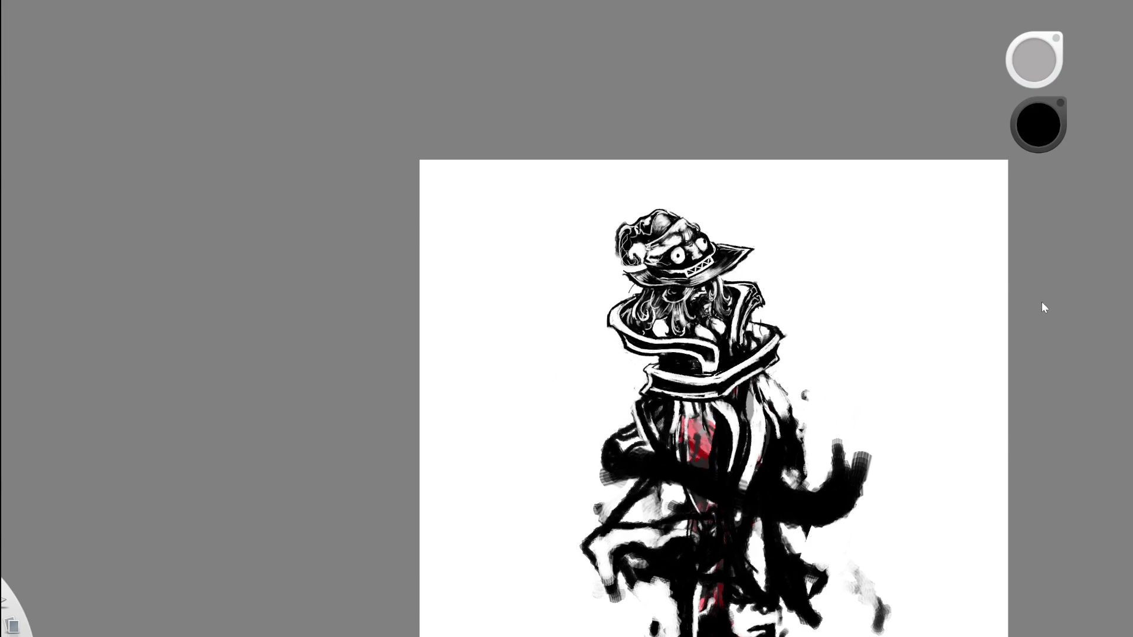
key(space)
drag(696, 298, 725, 278)
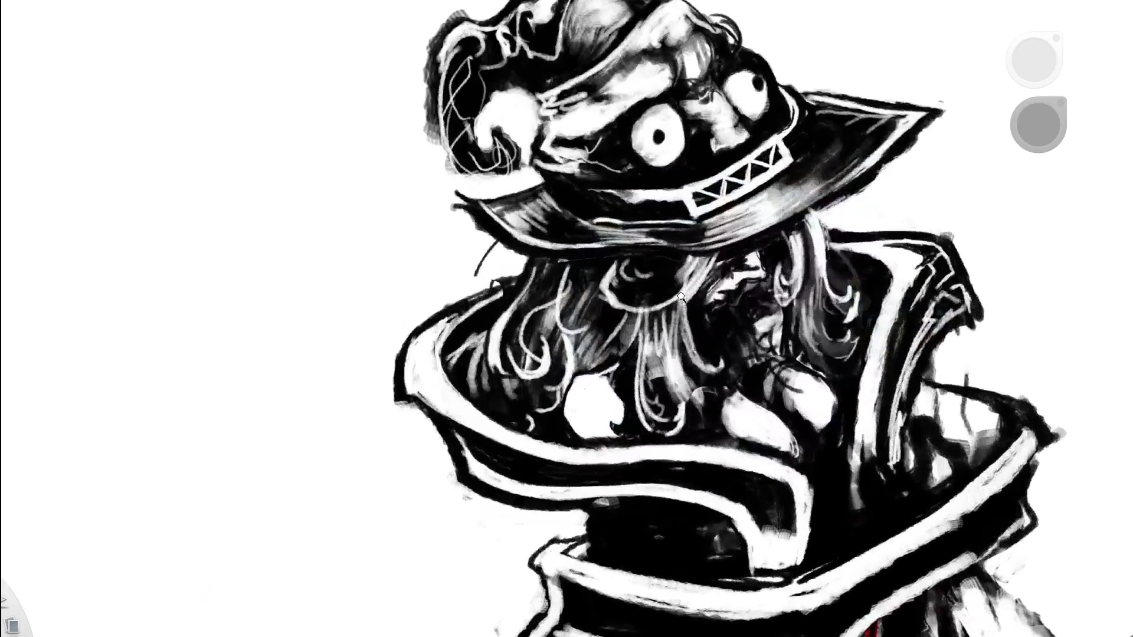
drag(784, 308, 683, 336)
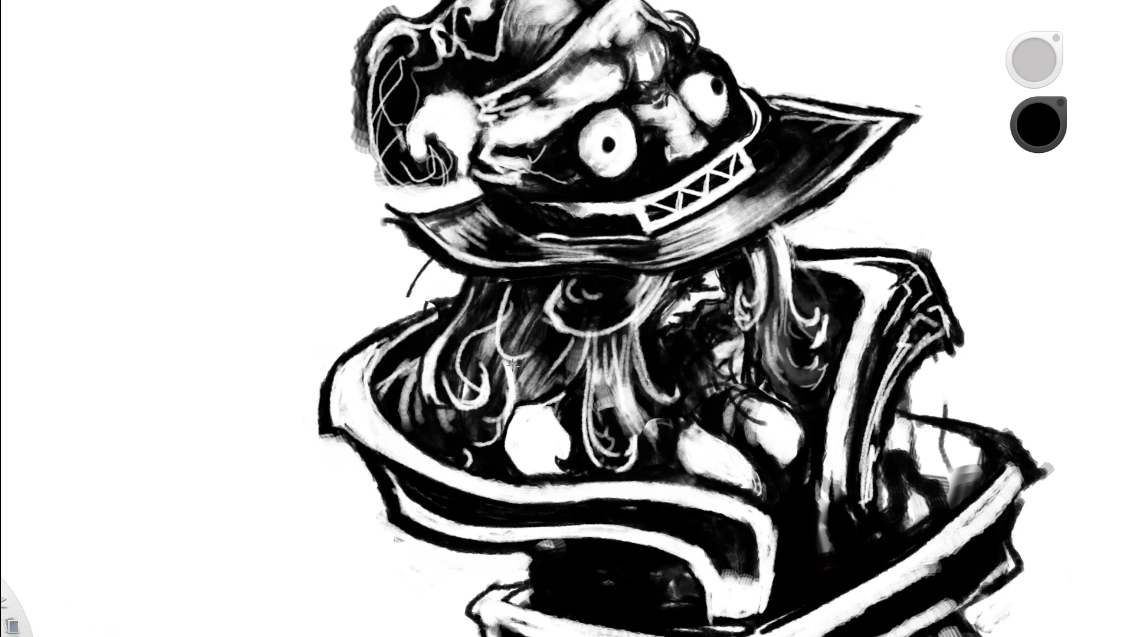
alt+click(43, 625)
mouse_move(559, 339)
mouse_down()
mouse_move(540, 366)
mouse_move(570, 344)
mouse_up()
key(ctrl+z)
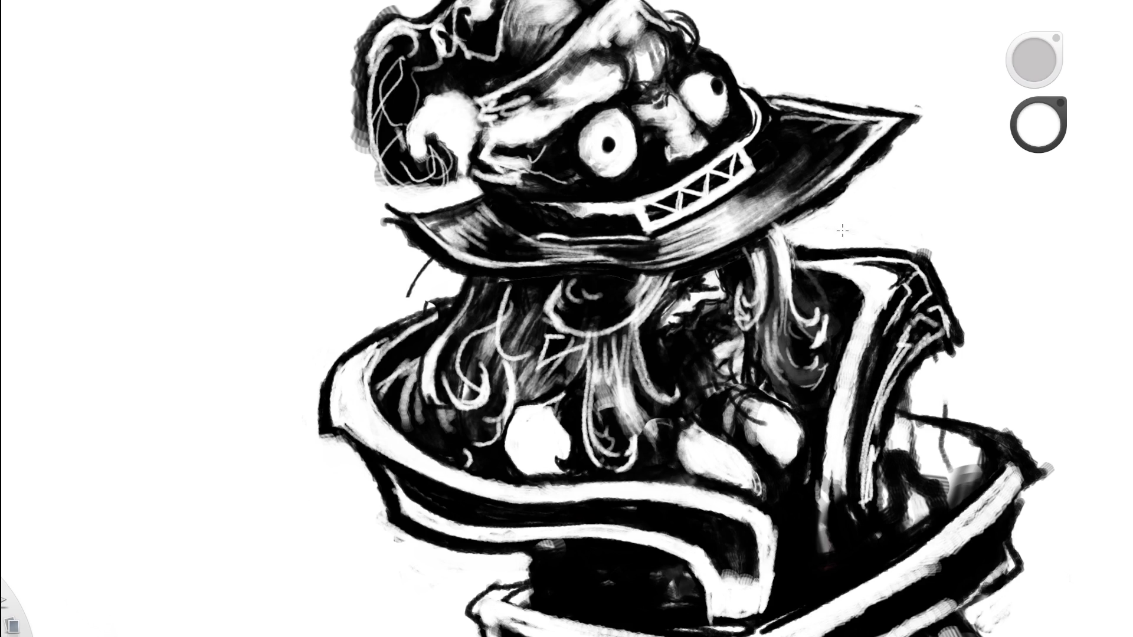
key(ctrl+z)
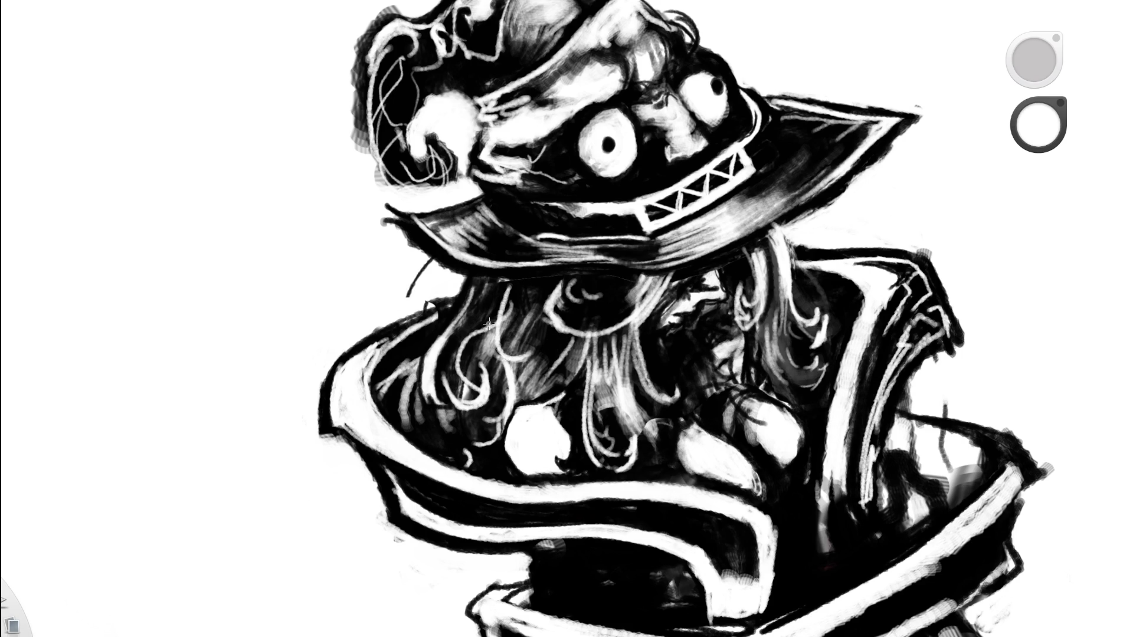
drag(494, 316, 485, 340)
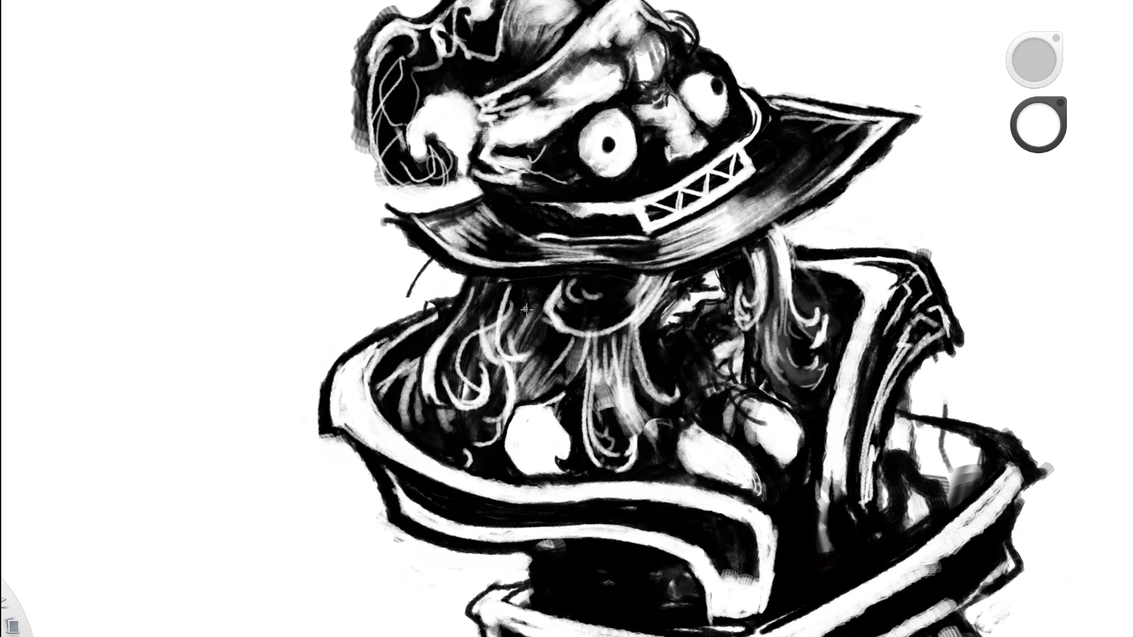
Return to black and darken the hair strands under the hat brim.
key(space)
drag(596, 284, 403, 348)
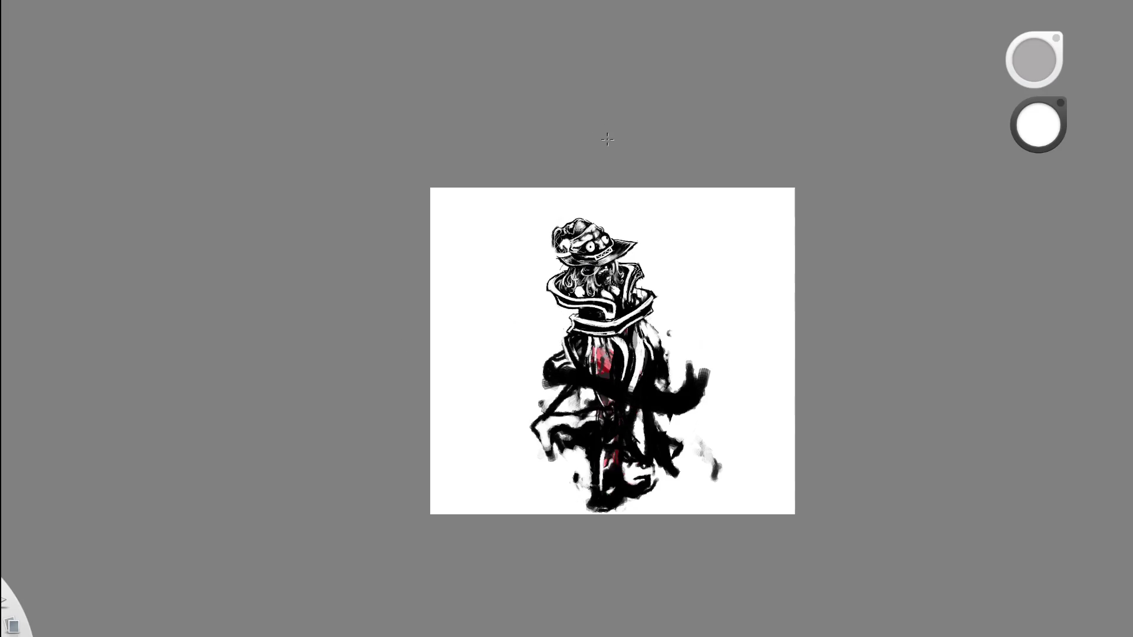
key(space)
drag(607, 265, 568, 257)
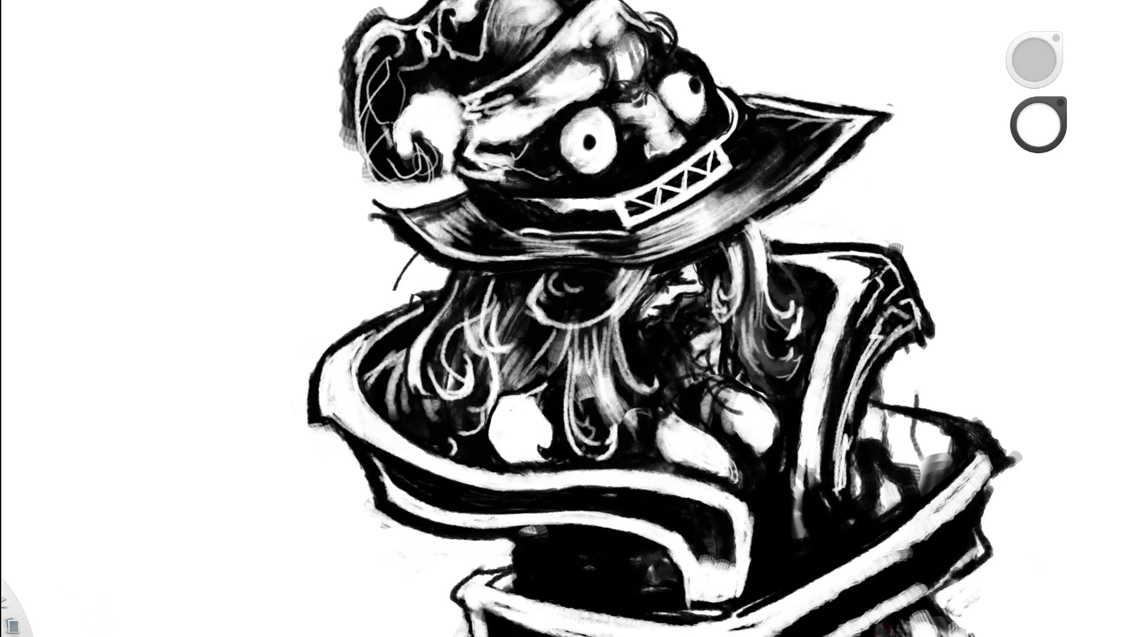
key(alt)
mouse_move(506, 348)
mouse_down()
mouse_move(515, 301)
mouse_move(509, 342)
mouse_move(493, 357)
mouse_move(508, 349)
mouse_move(487, 357)
mouse_move(518, 340)
mouse_up()
Turn the canvas nearly upside down and darken hair strands beneath the hat.
key(space)
drag(562, 281, 561, 330)
drag(562, 384, 572, 407)
key(space)
drag(488, 385, 573, 186)
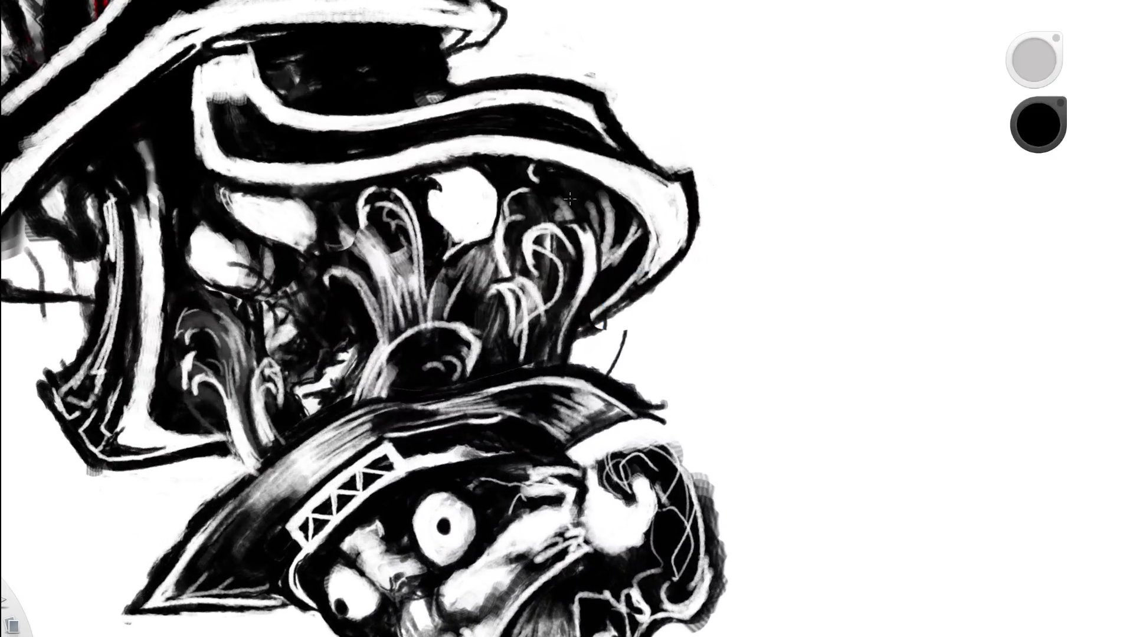
mouse_move(520, 275)
mouse_down()
mouse_move(541, 330)
mouse_move(541, 284)
mouse_move(548, 343)
mouse_up()
mouse_move(535, 281)
mouse_down()
mouse_move(545, 333)
mouse_move(534, 360)
mouse_up()
Add white highlights along the hair and rotate the page back nearly upright.
key(x)
drag(540, 322, 539, 352)
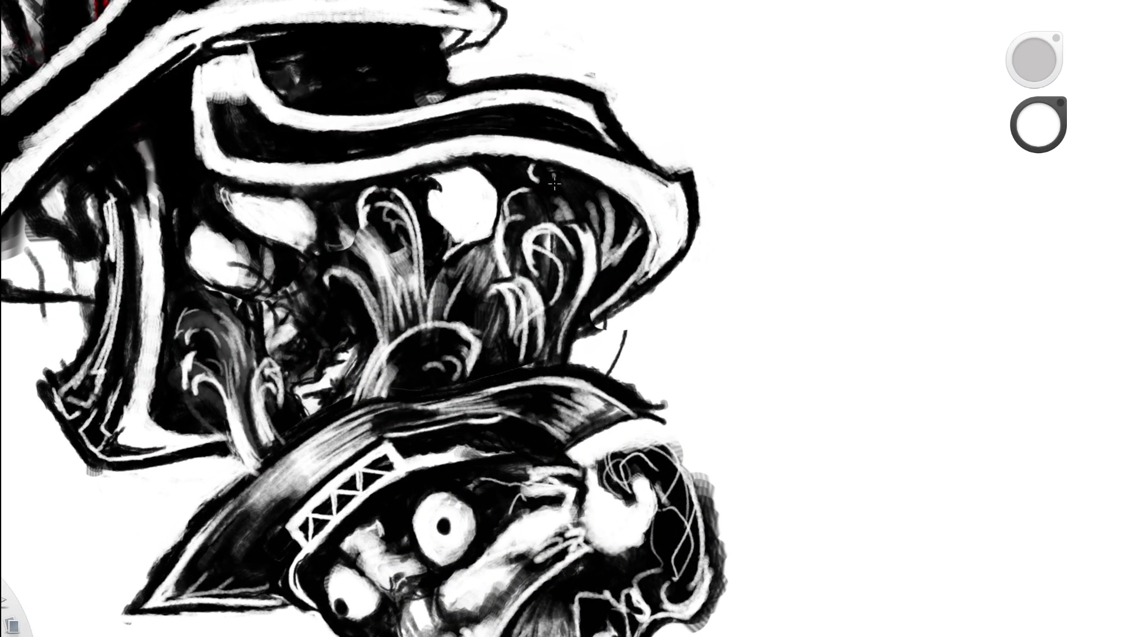
key(ctrl+0)
drag(366, 385, 520, 222)
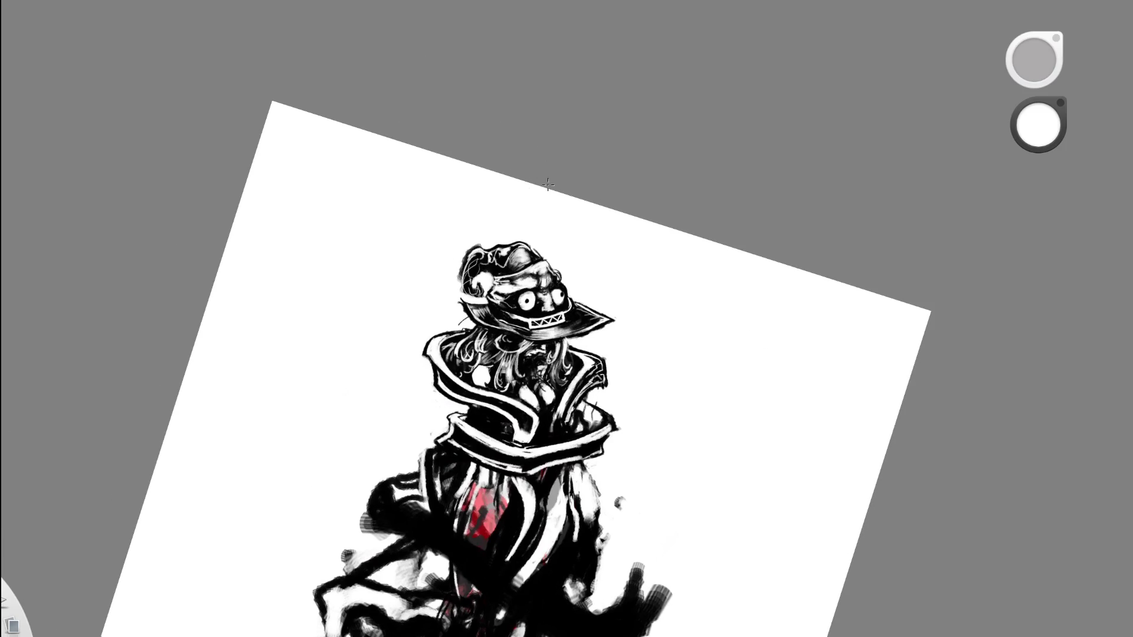
key(ctrl+plus)
key(ctrl+plus)
key(ctrl+plus)
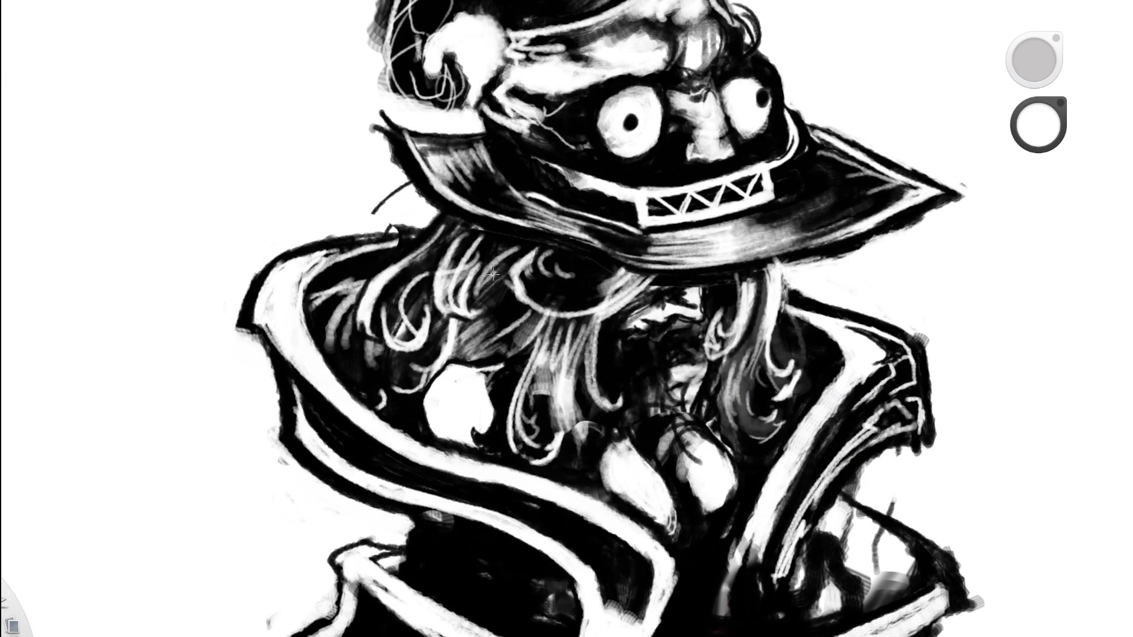
key(ctrl+0)
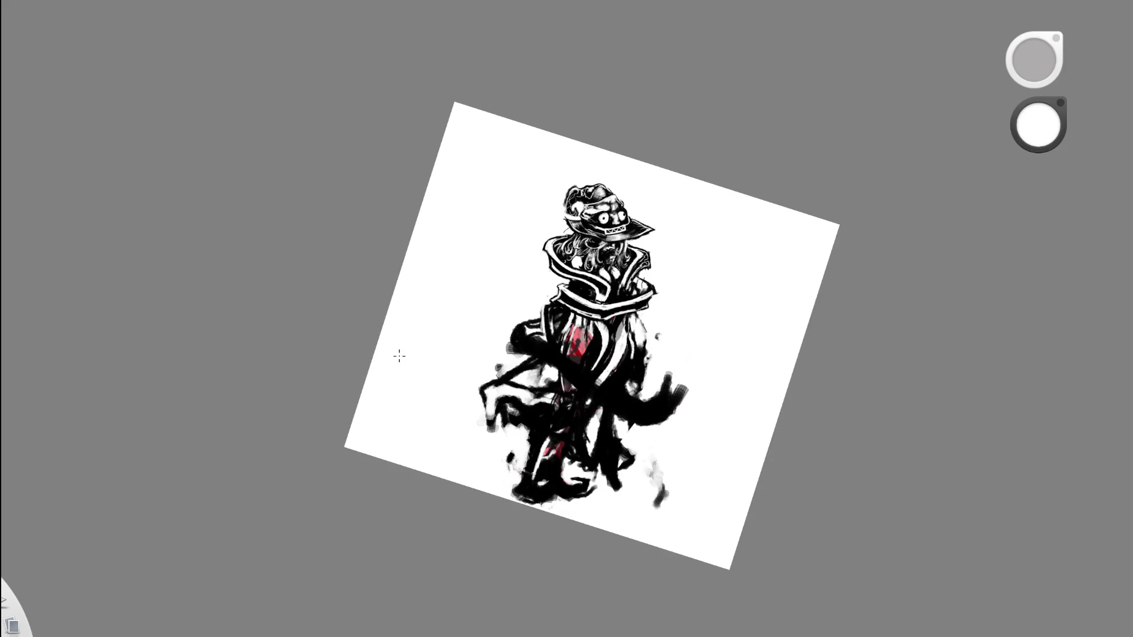
mouse_move(664, 150)
mouse_down()
mouse_move(644, 177)
mouse_move(631, 152)
mouse_up()
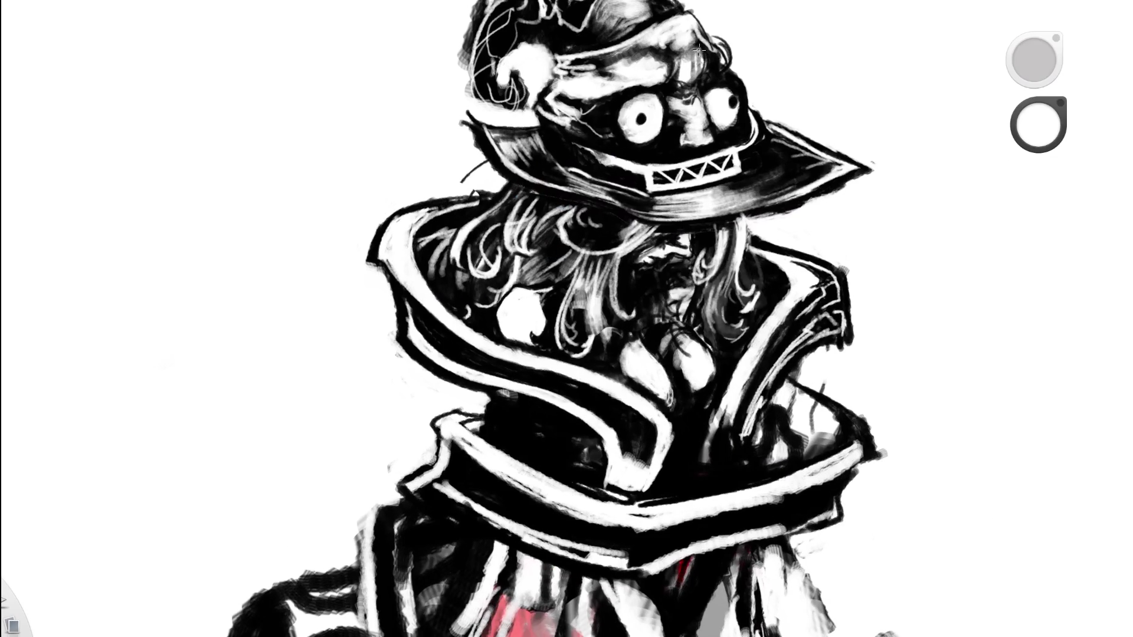
key(ctrl+z)
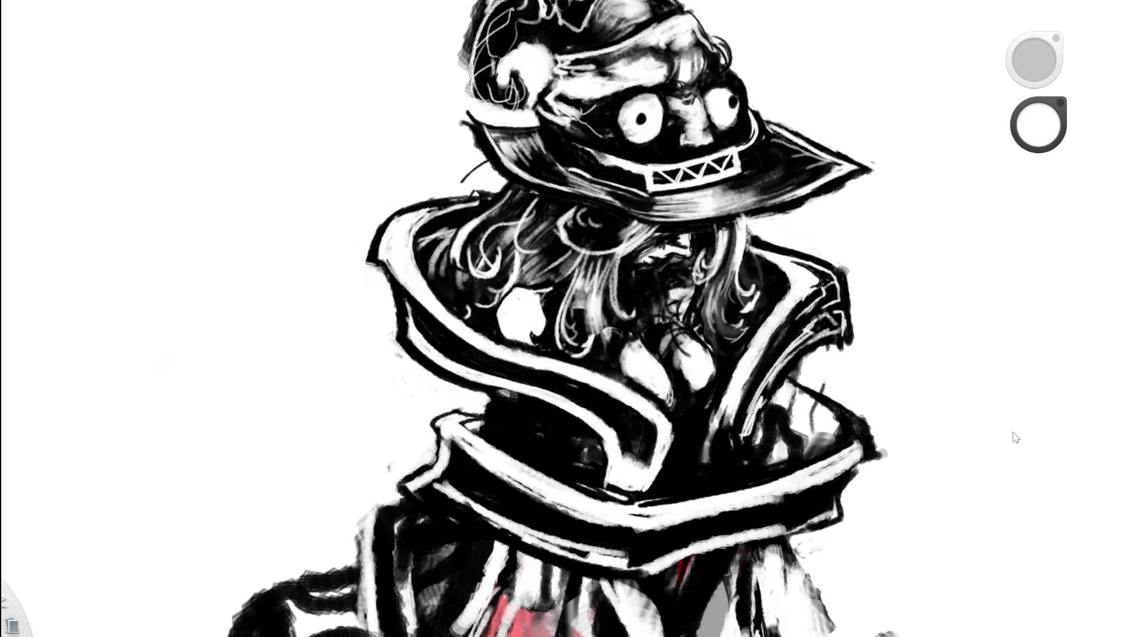
key(ctrl+y)
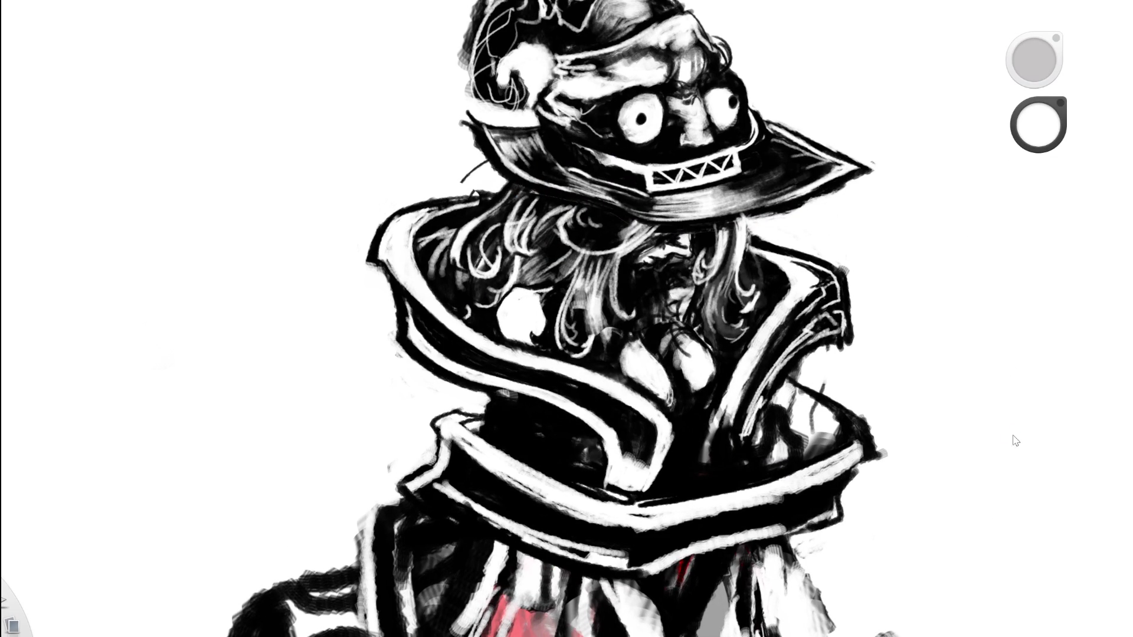
key(space)
drag(619, 254, 526, 281)
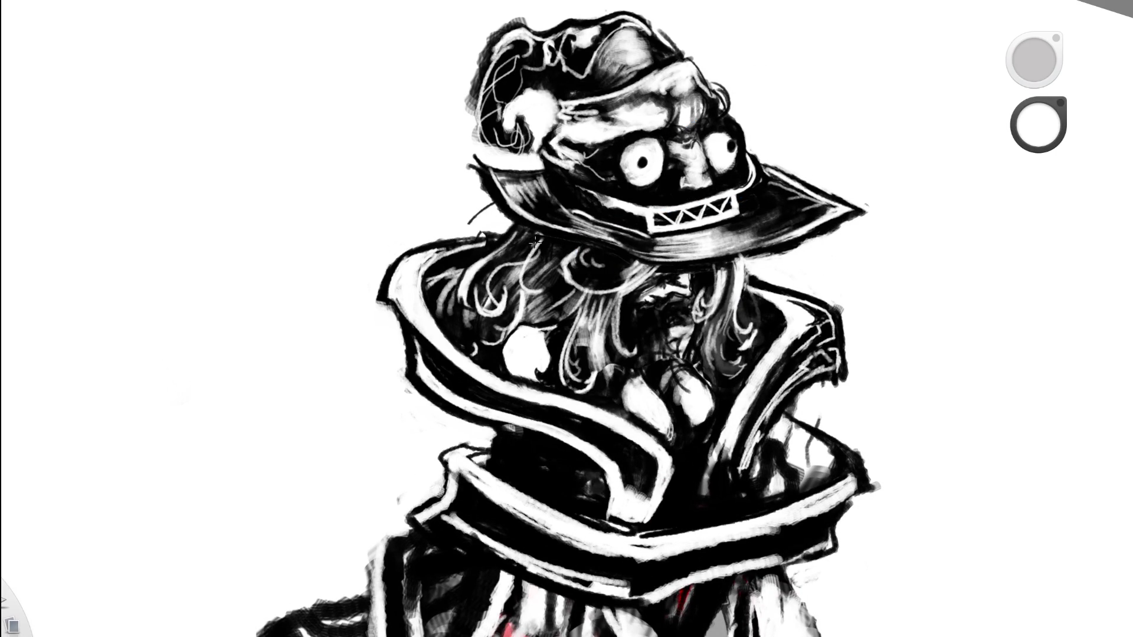
Select black and zoom in close on the hat and face.
scroll(622, 292, down, 3)
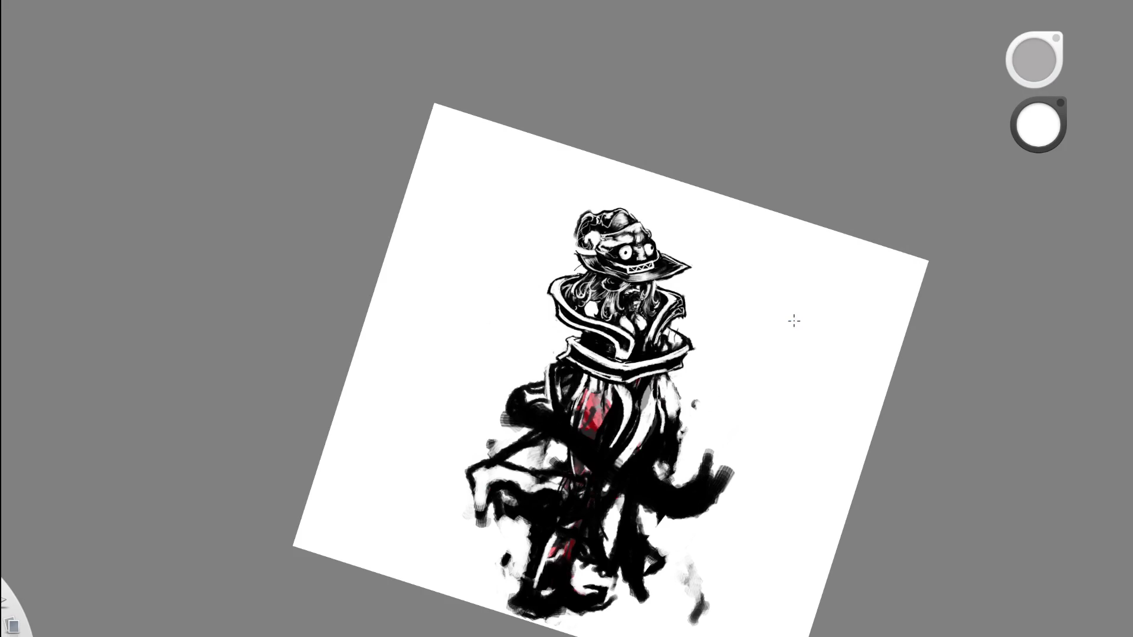
scroll(653, 291, up, 5)
key(d)
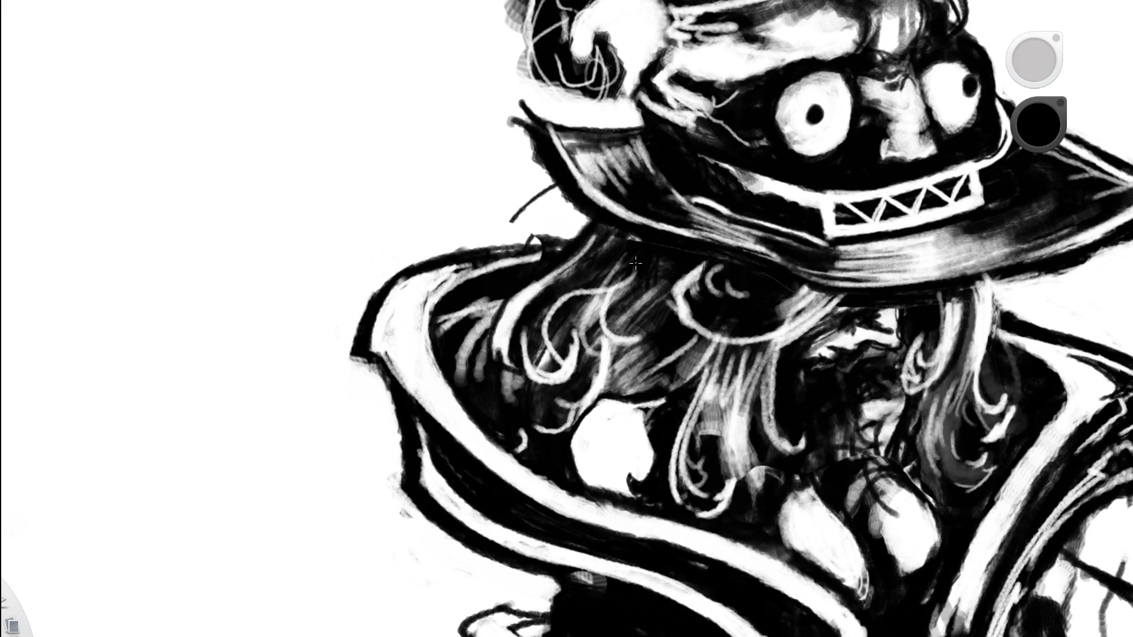
scroll(681, 289, down, 5)
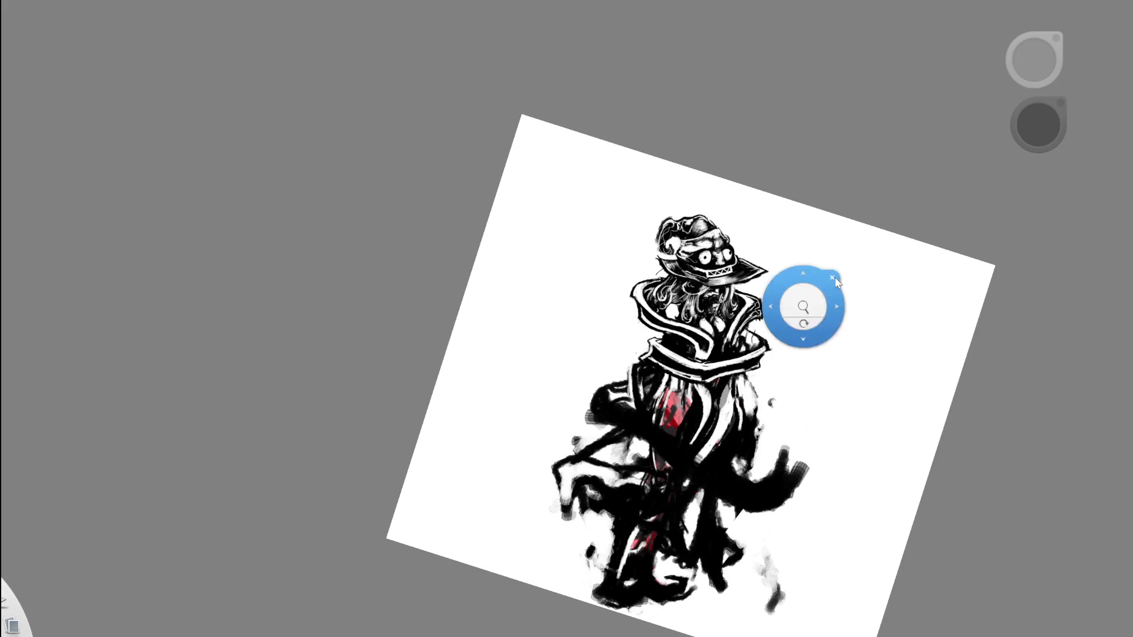
scroll(683, 271, up, 5)
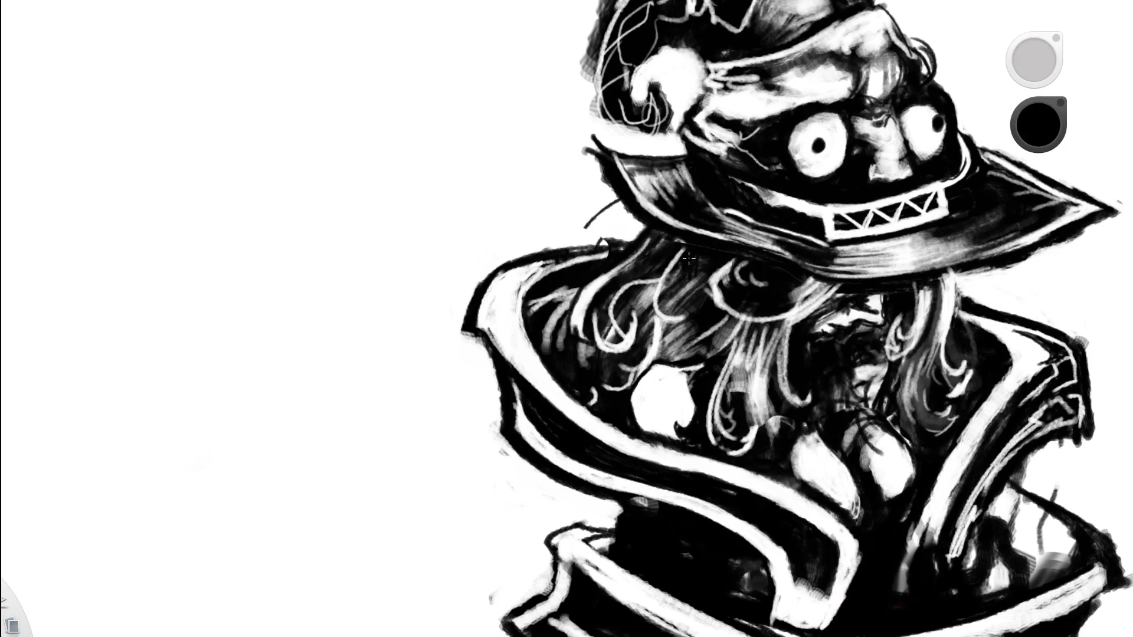
scroll(702, 324, down, 5)
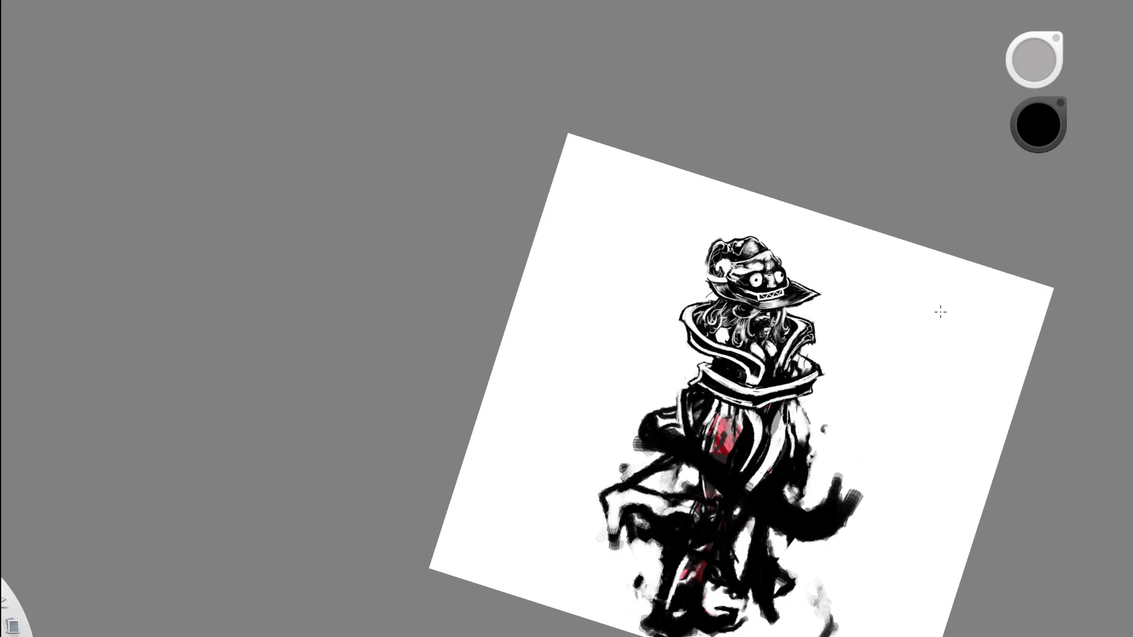
scroll(732, 275, up, 5)
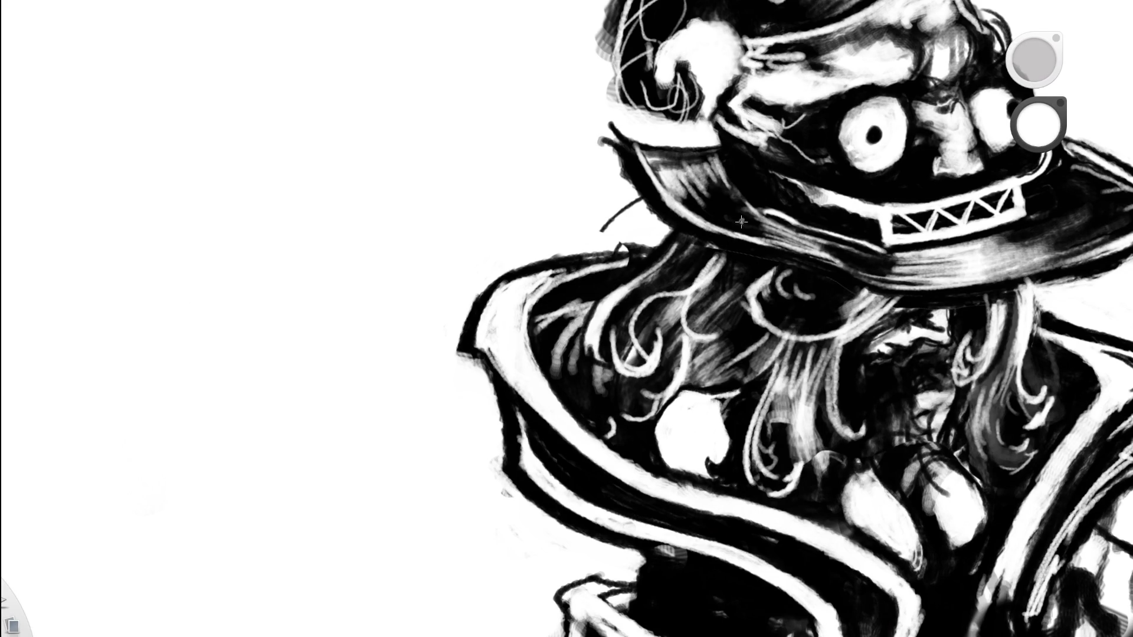
key(d)
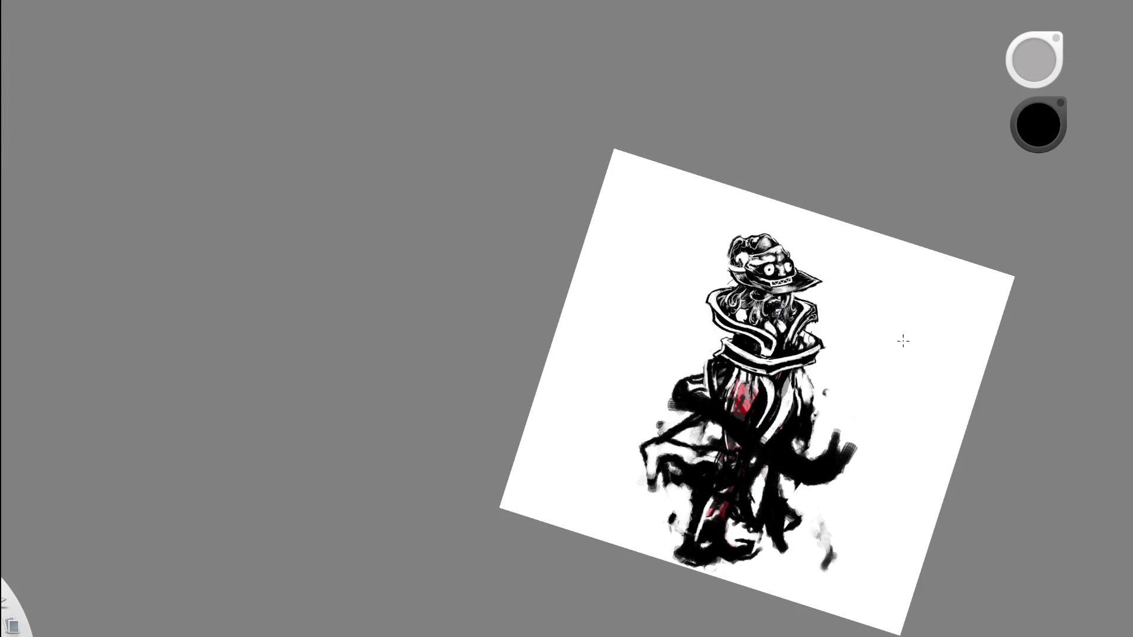
drag(710, 317, 827, 333)
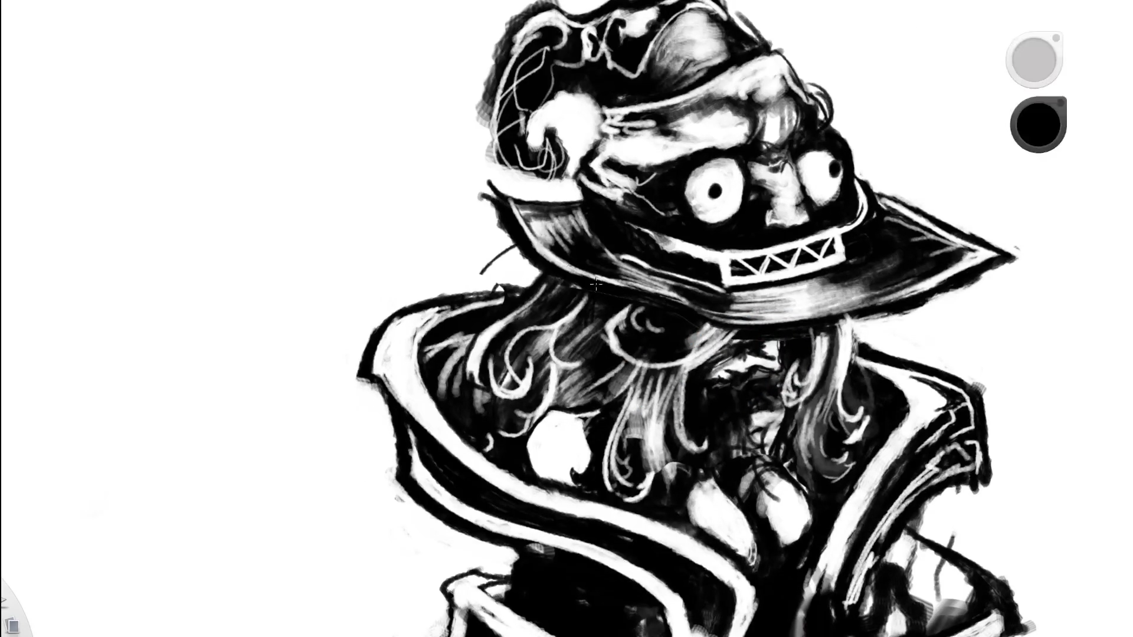
Paint a light white strand into the hair, undoing and then restoring it.
alt+click(596, 285)
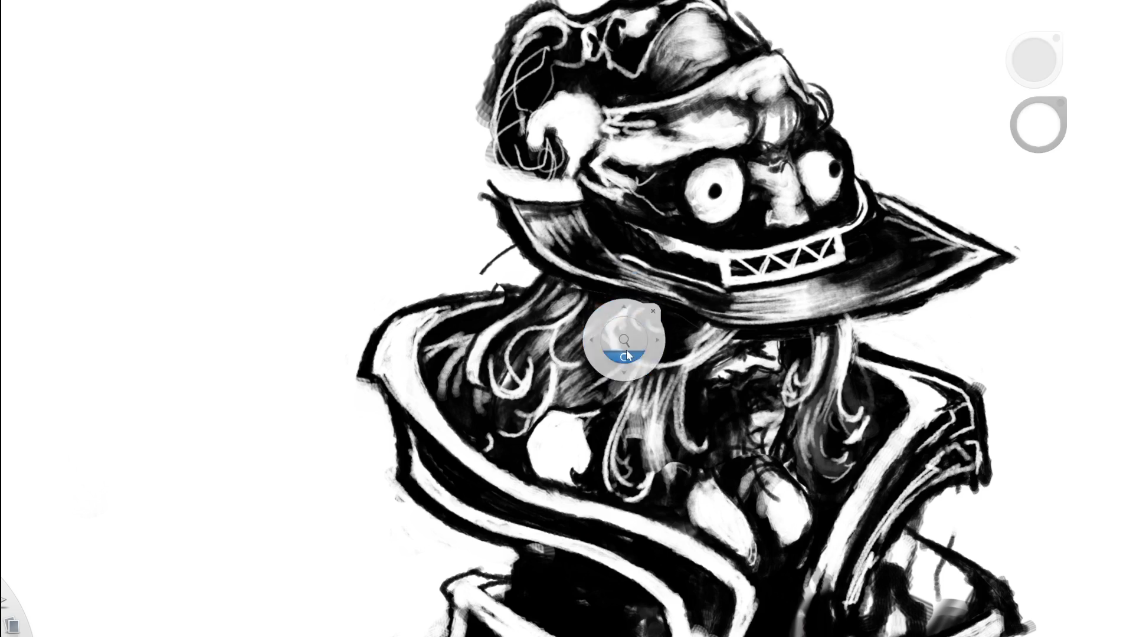
scroll(618, 370, down, 10)
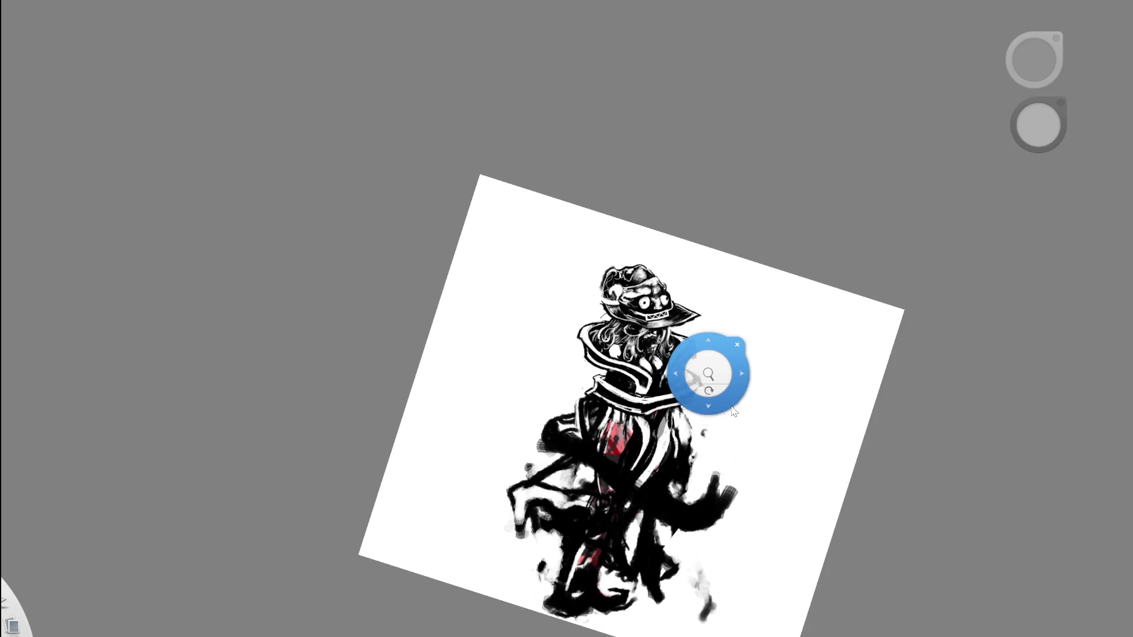
scroll(661, 319, up, 8)
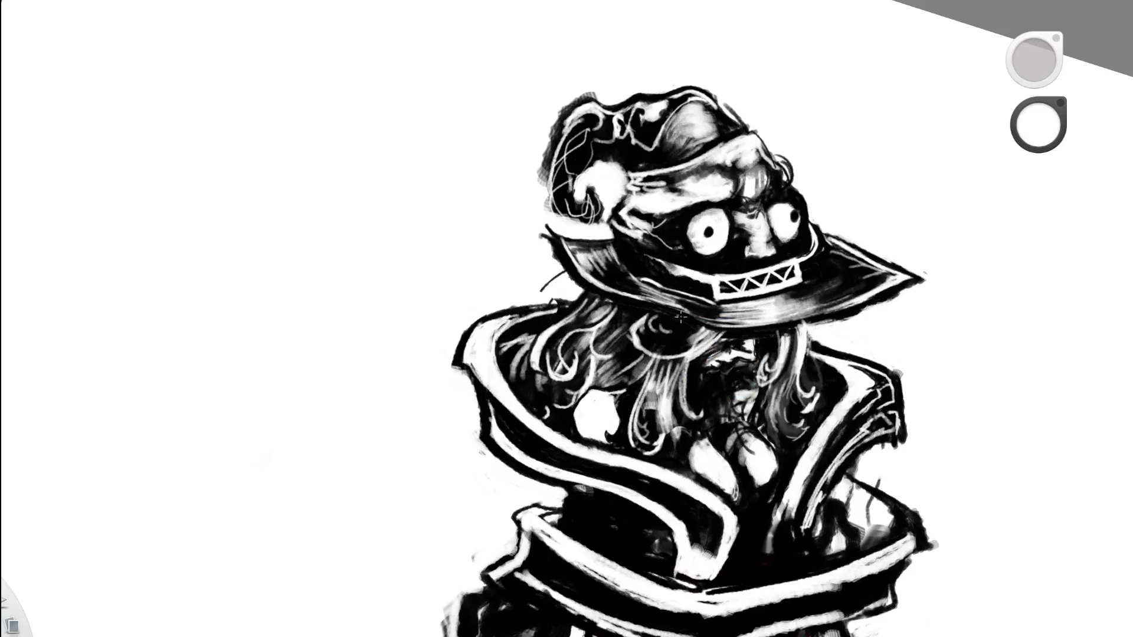
scroll(589, 333, up, 5)
drag(588, 339, 570, 338)
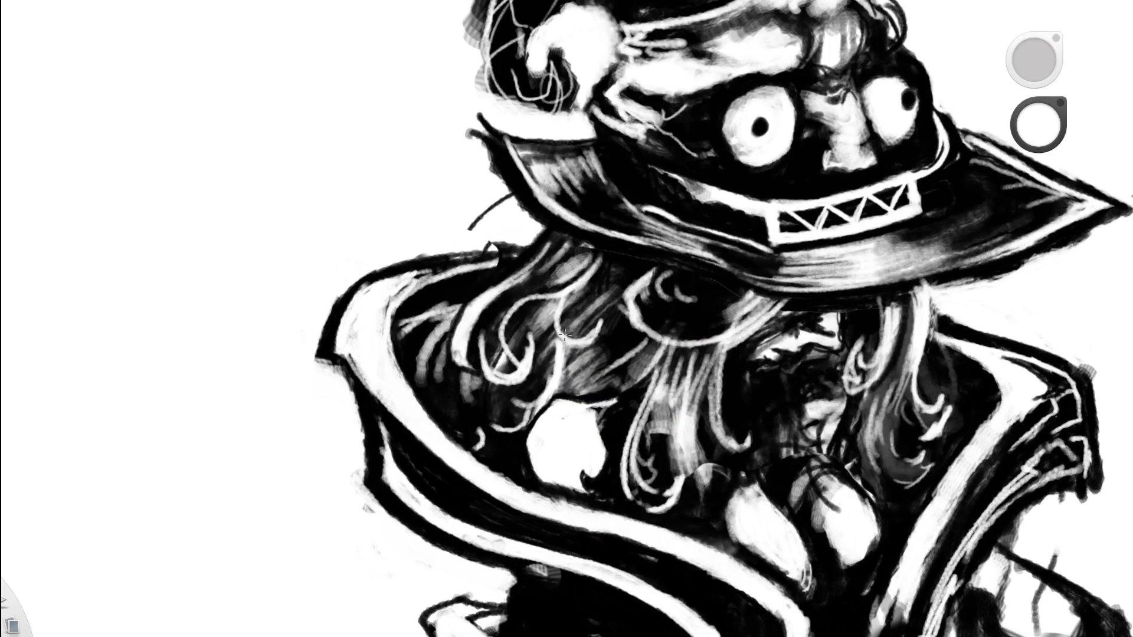
key(ctrl+z)
key(ctrl+y)
Reframe the view upright on the hat and hair, ending on black ink.
drag(628, 341, 470, 361)
mouse_move(750, 343)
mouse_down()
mouse_move(513, 318)
mouse_move(794, 273)
mouse_up()
scroll(654, 287, up, 5)
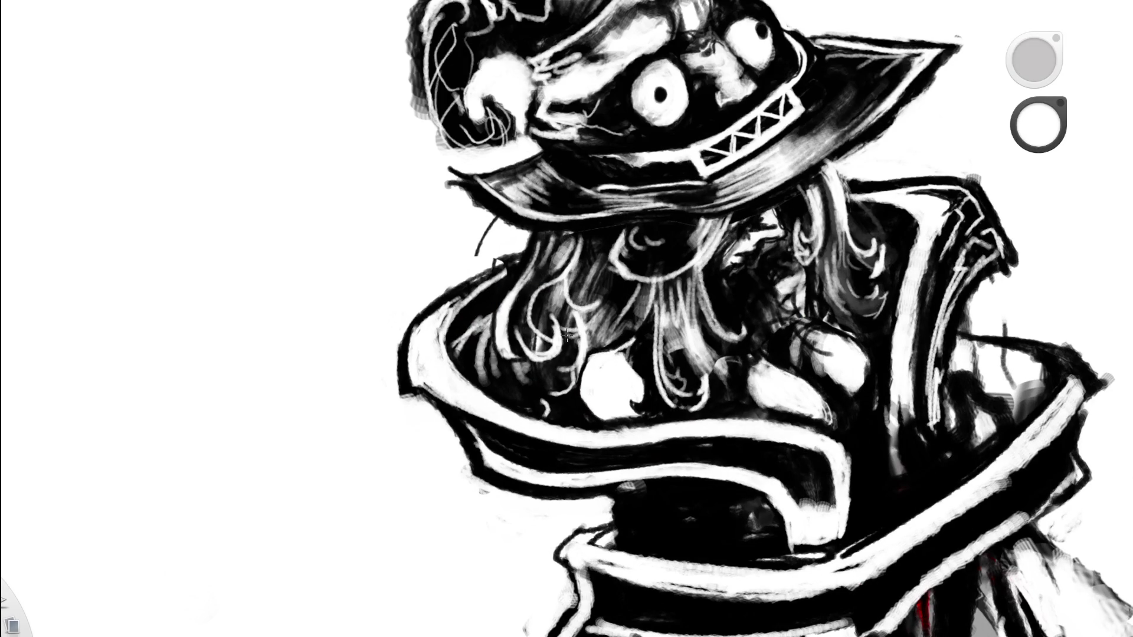
drag(689, 301, 507, 378)
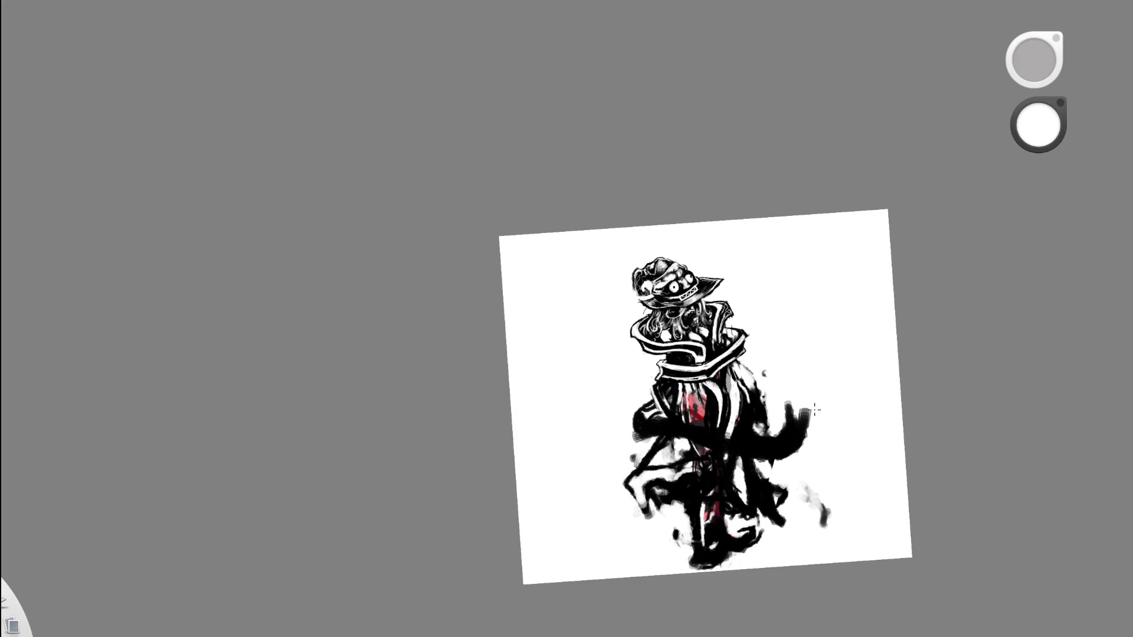
click(713, 334)
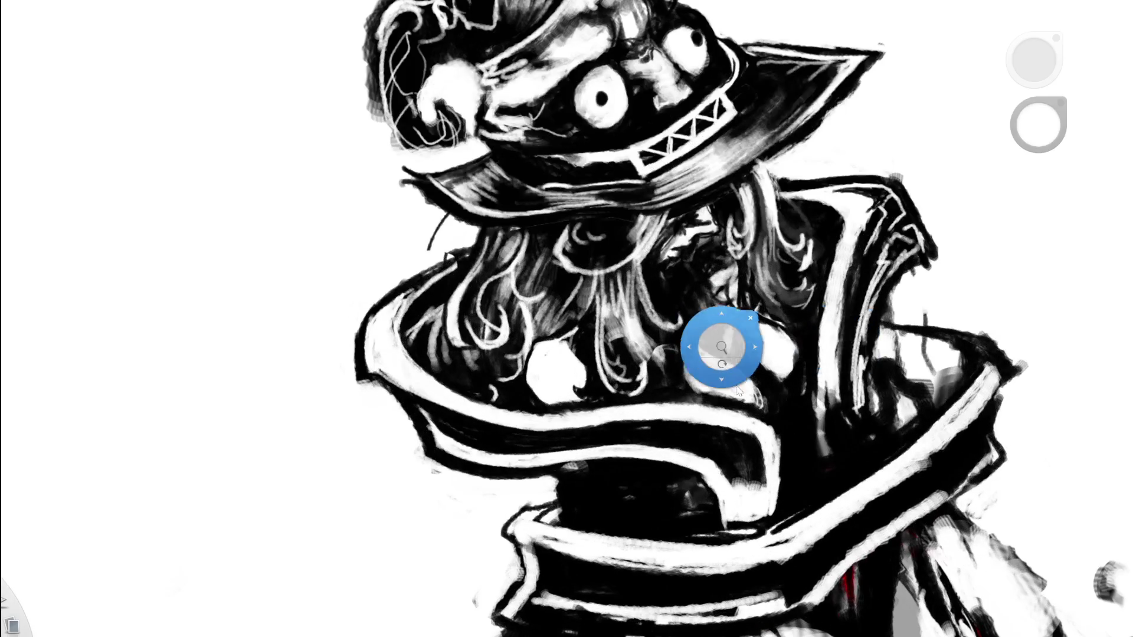
drag(737, 388, 569, 436)
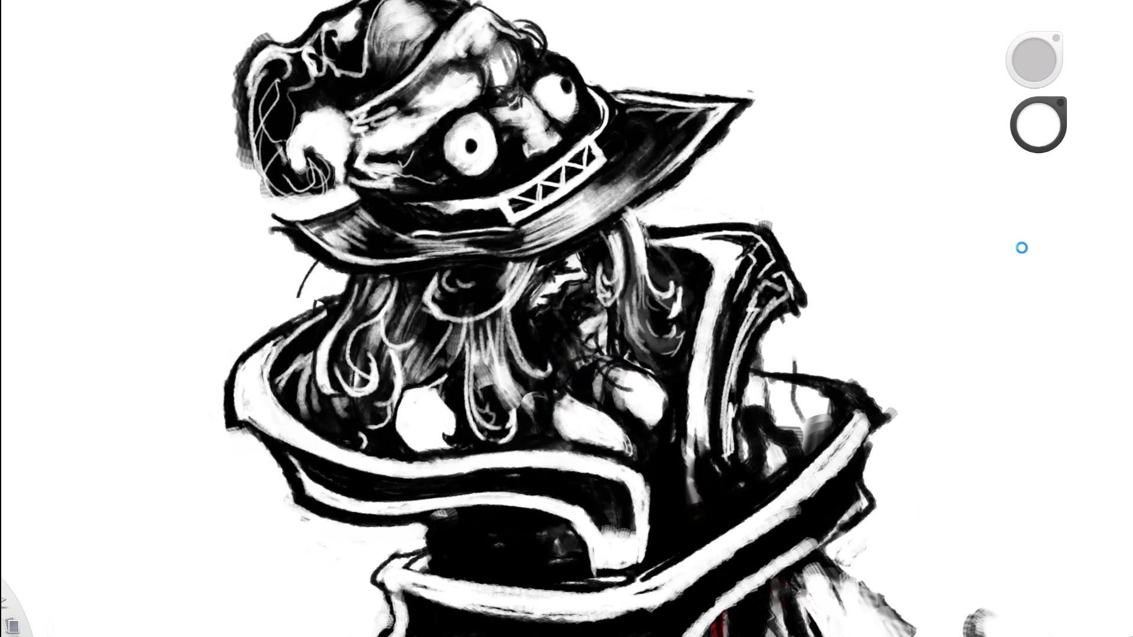
alt+click(401, 338)
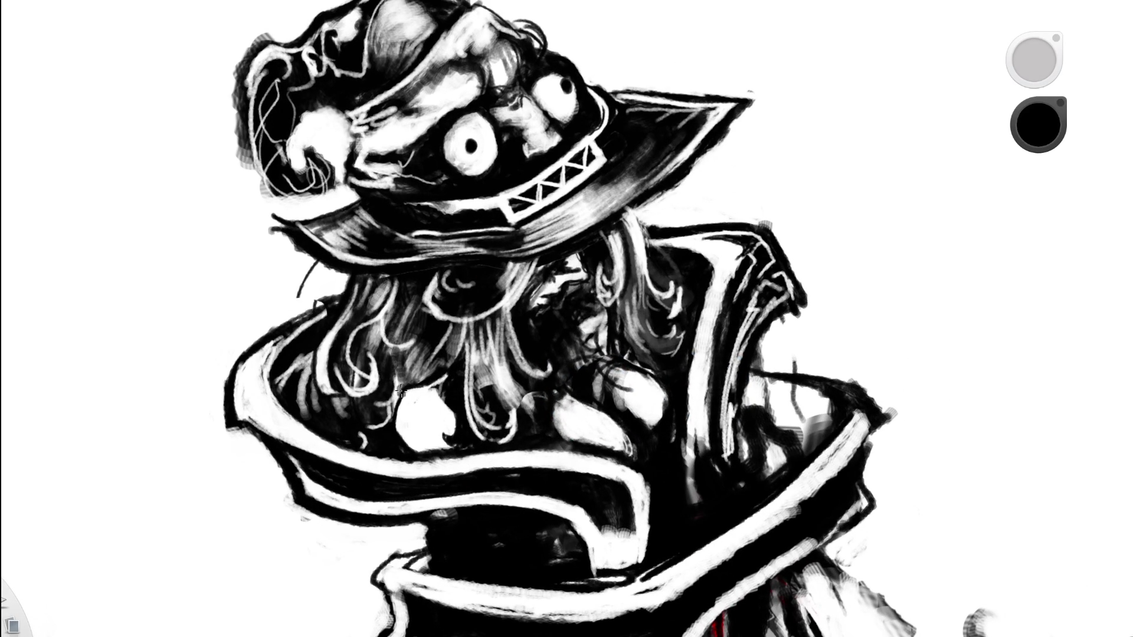
alt+click(393, 354)
scroll(394, 354, down, 5)
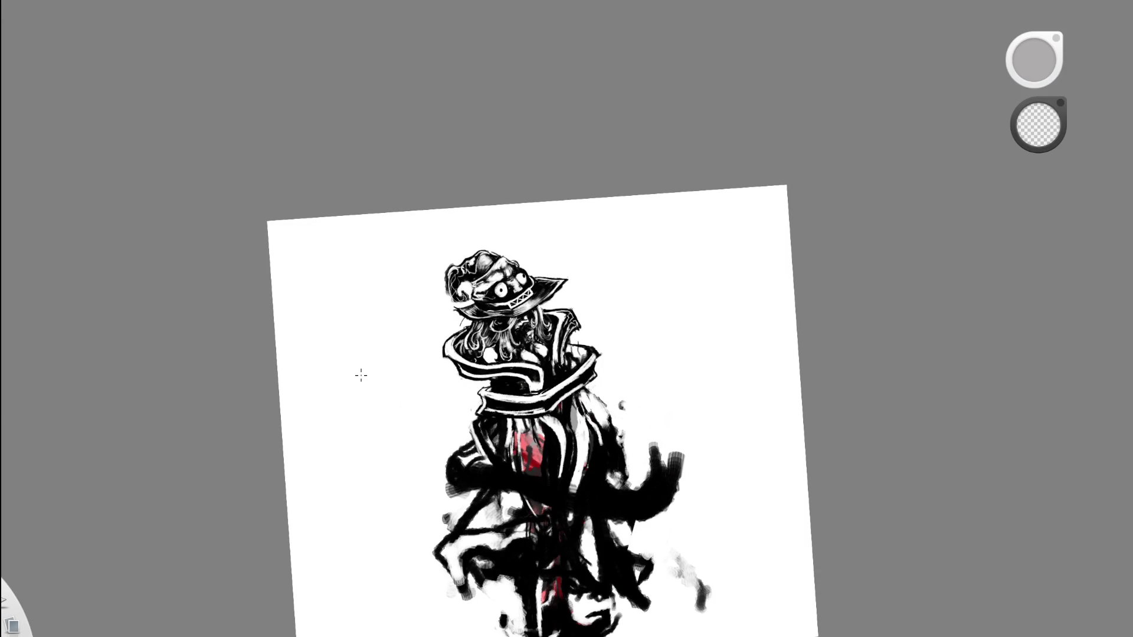
scroll(467, 342, up, 5)
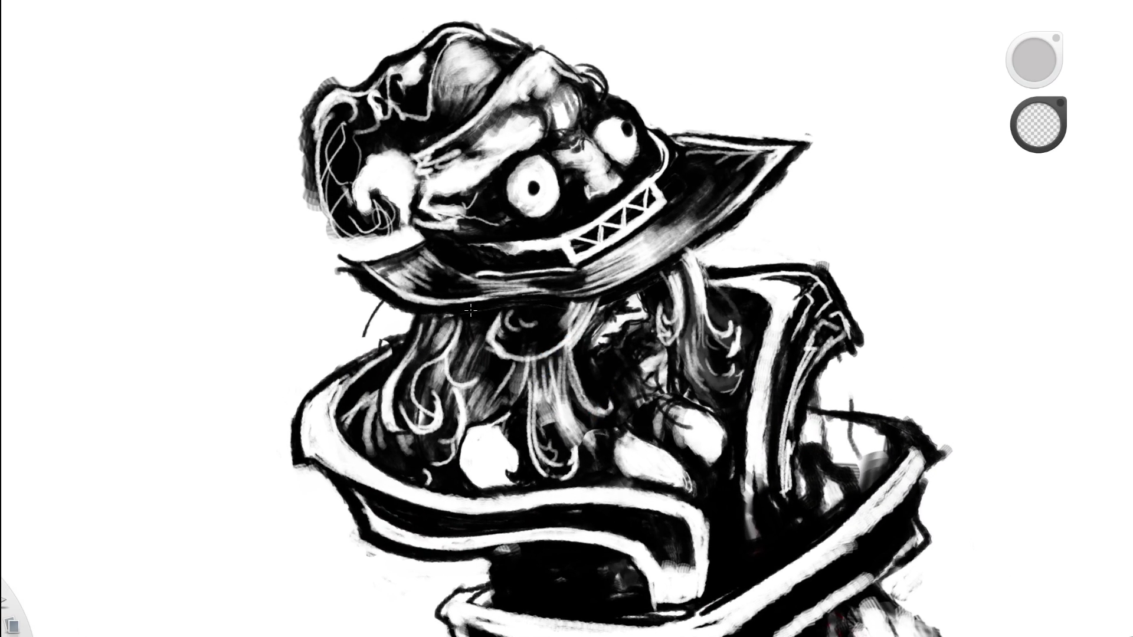
scroll(501, 398, up, 2)
key(e)
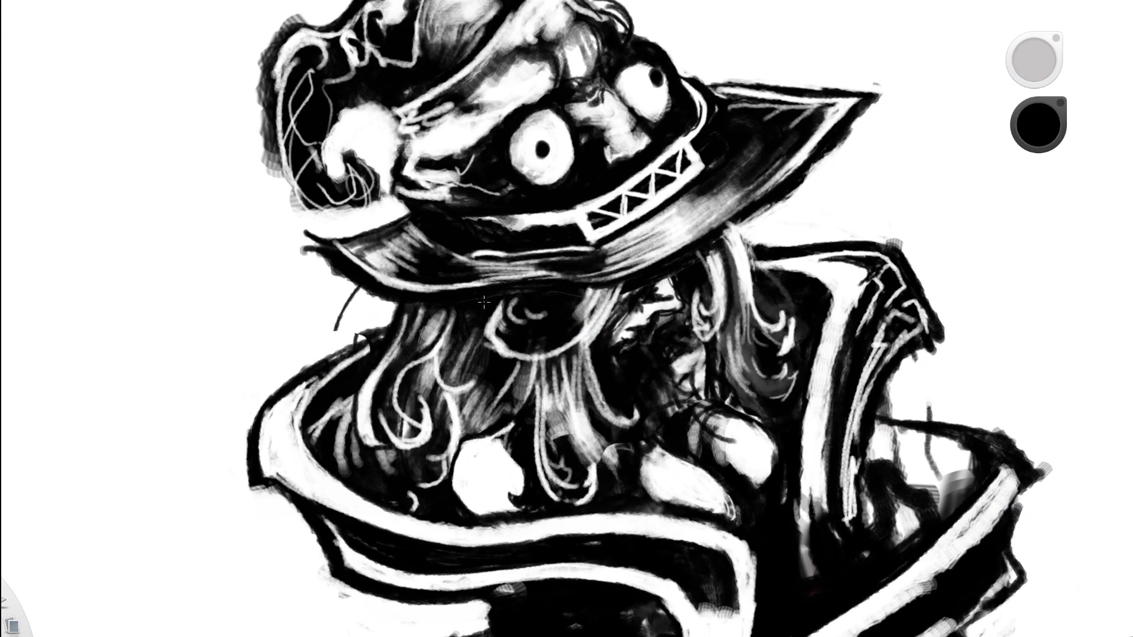
Darken the hair strands under the hat brim with several black strokes.
mouse_move(614, 291)
mouse_down()
mouse_move(644, 313)
mouse_move(716, 329)
mouse_move(685, 437)
mouse_up()
mouse_move(455, 342)
mouse_down()
mouse_move(448, 259)
mouse_move(449, 282)
mouse_up()
drag(440, 233, 457, 288)
drag(438, 236, 449, 287)
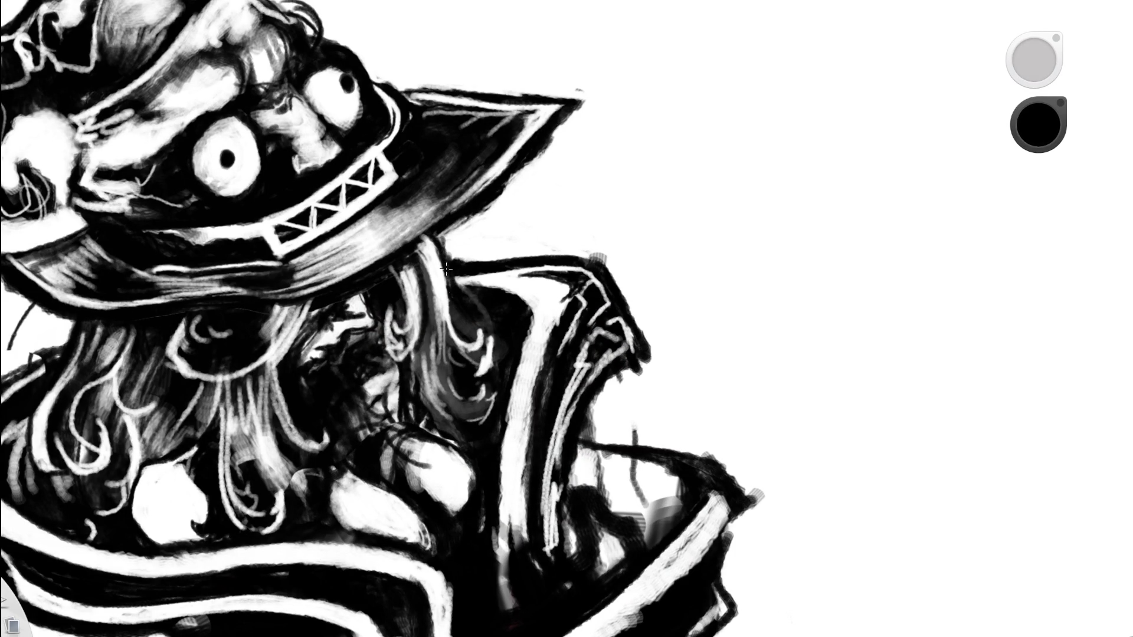
drag(431, 235, 440, 265)
Rotate the page and ink thin black strokes along the hat brim's right tip.
key(e)
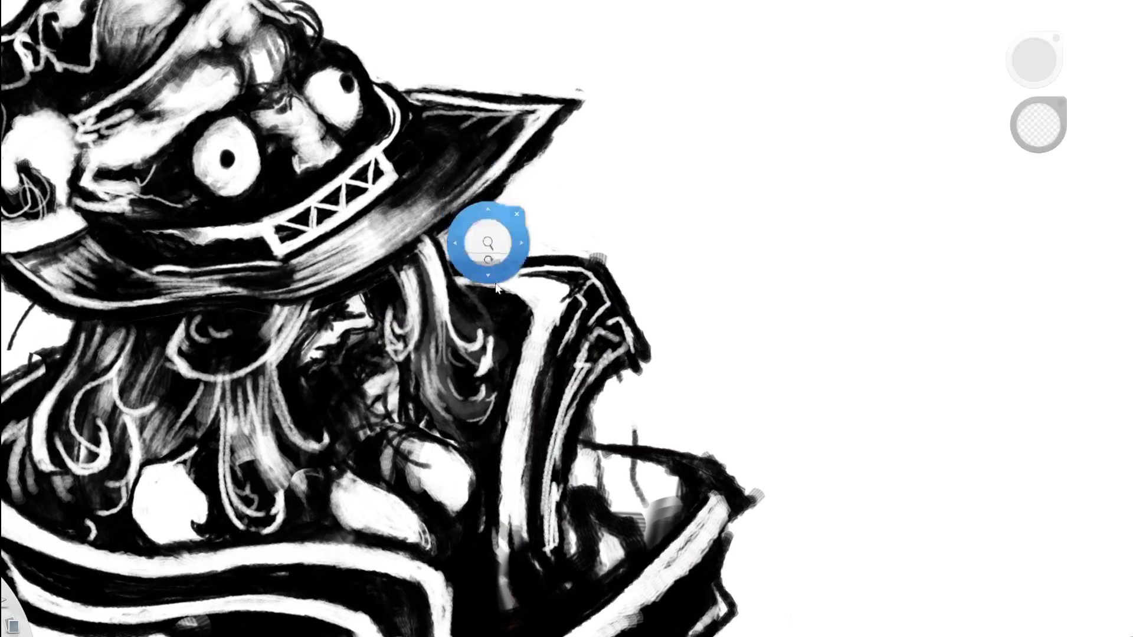
drag(480, 203, 303, 366)
mouse_move(518, 304)
mouse_down()
mouse_move(500, 372)
mouse_move(523, 266)
mouse_up()
scroll(466, 301, up, 5)
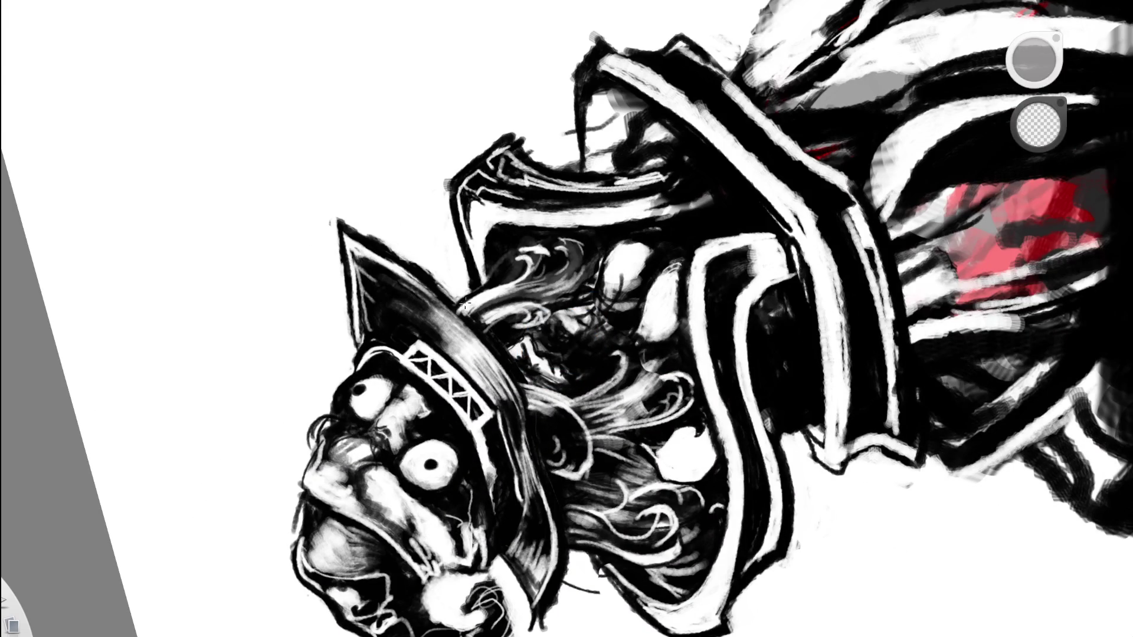
drag(493, 366, 535, 370)
key(e)
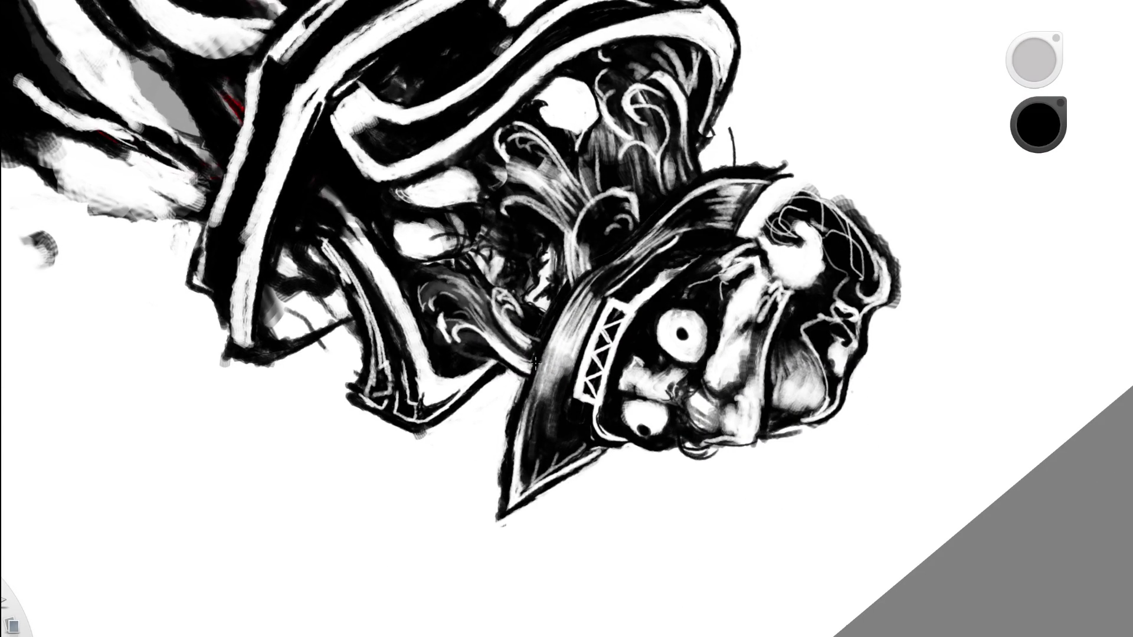
mouse_move(575, 351)
mouse_down()
mouse_move(618, 383)
mouse_move(561, 455)
mouse_move(584, 182)
mouse_up()
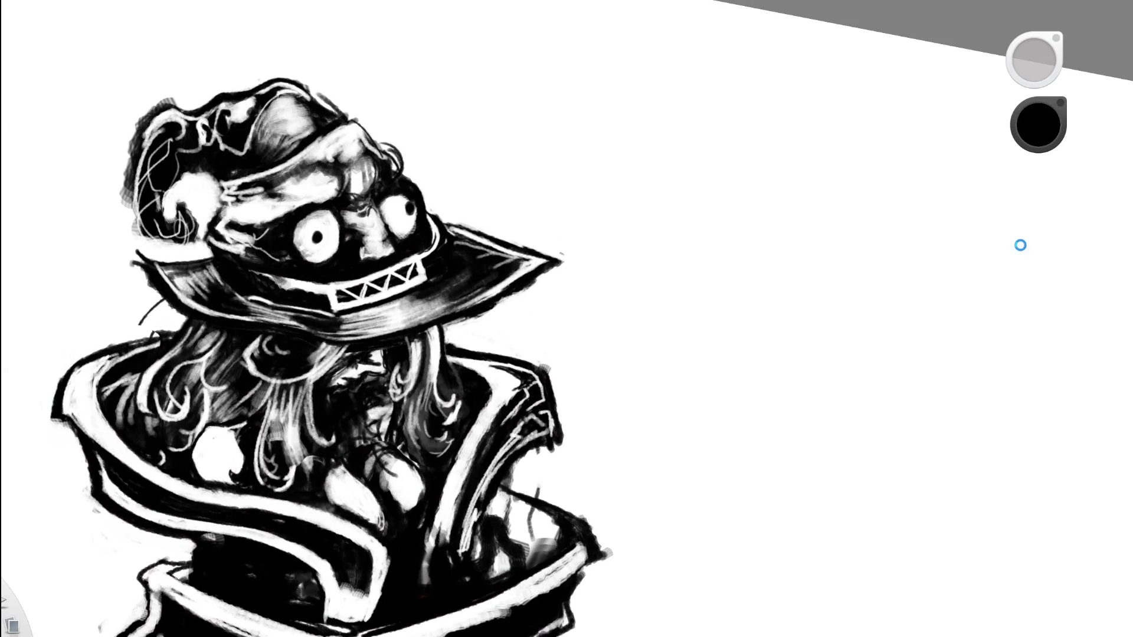
mouse_move(534, 270)
mouse_down()
mouse_move(537, 234)
mouse_move(540, 268)
mouse_move(471, 217)
mouse_move(543, 255)
mouse_up()
mouse_move(605, 219)
mouse_down()
mouse_move(619, 248)
mouse_move(636, 241)
mouse_move(627, 271)
mouse_move(666, 271)
mouse_up()
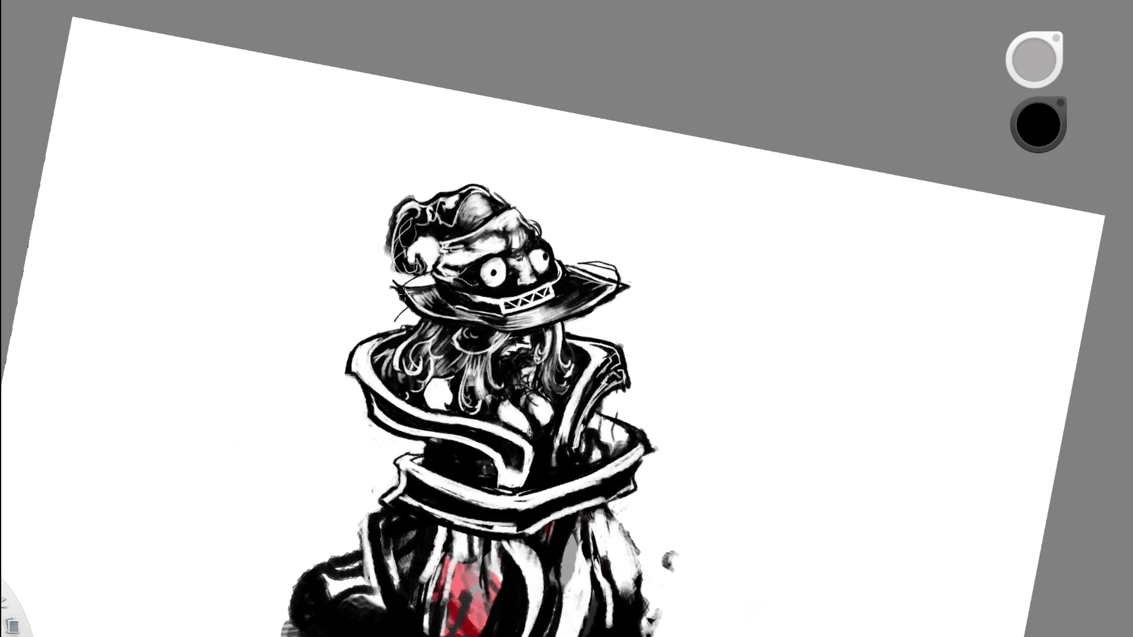
Undo the latest brim strokes and redraw the brim outline with short curved lines.
key(ctrl+z)
key(ctrl+z)
key(ctrl+z)
mouse_move(410, 303)
mouse_down()
mouse_move(625, 258)
mouse_move(590, 305)
mouse_up()
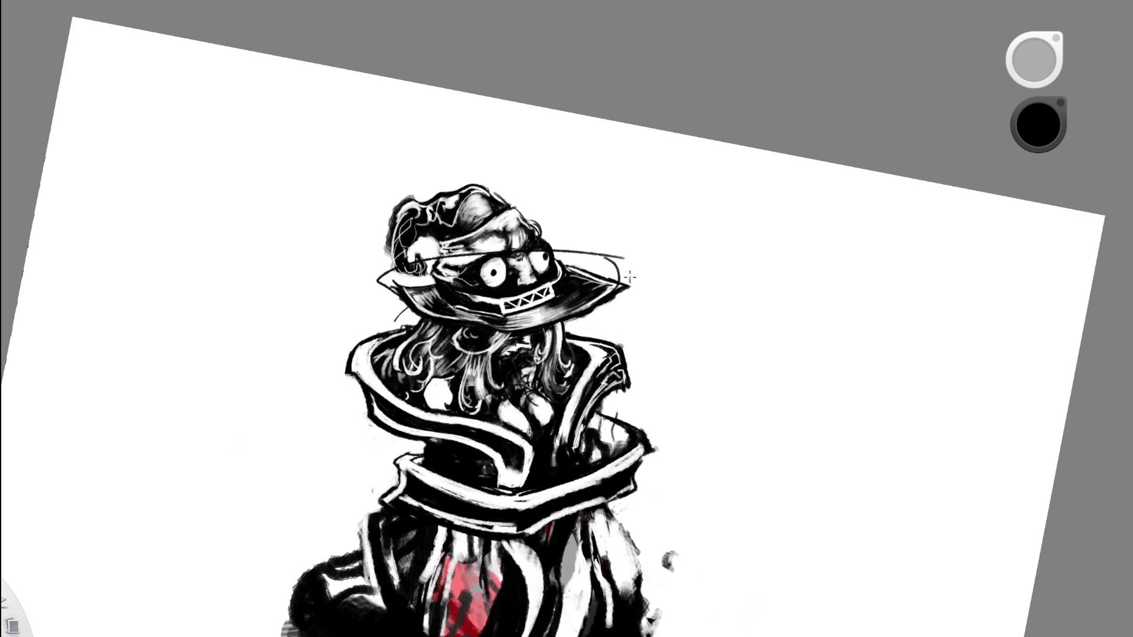
scroll(596, 330, down, 5)
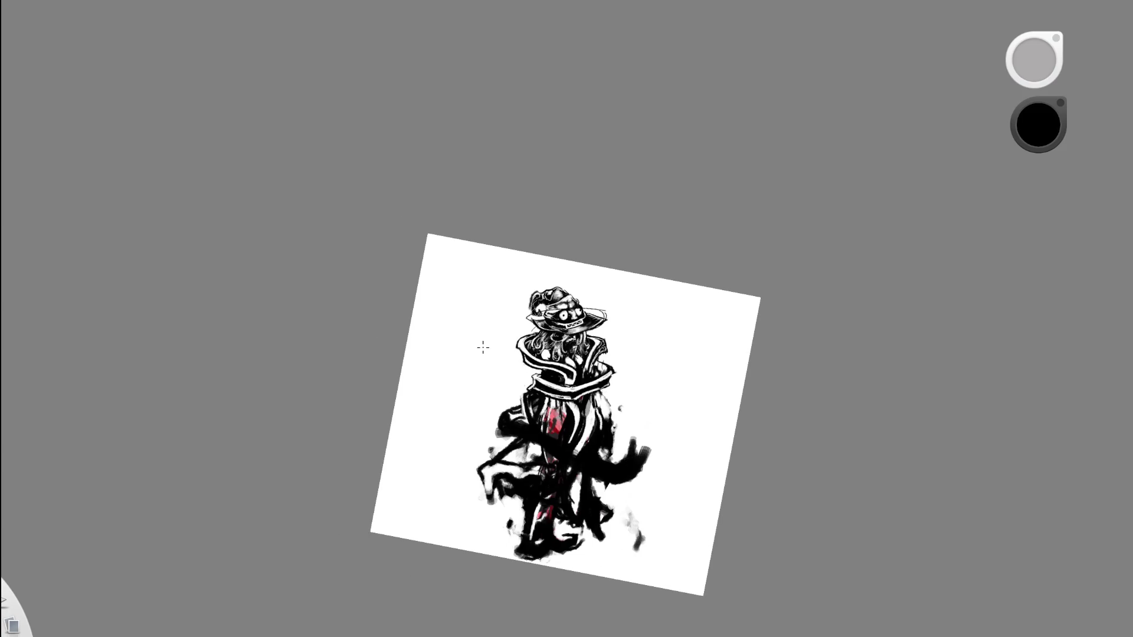
scroll(649, 290, up, 5)
drag(442, 315, 439, 297)
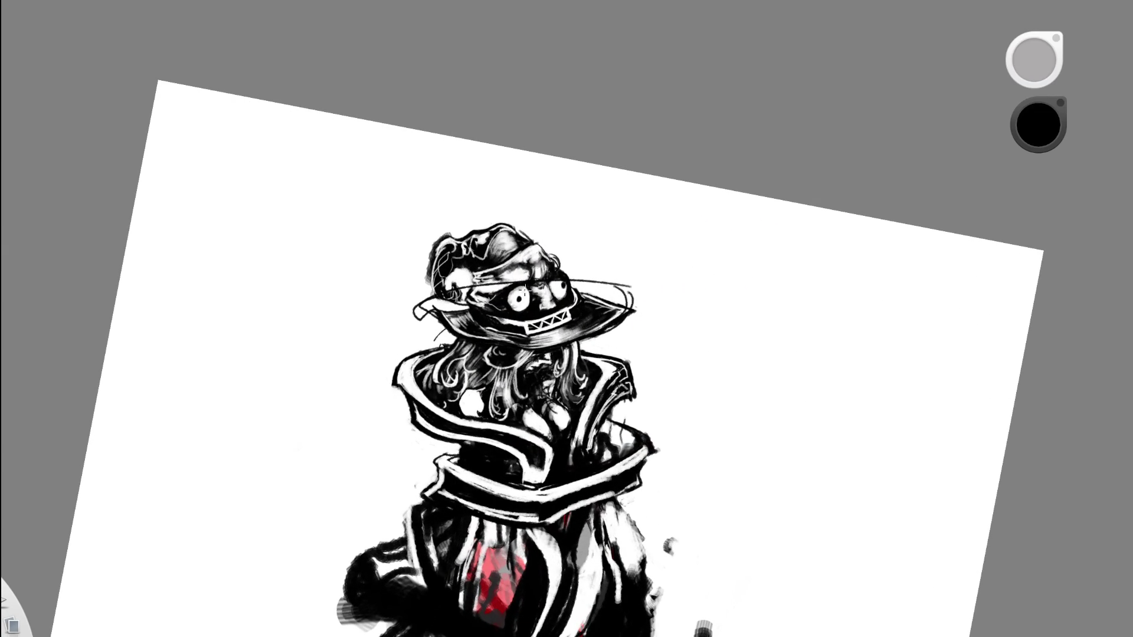
drag(598, 291, 623, 286)
scroll(619, 319, up, 2)
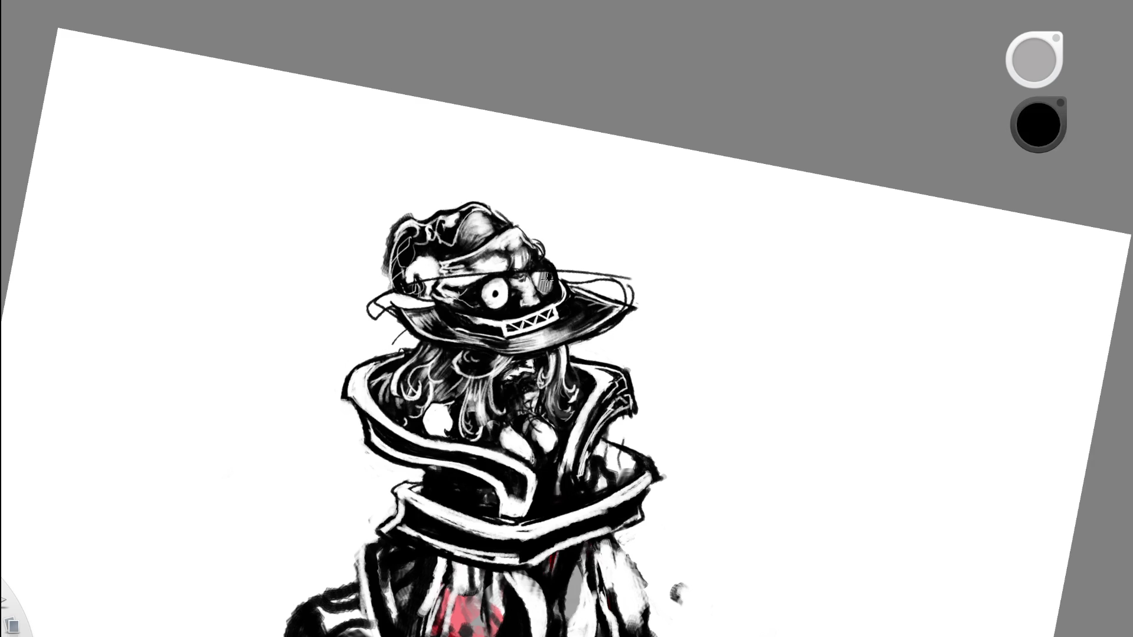
Erase the stray ink across the hat band and zoom in on the hat.
key(e)
mouse_move(575, 272)
mouse_down()
mouse_move(425, 281)
mouse_move(369, 302)
mouse_up()
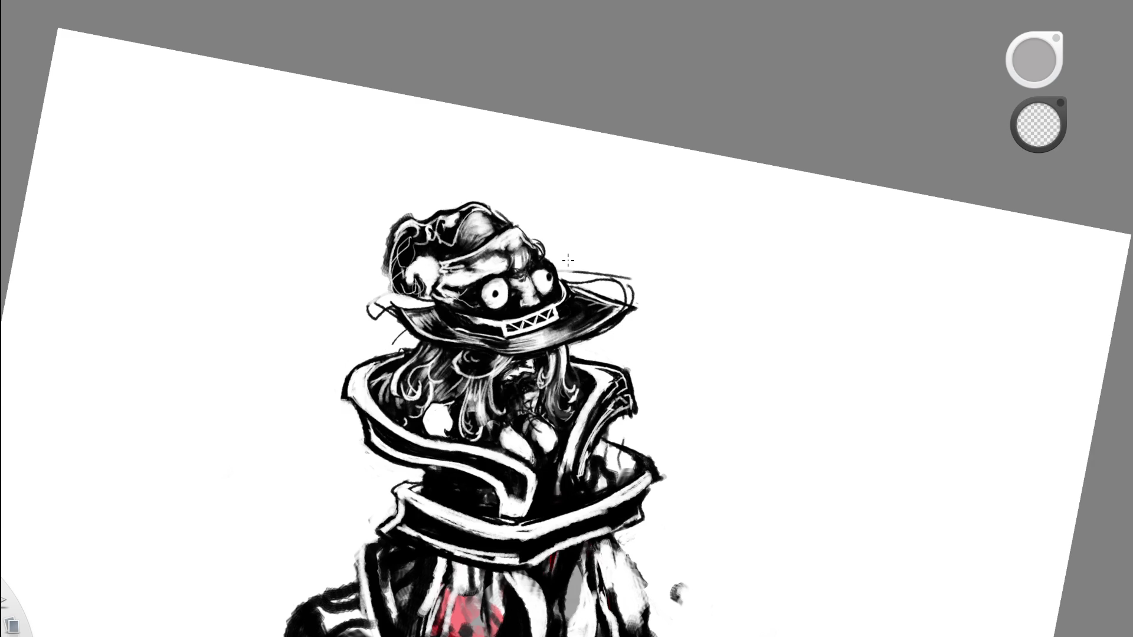
key(ctrl+z)
mouse_move(422, 277)
mouse_down()
mouse_move(466, 275)
mouse_move(492, 255)
mouse_up()
scroll(619, 319, down, 10)
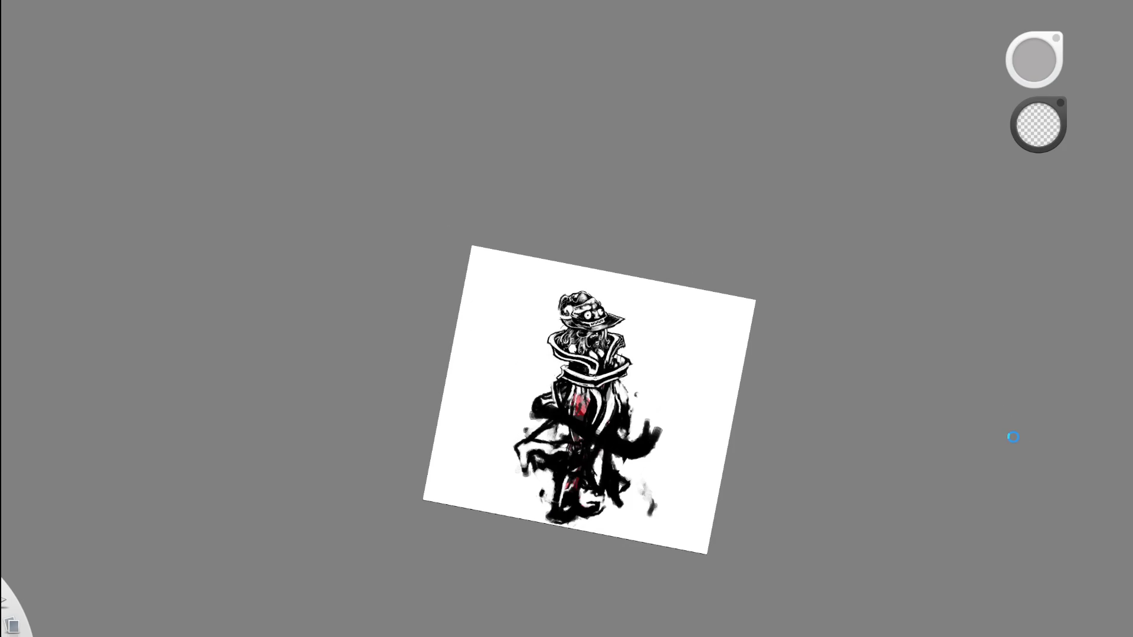
scroll(633, 343, up, 5)
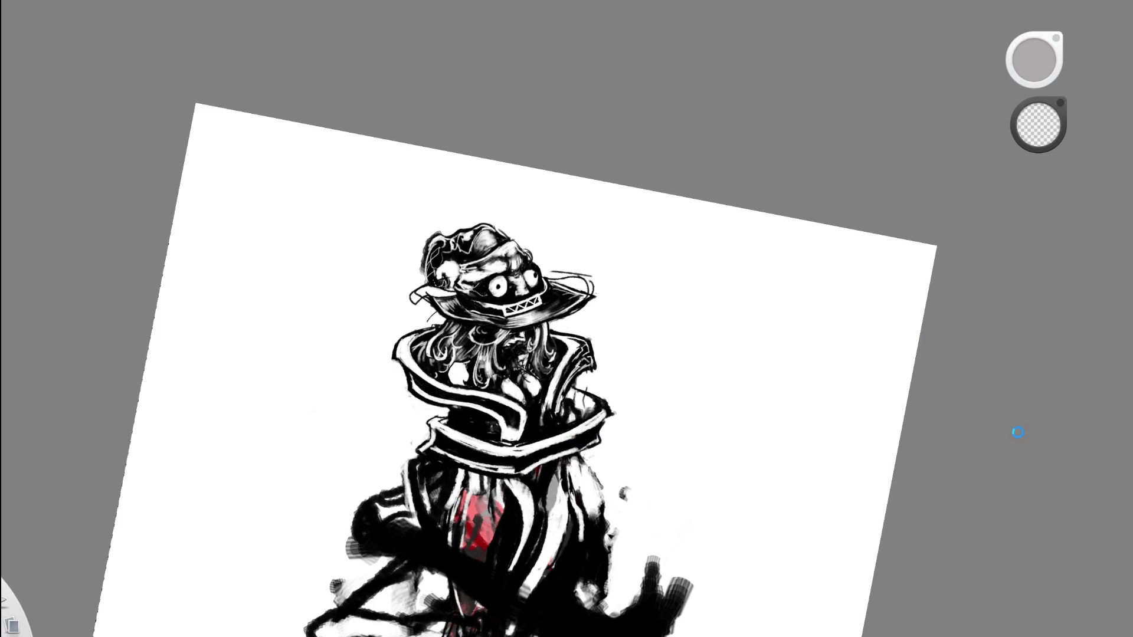
scroll(566, 298, up, 2)
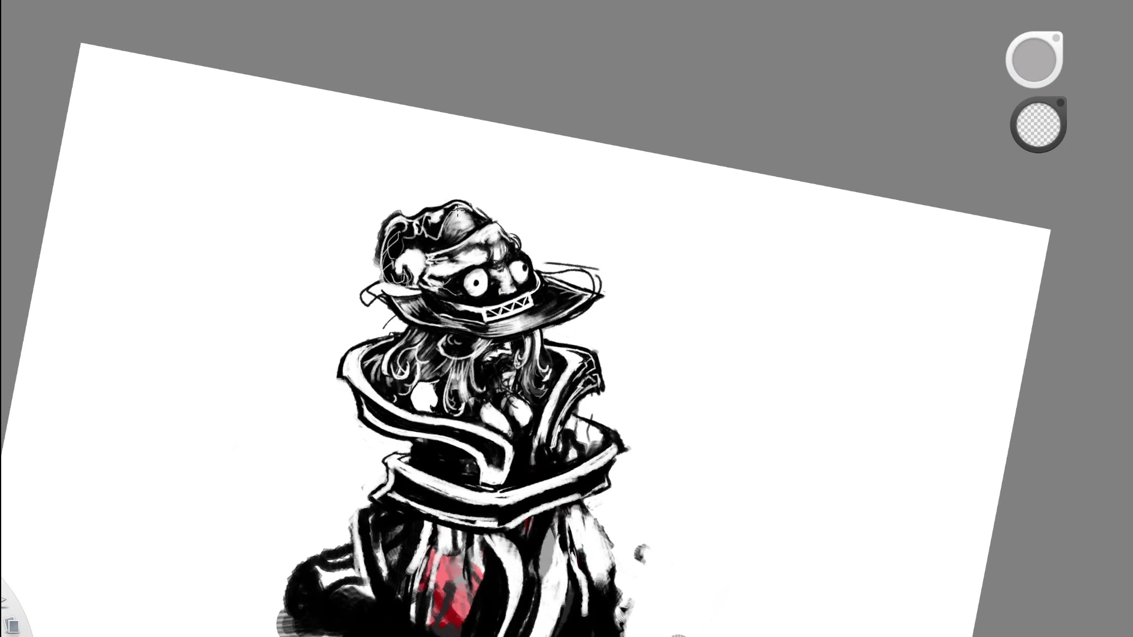
Black out the white gaps along the brim's right side and its left tip.
scroll(588, 319, up, 3)
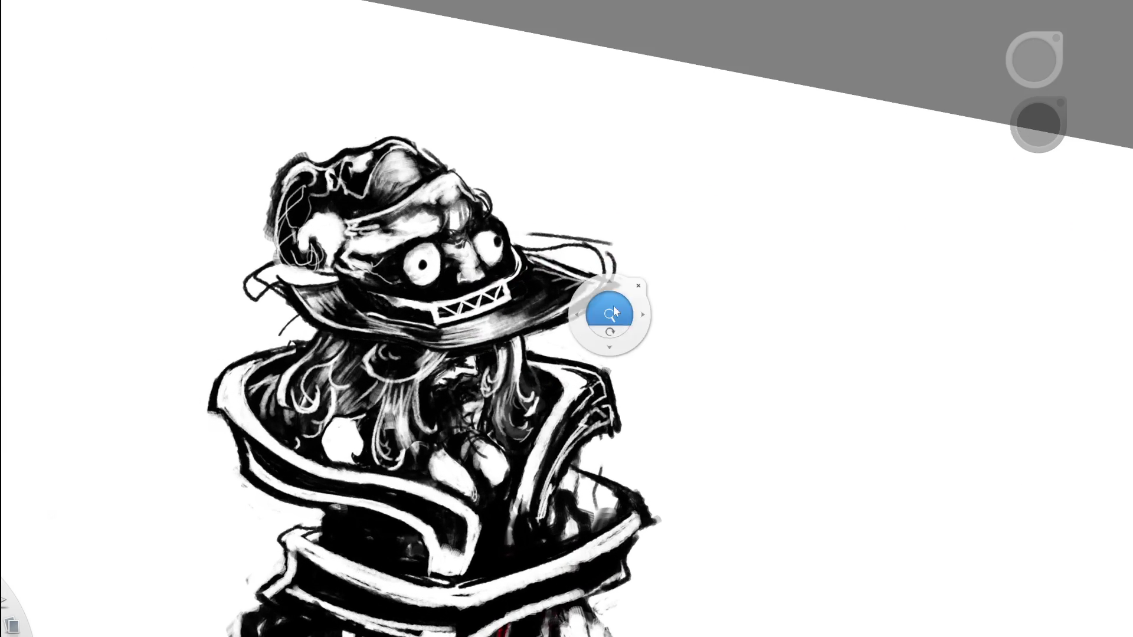
drag(606, 354, 561, 372)
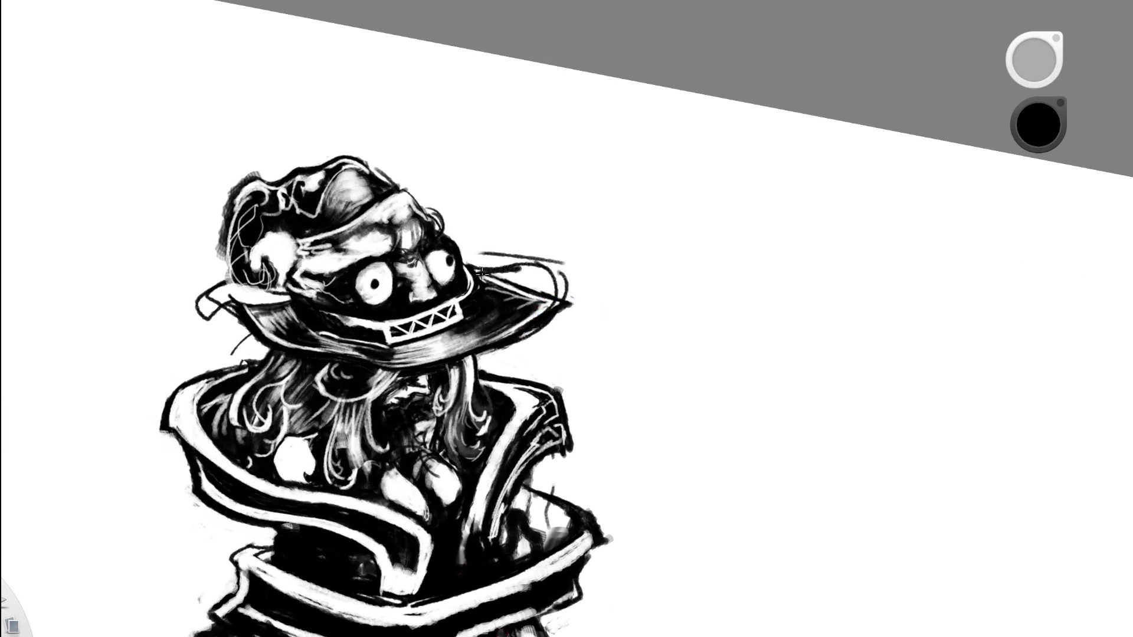
mouse_move(483, 272)
mouse_down()
mouse_move(534, 279)
mouse_move(554, 292)
mouse_move(544, 303)
mouse_up()
mouse_move(224, 302)
mouse_down()
mouse_move(211, 312)
mouse_move(229, 282)
mouse_move(208, 313)
mouse_move(259, 302)
mouse_up()
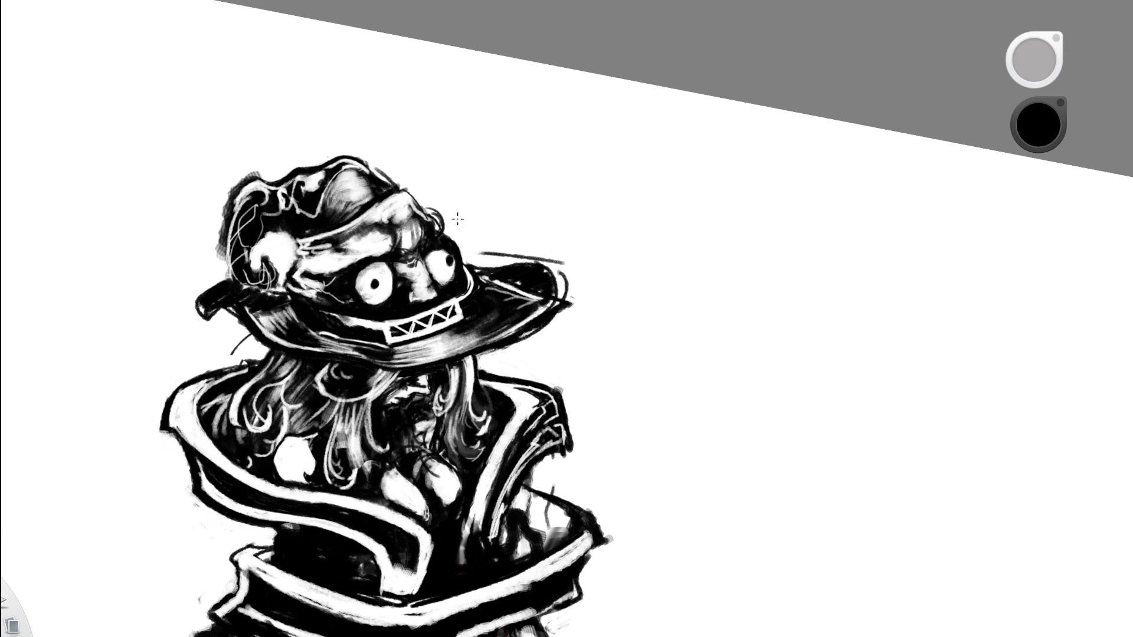
Straighten the tilted page, reframe the drawing and set the brush colour to white.
scroll(466, 295, down, 10)
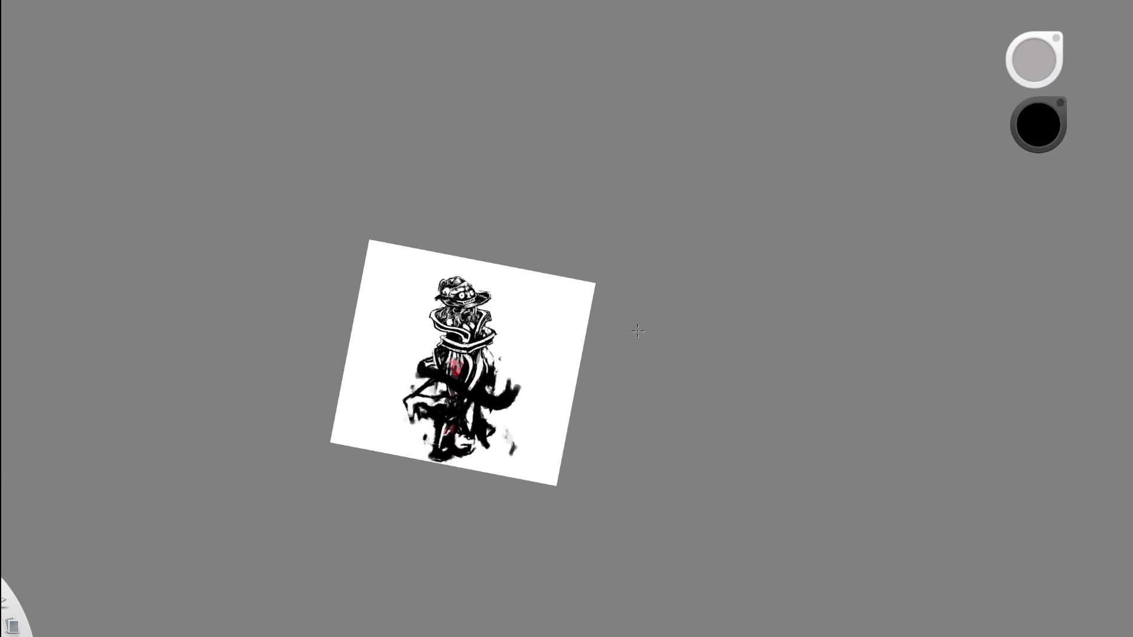
scroll(539, 306, up, 10)
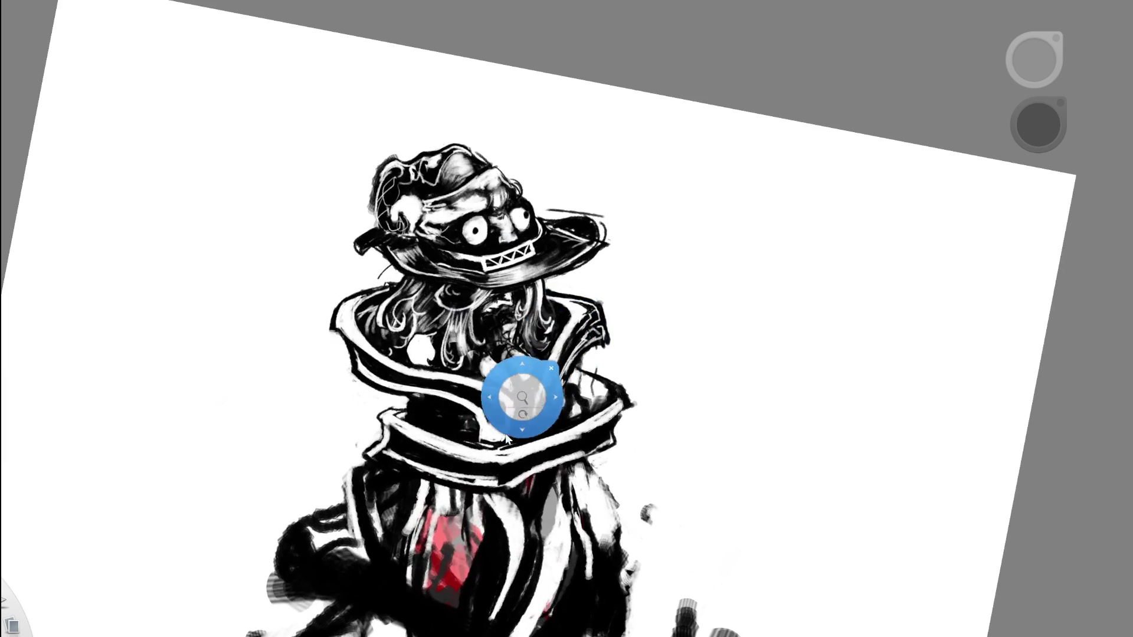
scroll(509, 427, down, 8)
drag(607, 478, 607, 493)
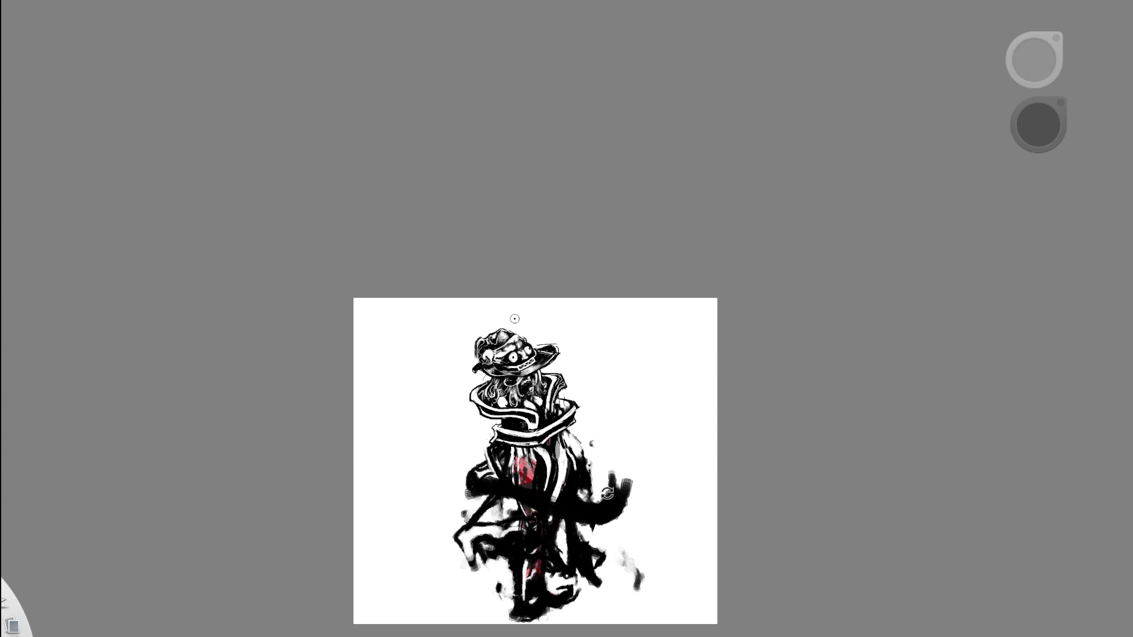
drag(688, 460, 707, 445)
scroll(541, 366, up, 5)
alt+click(607, 296)
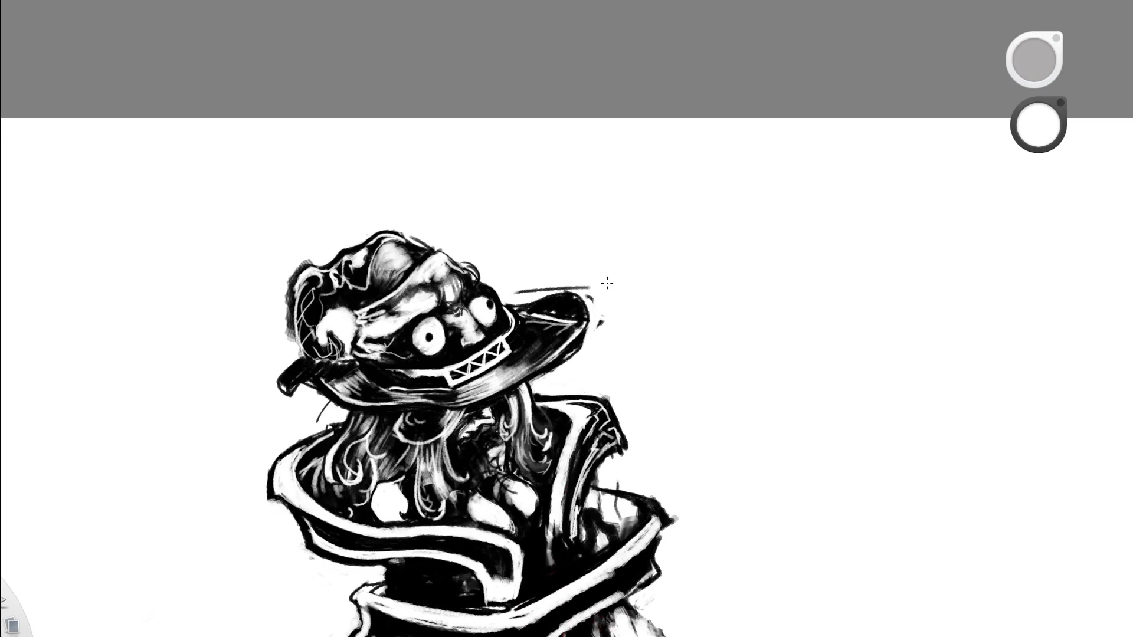
scroll(645, 225, down, 5)
drag(741, 365, 639, 305)
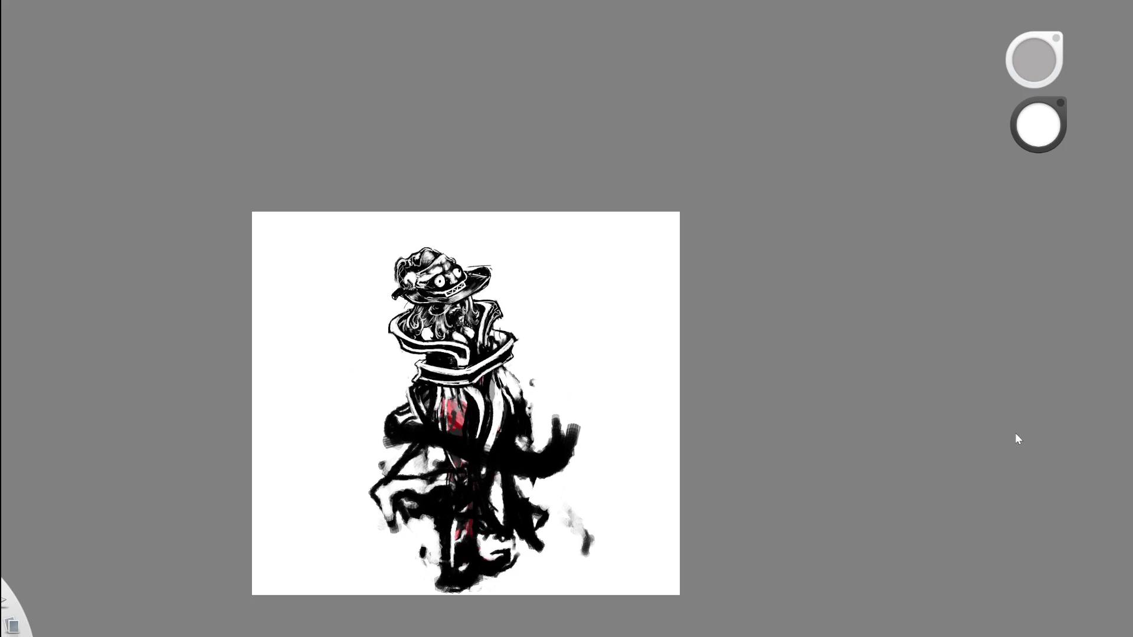
Erase along the hat's left brim, then try a black fill at the right tip and undo it.
key(ctrl+z)
key(ctrl+z)
key(ctrl+z)
key(ctrl+y)
scroll(519, 271, up, 5)
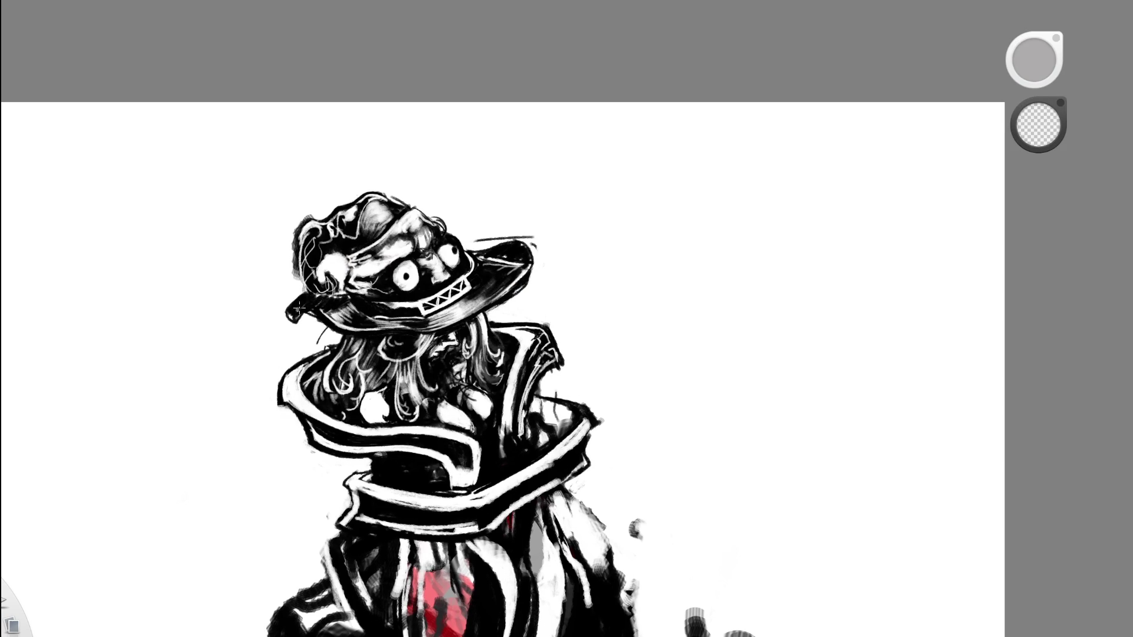
mouse_move(293, 303)
mouse_down()
mouse_move(336, 295)
mouse_move(292, 290)
mouse_move(339, 298)
mouse_move(310, 309)
mouse_up()
key(e)
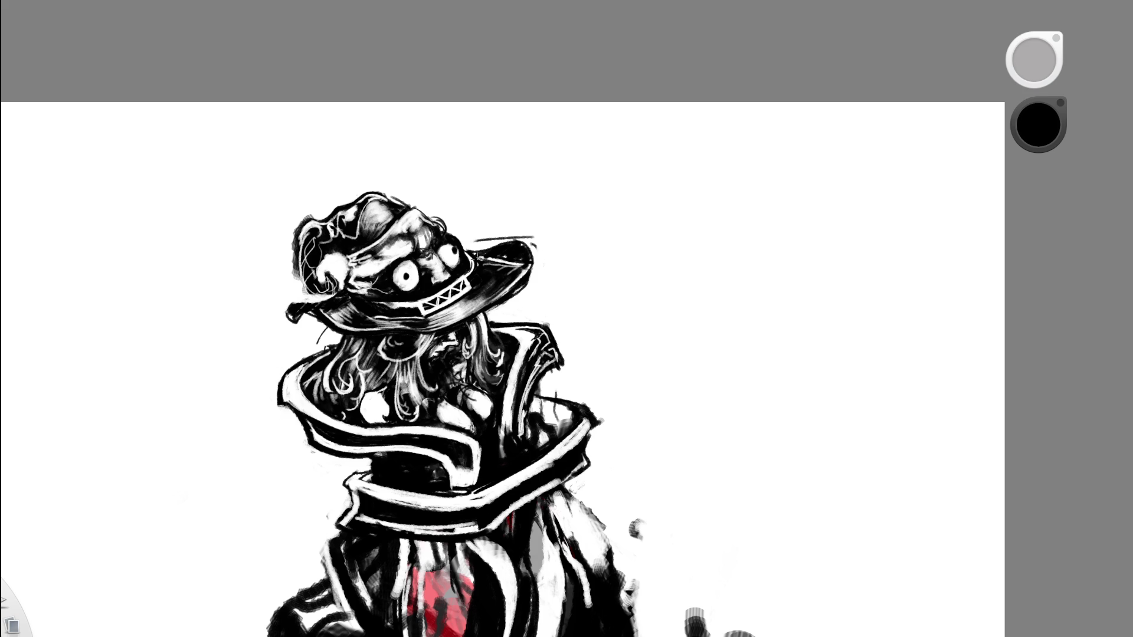
mouse_move(506, 244)
mouse_down()
mouse_move(533, 280)
mouse_move(523, 255)
mouse_up()
key(ctrl+z)
Erase the thin stroke above the right tip, revert recent brim edits and re-darken the left tip.
scroll(517, 198, down, 5)
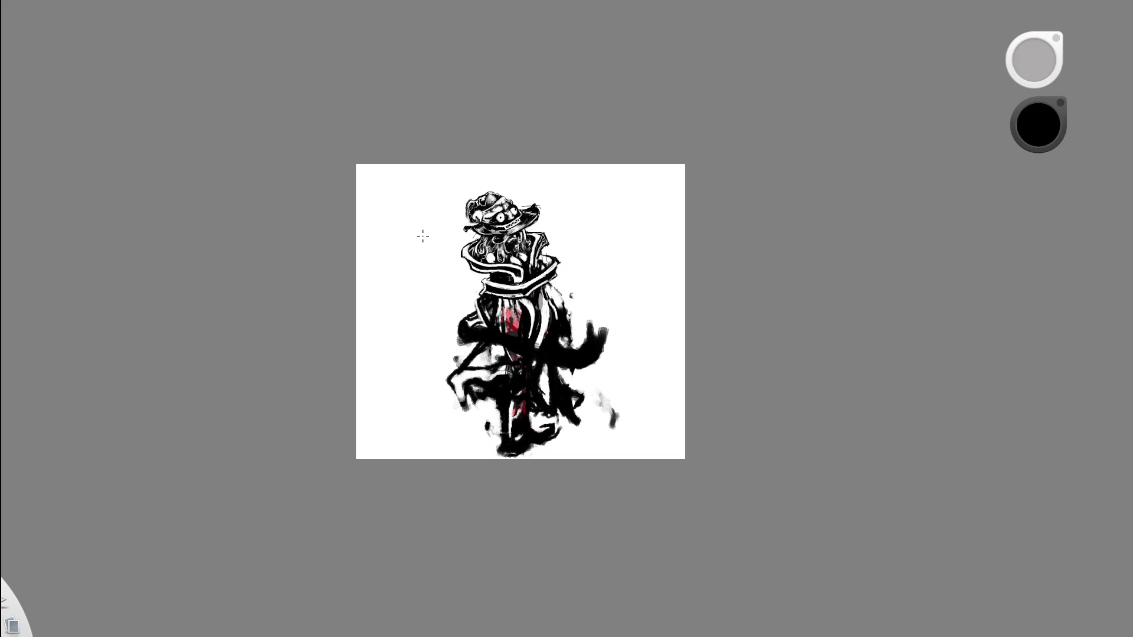
scroll(537, 228, up, 5)
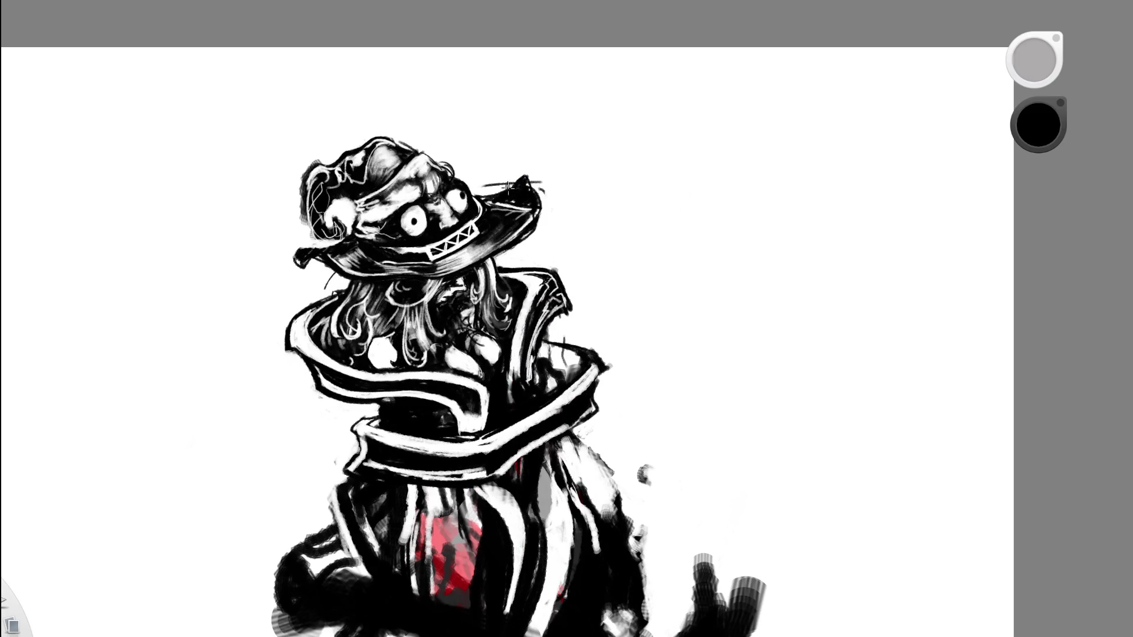
key(e)
drag(496, 178, 538, 188)
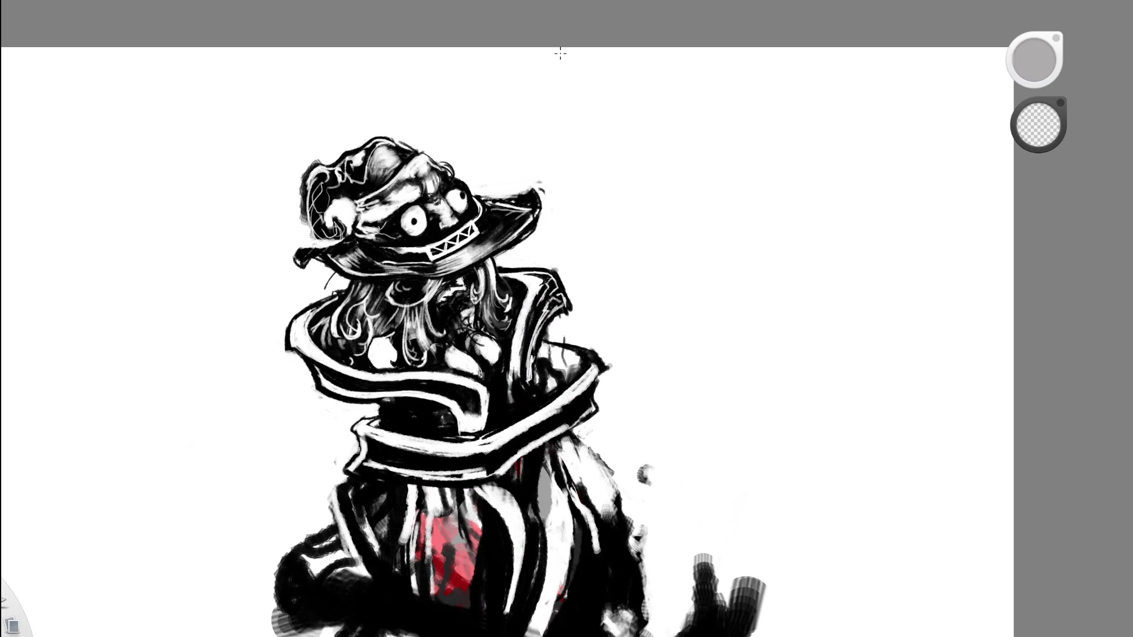
key(ctrl+z)
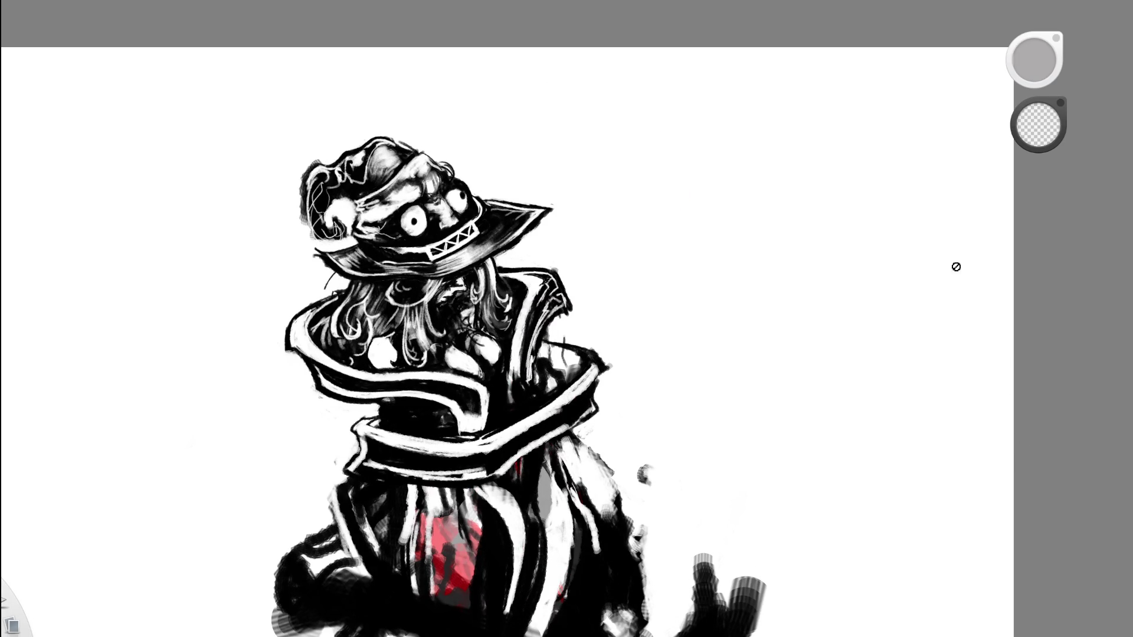
scroll(796, 298, down, 6)
key(ctrl+z)
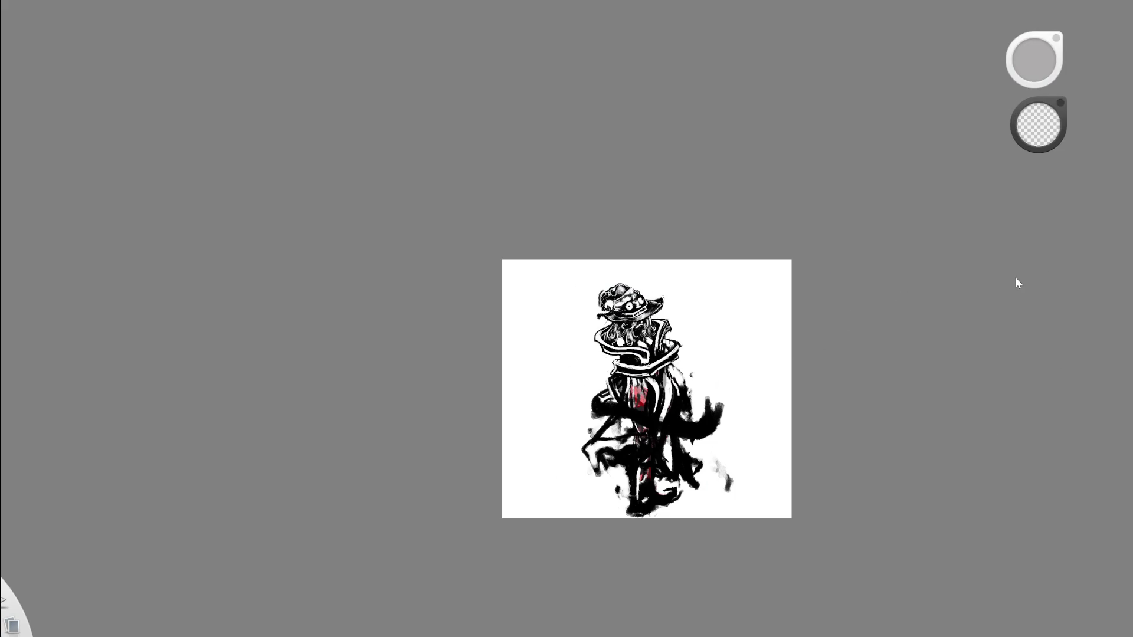
scroll(667, 314, up, 5)
key(ctrl+z)
key(e)
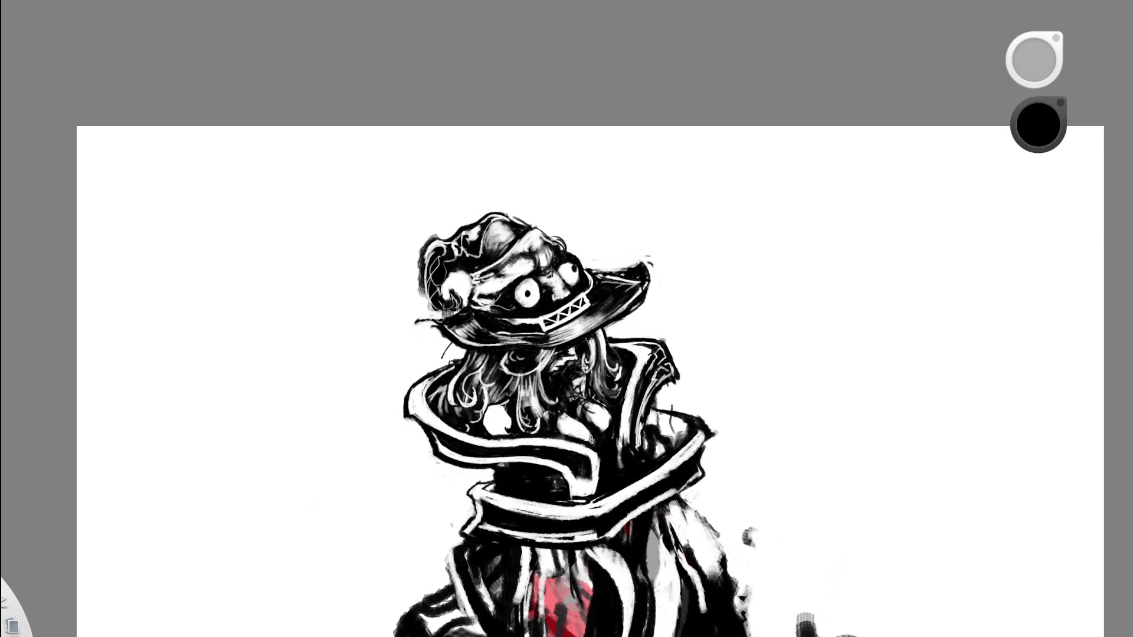
drag(411, 322, 462, 349)
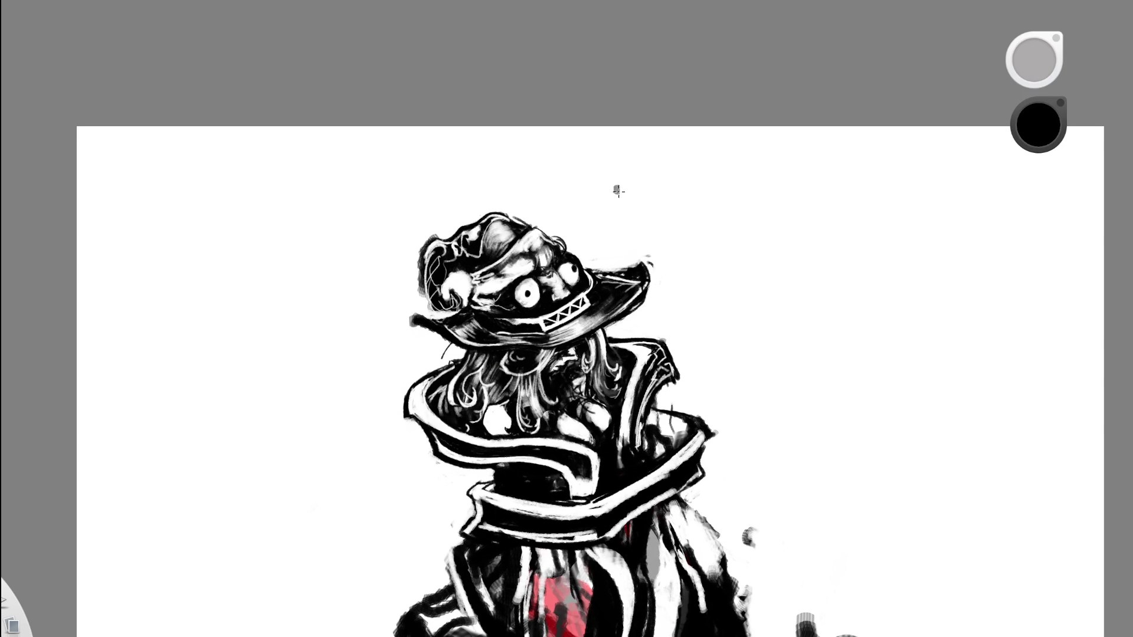
Add a tapered black stroke at the brim's left edge.
drag(645, 253, 516, 280)
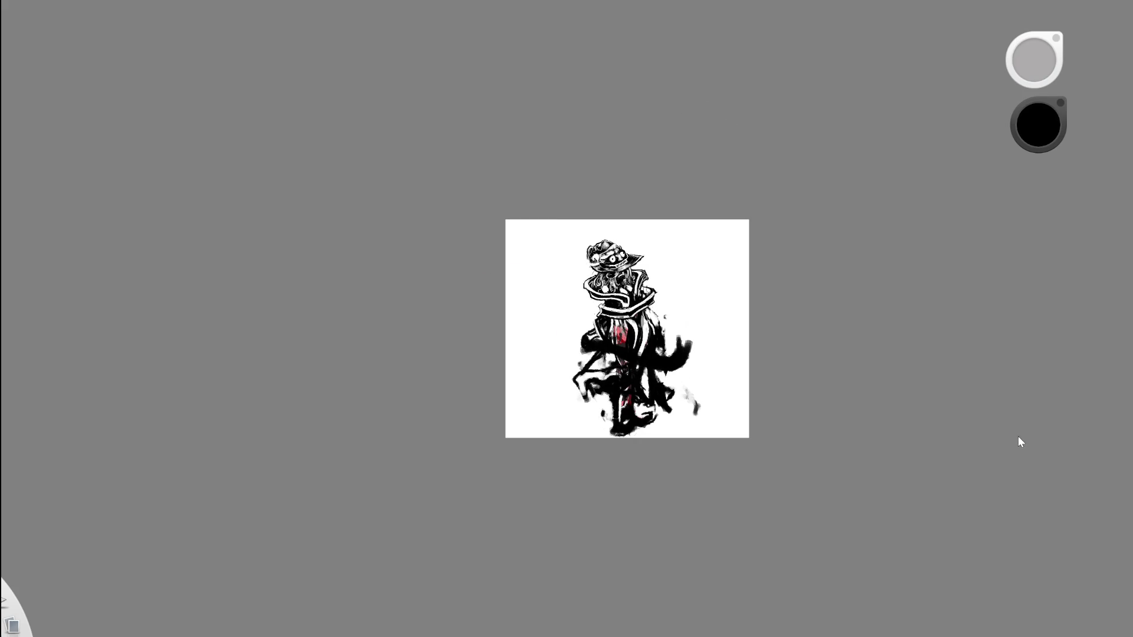
drag(645, 265, 663, 339)
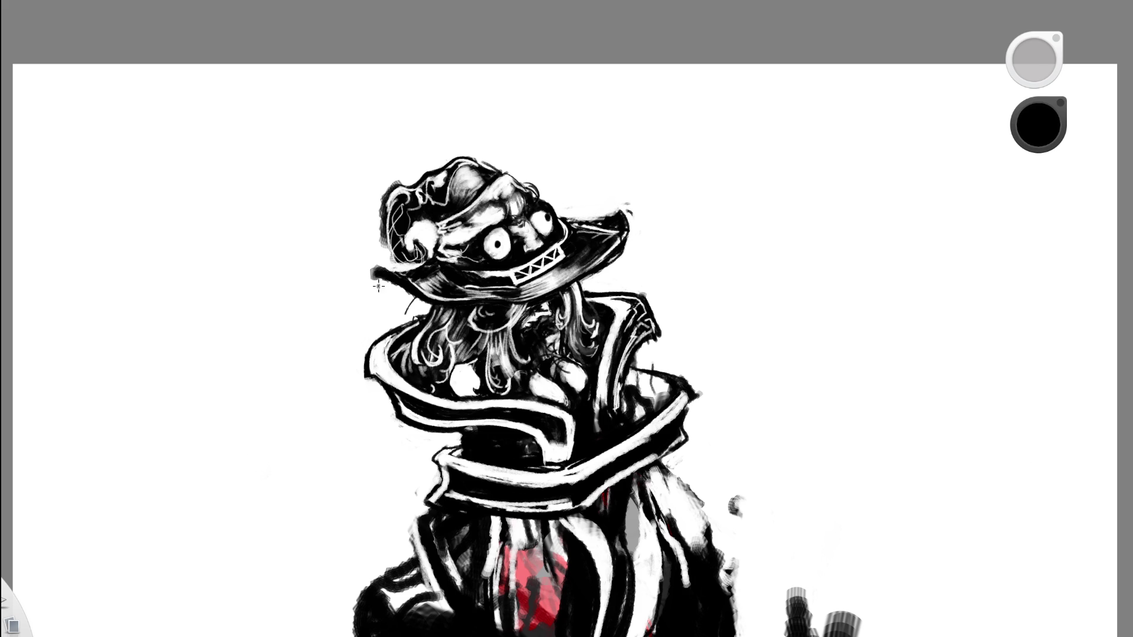
drag(386, 277, 370, 305)
key(space)
drag(596, 234, 603, 99)
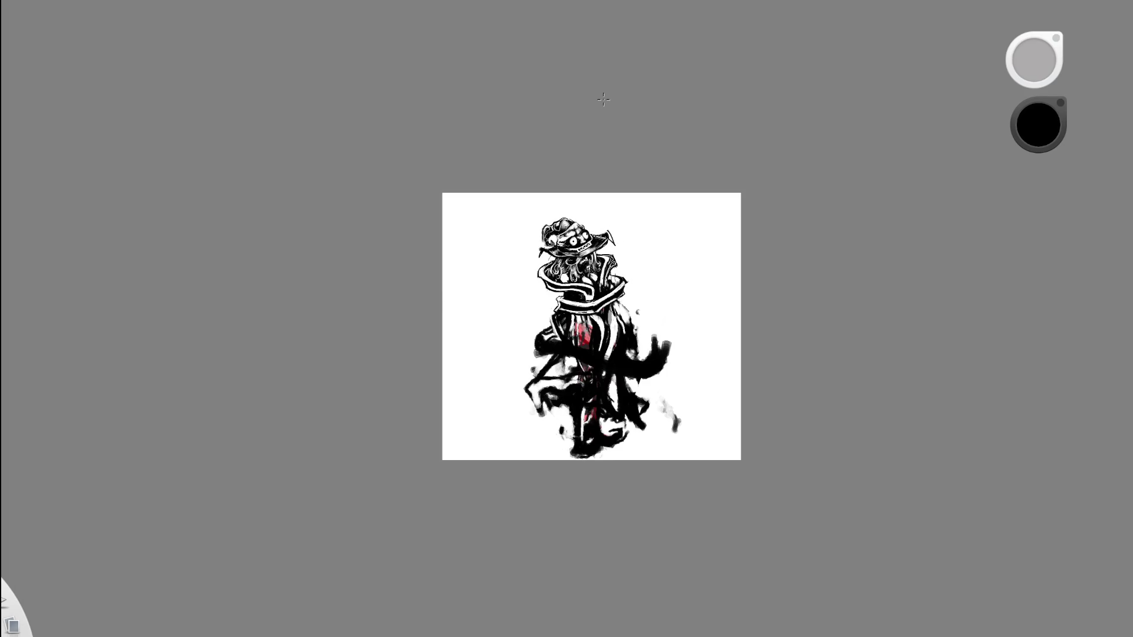
key(space)
drag(596, 240, 670, 155)
Discard trial right-tip strokes, extend a curve from the left tip and ink the brim's right edge.
key(ctrl+z)
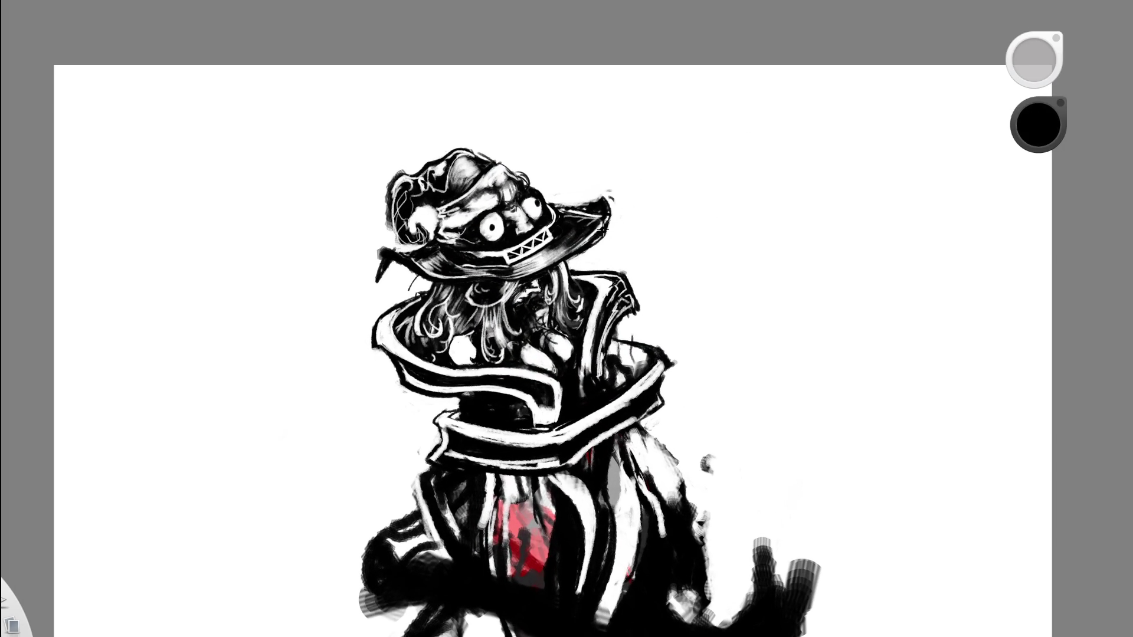
drag(602, 229, 619, 166)
key(ctrl+z)
mouse_move(606, 229)
mouse_down()
mouse_move(592, 177)
mouse_move(603, 177)
mouse_move(621, 224)
mouse_up()
key(ctrl+z)
drag(379, 278, 426, 293)
drag(613, 203, 587, 252)
scroll(672, 109, down, 5)
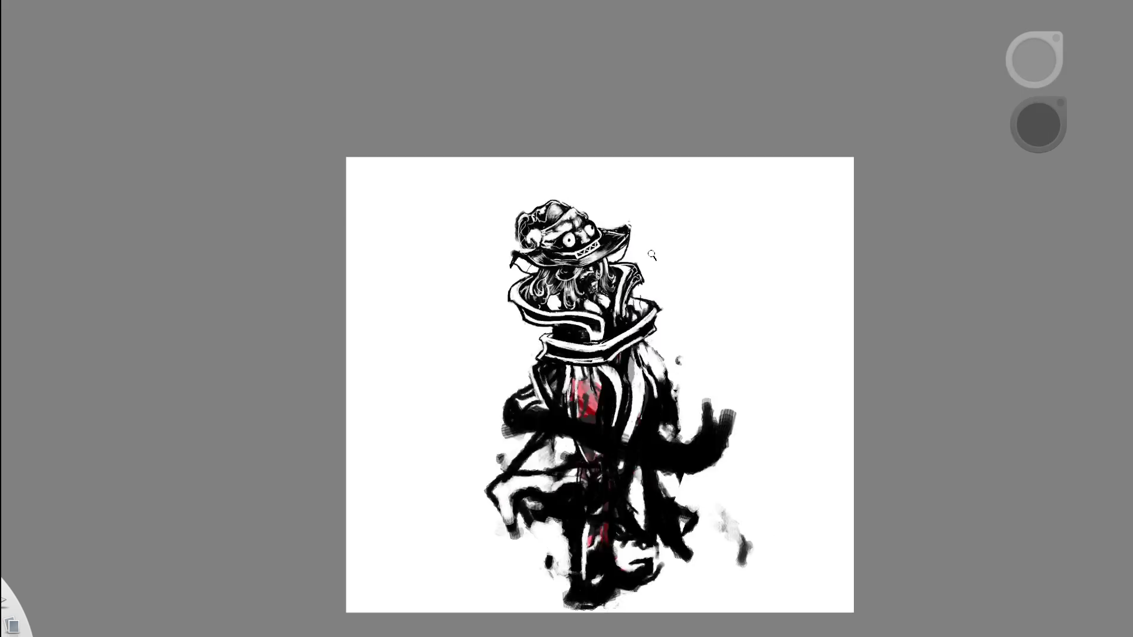
scroll(626, 244, up, 5)
Paint over the jagged brim in white, then undo twice back to the black brim.
key(x)
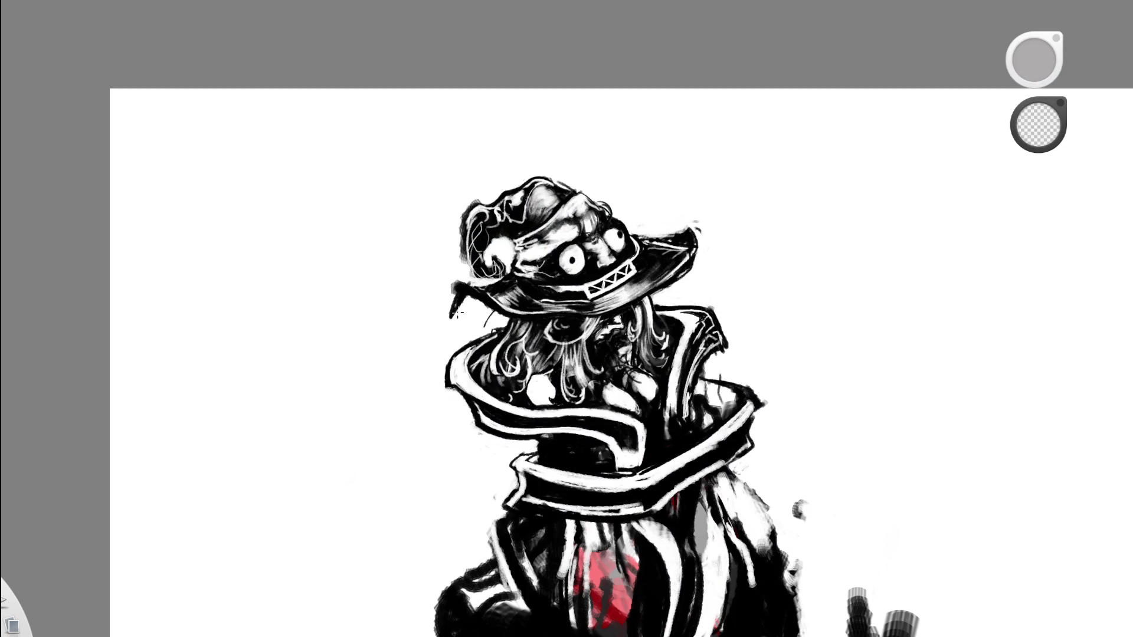
mouse_move(466, 298)
mouse_down()
mouse_move(456, 308)
mouse_move(466, 311)
mouse_up()
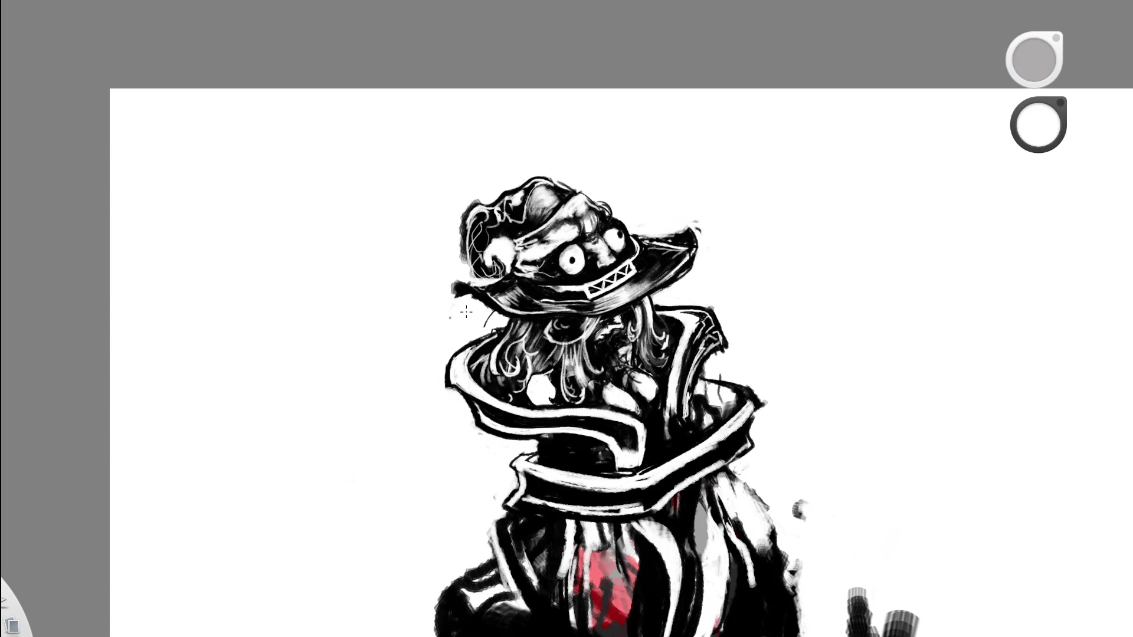
key(ctrl+z)
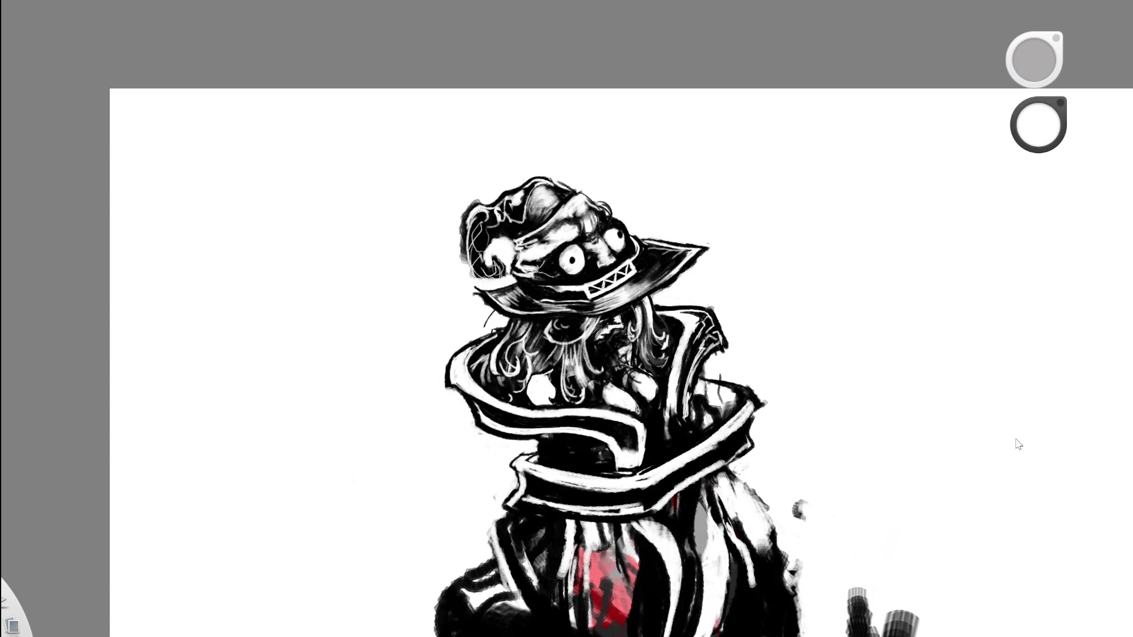
scroll(890, 248, down, 6)
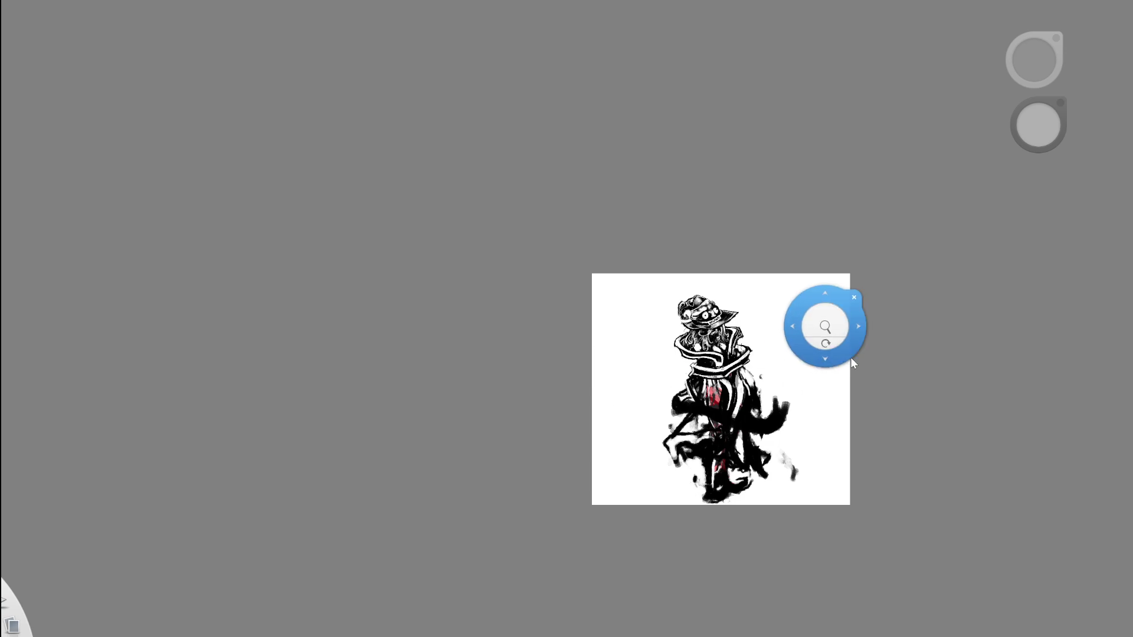
drag(851, 356, 815, 303)
key(ctrl+z)
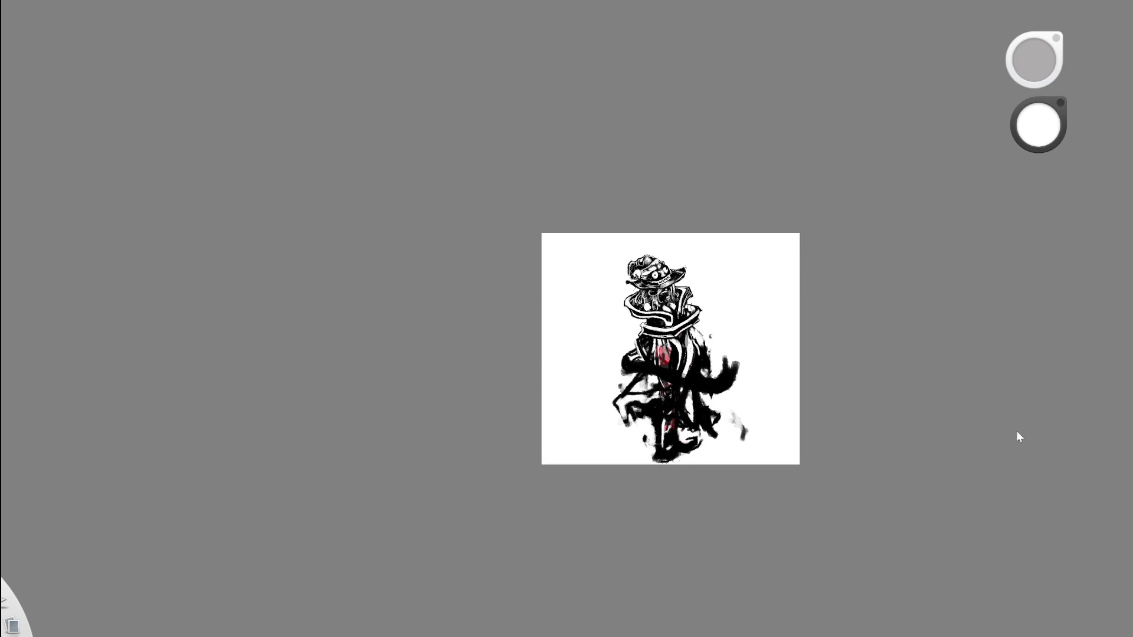
scroll(789, 237, up, 6)
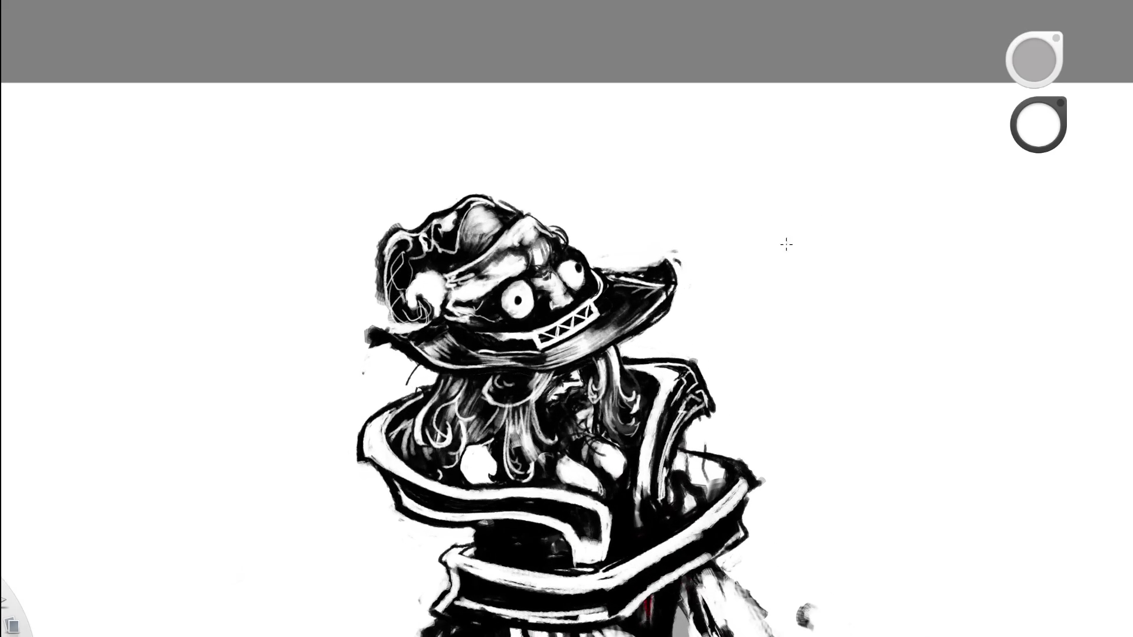
Extend the brim with a long black diagonal stroke and thicken it.
key(x)
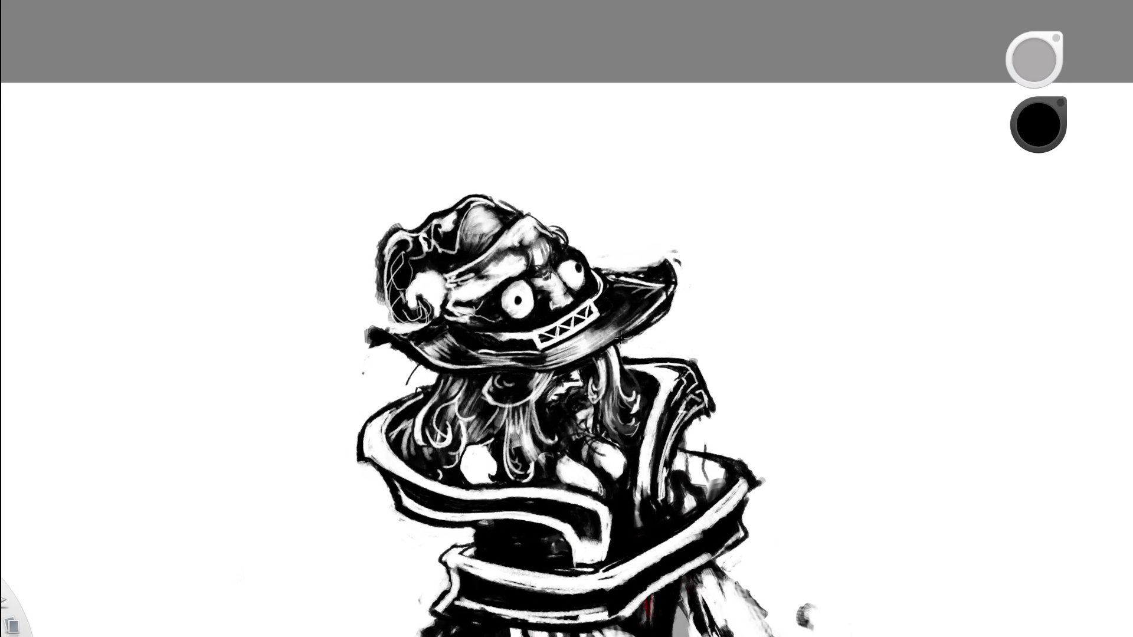
drag(615, 341, 762, 253)
drag(620, 277, 726, 259)
drag(655, 310, 708, 277)
key(space)
scroll(714, 322, down, 6)
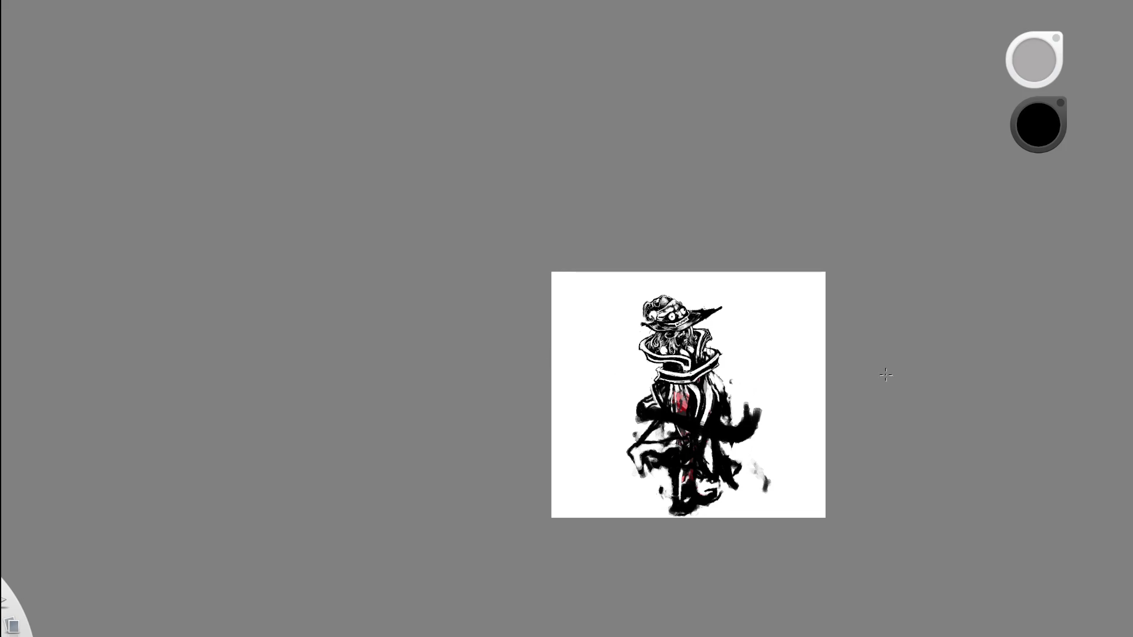
key(space)
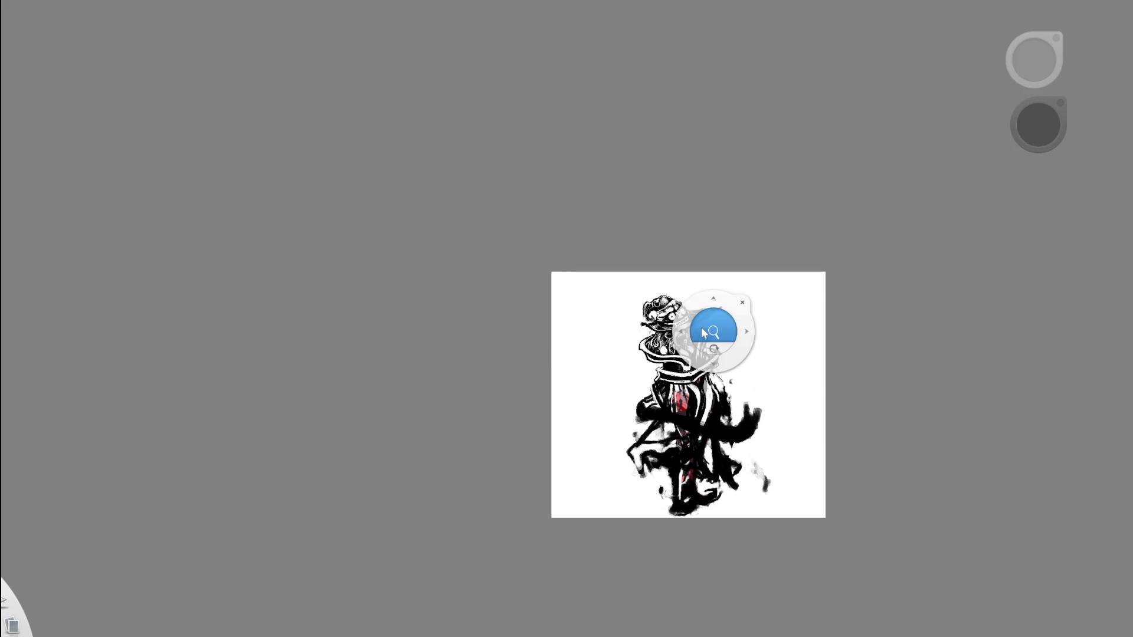
scroll(708, 323, up, 6)
Replace the long extension with a curved brim tip and short black strokes beside it.
key(ctrl+z)
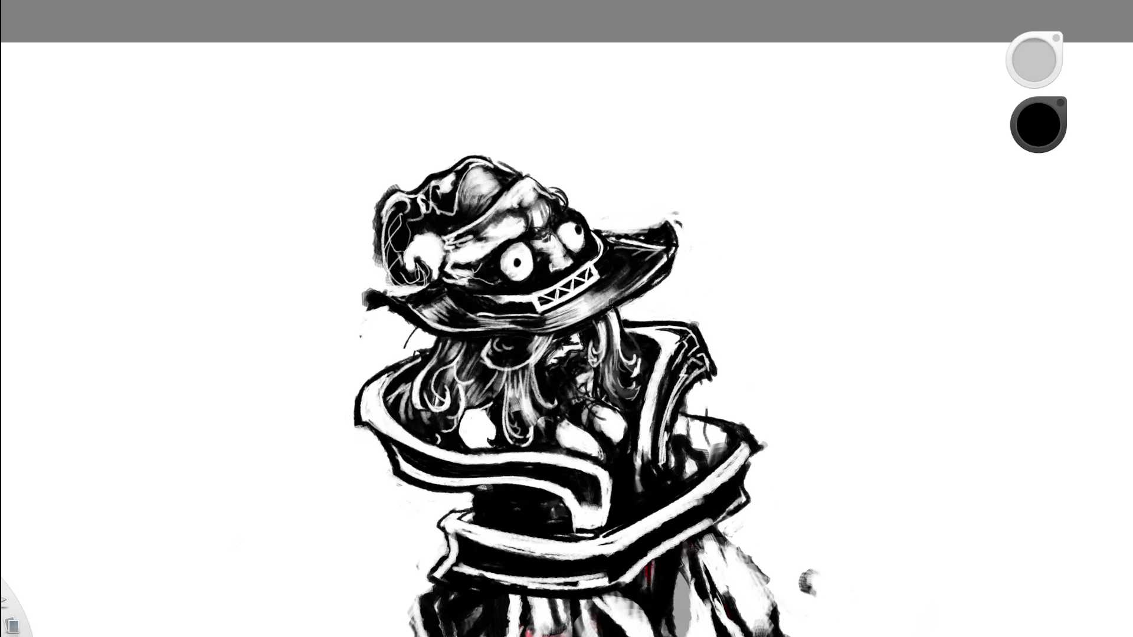
mouse_move(673, 279)
mouse_down()
mouse_move(706, 250)
mouse_move(699, 214)
mouse_up()
drag(682, 251, 723, 239)
key(space)
scroll(726, 283, down, 5)
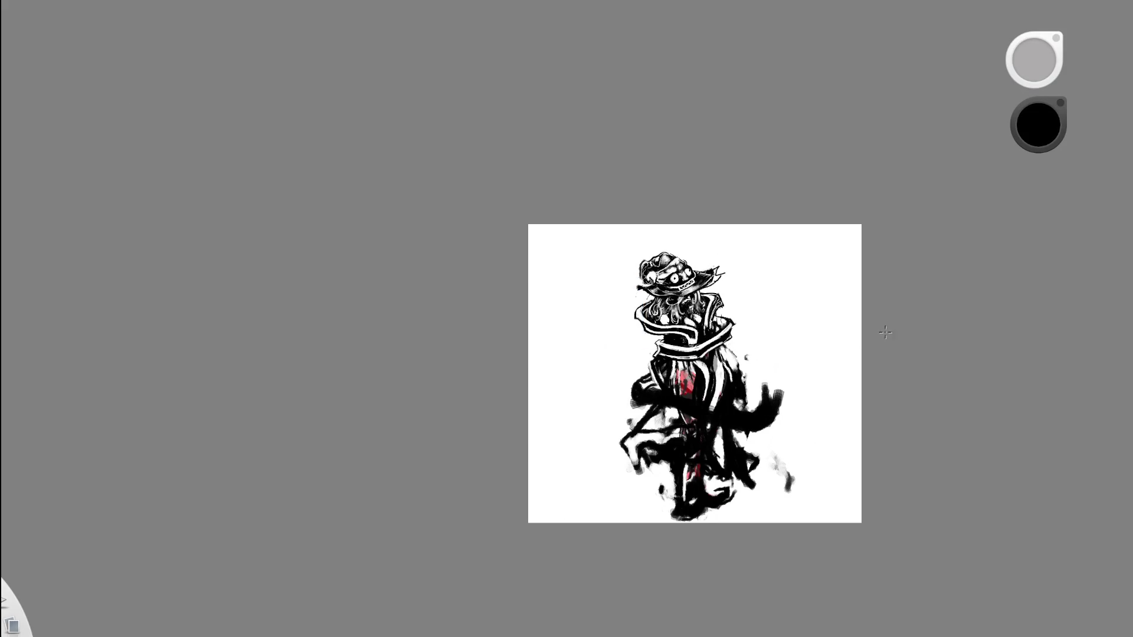
scroll(853, 255, up, 5)
mouse_move(750, 260)
mouse_down()
mouse_move(712, 302)
mouse_move(785, 248)
mouse_move(753, 243)
mouse_move(782, 198)
mouse_move(776, 168)
mouse_up()
scroll(795, 255, down, 2)
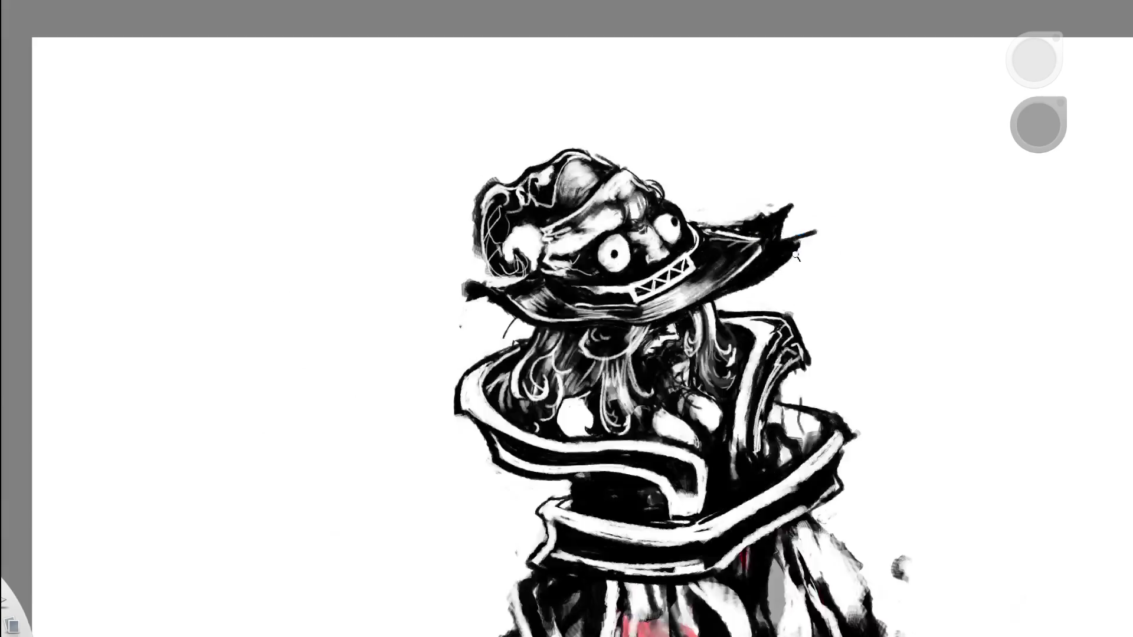
scroll(795, 255, down, 5)
scroll(813, 305, up, 3)
Darken the hat brim with additional black brush strokes.
key(space)
drag(763, 326, 632, 391)
scroll(590, 272, up, 4)
mouse_move(591, 273)
mouse_down()
mouse_move(561, 310)
mouse_move(585, 260)
mouse_move(557, 253)
mouse_up()
key(space)
scroll(536, 318, down, 5)
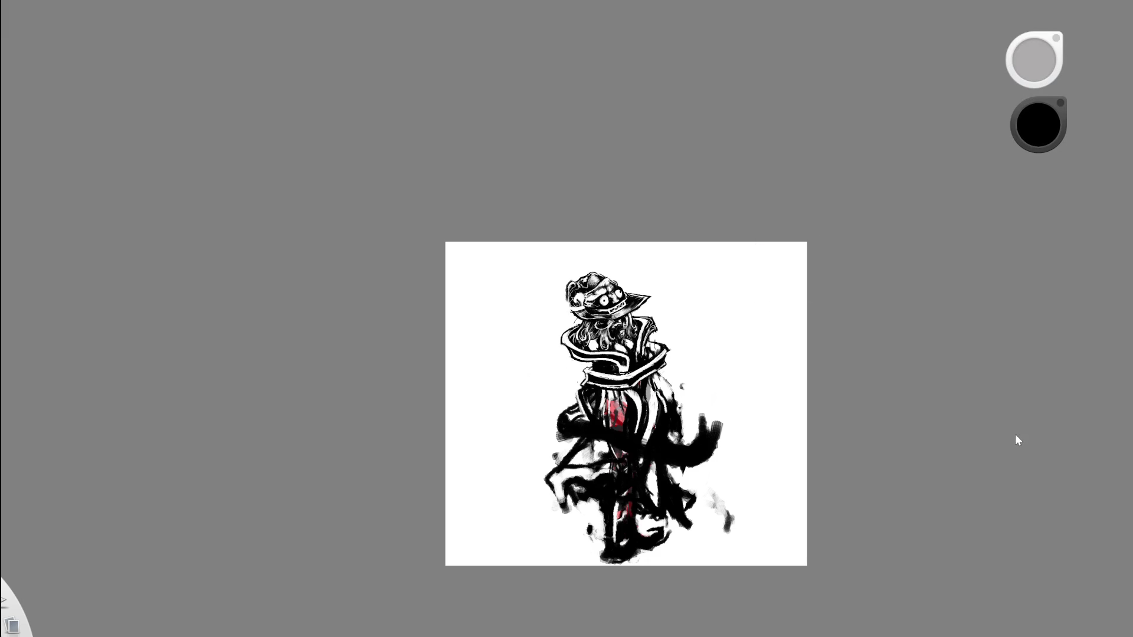
key(space)
scroll(655, 304, up, 5)
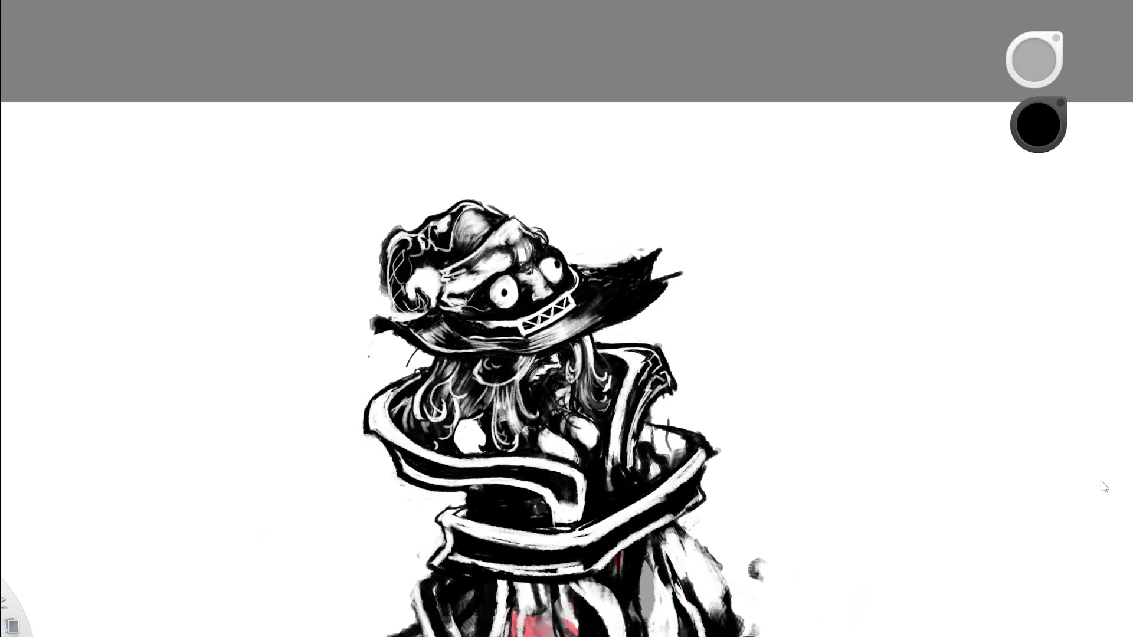
Trim the dark brim edge with white paint, keeping the stroke after undo and redo.
mouse_move(1113, 486)
key(x)
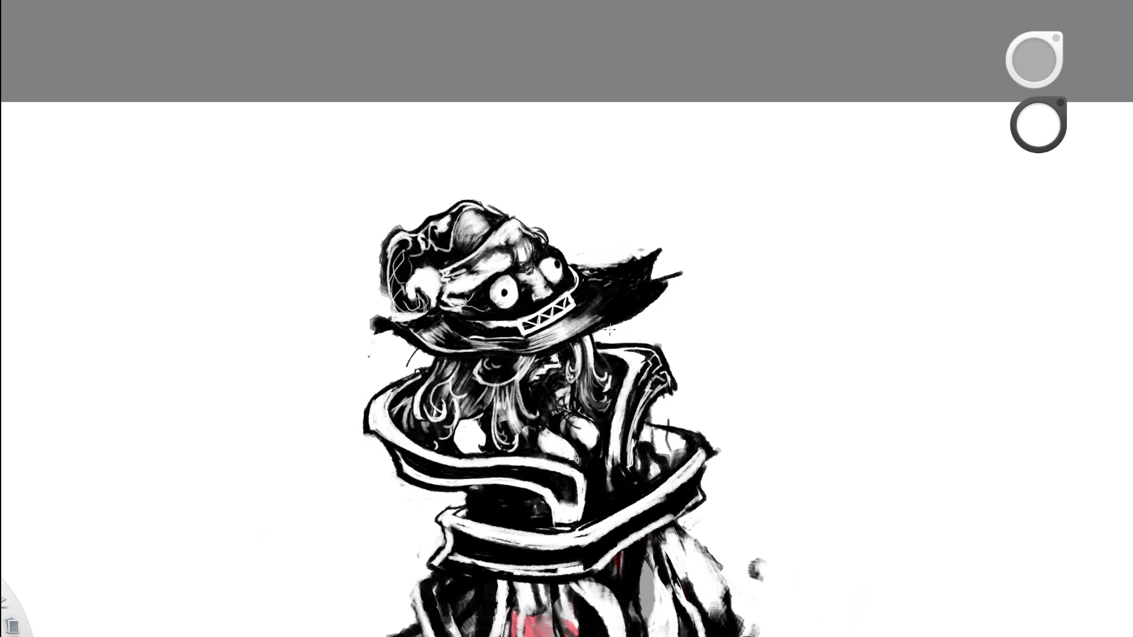
mouse_move(645, 305)
mouse_down()
mouse_move(626, 316)
mouse_move(671, 284)
mouse_up()
key(ctrl+z)
key(ctrl+shift+z)
scroll(857, 336, down, 5)
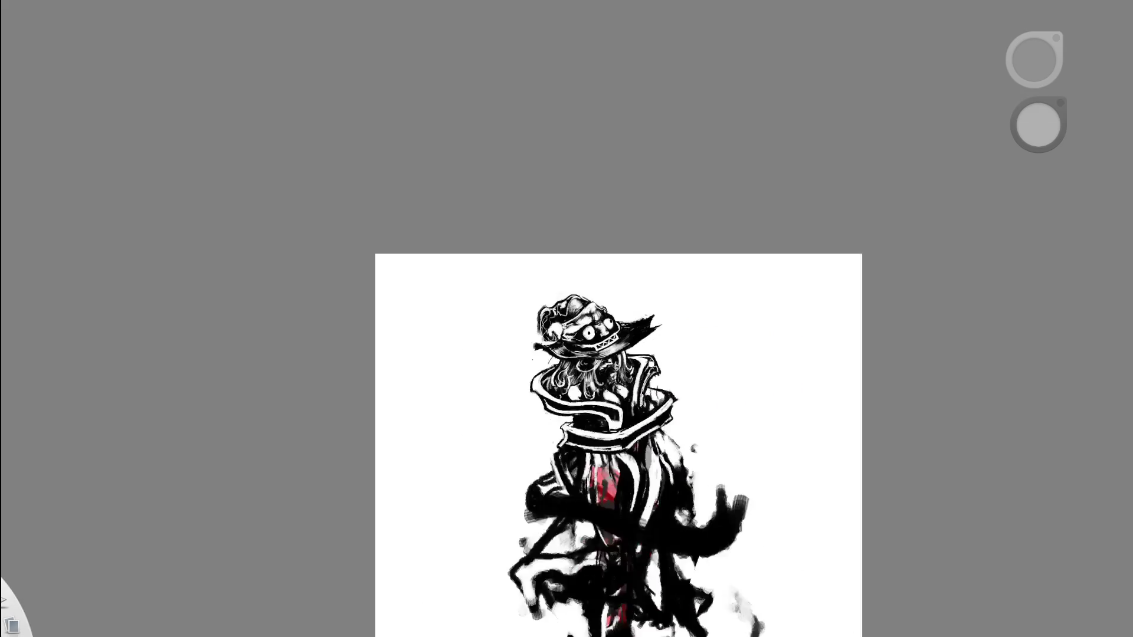
key(ctrl+z)
key(ctrl+y)
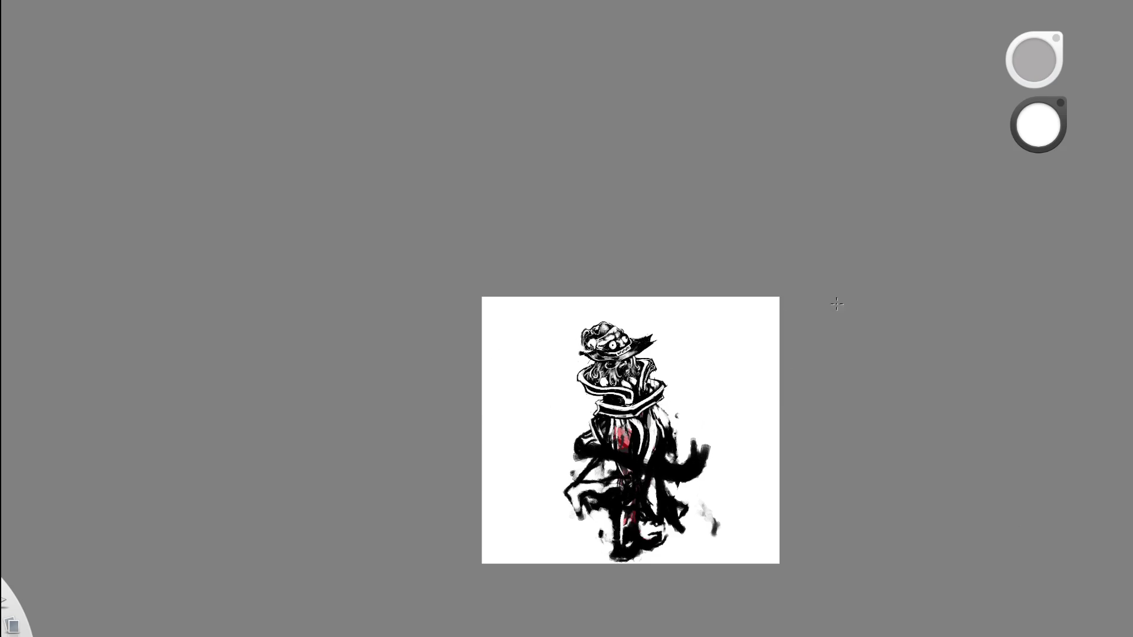
scroll(700, 295, up, 5)
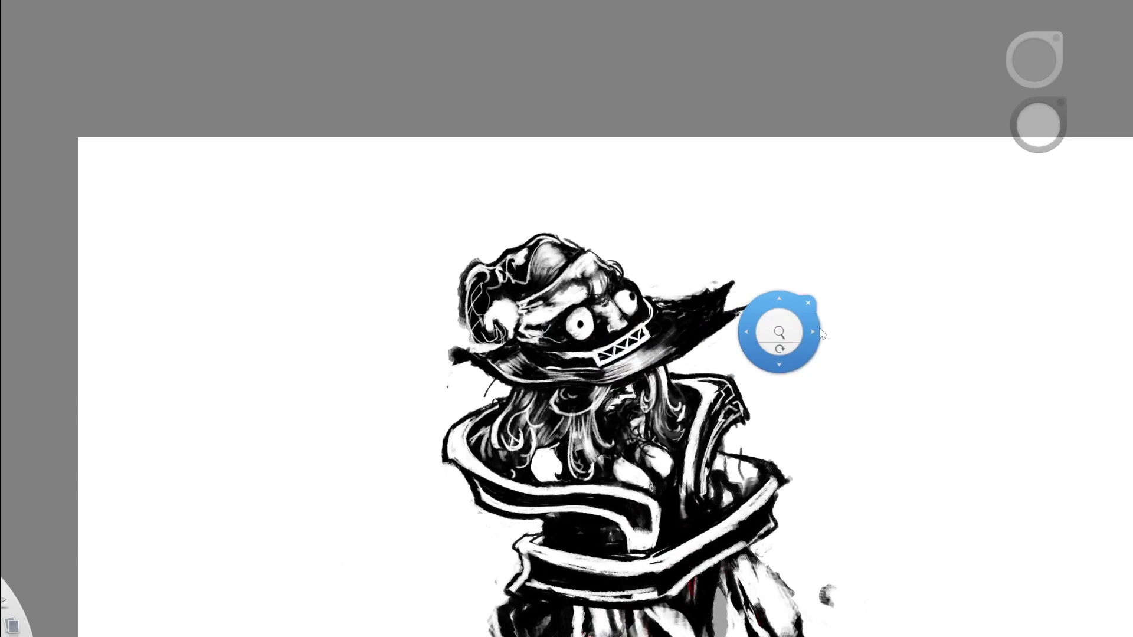
Draw a black arc over the top of the hat.
drag(812, 382, 780, 346)
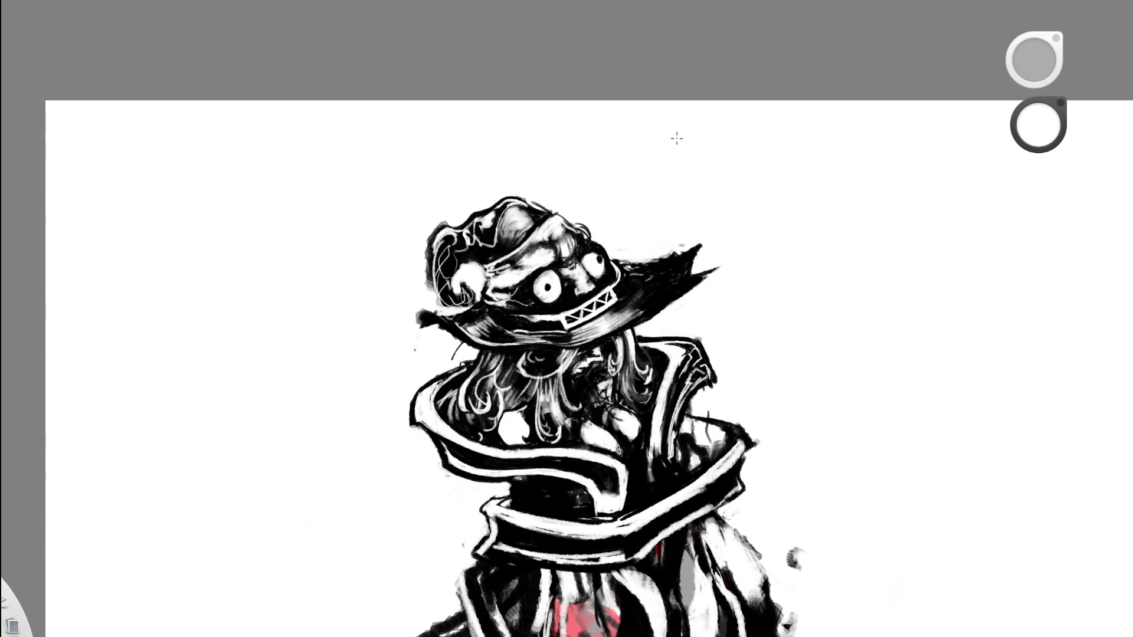
alt+click(574, 205)
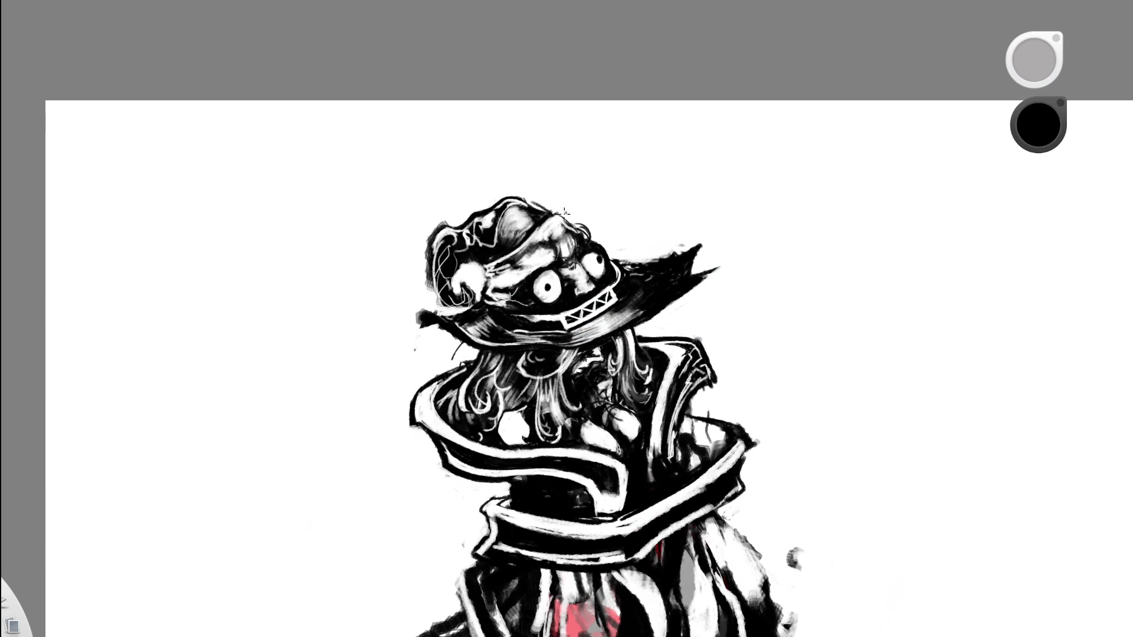
drag(559, 217, 602, 230)
key(ctrl+z)
drag(556, 212, 593, 233)
Draw a thin arc curving above the hat and dark marks at its upper left.
scroll(587, 213, down, 5)
scroll(640, 208, up, 5)
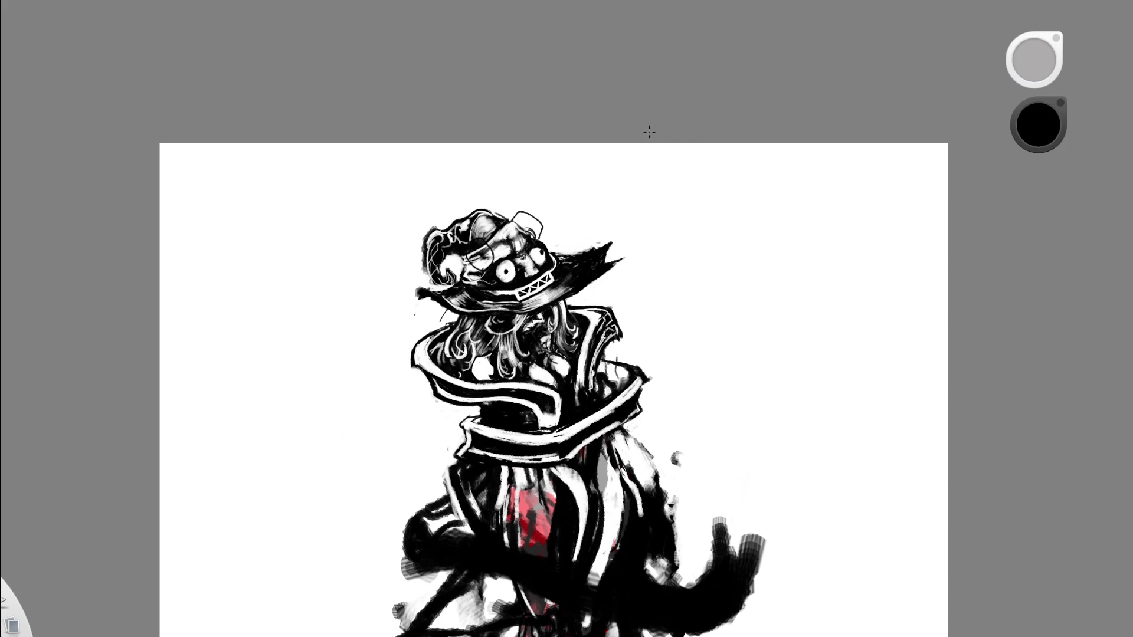
mouse_move(531, 211)
mouse_down()
mouse_move(593, 176)
mouse_move(580, 223)
mouse_move(593, 212)
mouse_up()
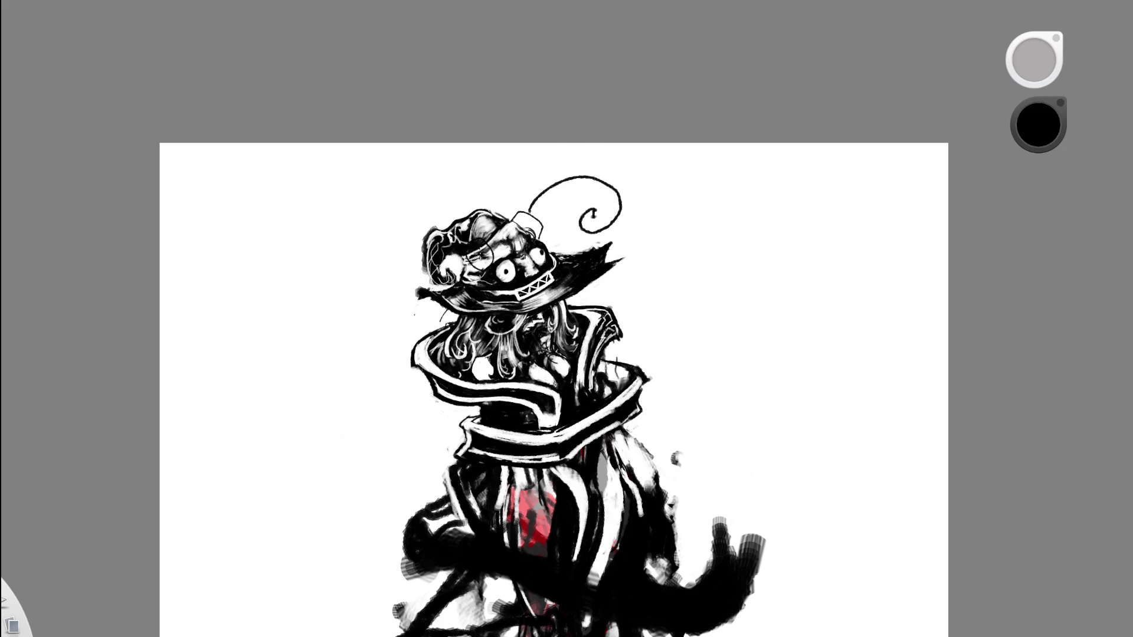
drag(462, 234, 480, 224)
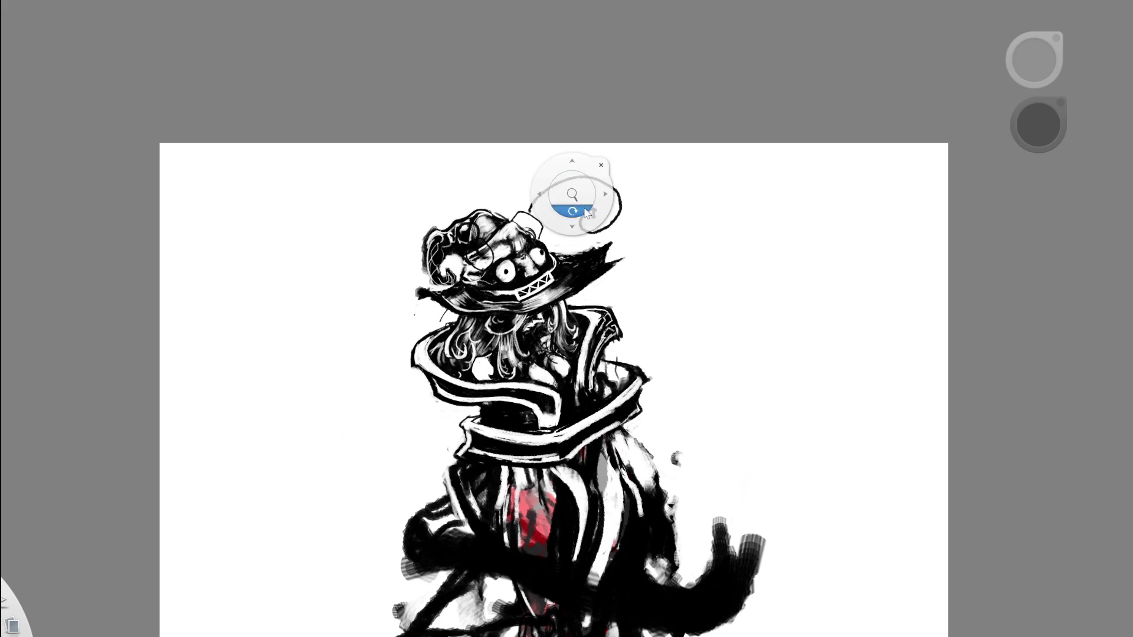
scroll(576, 188, down, 5)
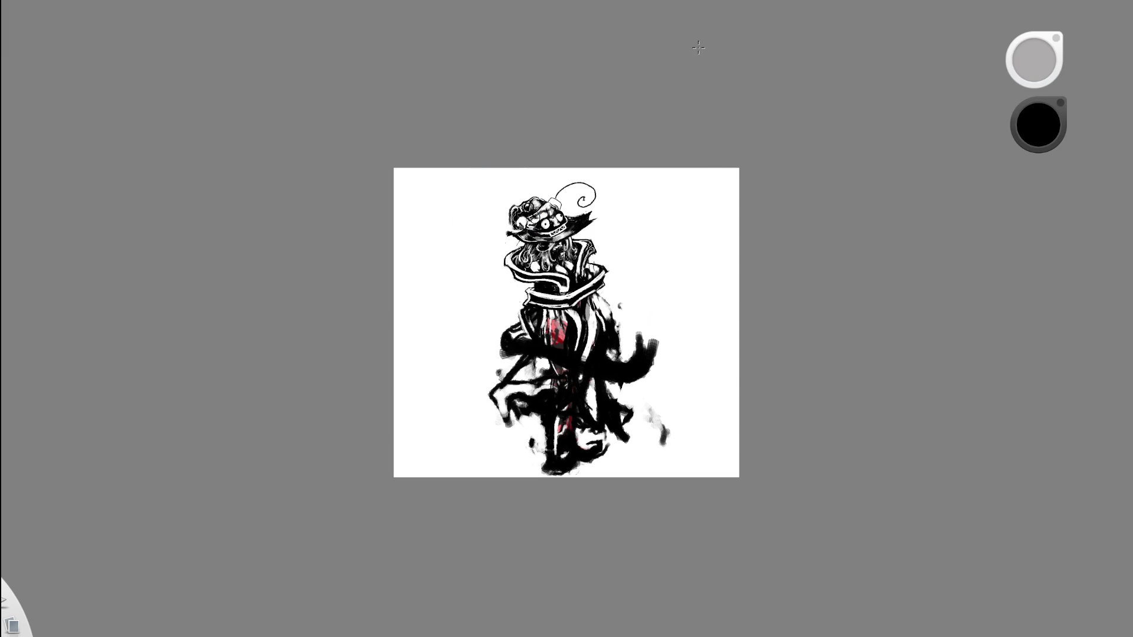
key(ctrl+z)
key(ctrl+y)
scroll(607, 215, up, 5)
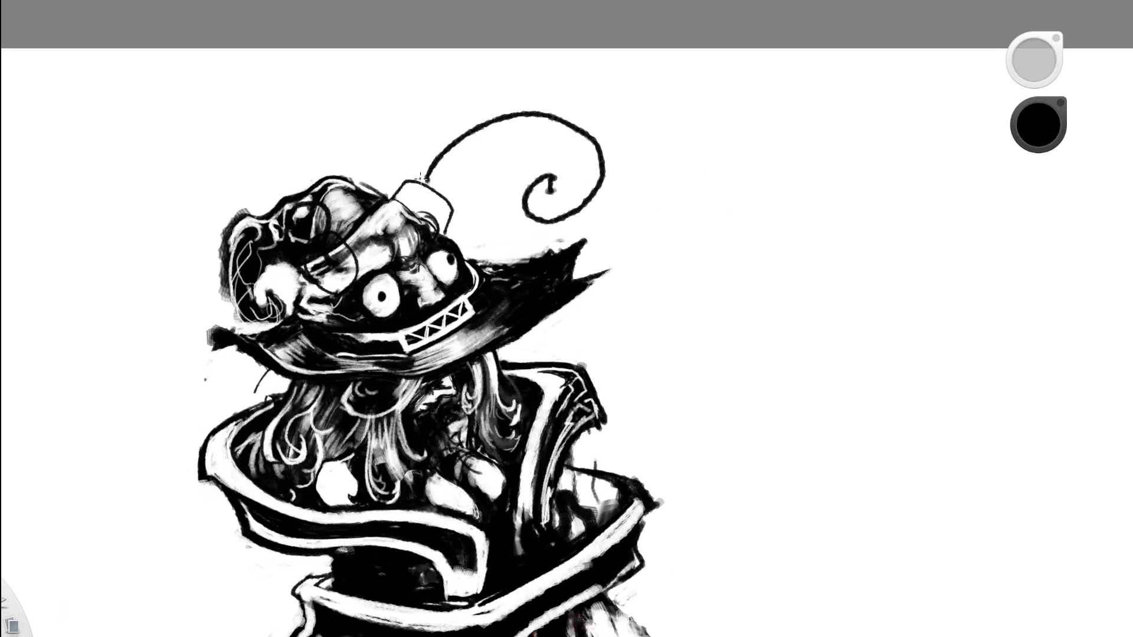
Draw the feather's stem up from the cylinder, extend its spiral and stroke its base.
drag(455, 206, 473, 184)
key(ctrl+z)
drag(450, 203, 491, 158)
mouse_move(551, 180)
mouse_down()
mouse_move(558, 203)
mouse_move(575, 189)
mouse_move(581, 147)
mouse_move(546, 137)
mouse_move(488, 170)
mouse_up()
scroll(578, 154, down, 10)
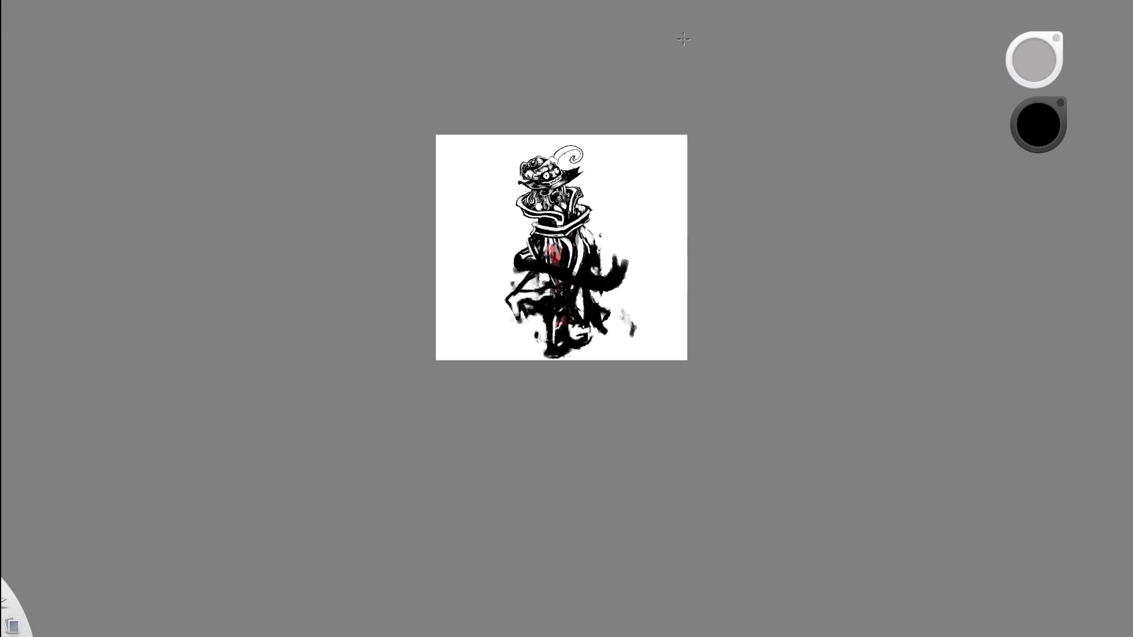
scroll(587, 129, up, 8)
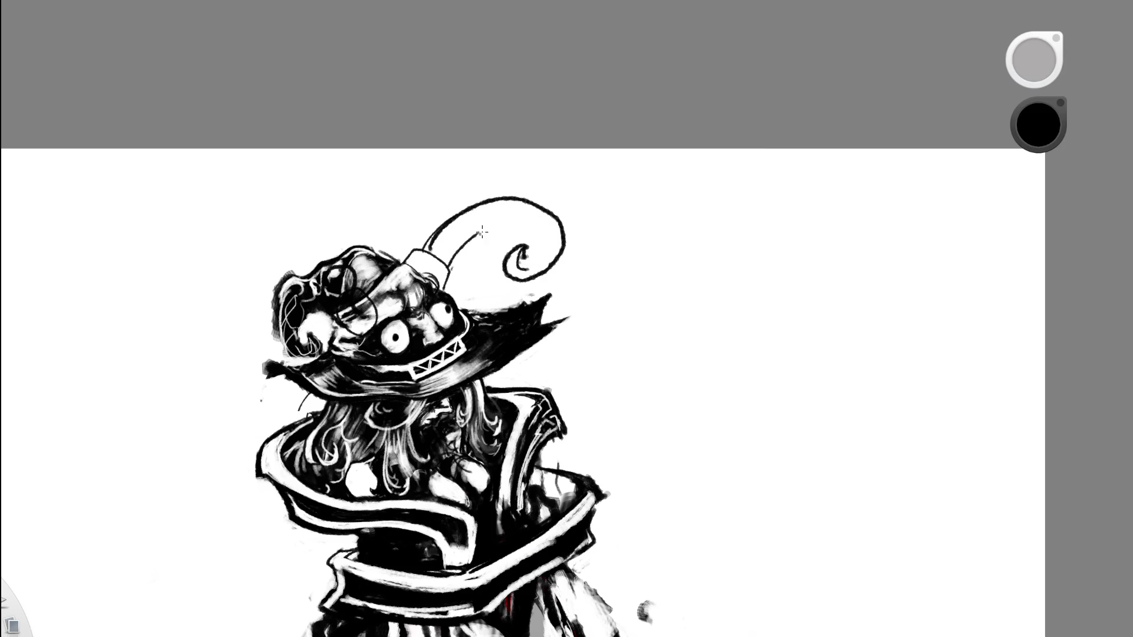
mouse_move(426, 252)
mouse_down()
mouse_move(458, 207)
mouse_move(493, 194)
mouse_up()
mouse_move(449, 260)
mouse_down()
mouse_move(474, 207)
mouse_move(513, 202)
mouse_move(522, 211)
mouse_move(504, 223)
mouse_move(555, 229)
mouse_move(539, 264)
mouse_move(402, 295)
mouse_up()
key(ctrl+z)
Ink the feather's base and inner curve heavily into the spiral tip, then take the eraser.
key(space)
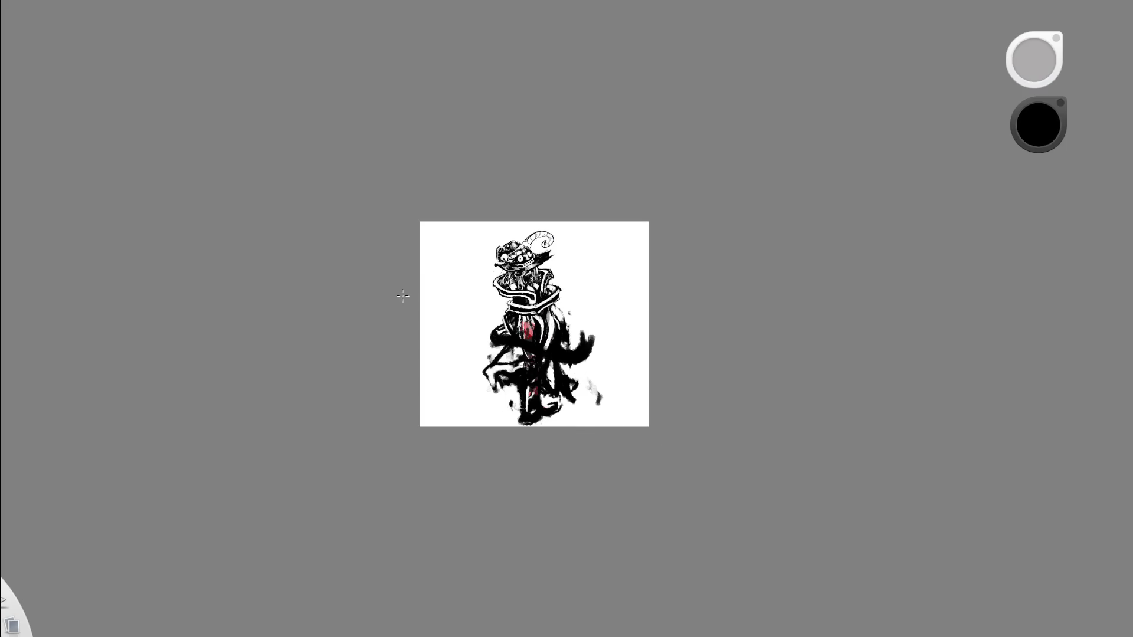
key(space)
drag(577, 299, 590, 136)
drag(431, 259, 490, 203)
drag(440, 249, 534, 193)
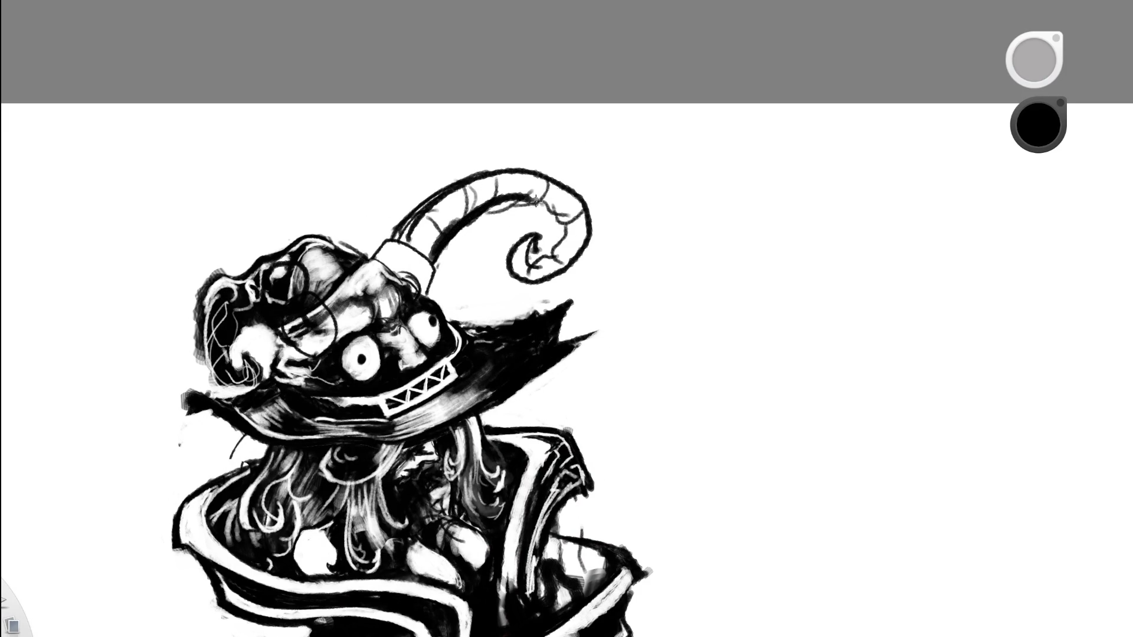
mouse_move(462, 227)
mouse_down()
mouse_move(576, 217)
mouse_move(526, 275)
mouse_move(518, 245)
mouse_move(553, 262)
mouse_move(538, 277)
mouse_move(527, 246)
mouse_move(563, 236)
mouse_move(557, 215)
mouse_move(547, 236)
mouse_up()
key(e)
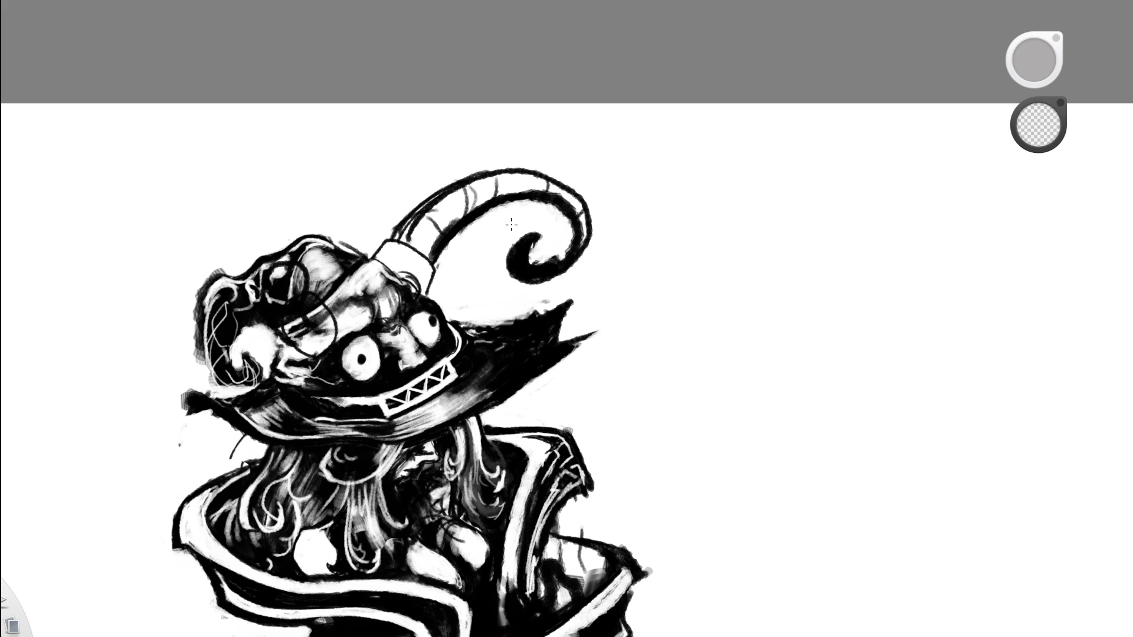
scroll(361, 294, down, 5)
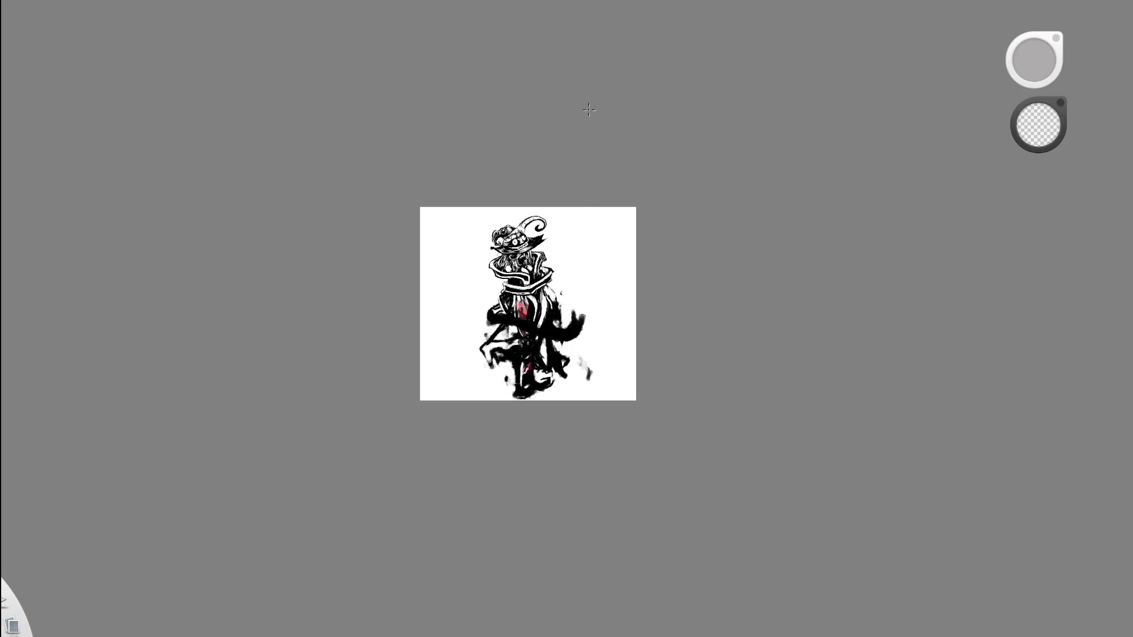
scroll(525, 227, up, 5)
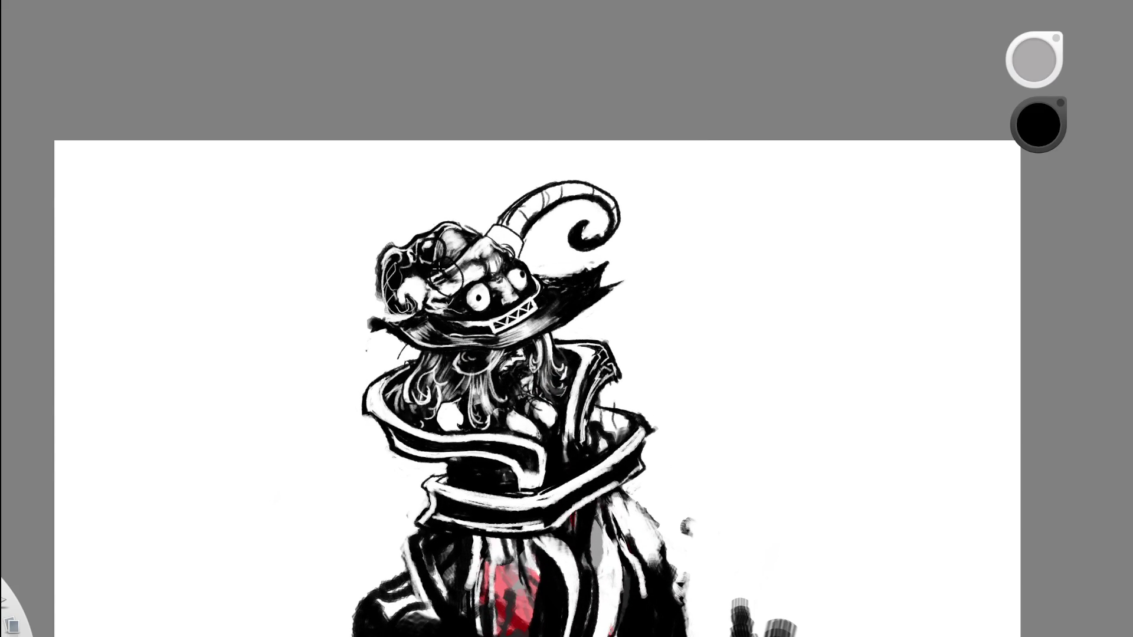
key(e)
alt+click(488, 193)
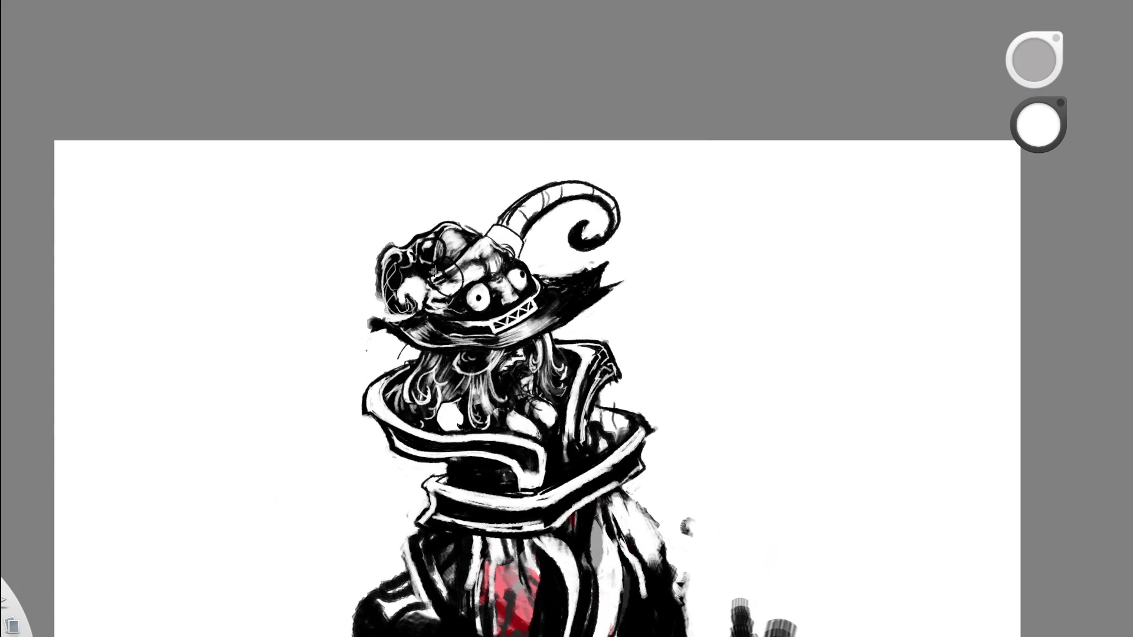
scroll(553, 218, down, 5)
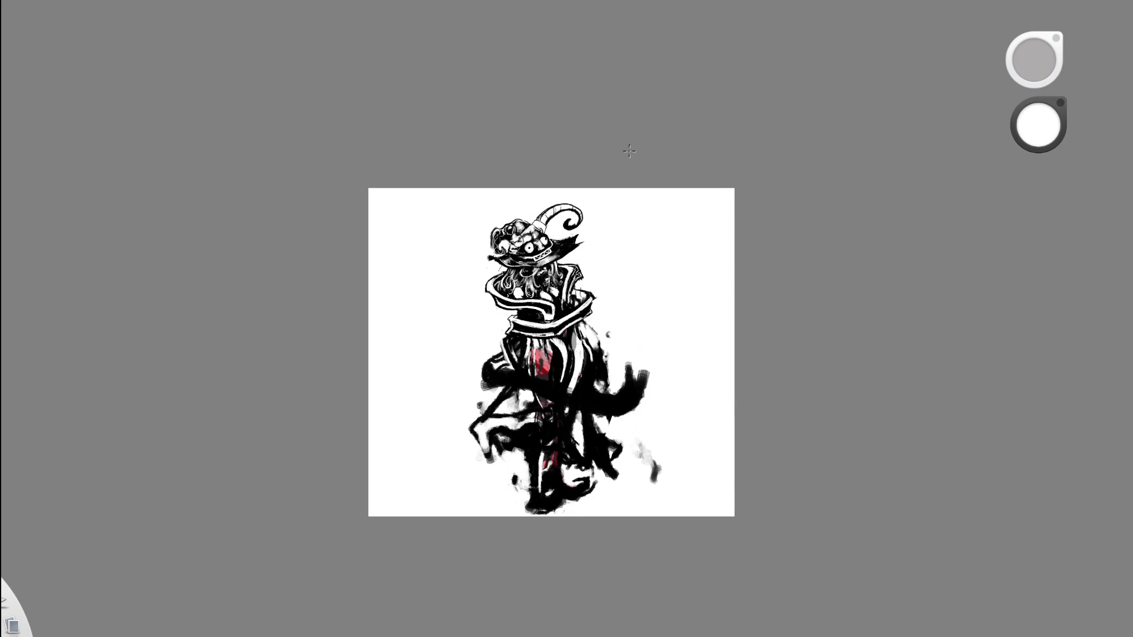
drag(628, 160, 619, 147)
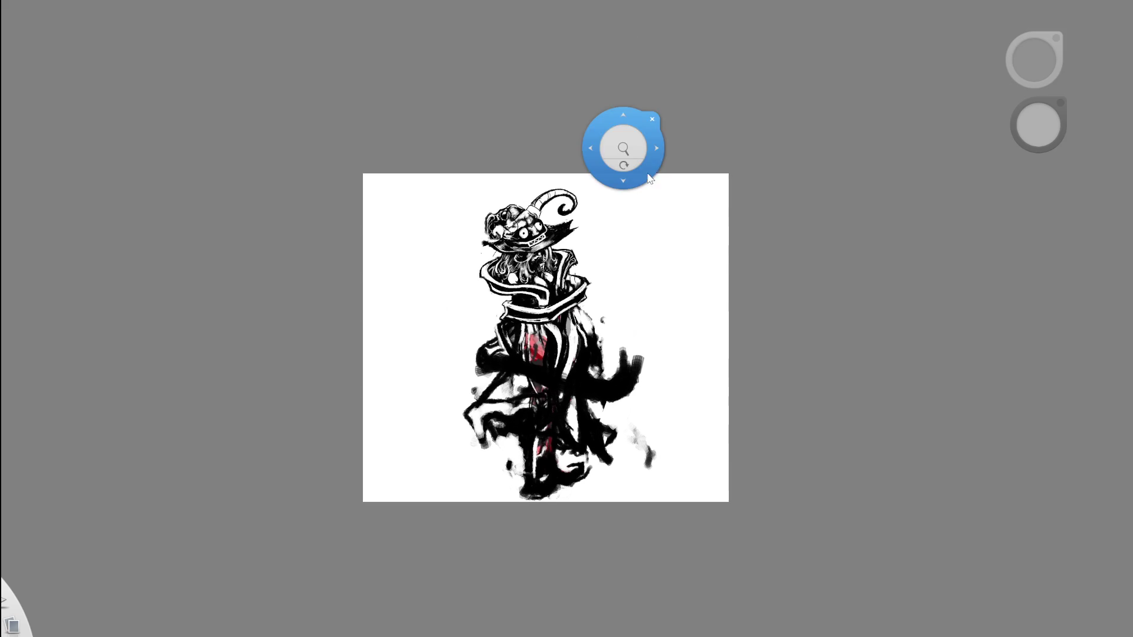
key(space)
scroll(628, 239, up, 3)
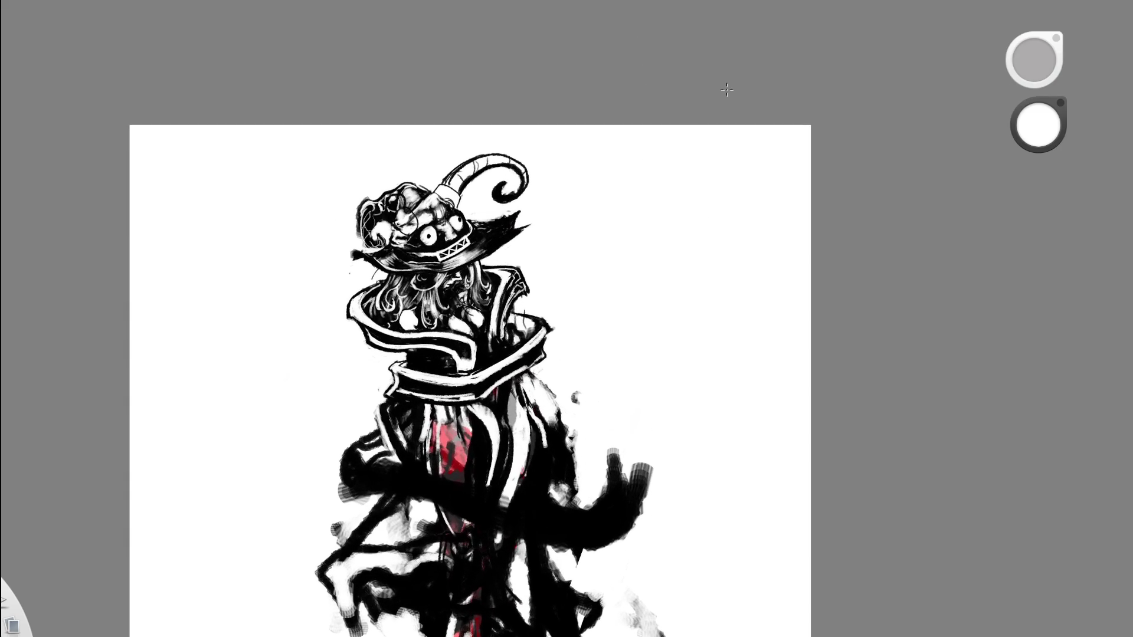
key(ctrl+z)
key(ctrl+y)
key(space)
drag(511, 154, 511, 58)
mouse_move(592, 103)
mouse_down()
mouse_move(523, 122)
mouse_move(382, 217)
mouse_up()
scroll(383, 217, up, 2)
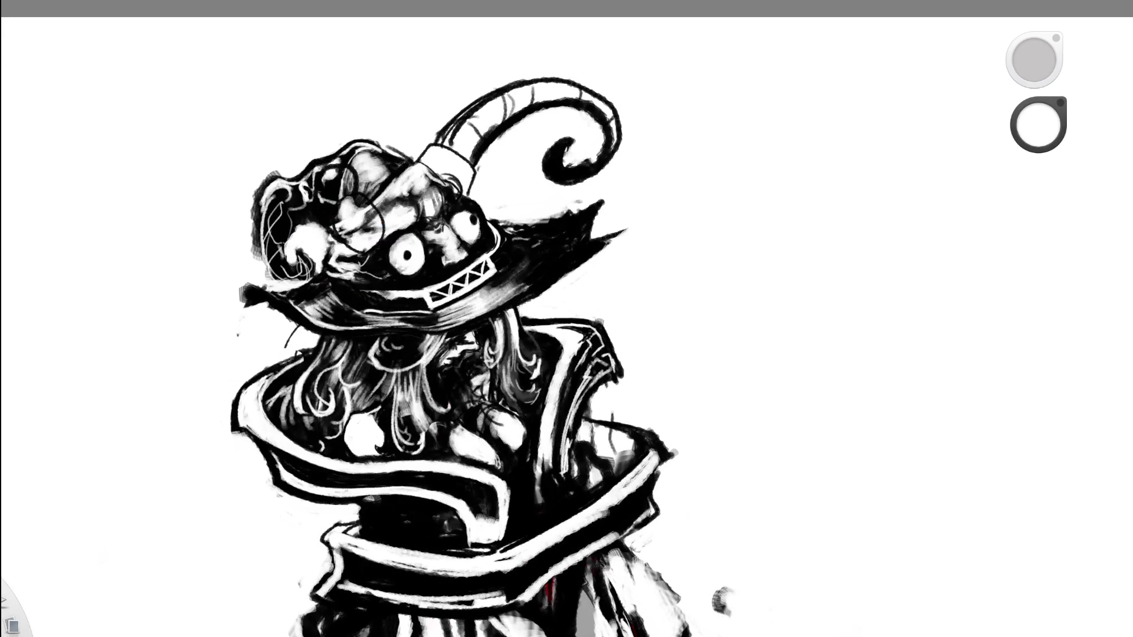
key(x)
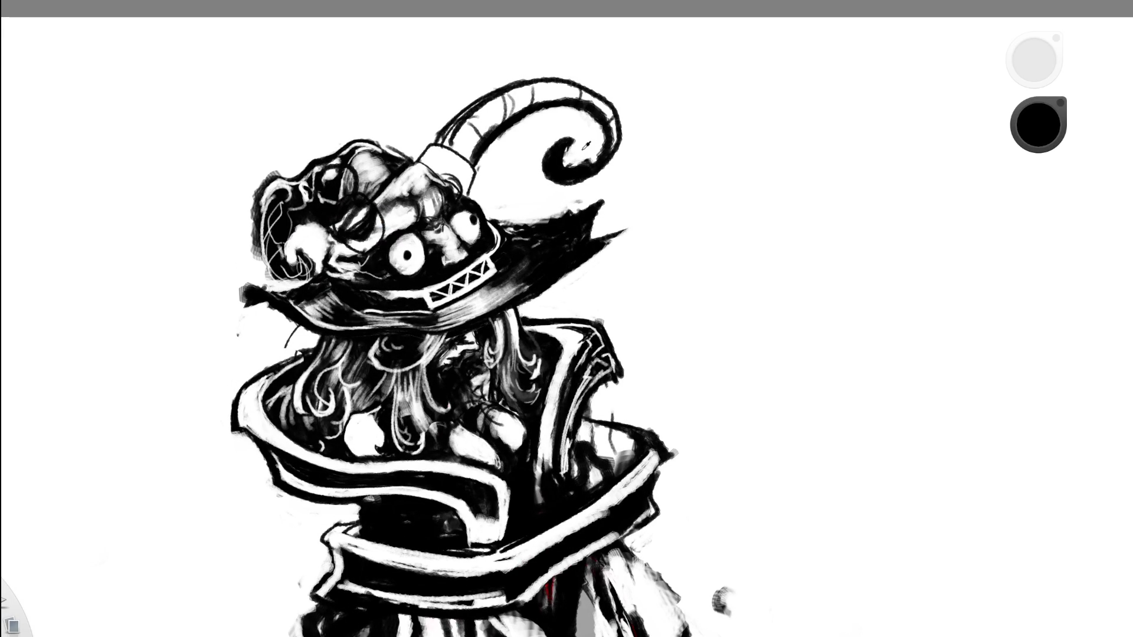
key(x)
Paint a white looping stroke outlining a monocle on the hat's left side.
mouse_move(348, 223)
mouse_down()
mouse_move(351, 241)
mouse_move(340, 232)
mouse_move(345, 201)
mouse_move(372, 209)
mouse_move(373, 237)
mouse_move(377, 206)
mouse_up()
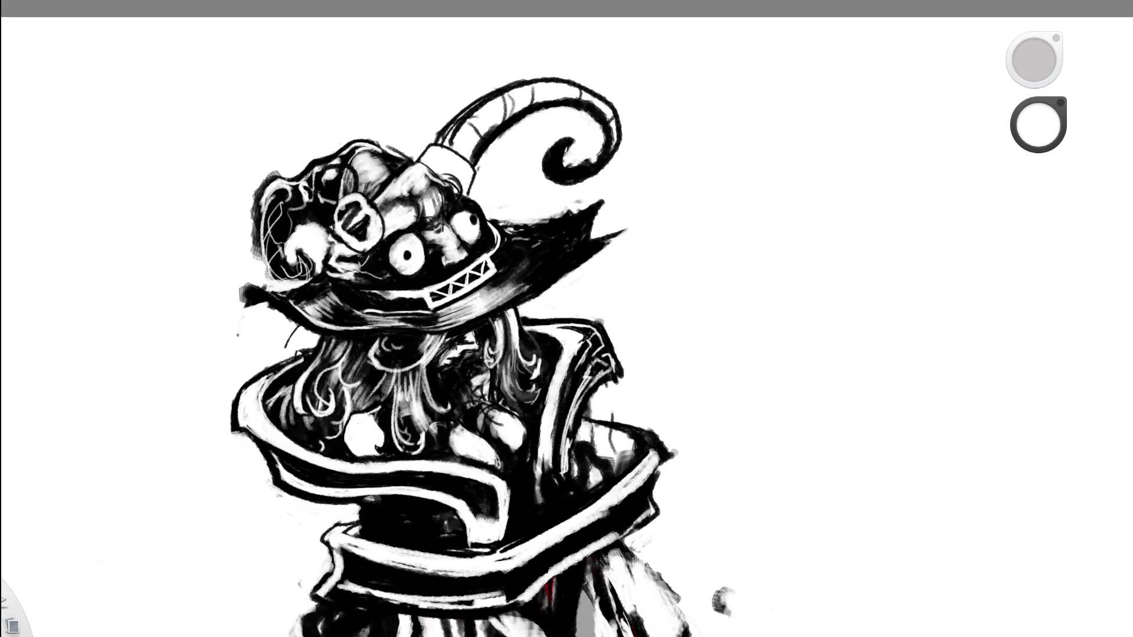
scroll(506, 344, down, 5)
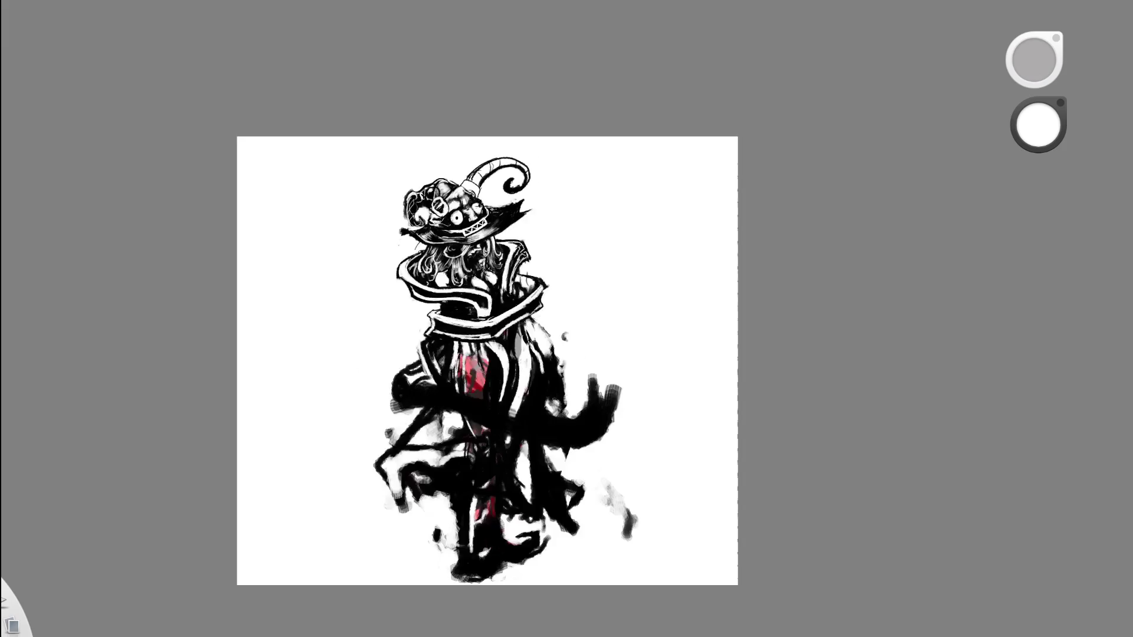
Undo the horn, monocle and collar strokes, then restore the jagged brim stroke.
scroll(733, 260, up, 2)
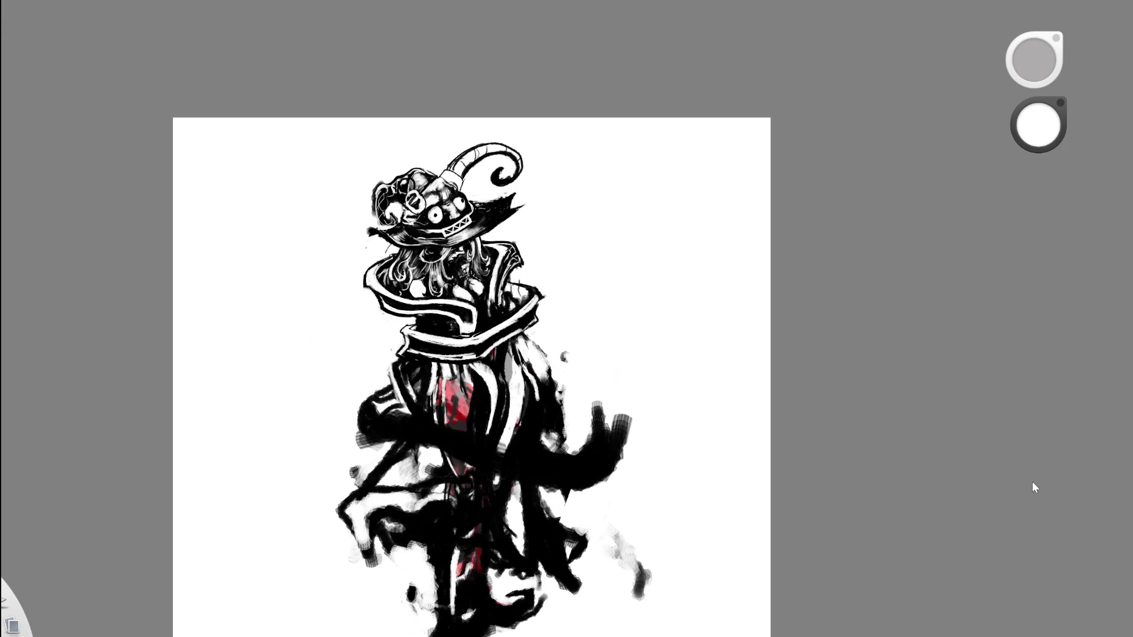
key(ctrl+z)
key(ctrl+y)
key(ctrl+z)
scroll(365, 209, up, 2)
scroll(489, 218, up, 3)
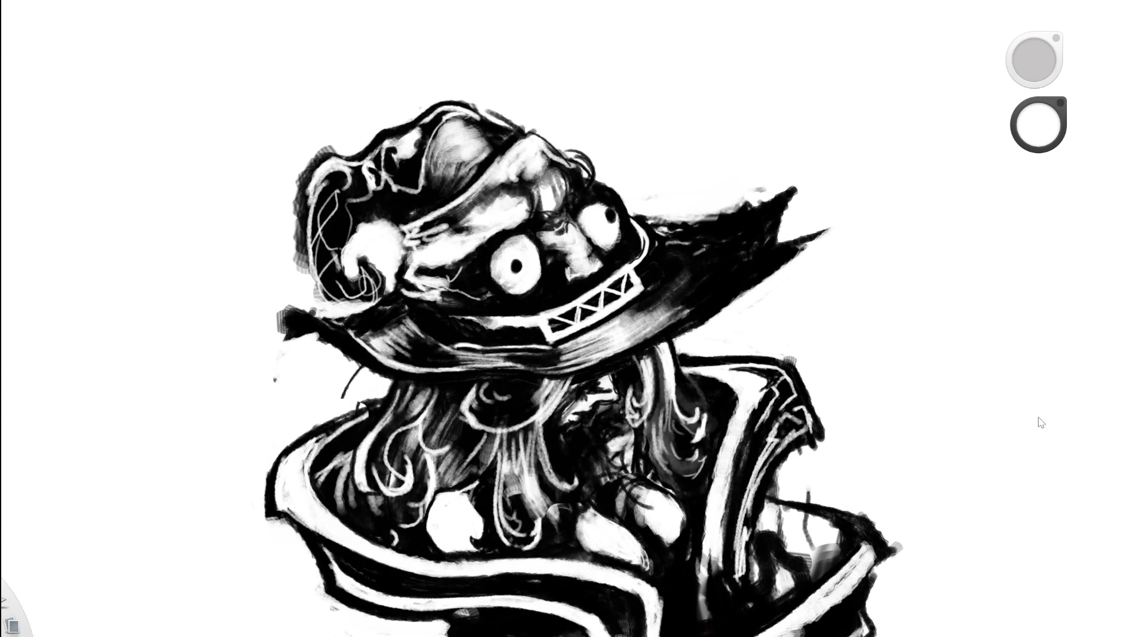
key(ctrl+z)
key(ctrl+z)
scroll(673, 298, down, 5)
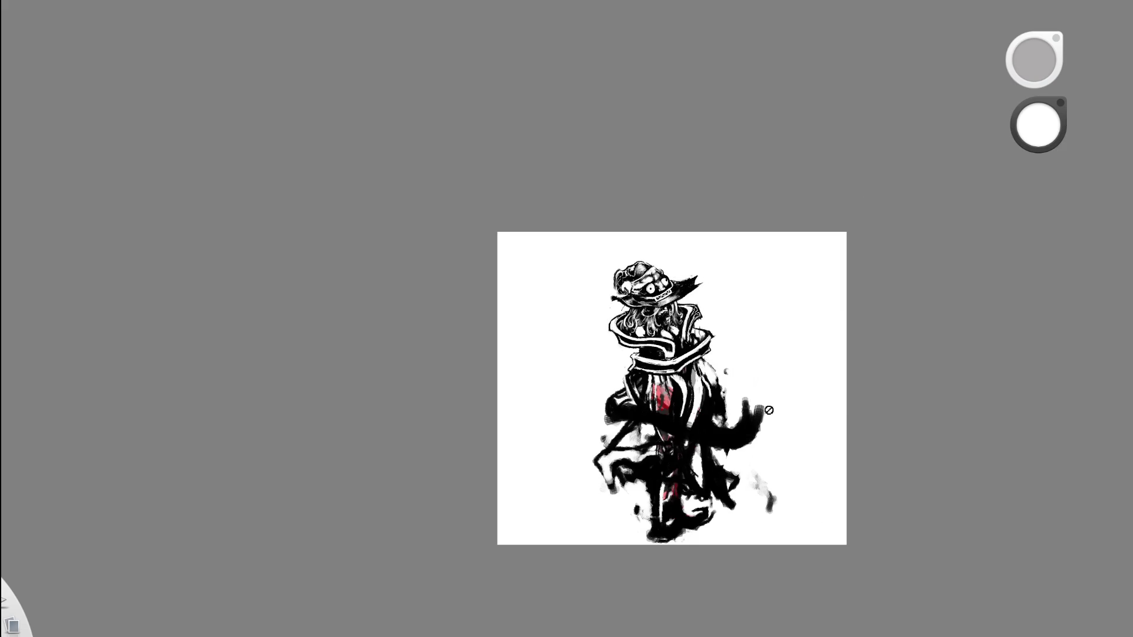
scroll(762, 397, up, 3)
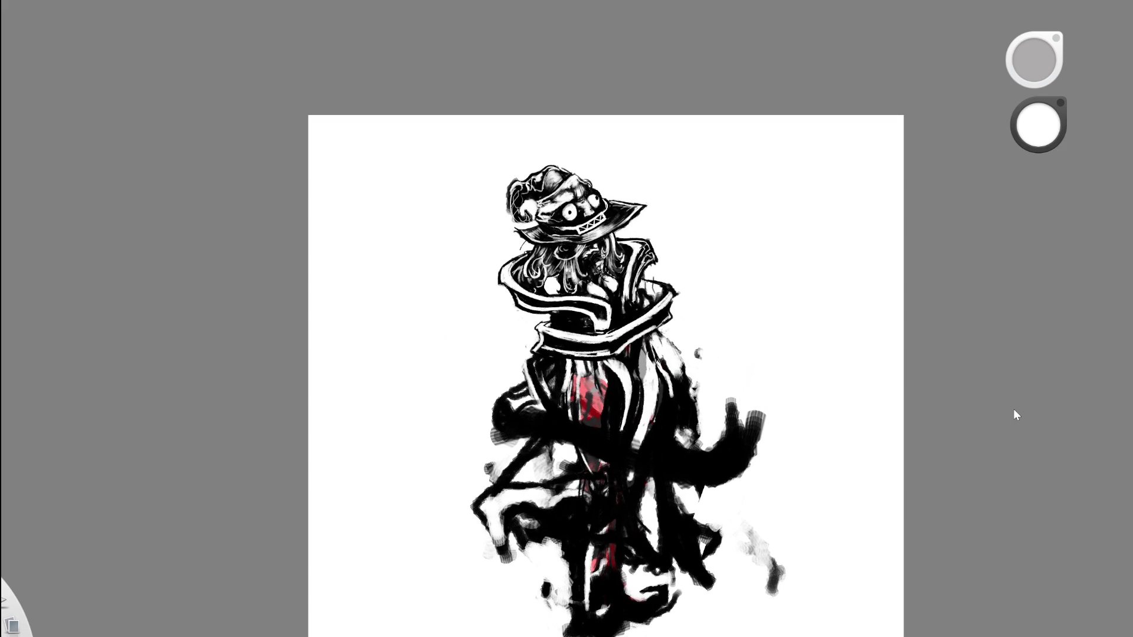
key(ctrl+y)
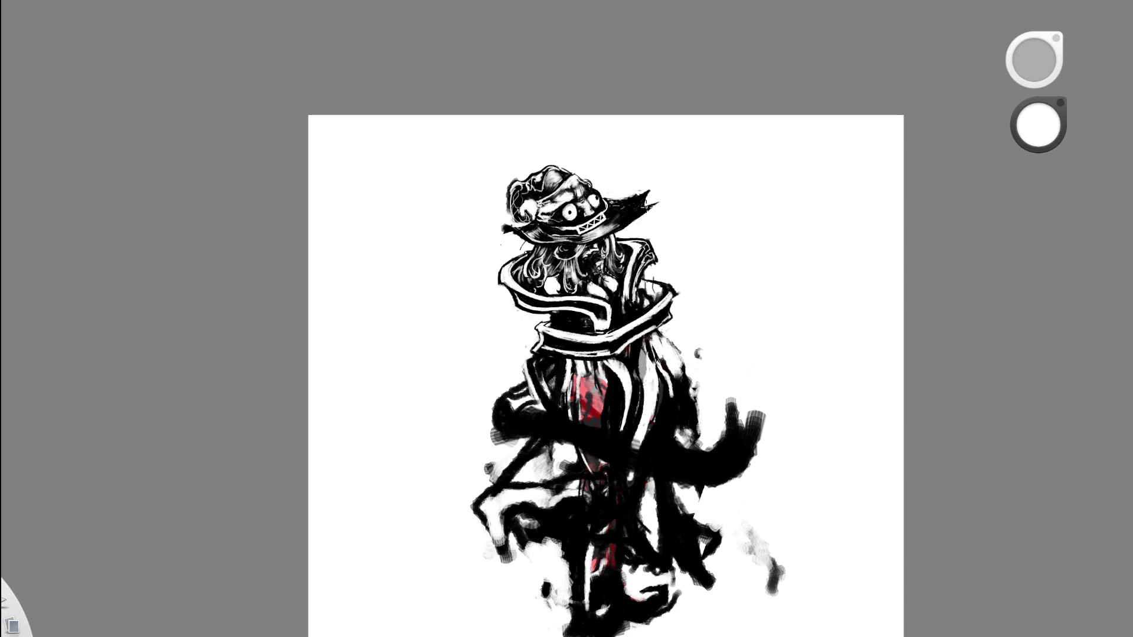
scroll(655, 205, up, 5)
Paint over the hat brim's jagged tip to shorten it, keeping white paint active.
mouse_move(664, 197)
mouse_down()
mouse_move(634, 229)
mouse_move(648, 204)
mouse_move(670, 197)
mouse_up()
scroll(643, 236, down, 5)
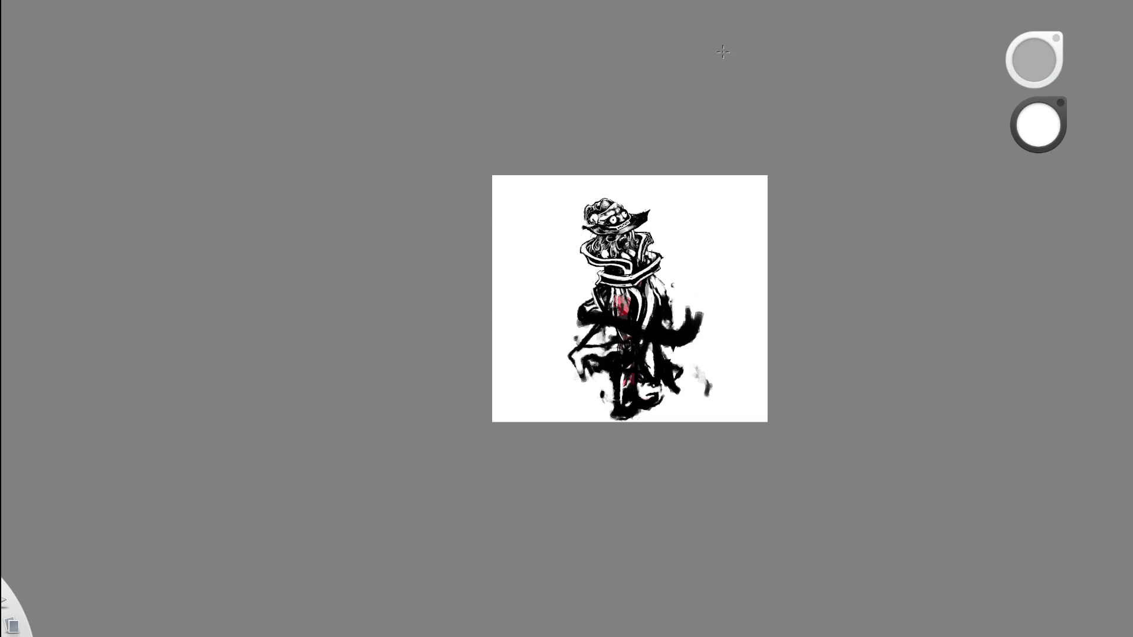
scroll(640, 253, up, 8)
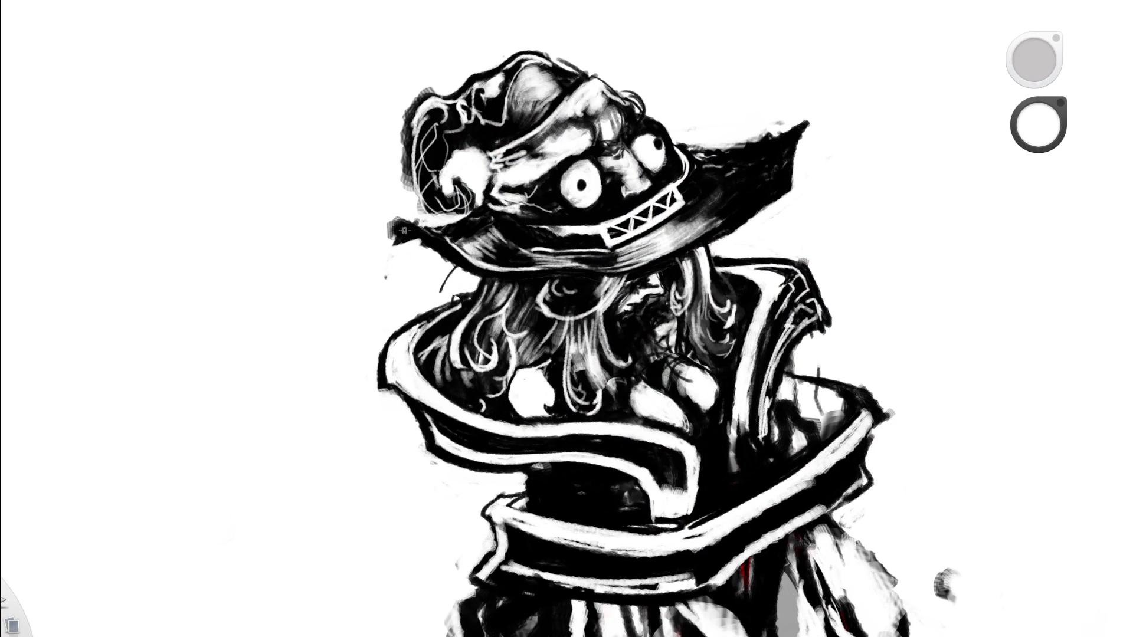
key(x)
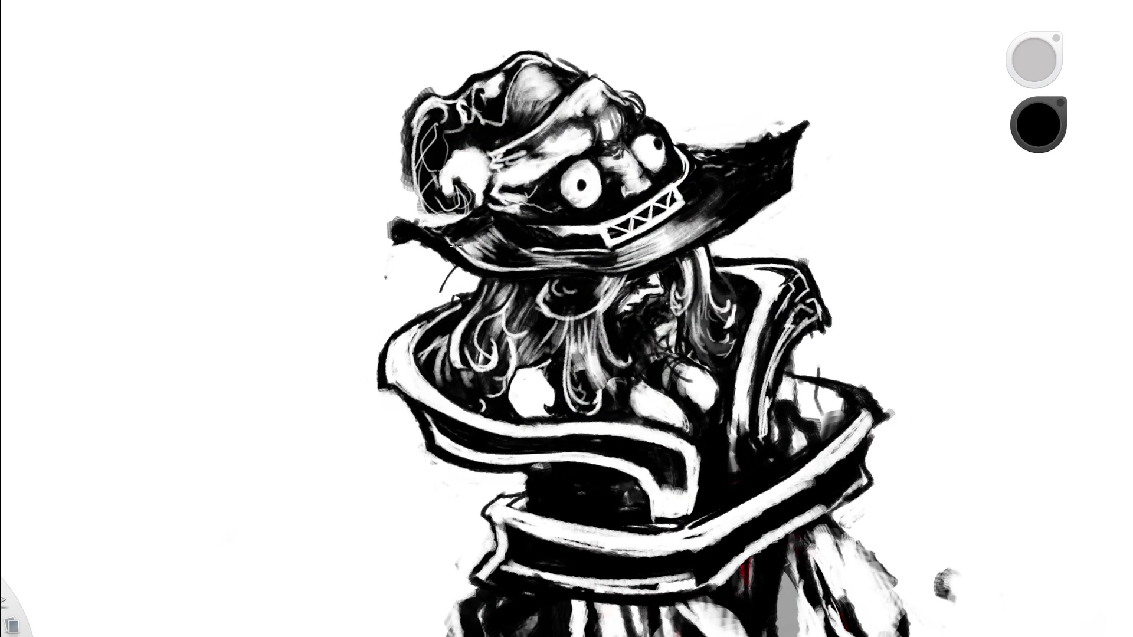
key(x)
Brush small white highlight strokes along the hat brim.
drag(406, 185, 409, 221)
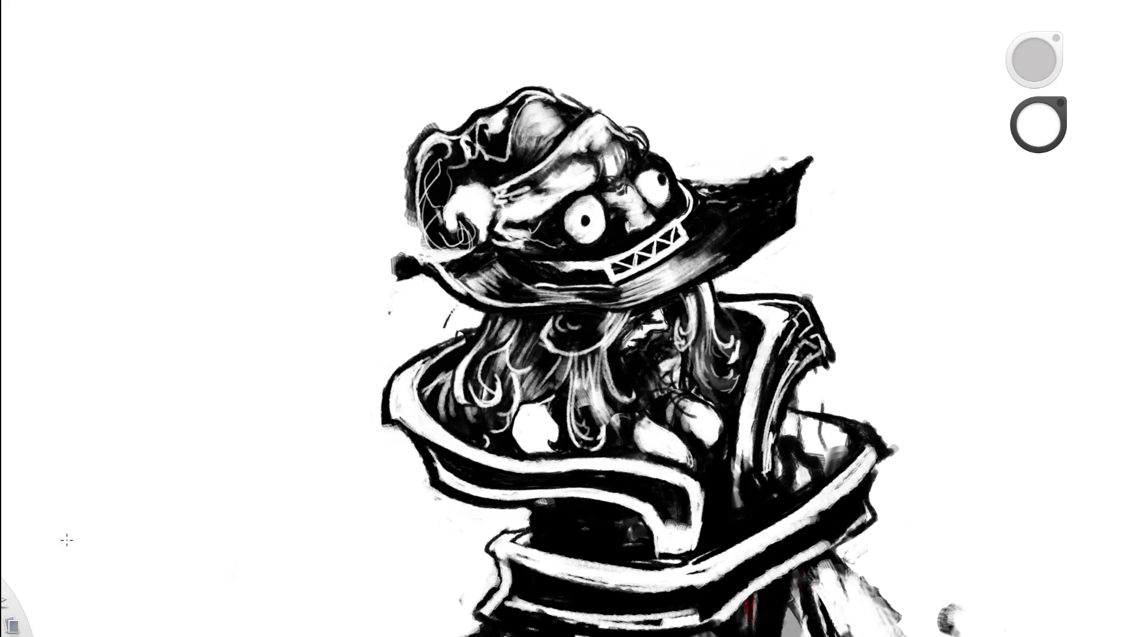
alt+click(404, 263)
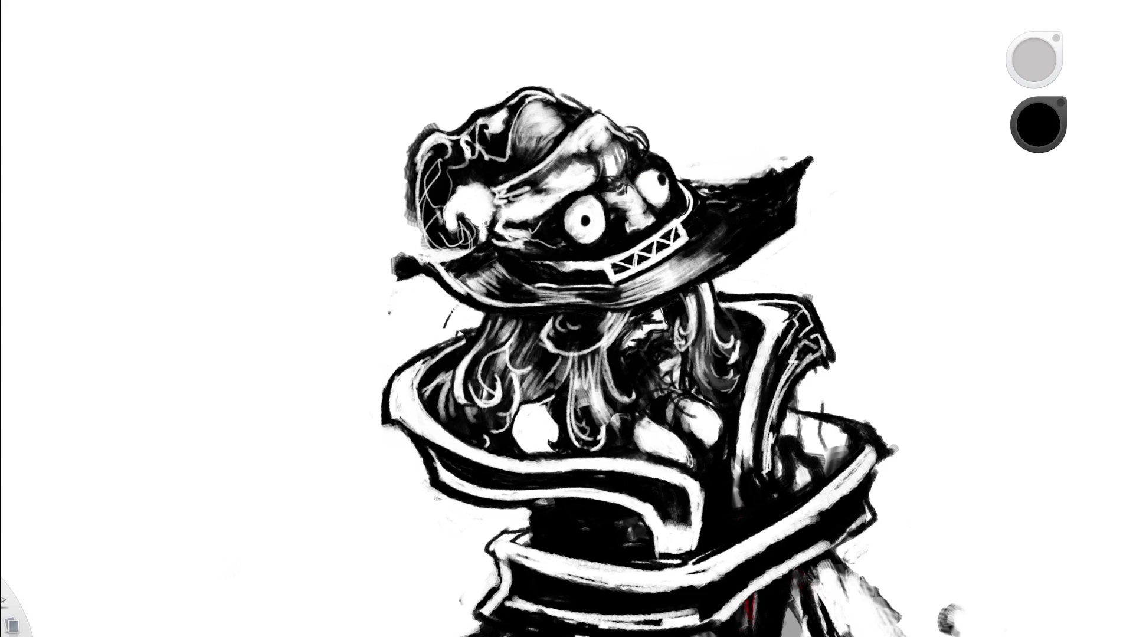
alt+click(413, 257)
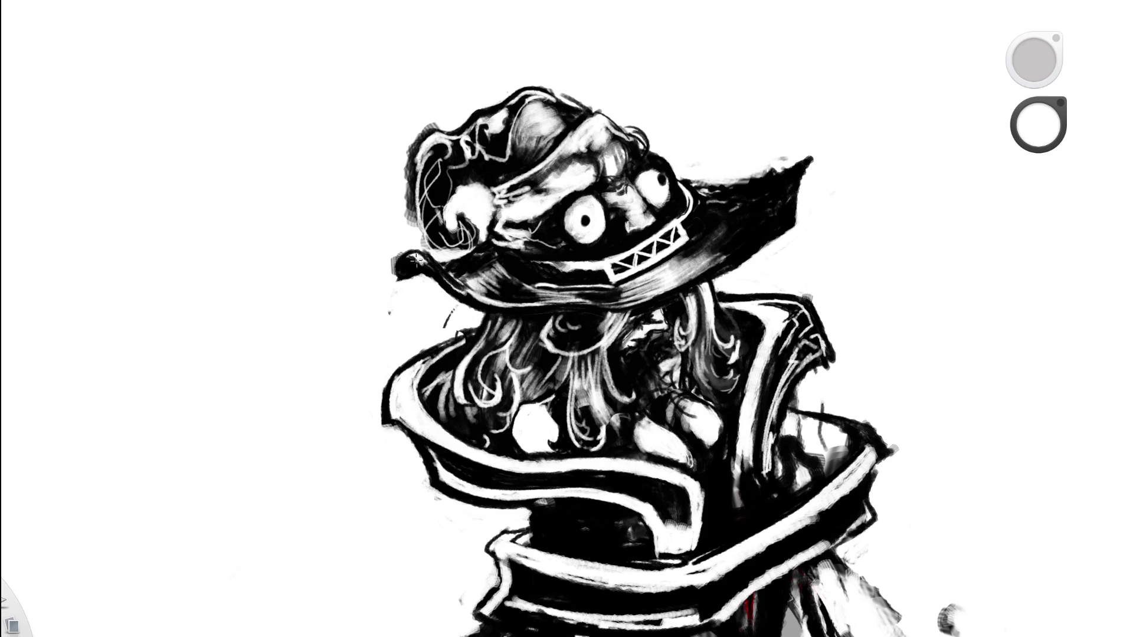
drag(413, 257, 458, 290)
Switch to black, zoom out to the whole drawing, and undo the brim tip reshaping.
alt+click(404, 216)
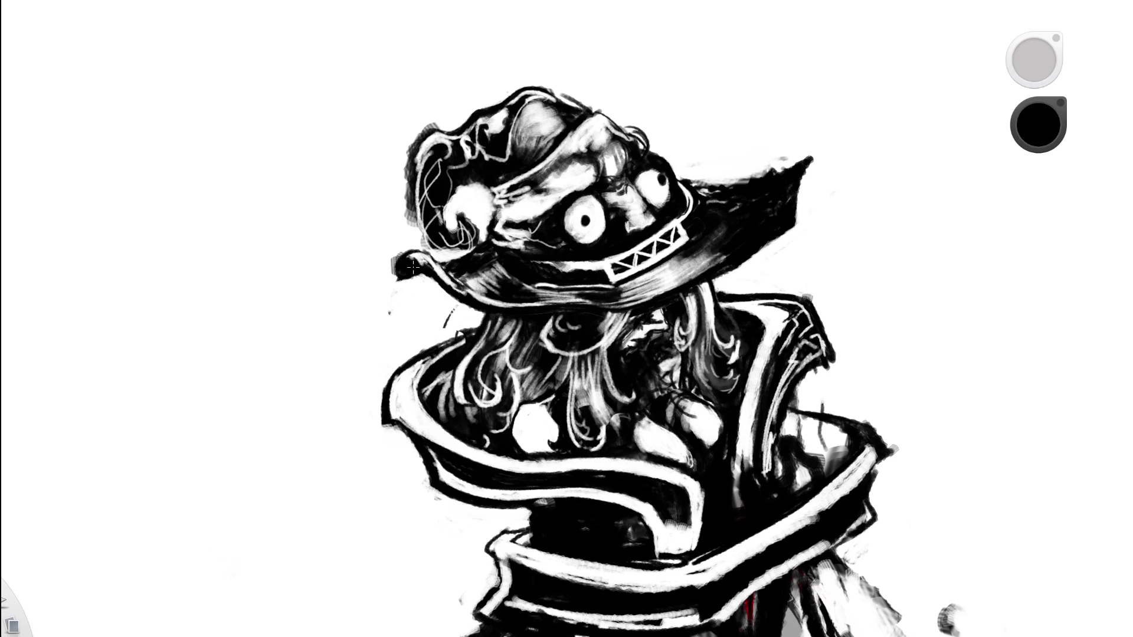
key(space)
drag(590, 215, 465, 266)
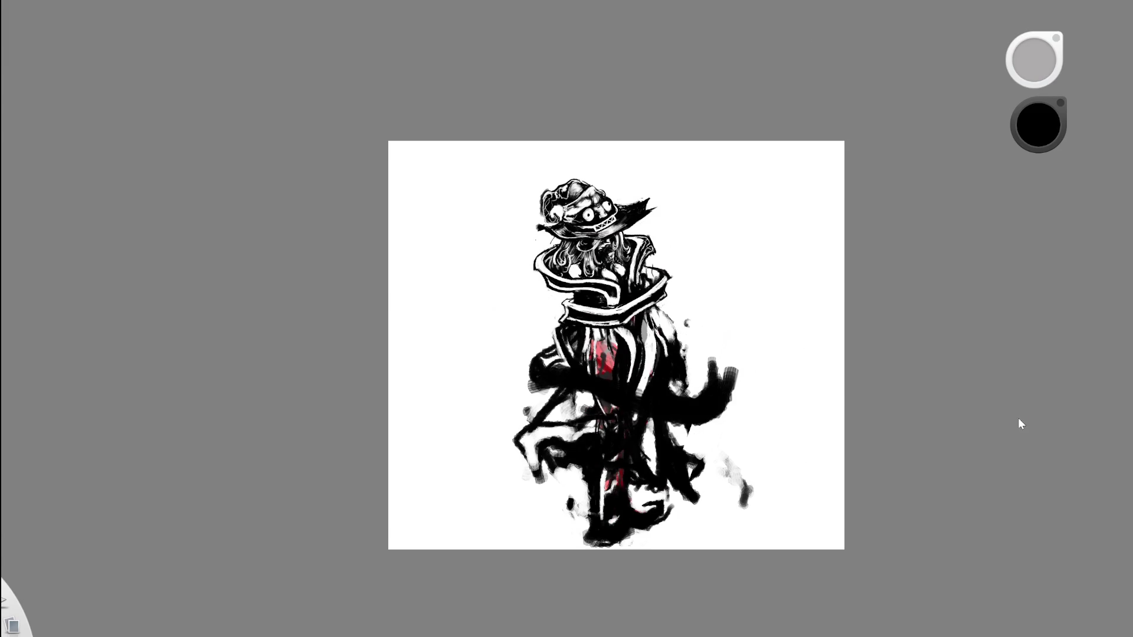
key(ctrl+z)
Repaint the brim's left tip into a rounded shape in white.
scroll(537, 230, up, 5)
key(e)
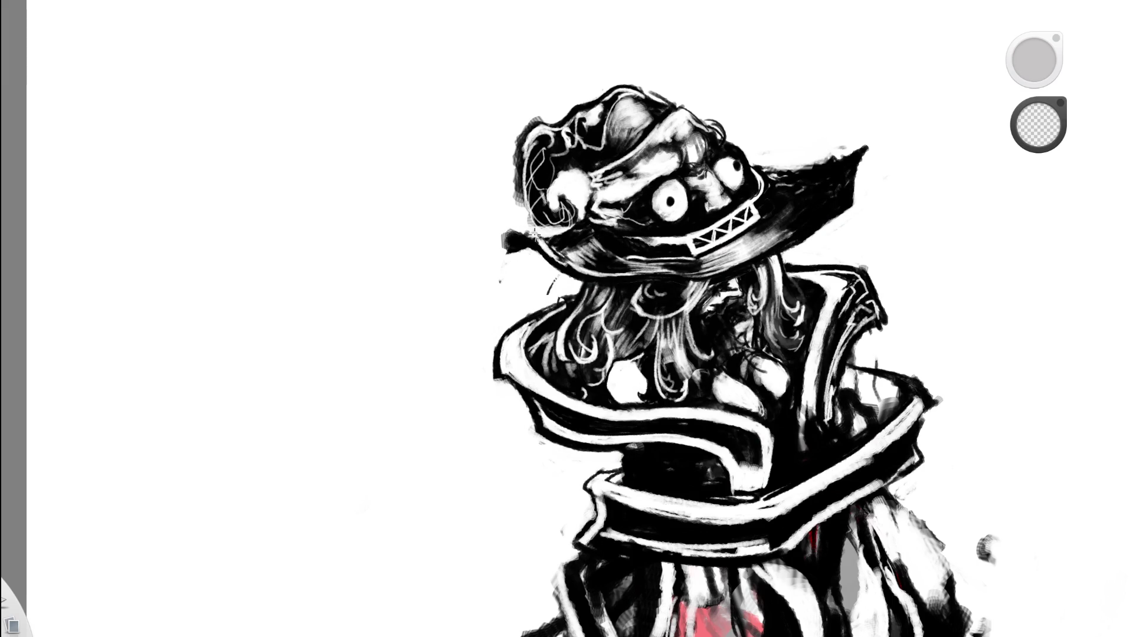
key(e)
mouse_move(512, 231)
mouse_down()
mouse_move(505, 248)
mouse_move(511, 235)
mouse_up()
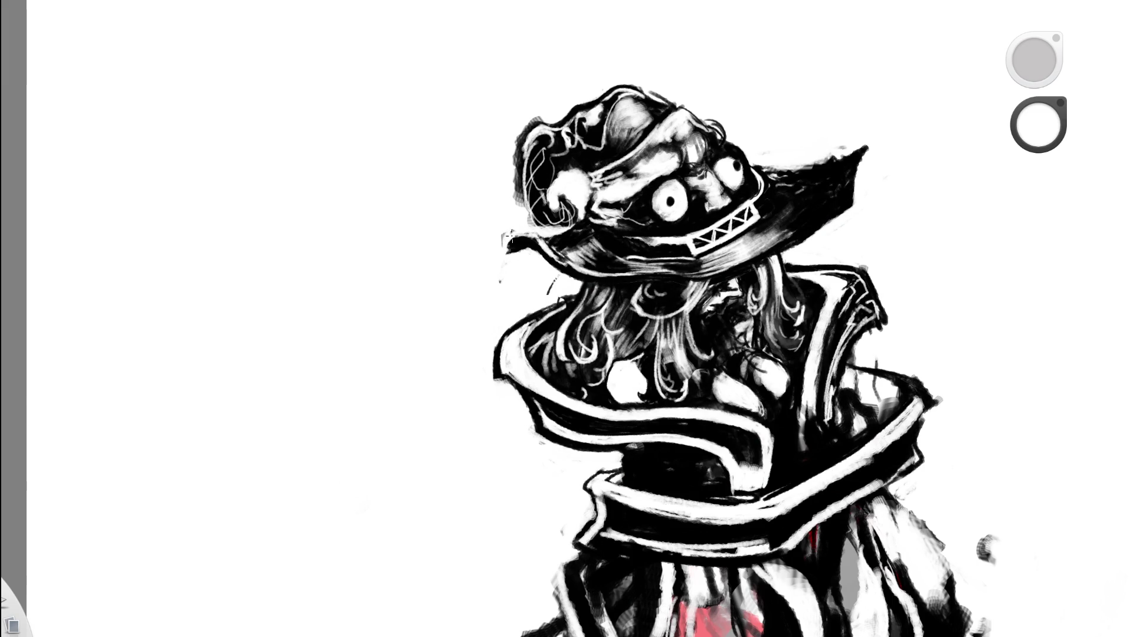
Zoom in on the figure's head and hat and switch the paint colour to black.
key(space)
click(632, 177)
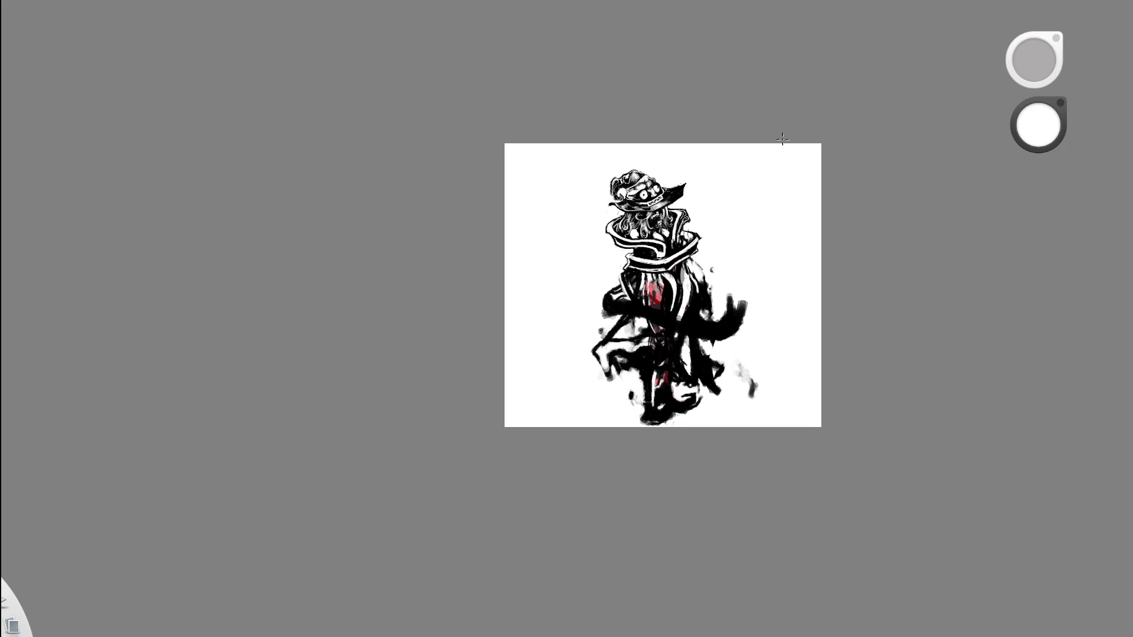
key(space)
click(705, 121)
key(space)
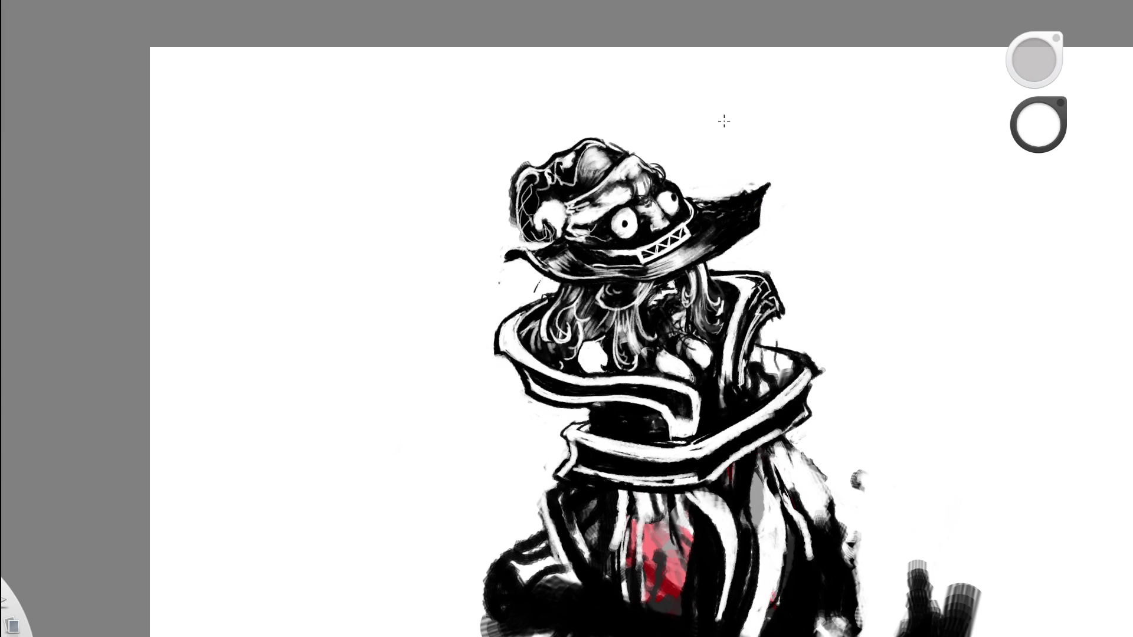
scroll(616, 296, down, 5)
scroll(361, 232, up, 5)
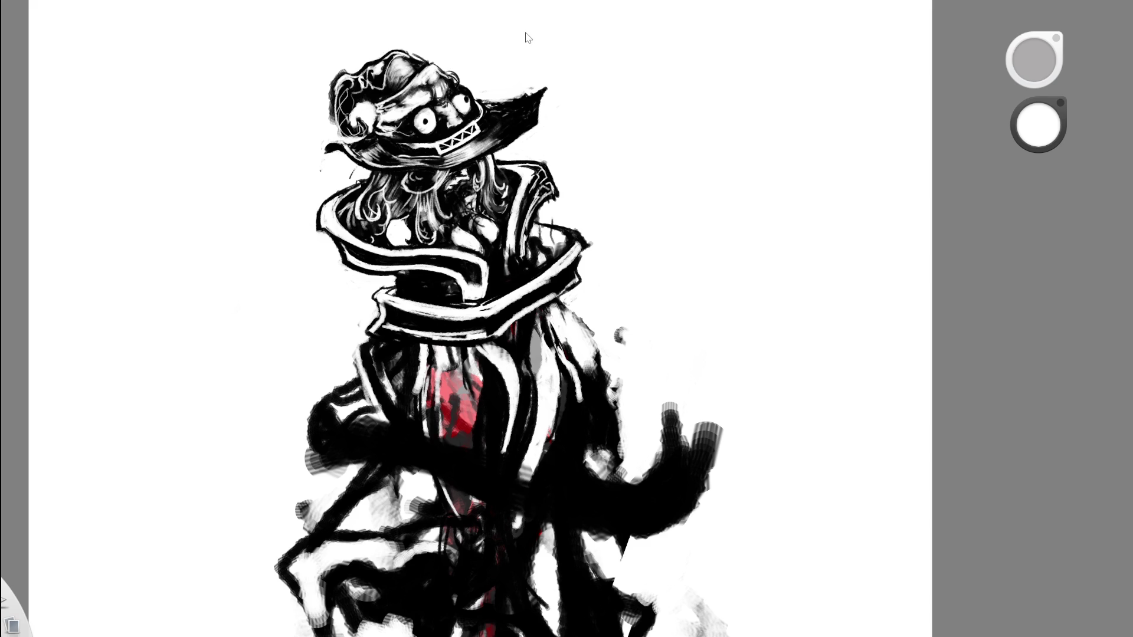
scroll(509, 176, down, 1)
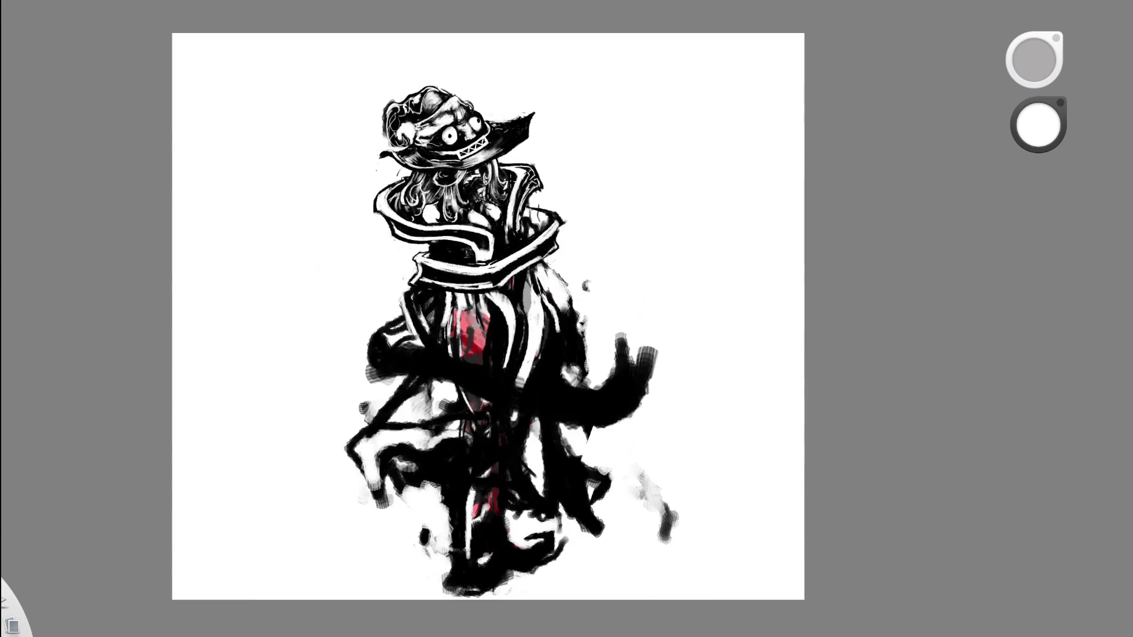
scroll(515, 226, down, 2)
scroll(519, 293, up, 3)
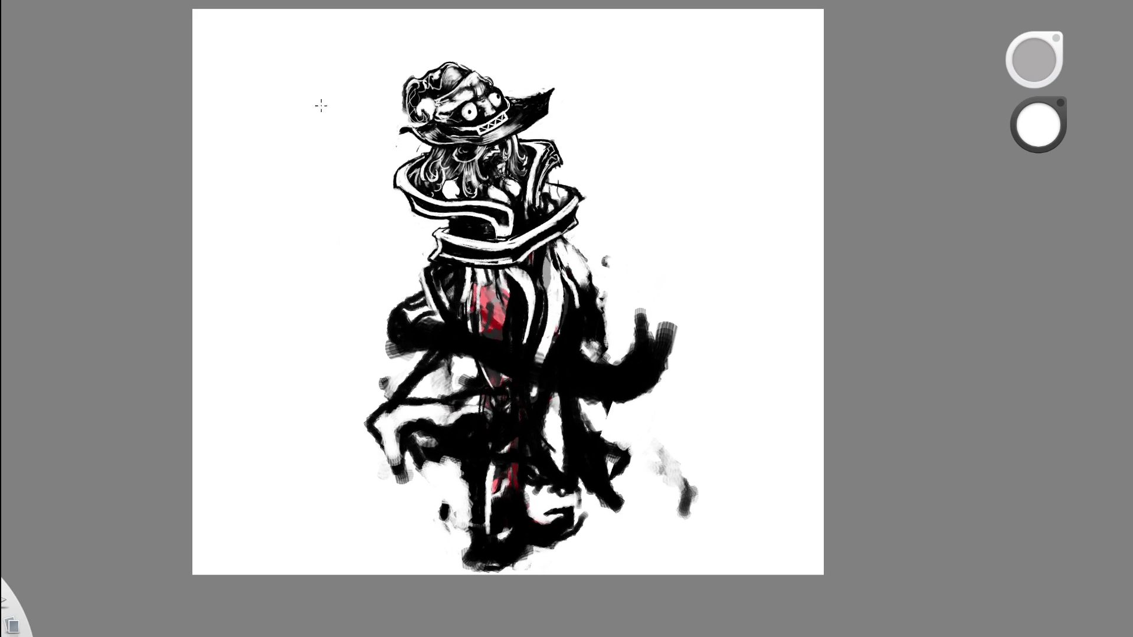
scroll(466, 189, up, 5)
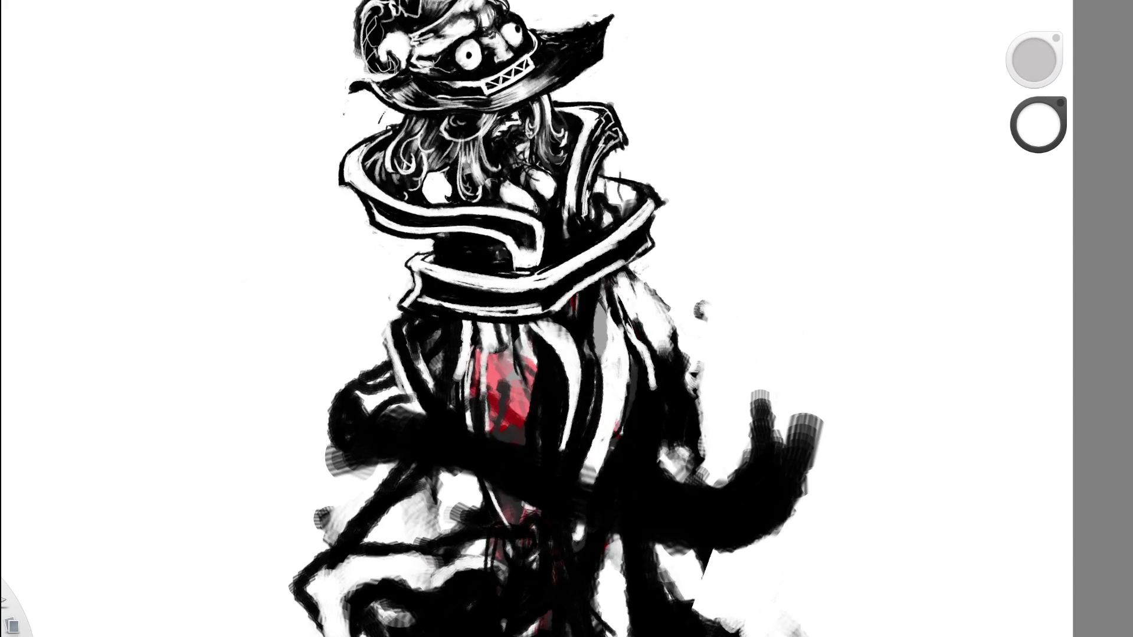
key(x)
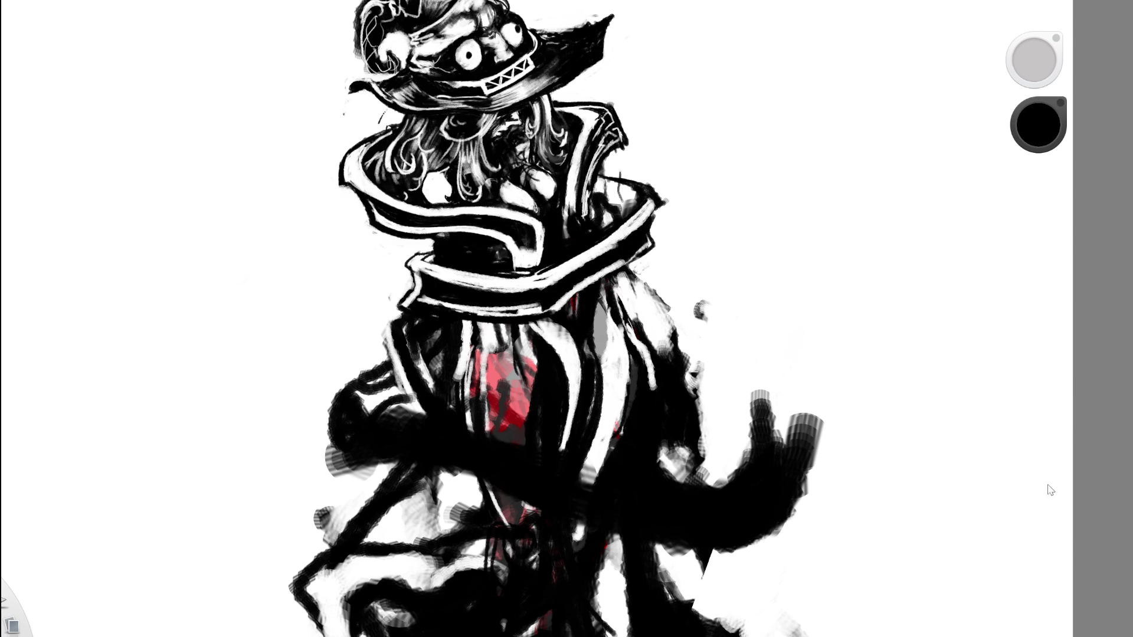
Undo and redo the jagged brim spike several times to compare, keeping the spike.
scroll(694, 304, down, 3)
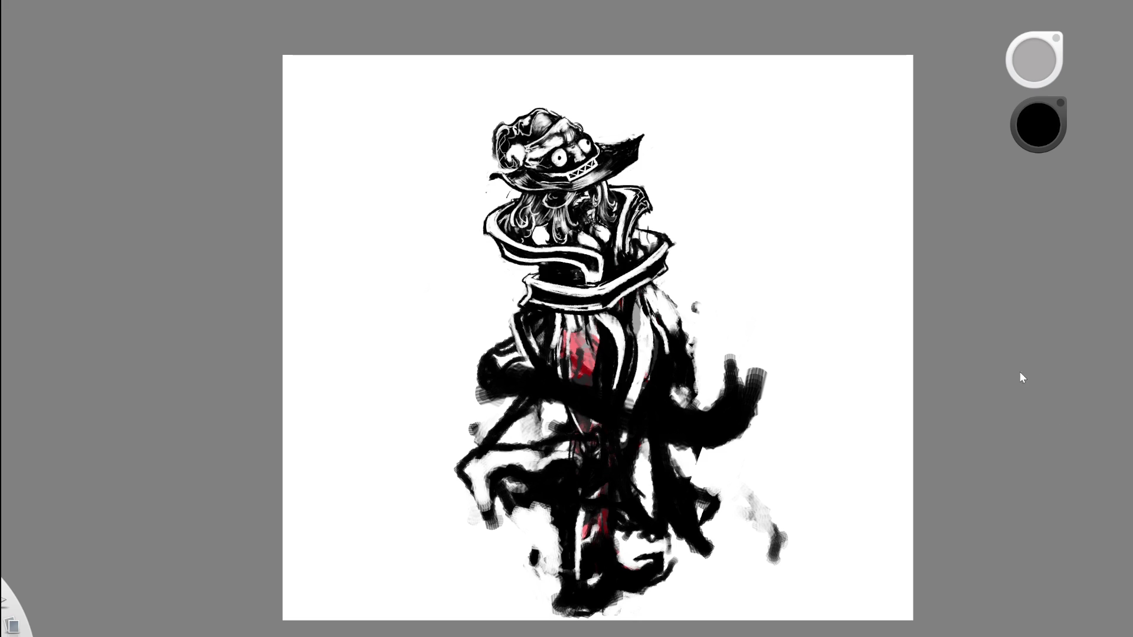
key(ctrl+z)
key(ctrl+shift+z)
key(ctrl+minus)
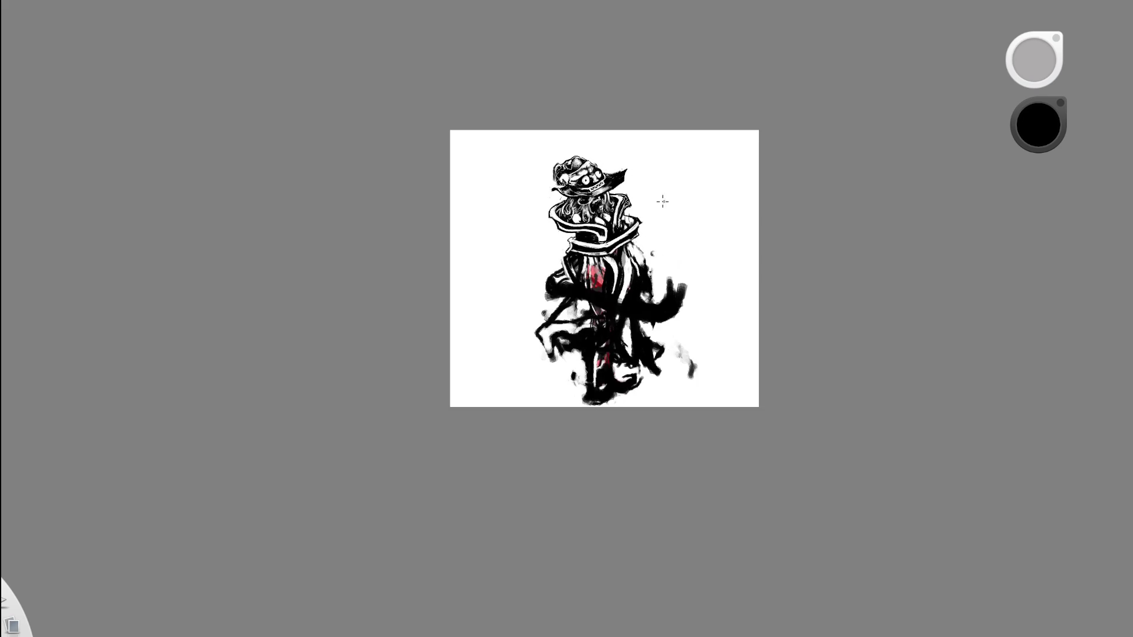
scroll(662, 202, up, 3)
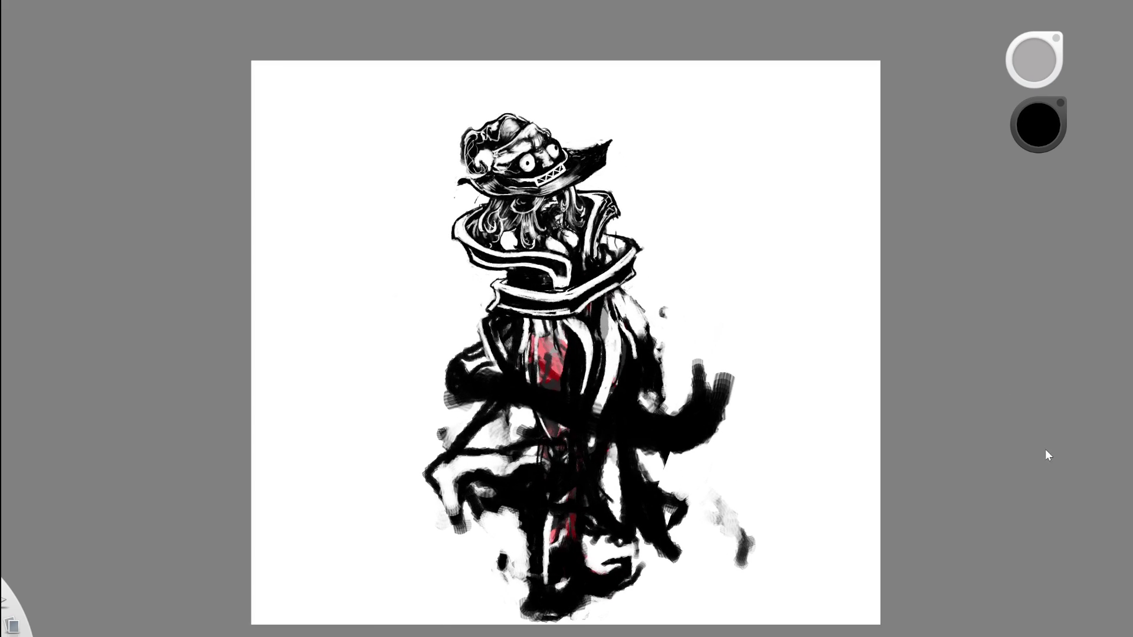
key(ctrl+z)
key(ctrl+y)
key(ctrl+z)
key(ctrl+y)
Zoom the canvas out and back to fill the screen, then tilt it about 20°.
scroll(618, 330, up, 2)
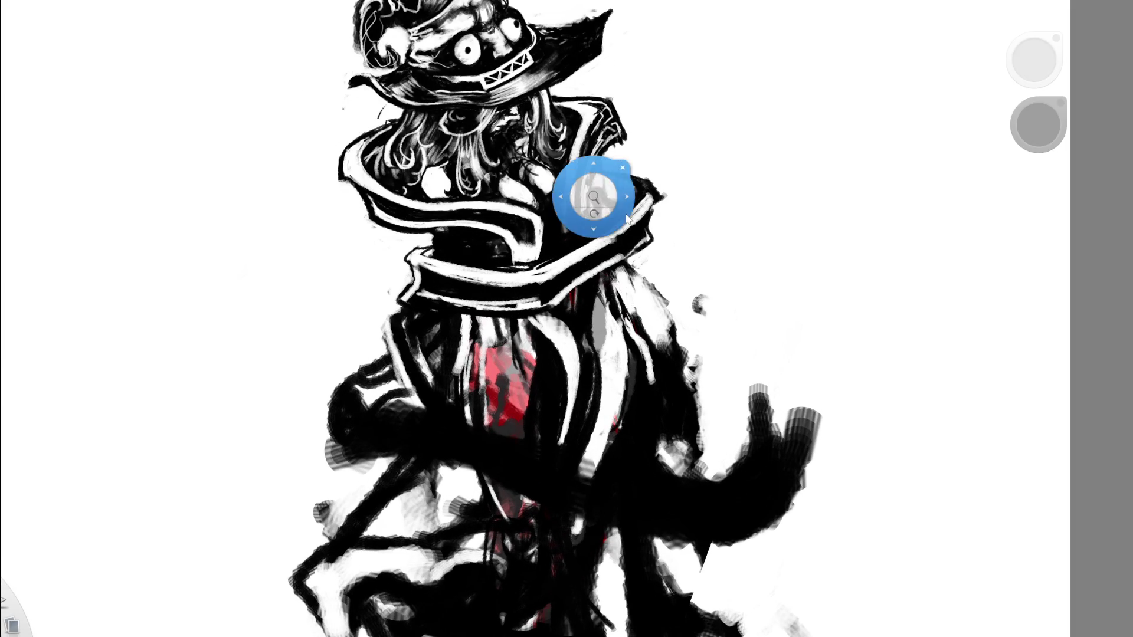
drag(592, 189, 519, 189)
mouse_move(678, 266)
mouse_down()
mouse_move(620, 202)
mouse_move(682, 155)
mouse_move(631, 232)
mouse_move(651, 257)
mouse_move(651, 167)
mouse_up()
scroll(494, 210, up, 5)
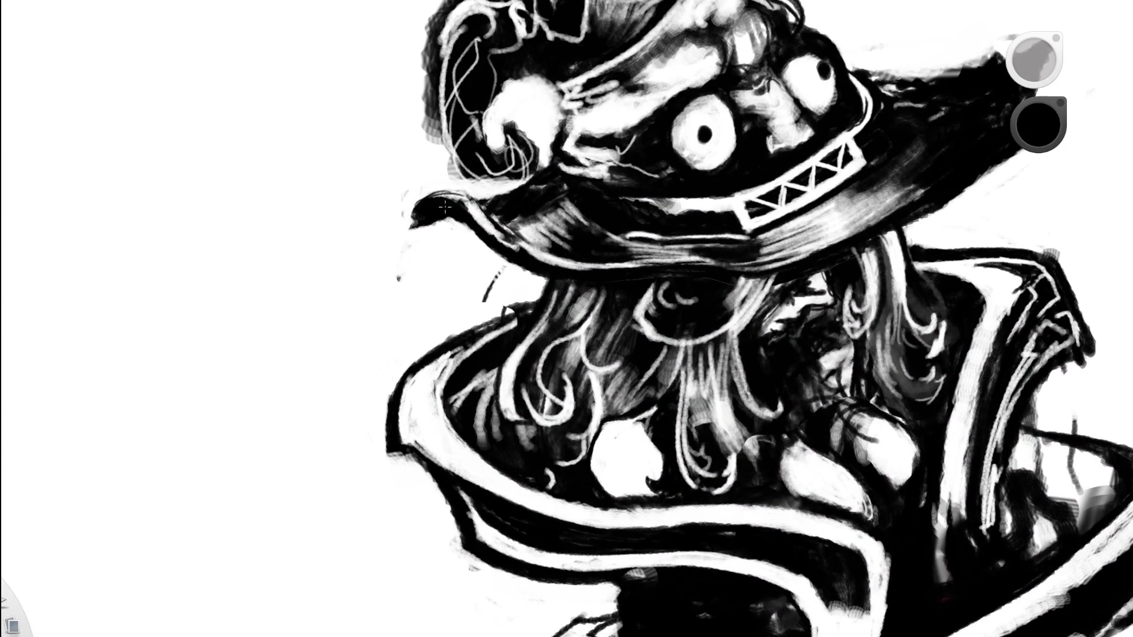
key(space)
drag(583, 220, 531, 219)
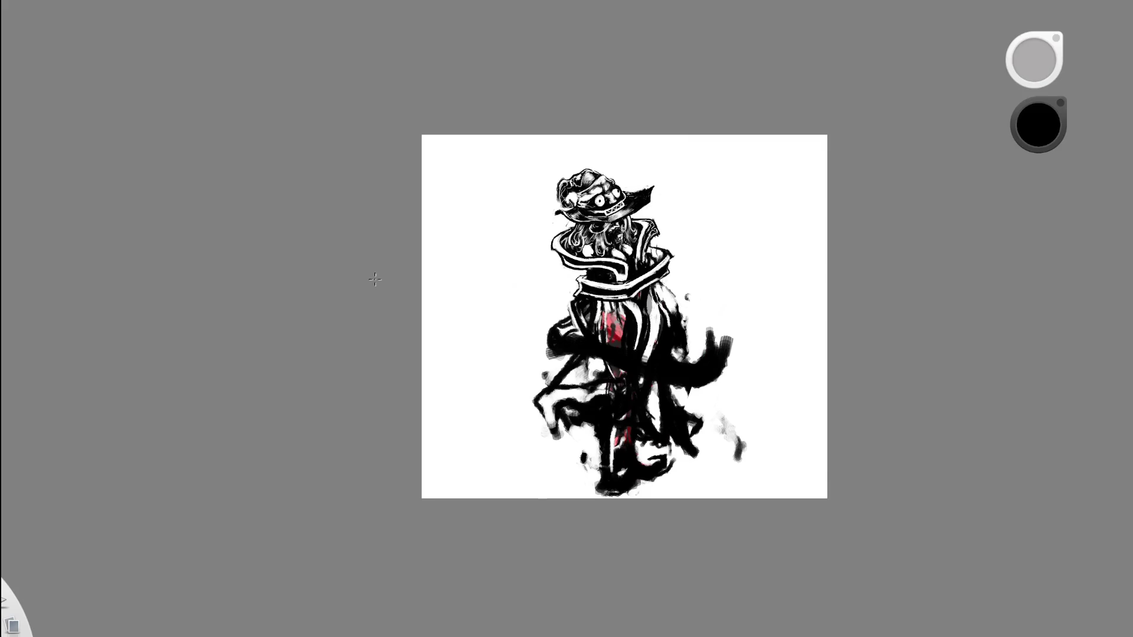
Tilt the canvas about 20° and zoom into a close-up of the hat brim.
drag(514, 333, 589, 175)
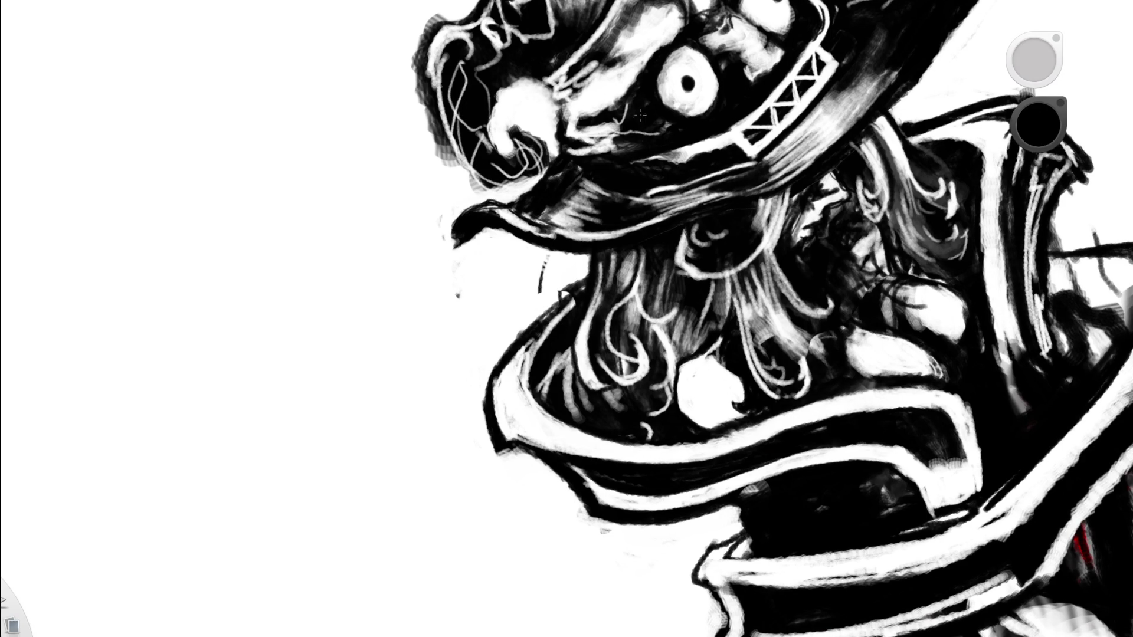
key(space)
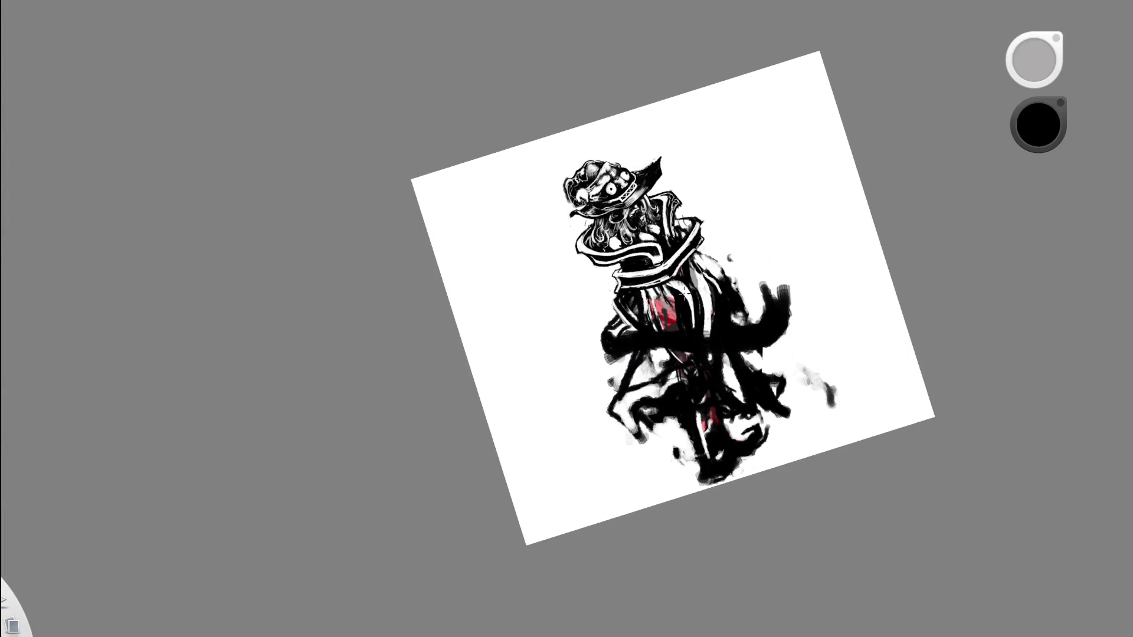
click(572, 203)
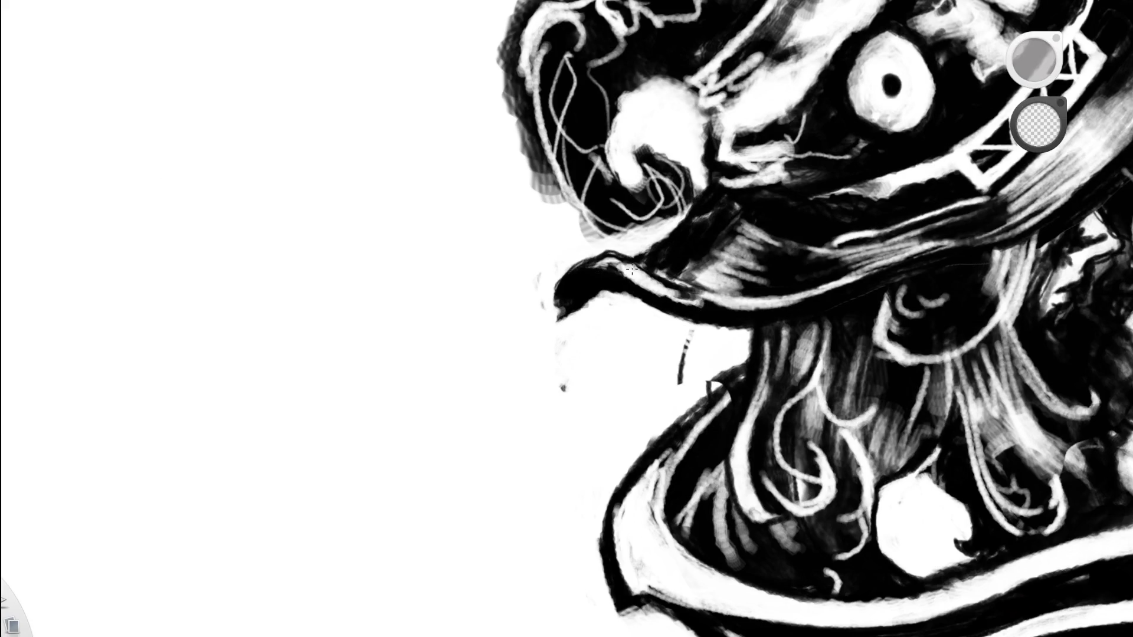
click(668, 237)
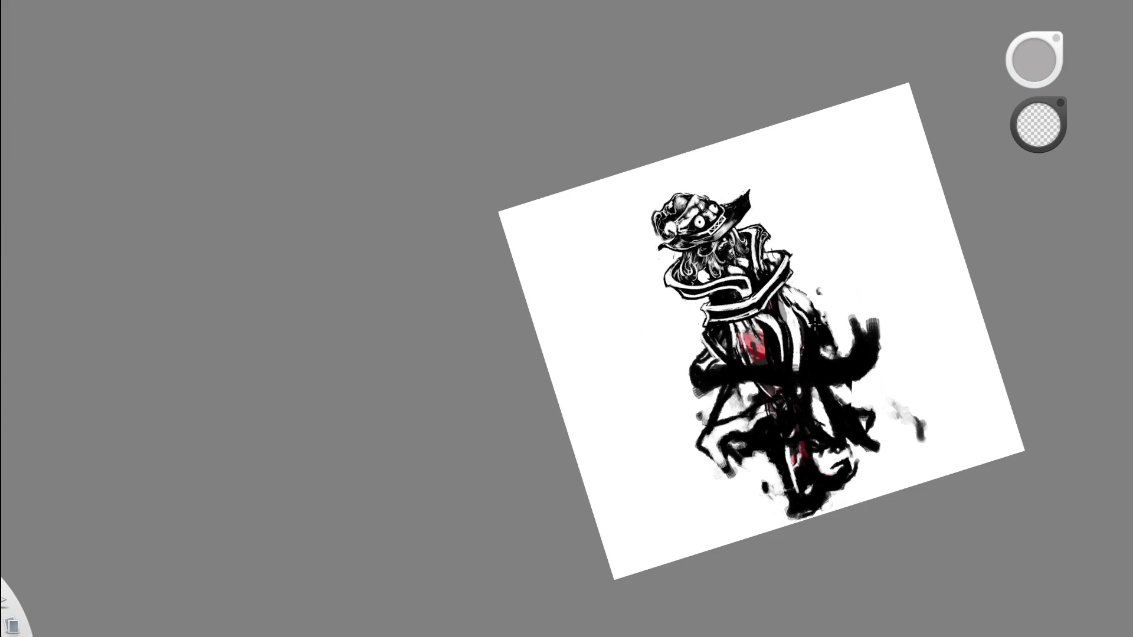
click(688, 260)
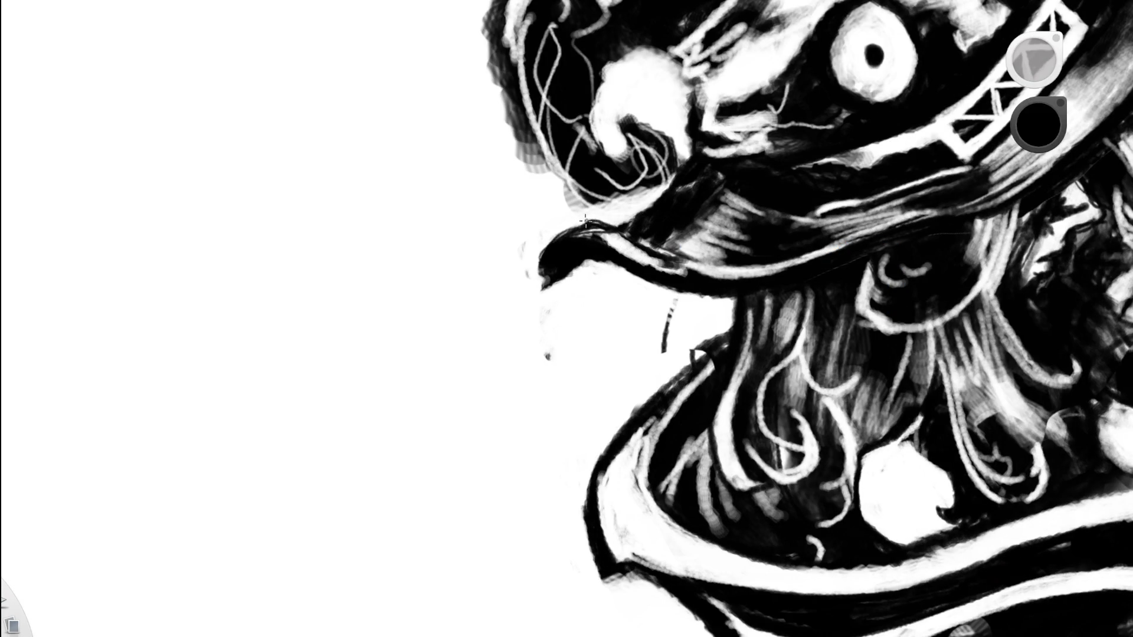
Sample black from the brim edge and ink the upper edge of its left tip.
alt+click(575, 243)
key(Home)
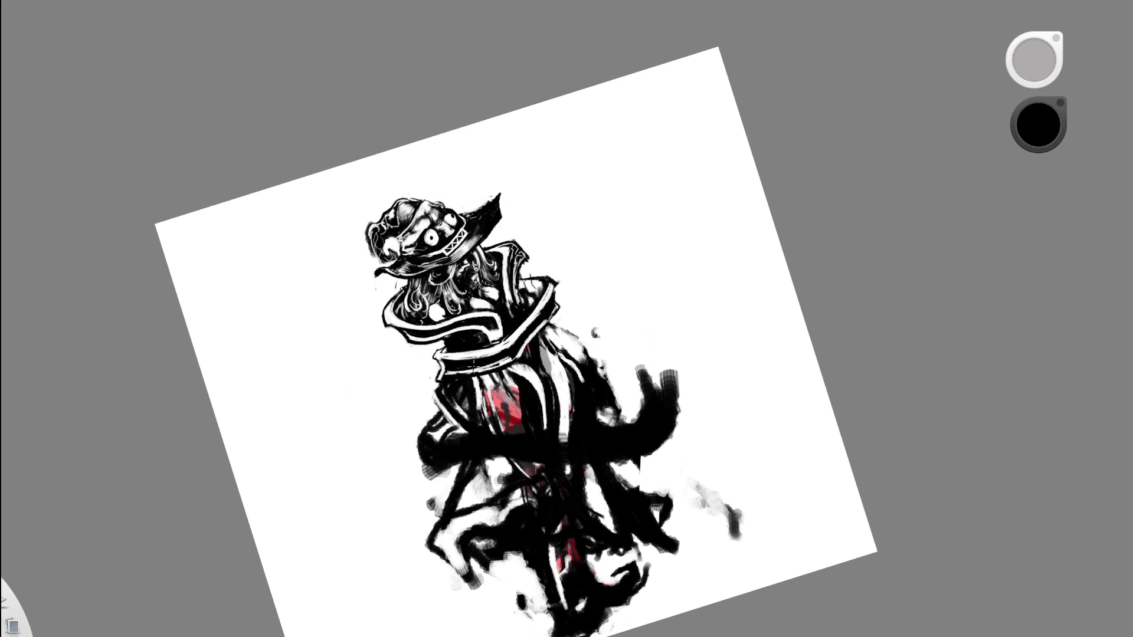
alt+click(360, 267)
key(Home)
alt+click(336, 289)
alt+click(334, 289)
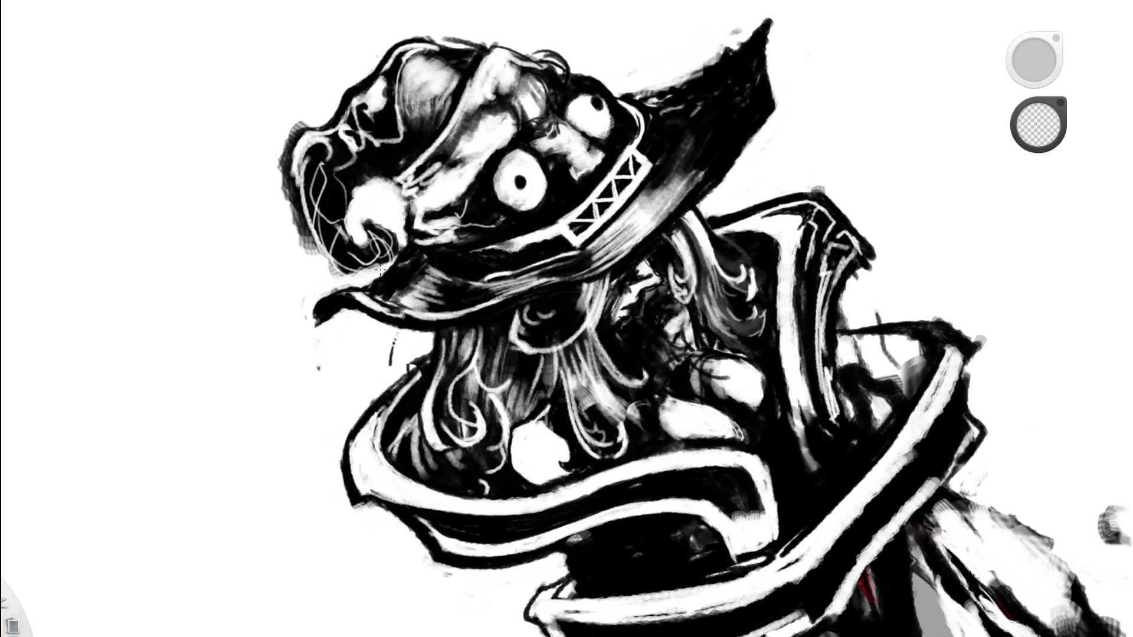
alt+click(342, 290)
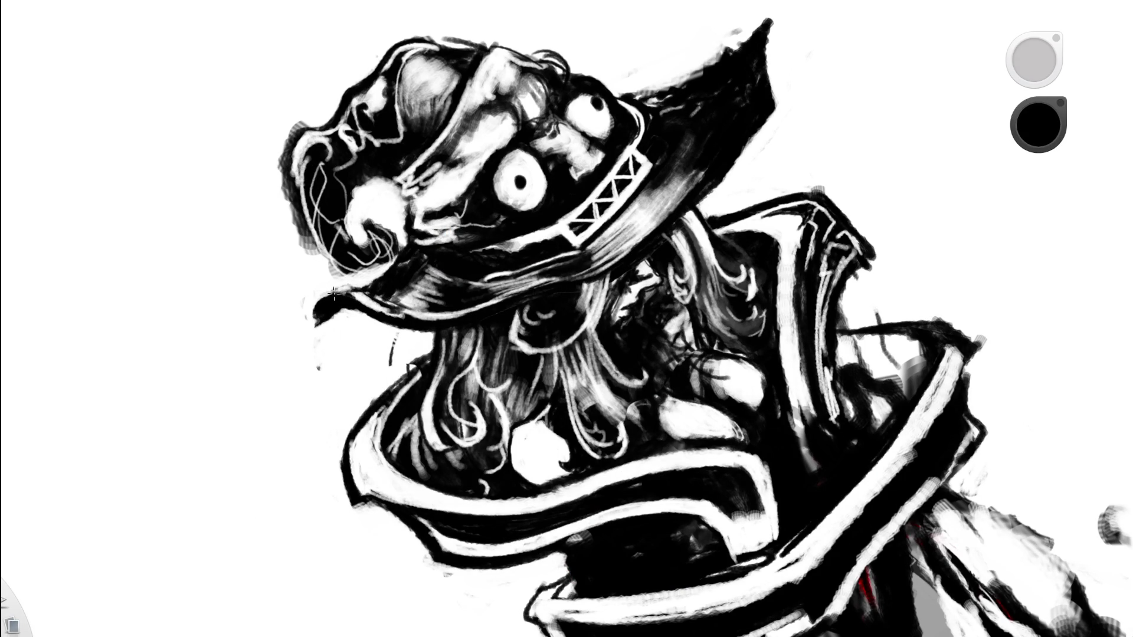
mouse_move(327, 295)
mouse_down()
mouse_move(366, 289)
mouse_move(355, 292)
mouse_up()
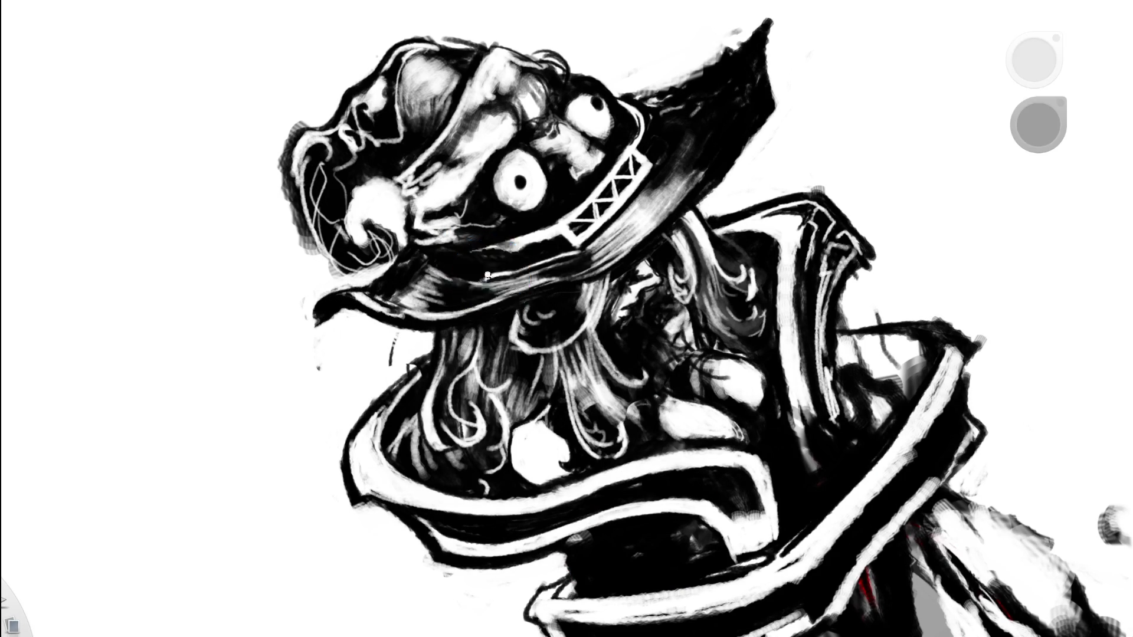
Zoom out to the whole tilted page, then tilt and re-zoom around the hat and collar.
drag(488, 278, 613, 306)
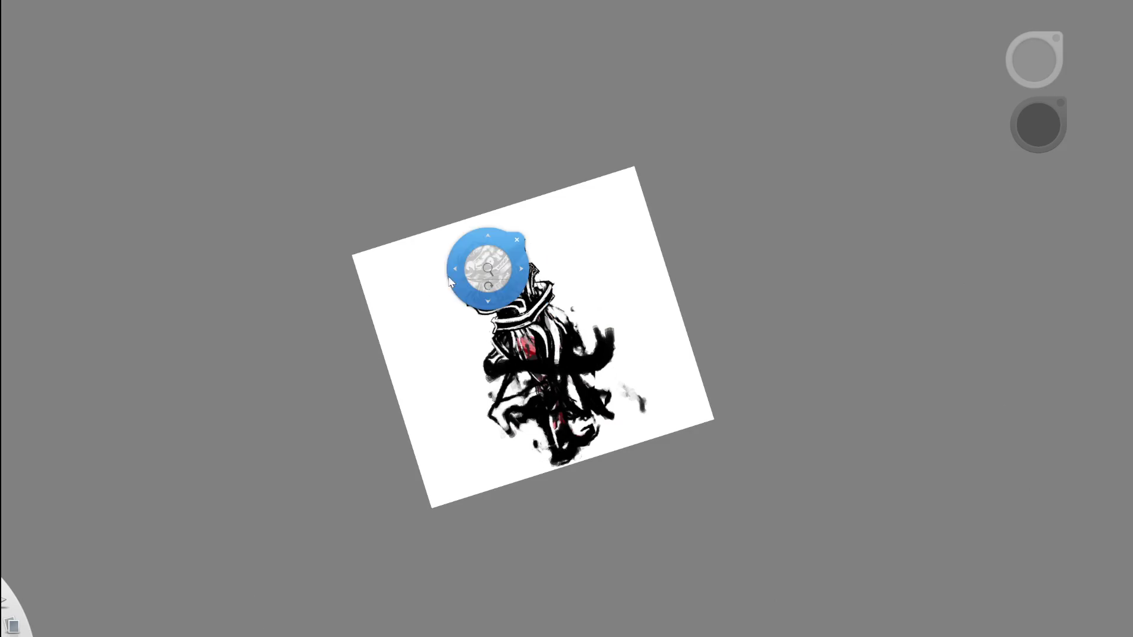
drag(506, 262, 630, 232)
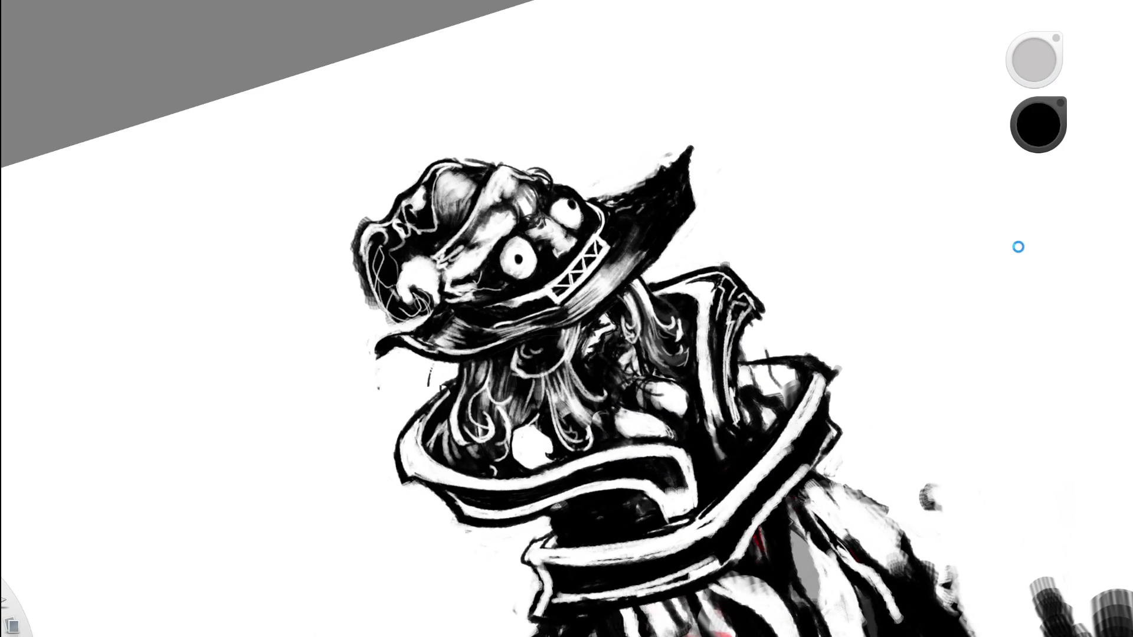
key(space)
drag(611, 237, 626, 225)
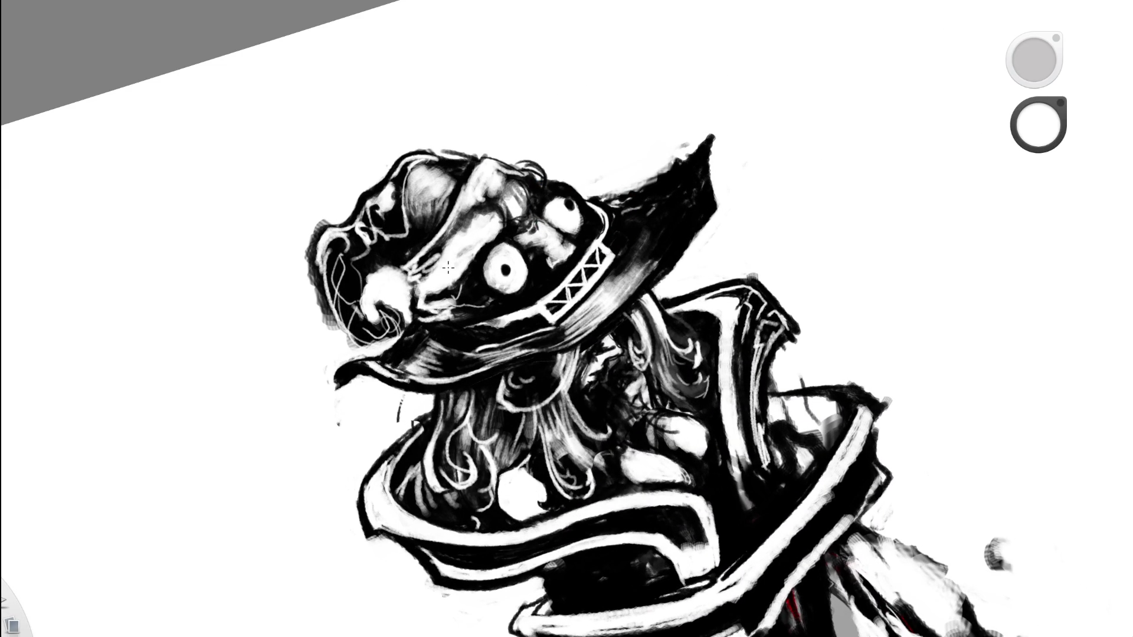
key(space)
mouse_move(615, 187)
mouse_down()
mouse_move(682, 228)
mouse_move(686, 121)
mouse_up()
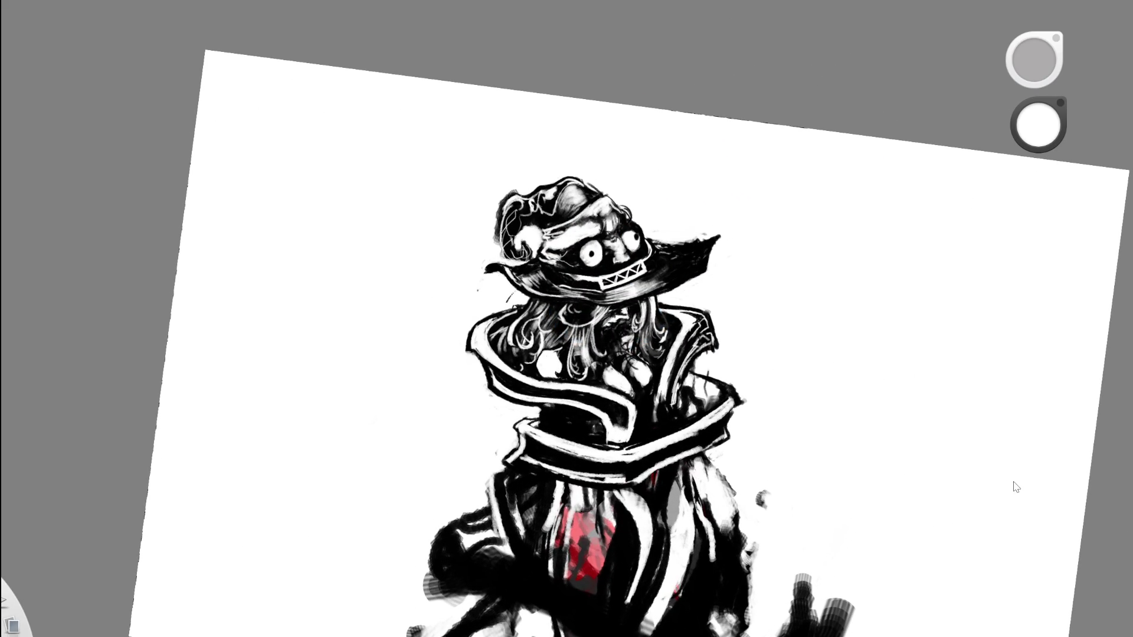
Brush dark squiggles along the hat's white band, then paint white back over the marks.
key(space)
drag(731, 202, 630, 239)
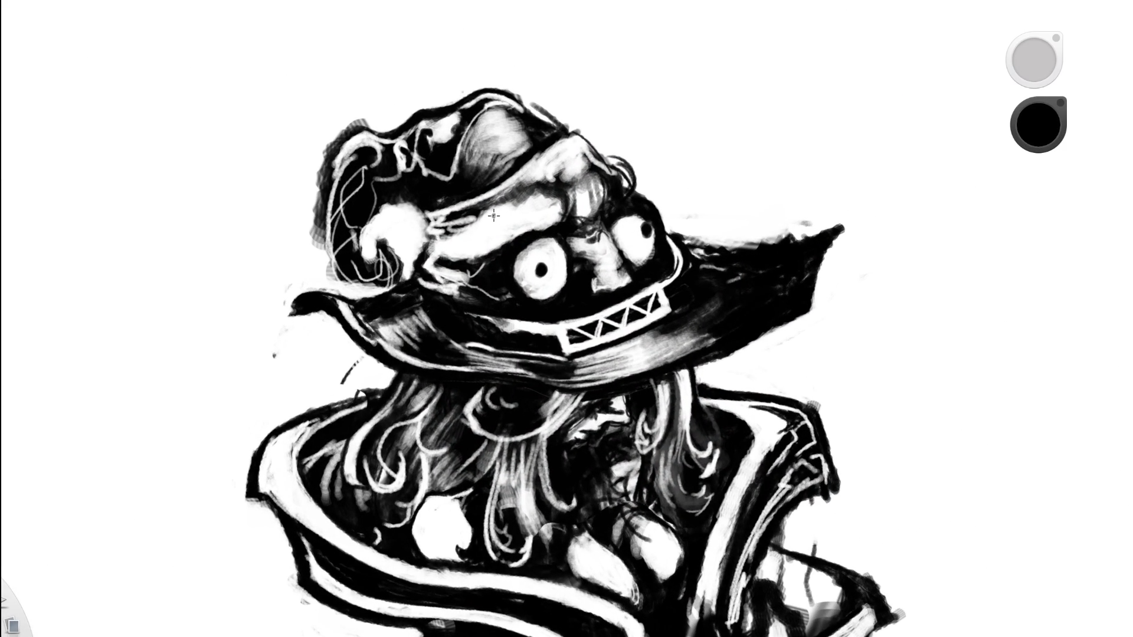
drag(527, 227, 478, 215)
drag(489, 229, 433, 225)
key(x)
mouse_move(436, 232)
mouse_down()
mouse_move(478, 226)
mouse_move(448, 219)
mouse_move(487, 213)
mouse_move(431, 220)
mouse_move(467, 216)
mouse_move(434, 249)
mouse_up()
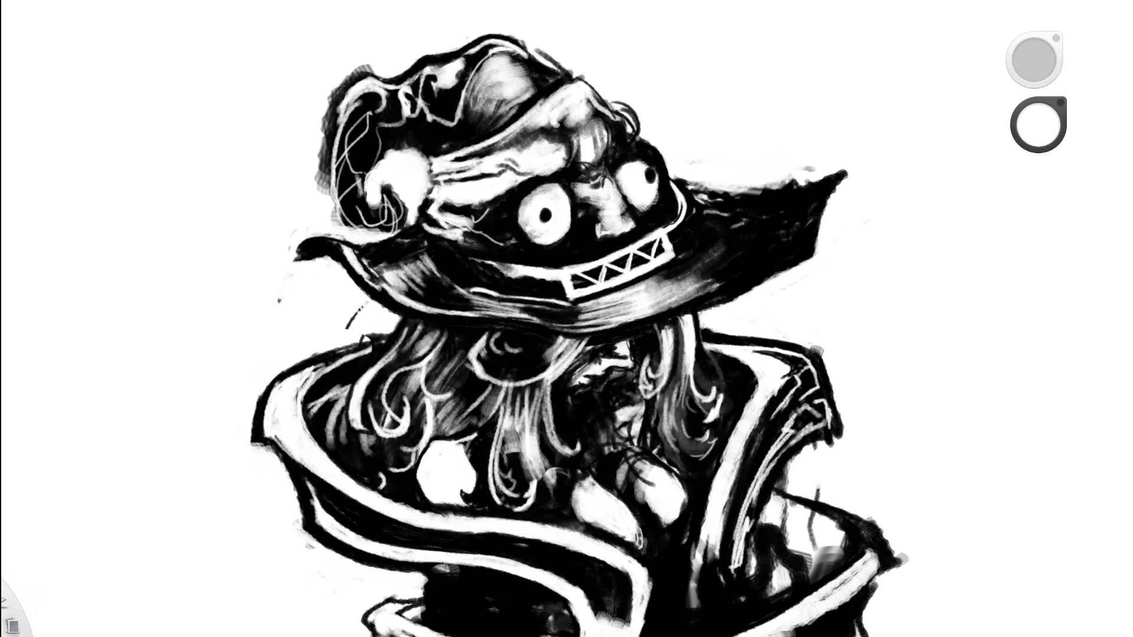
Zoom out to view the whole caped figure with its eyed, pointed-brim hat.
scroll(683, 316, down, 5)
scroll(741, 391, up, 5)
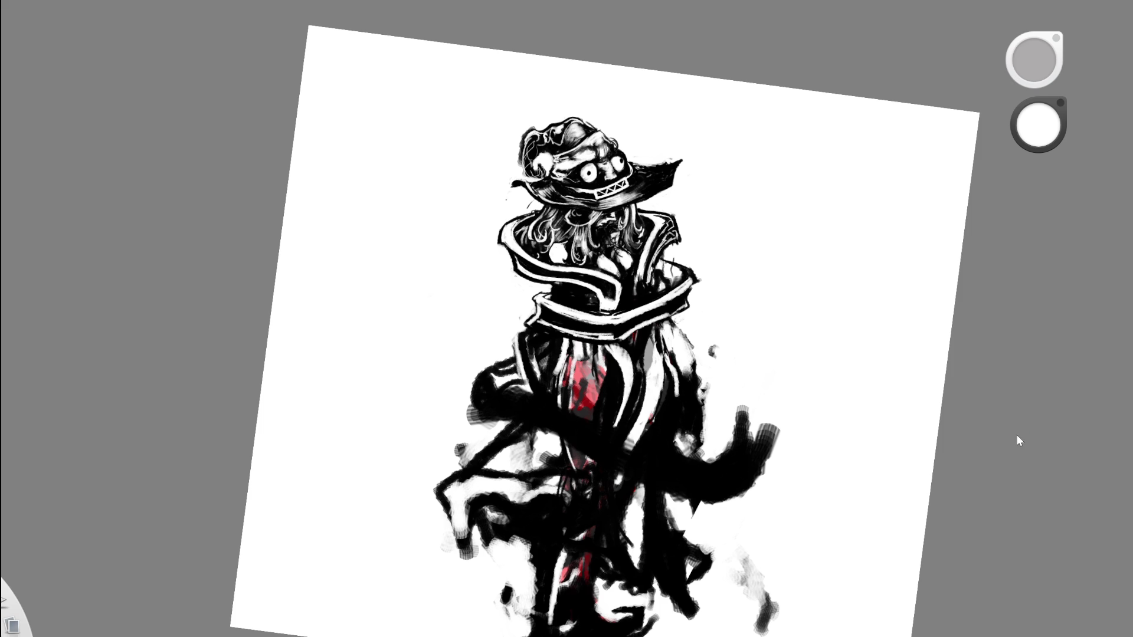
Zoom in on the hat, sample black, and paint two dark strokes on it.
click(594, 177)
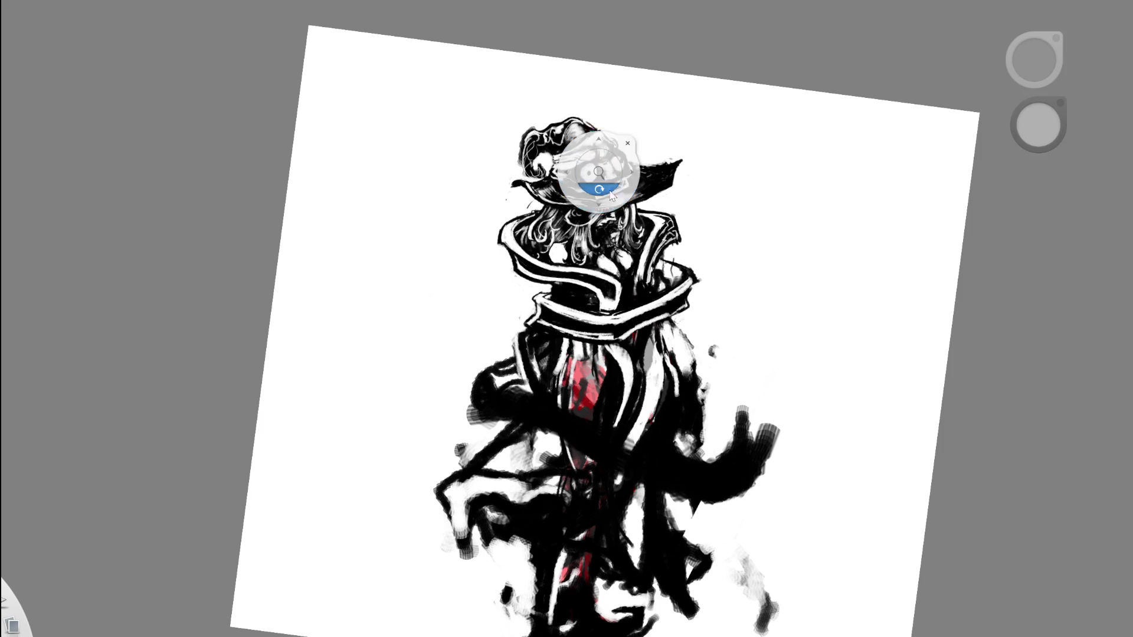
drag(647, 185, 635, 245)
scroll(615, 227, down, 1)
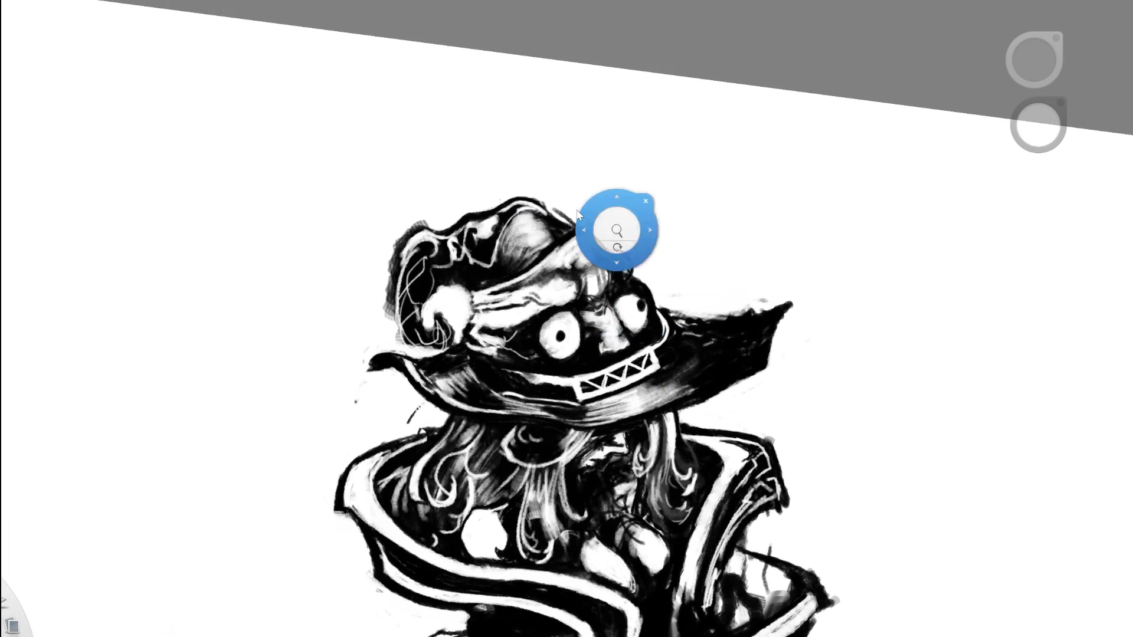
scroll(543, 278, up, 3)
alt+click(454, 309)
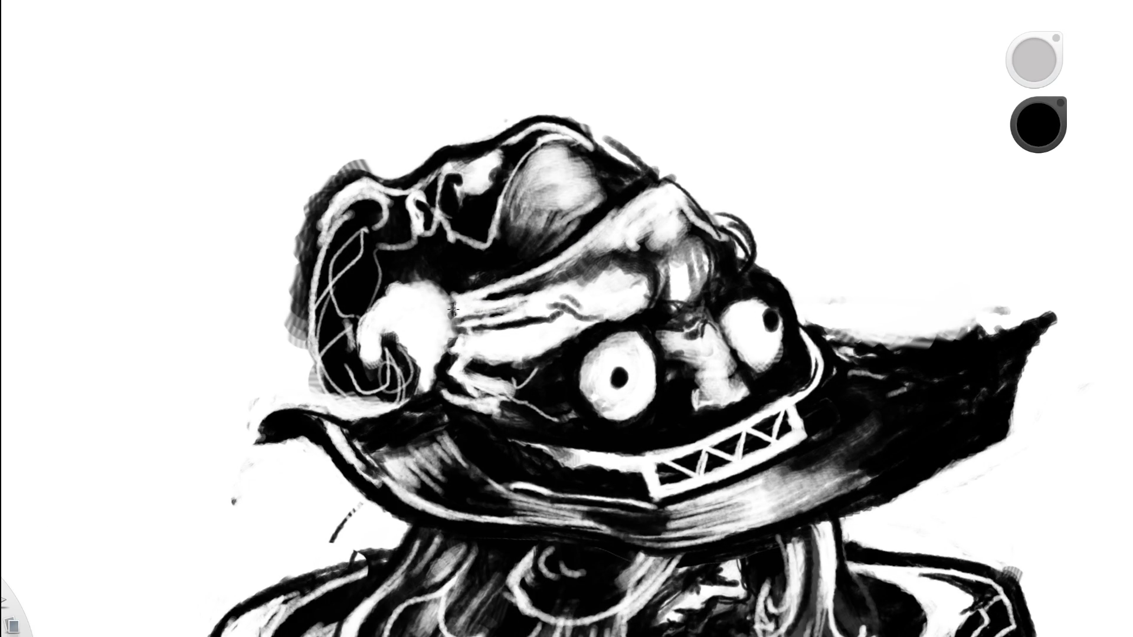
mouse_move(450, 313)
mouse_down()
mouse_move(508, 289)
mouse_move(502, 298)
mouse_up()
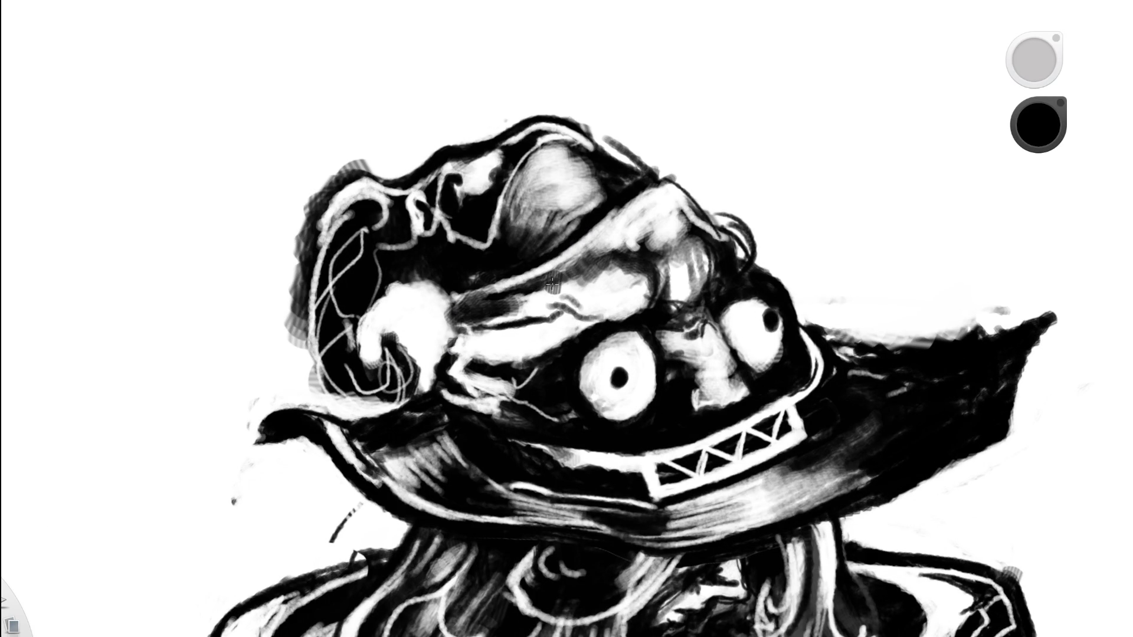
drag(453, 335, 484, 325)
Outline the dark patch in white, then add small dark strokes and light strokes over the band.
alt+click(545, 269)
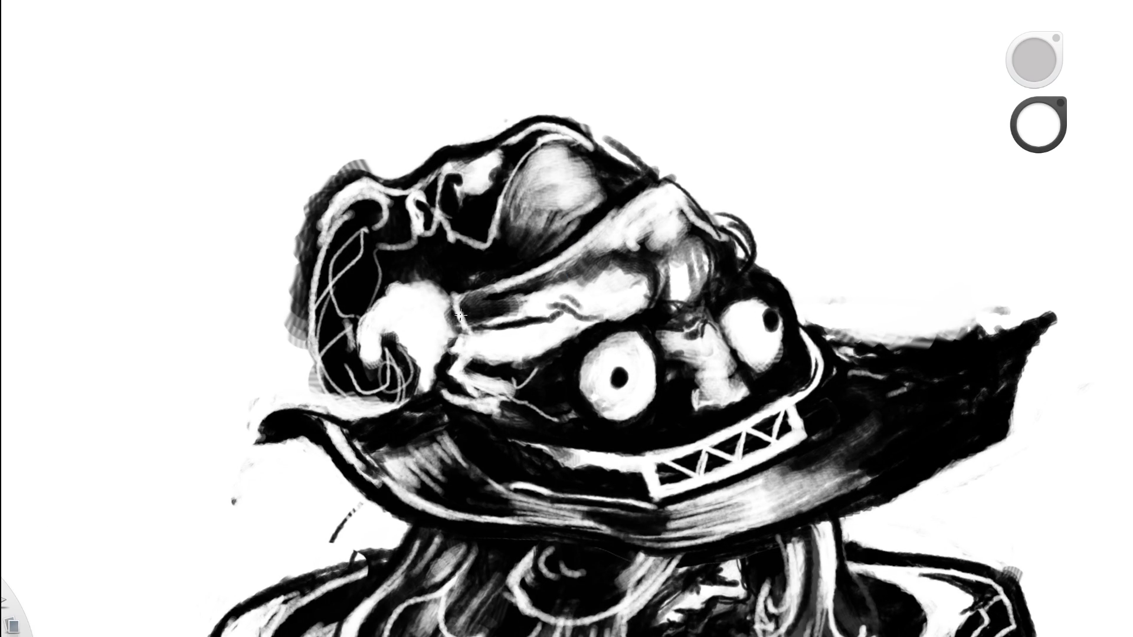
drag(459, 294, 461, 332)
scroll(484, 287, down, 5)
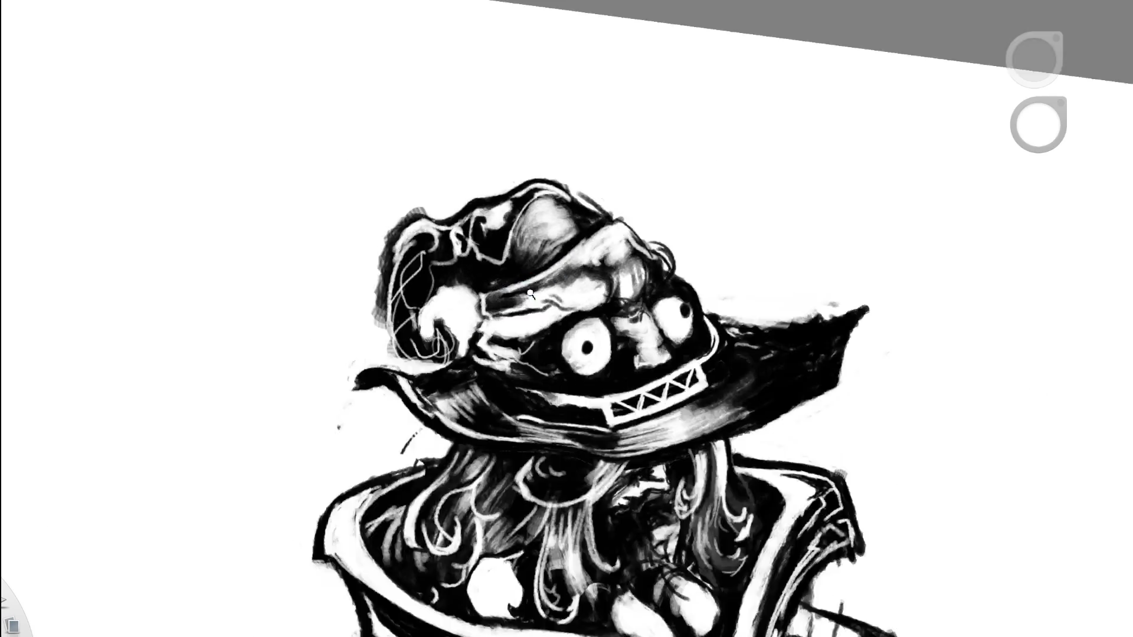
scroll(505, 307, up, 5)
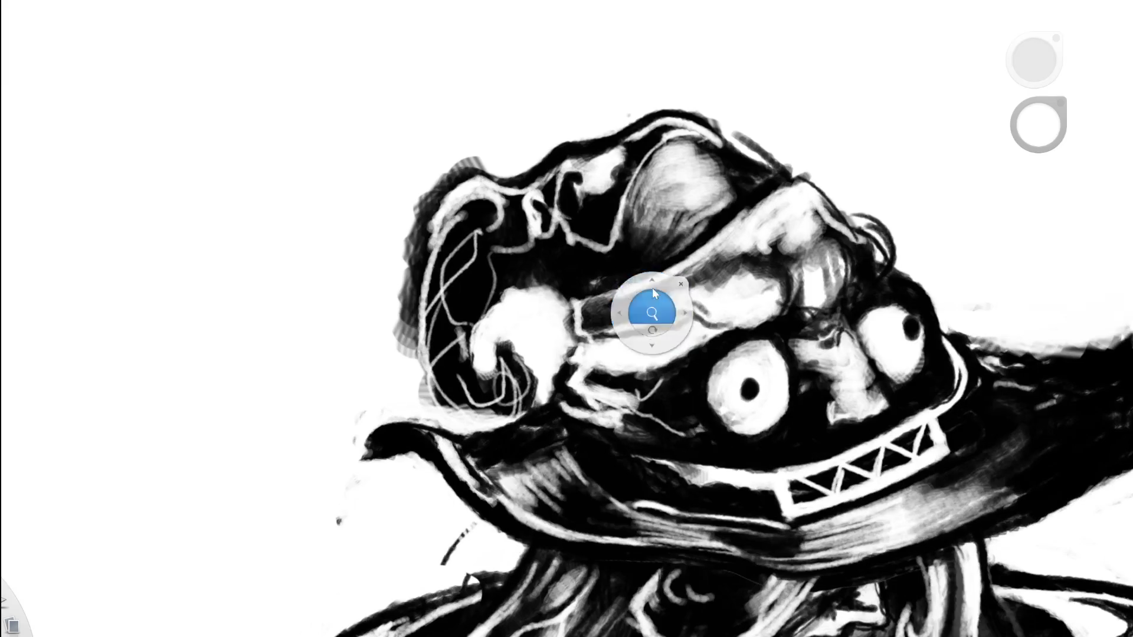
alt+click(567, 312)
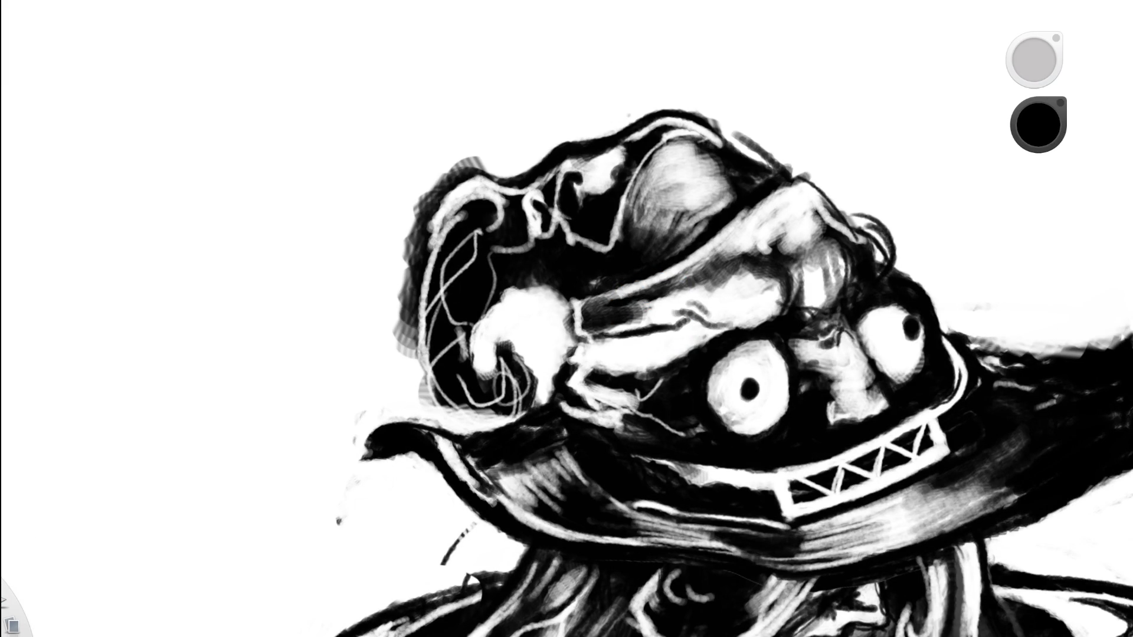
mouse_move(605, 328)
mouse_down()
mouse_move(587, 341)
mouse_move(666, 323)
mouse_up()
alt+click(834, 173)
mouse_move(598, 320)
mouse_down()
mouse_move(655, 307)
mouse_move(625, 316)
mouse_move(603, 305)
mouse_move(618, 290)
mouse_move(578, 319)
mouse_up()
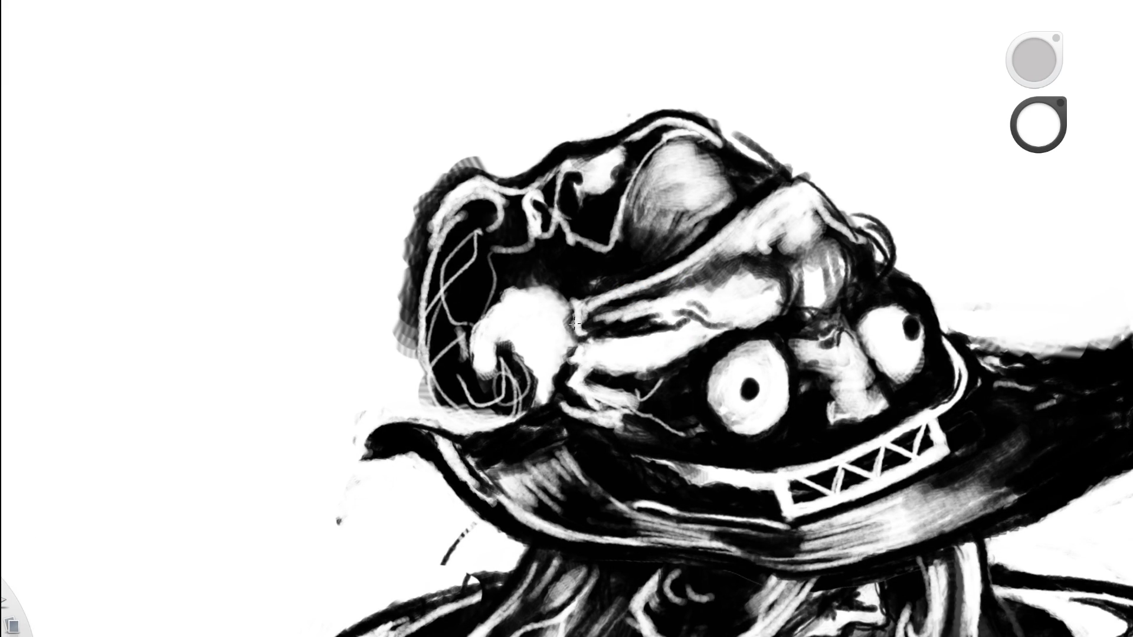
Zoom in on the hat, paint black over a white patch, then undo it.
key(space)
drag(716, 316, 504, 375)
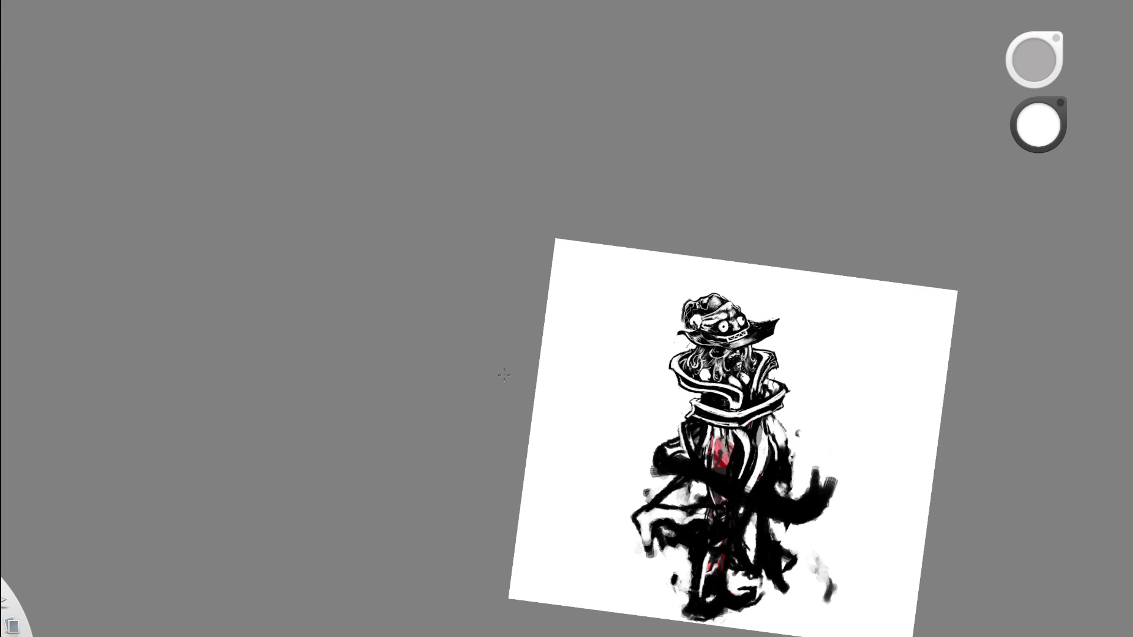
key(space)
mouse_move(735, 335)
mouse_down()
mouse_move(741, 298)
mouse_move(643, 319)
mouse_move(572, 392)
mouse_move(390, 387)
mouse_up()
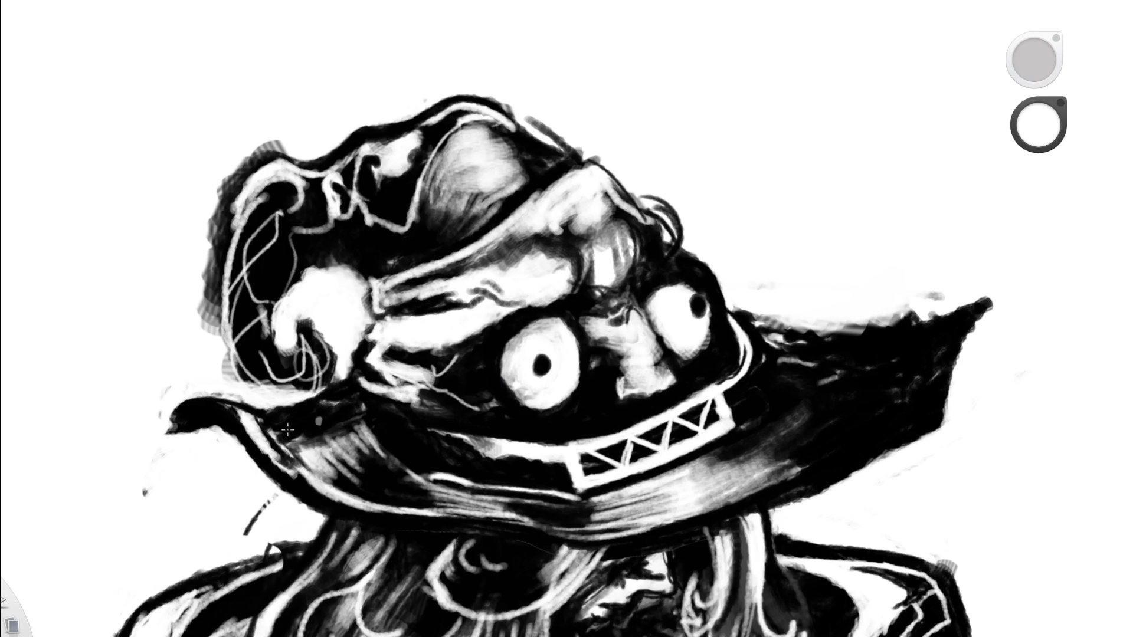
key(x)
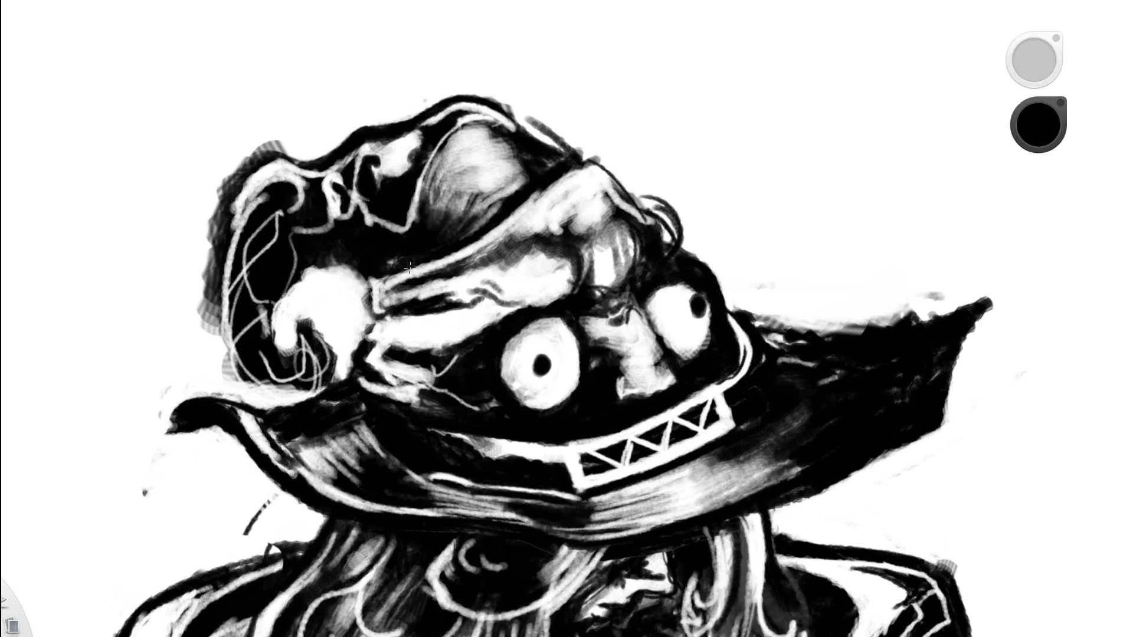
mouse_move(386, 313)
mouse_down()
mouse_move(387, 339)
mouse_move(370, 330)
mouse_move(427, 353)
mouse_up()
key(ctrl+z)
Zoom far in on the hat and whiten its dark lower edge.
key(space)
drag(586, 362, 627, 254)
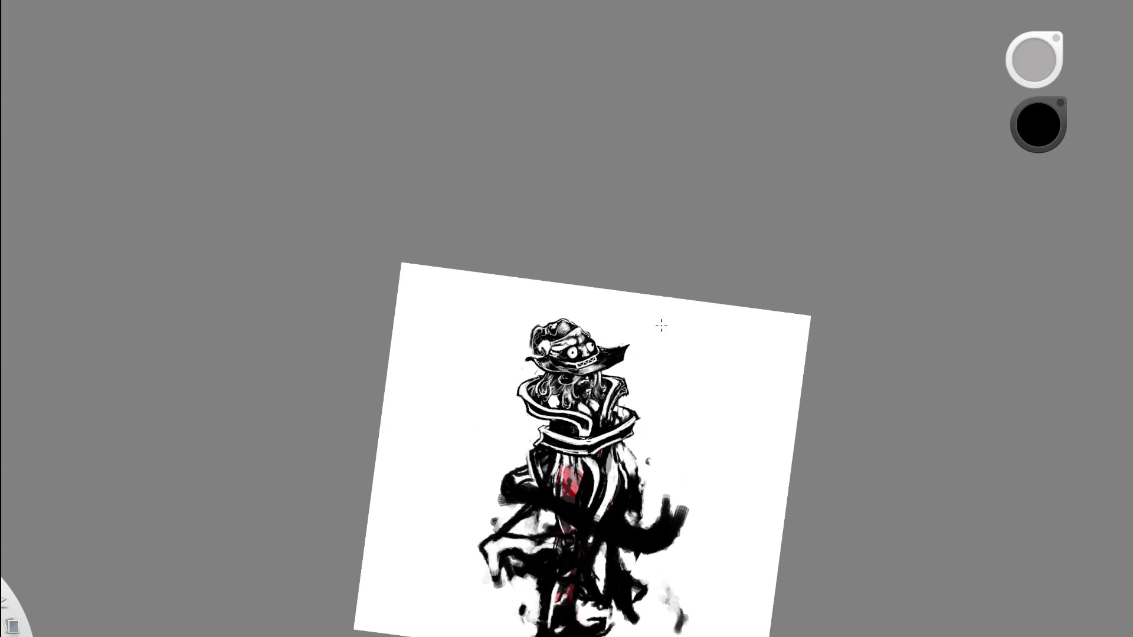
key(space)
mouse_move(572, 334)
mouse_down()
mouse_move(538, 401)
mouse_move(491, 388)
mouse_up()
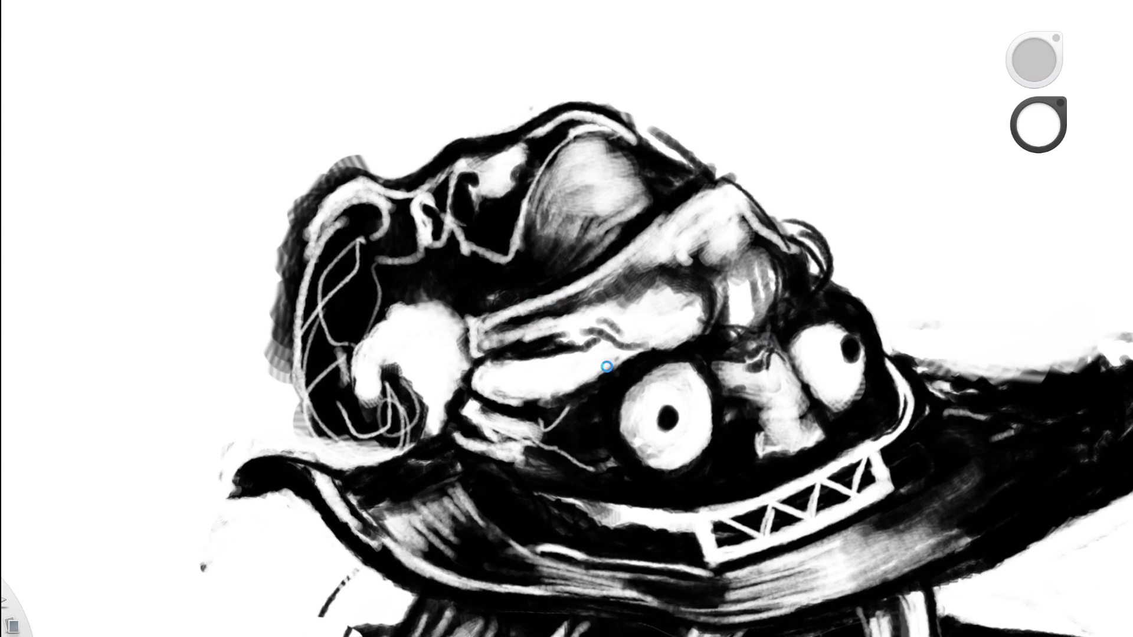
drag(496, 390, 543, 401)
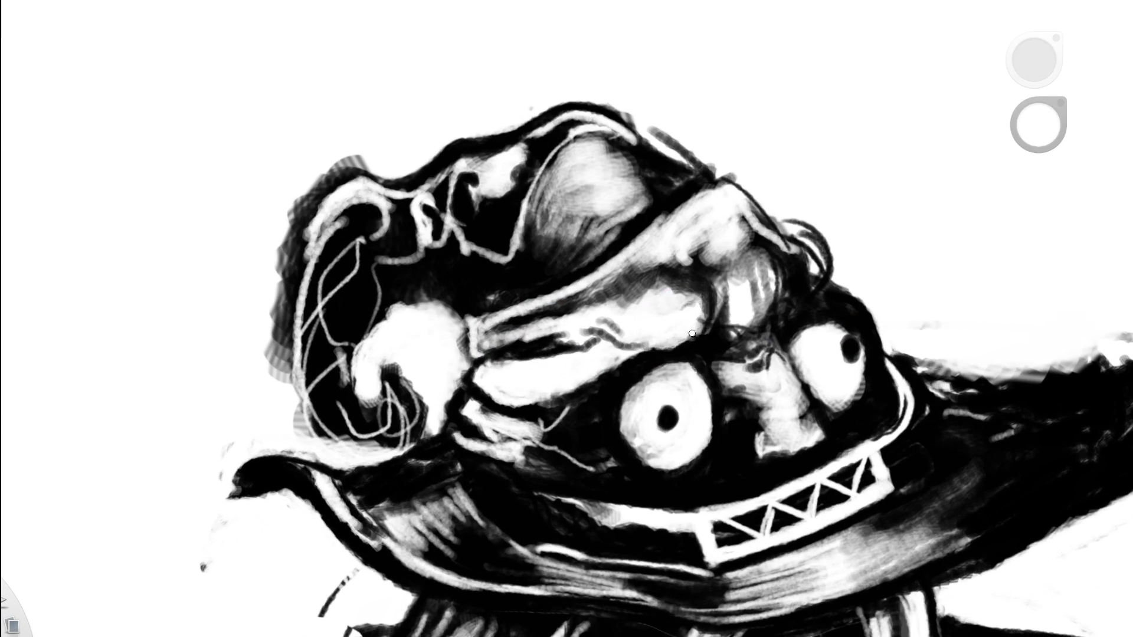
scroll(692, 333, down, 10)
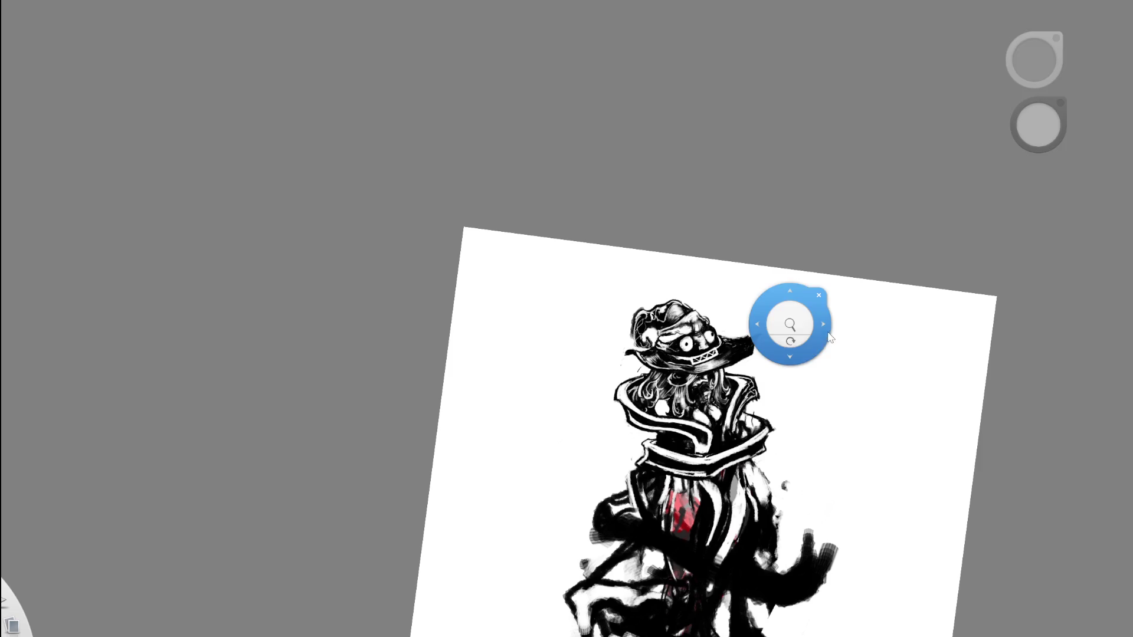
scroll(708, 363, up, 10)
Tilt the view about 40° and try a thin white hair-edge highlight, then undo it.
drag(781, 371, 534, 376)
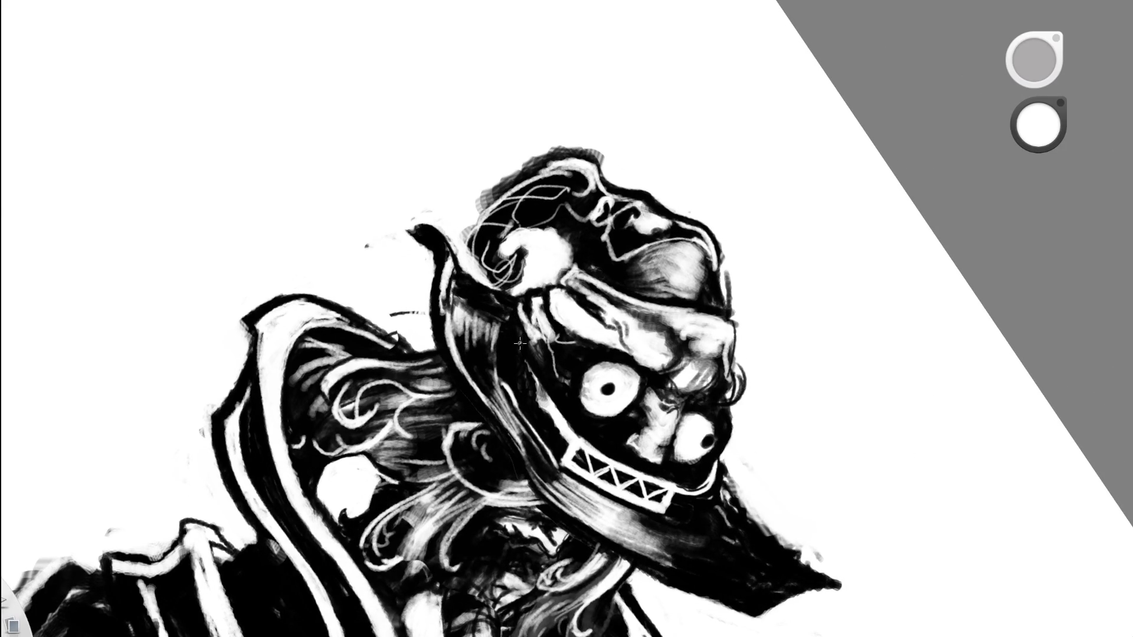
drag(524, 341, 541, 421)
key(ctrl+z)
scroll(607, 292, down, 5)
Reset the page upright, zoom on the head, and brighten the face and neck with light grey.
key(5)
drag(651, 422, 596, 101)
scroll(597, 101, up, 5)
alt+click(504, 256)
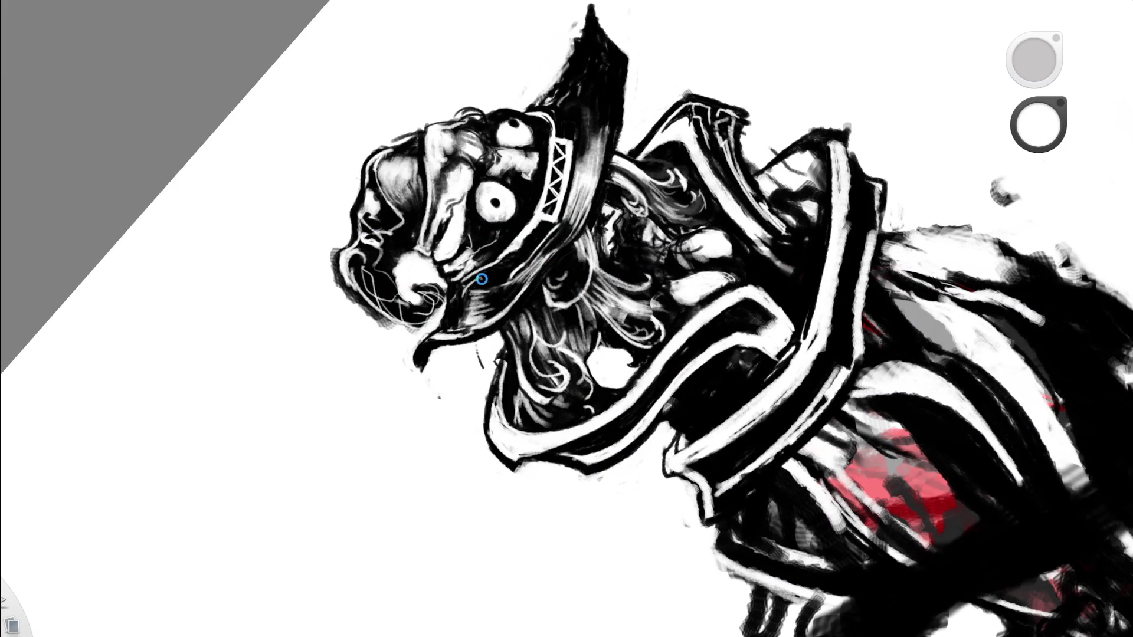
drag(466, 298, 514, 265)
mouse_move(461, 290)
mouse_down()
mouse_move(530, 253)
mouse_move(115, 480)
mouse_up()
Switch the brush colour back to black and zoom out to the whole drawing.
key(space)
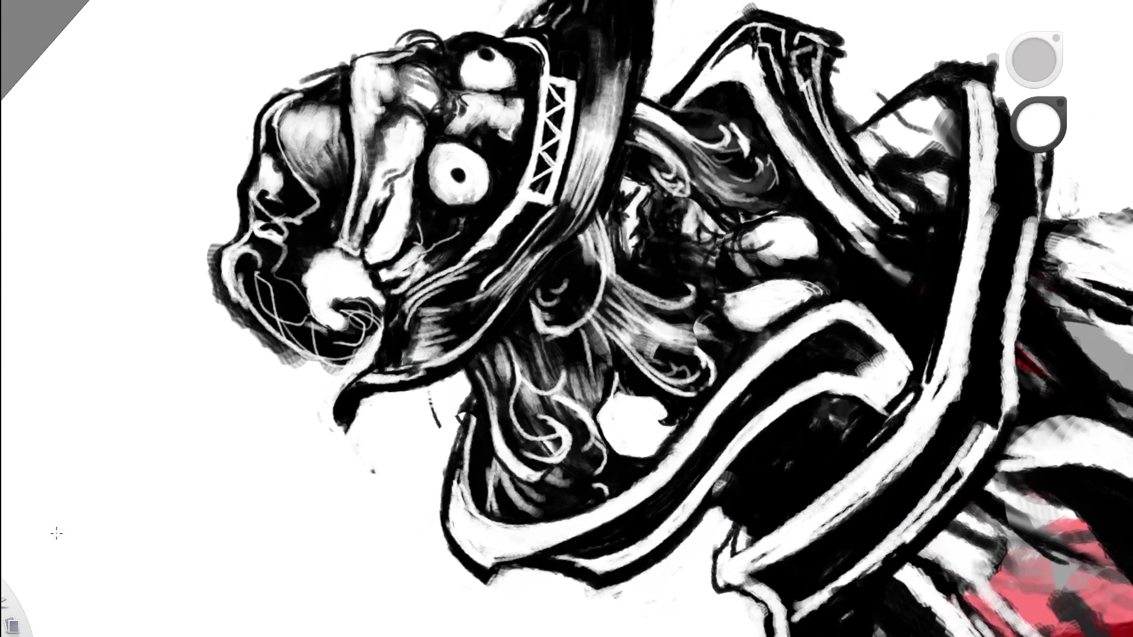
drag(1039, 124, 1039, 153)
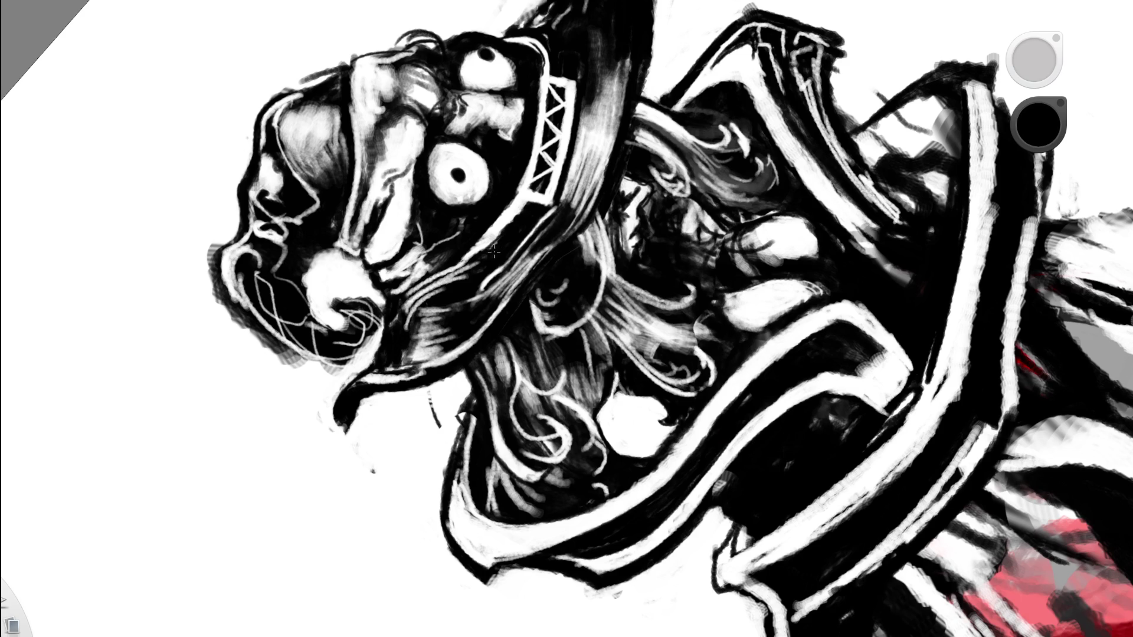
key(space)
mouse_move(562, 224)
mouse_down()
mouse_move(435, 263)
mouse_move(513, 321)
mouse_move(555, 385)
mouse_up()
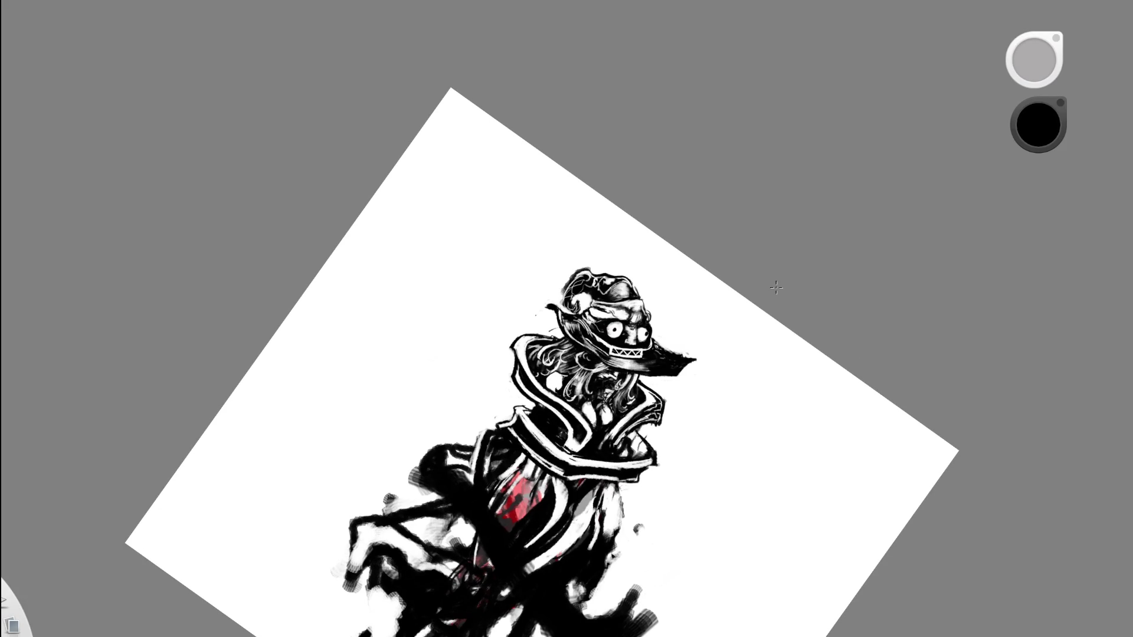
Zoom close on the hat and paint small dark curves on the white brow in black.
key(space)
drag(652, 374, 702, 374)
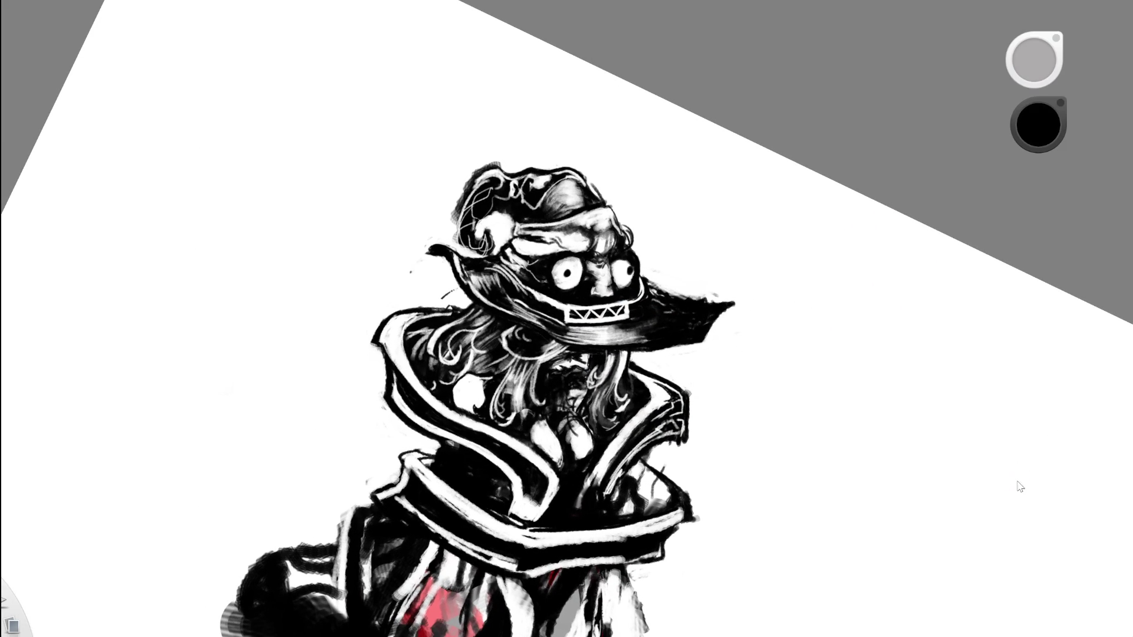
key(space)
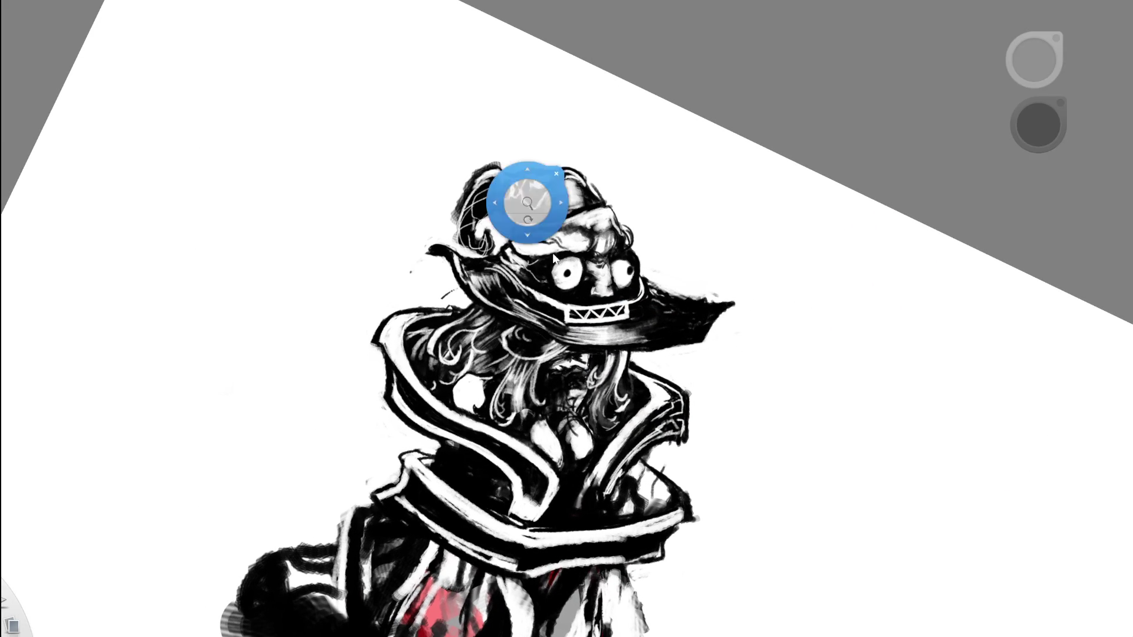
drag(526, 192, 510, 168)
key(e)
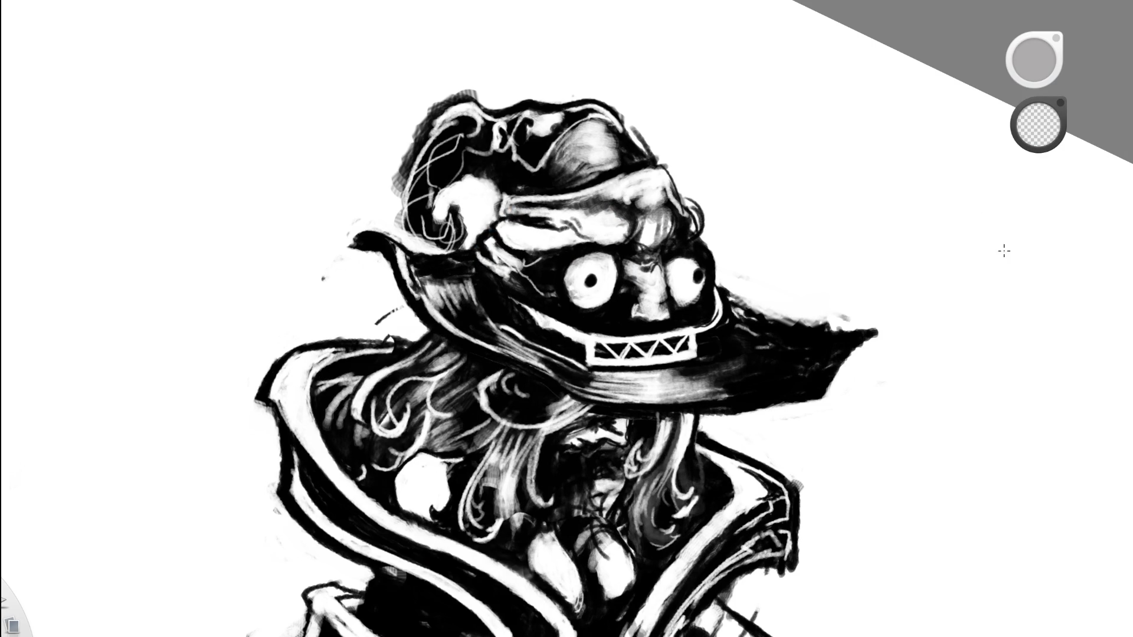
key(space)
drag(652, 367, 651, 376)
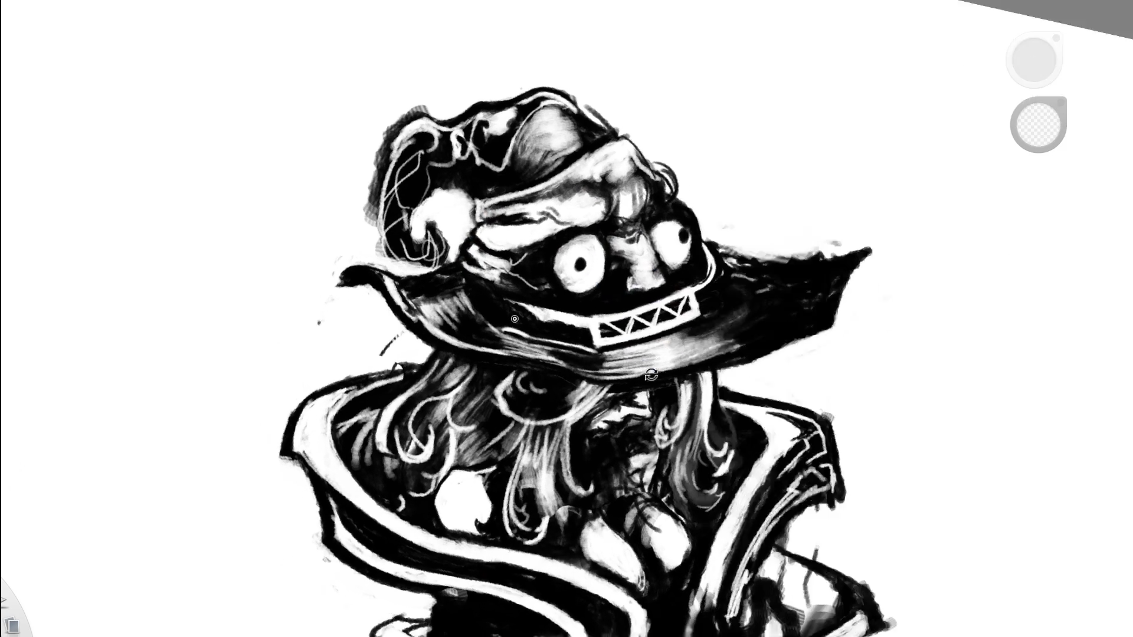
key(space)
drag(624, 169, 513, 200)
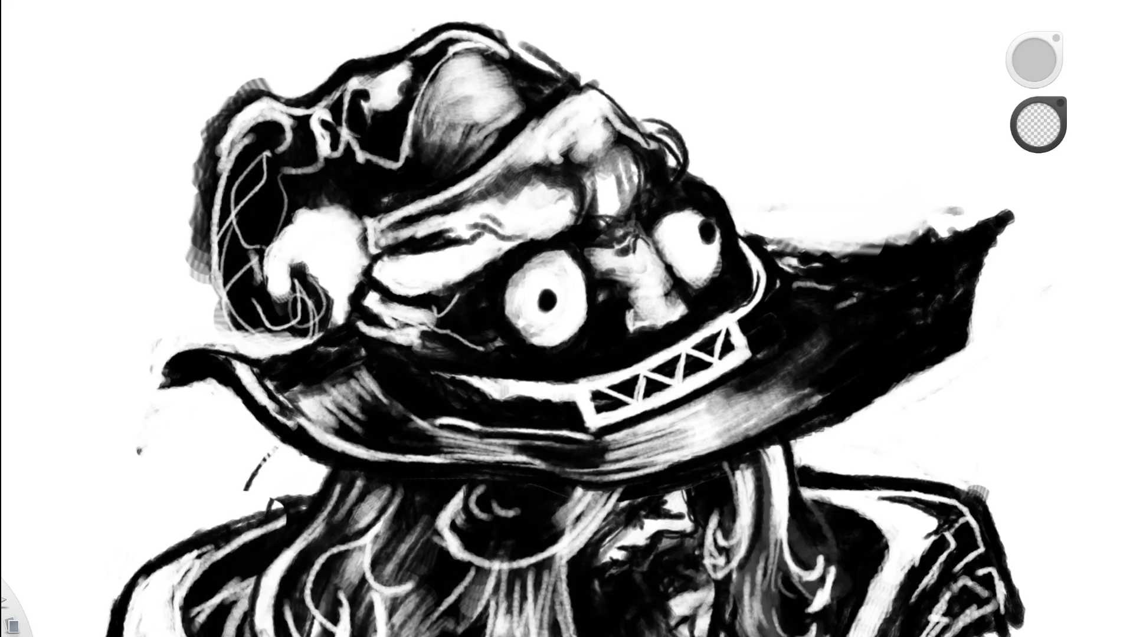
key(e)
mouse_move(416, 262)
mouse_down()
mouse_move(419, 291)
mouse_move(383, 279)
mouse_move(417, 295)
mouse_up()
Add more dark curved strokes on the brow and dark hatching over the hat band.
key(minus)
key(minus)
key(minus)
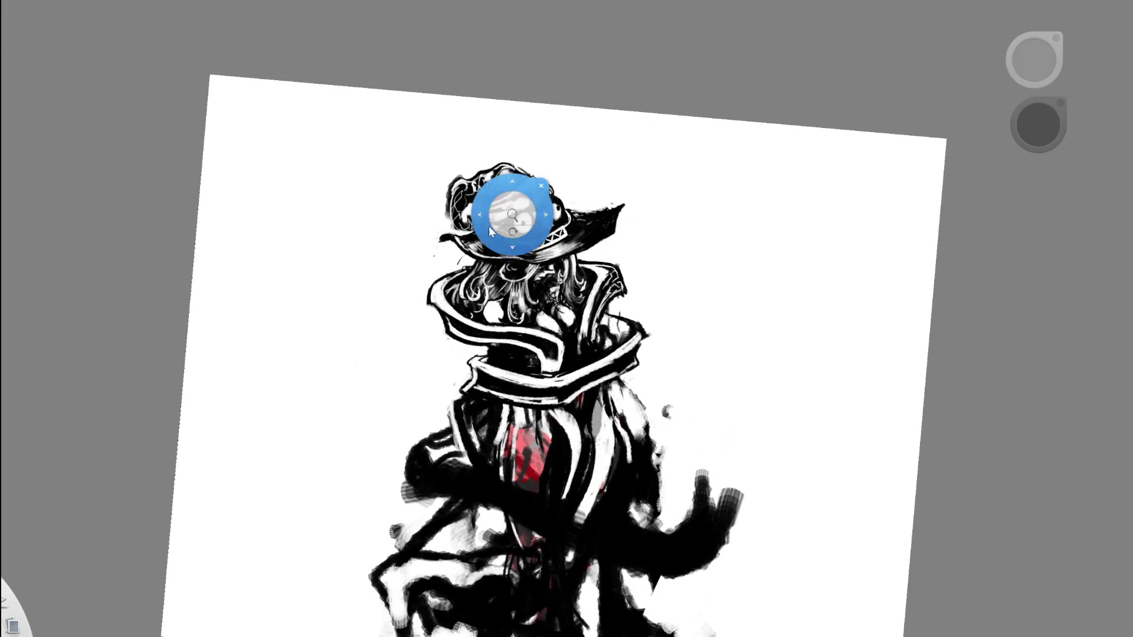
scroll(506, 207, up, 8)
mouse_move(450, 295)
mouse_down()
mouse_move(452, 322)
mouse_move(416, 287)
mouse_move(416, 298)
mouse_move(415, 281)
mouse_move(457, 321)
mouse_up()
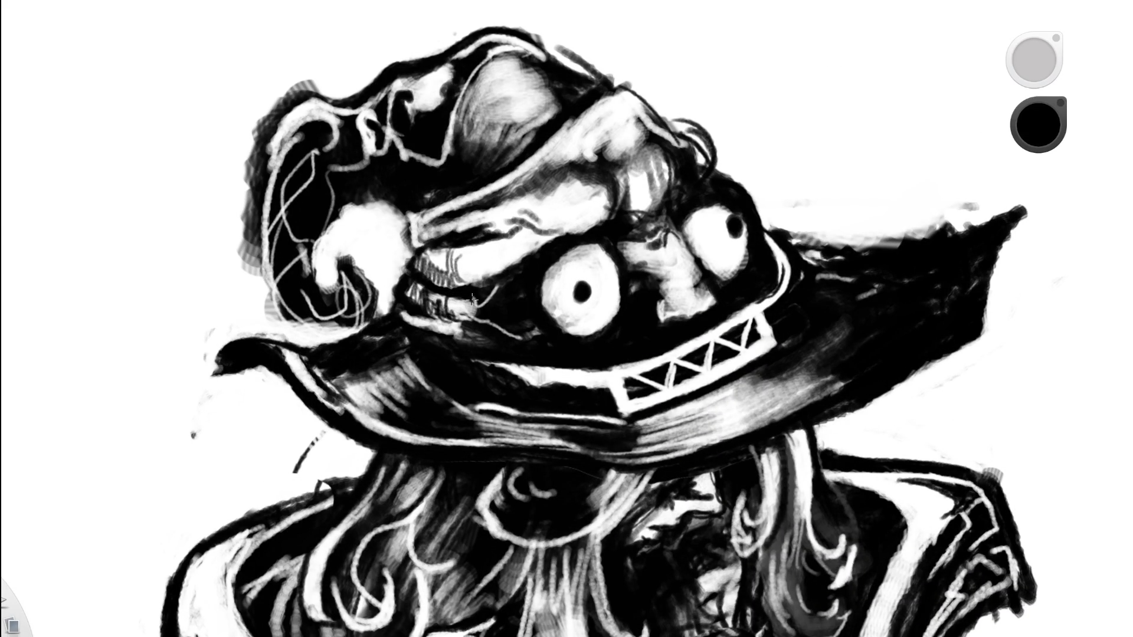
scroll(385, 357, down, 6)
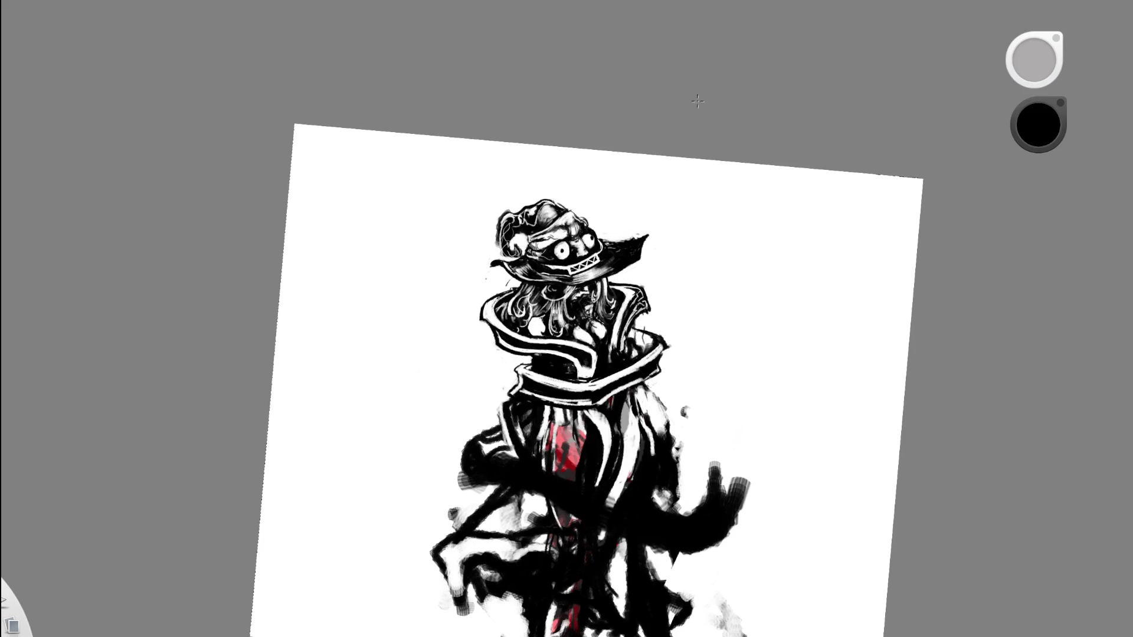
scroll(538, 253, up, 8)
mouse_move(527, 270)
mouse_down()
mouse_move(521, 285)
mouse_move(520, 276)
mouse_up()
Sample white from the drawing and hatch thin white lines across the hat band, then return to black.
alt+click(493, 284)
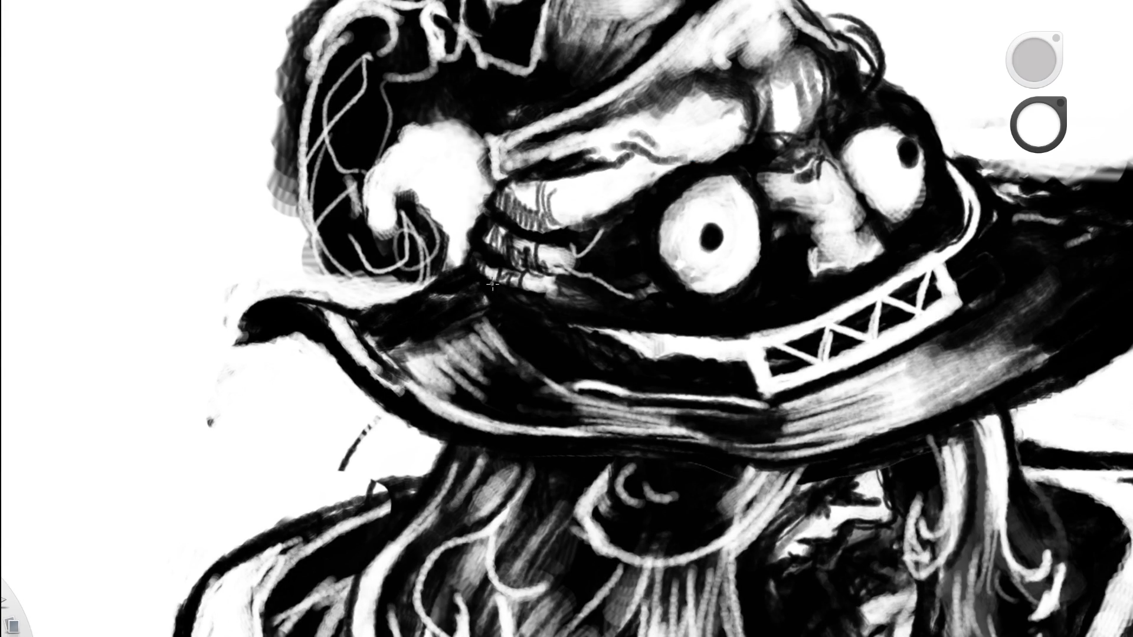
mouse_move(484, 257)
mouse_down()
mouse_move(529, 321)
mouse_move(562, 311)
mouse_up()
key(ctrl+z)
mouse_move(570, 325)
mouse_down()
mouse_move(542, 308)
mouse_move(556, 316)
mouse_up()
drag(570, 276, 563, 318)
scroll(649, 236, down, 5)
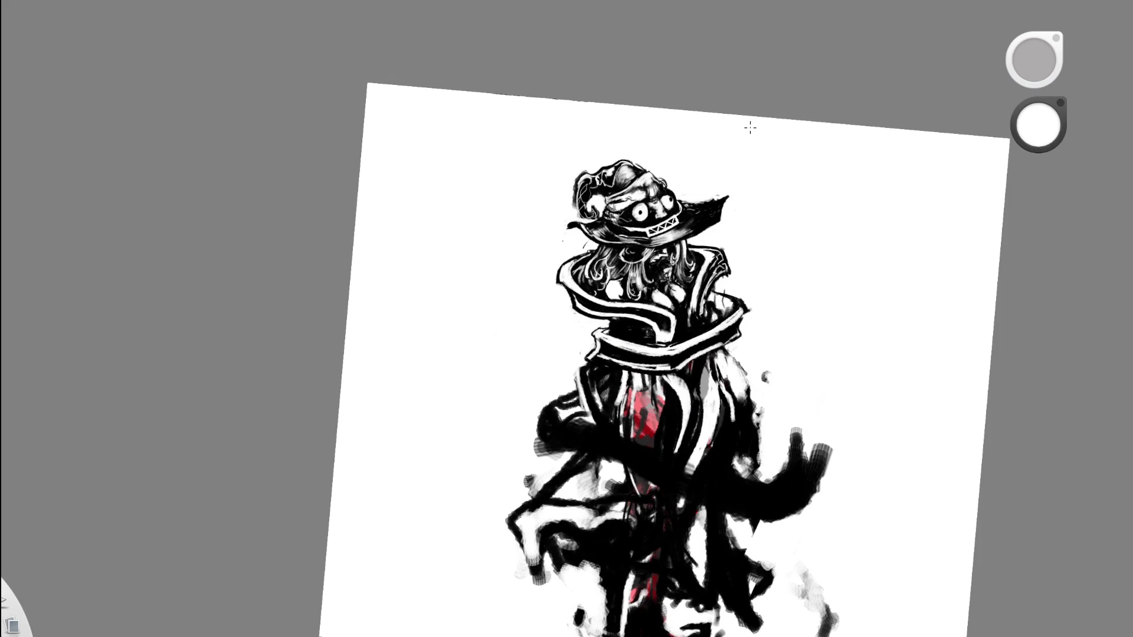
scroll(514, 314, up, 5)
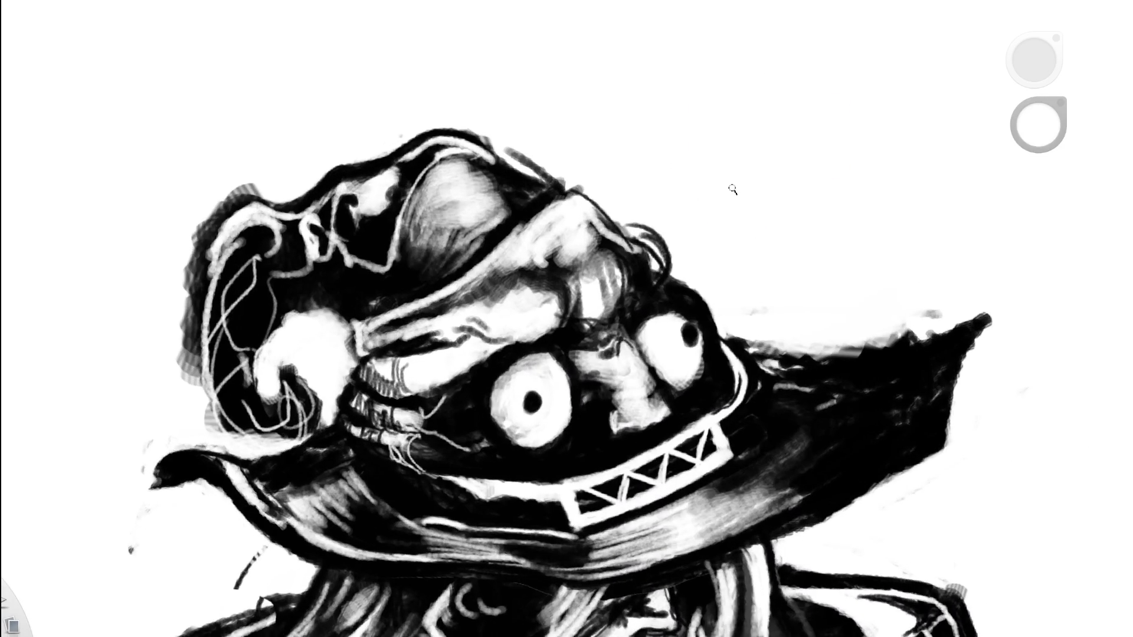
scroll(731, 189, up, 1)
key(x)
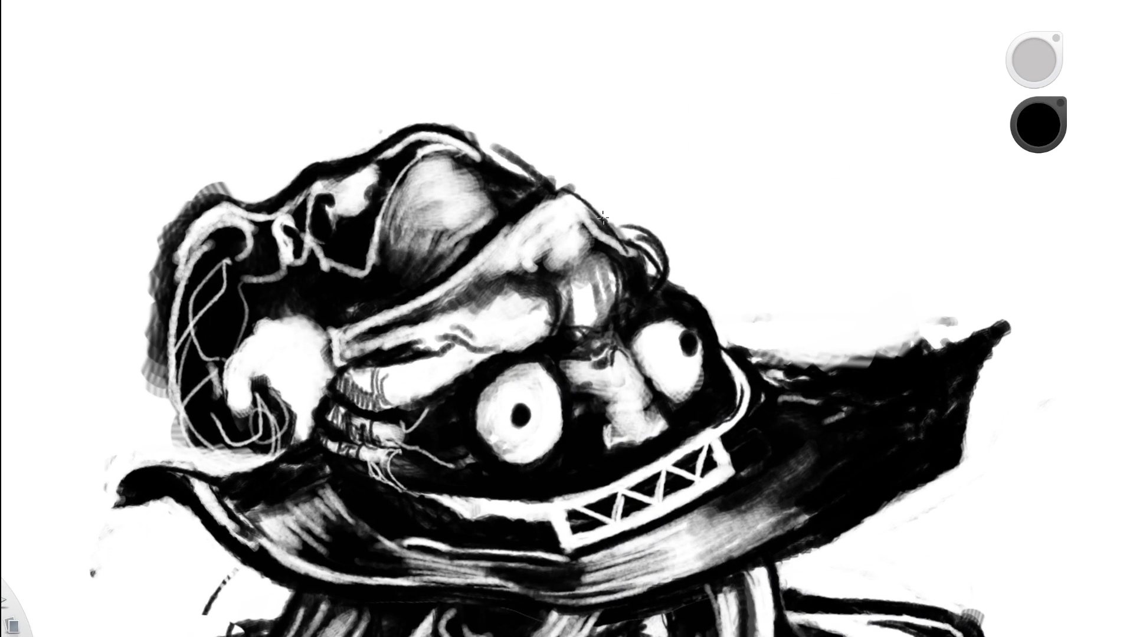
scroll(602, 217, down, 6)
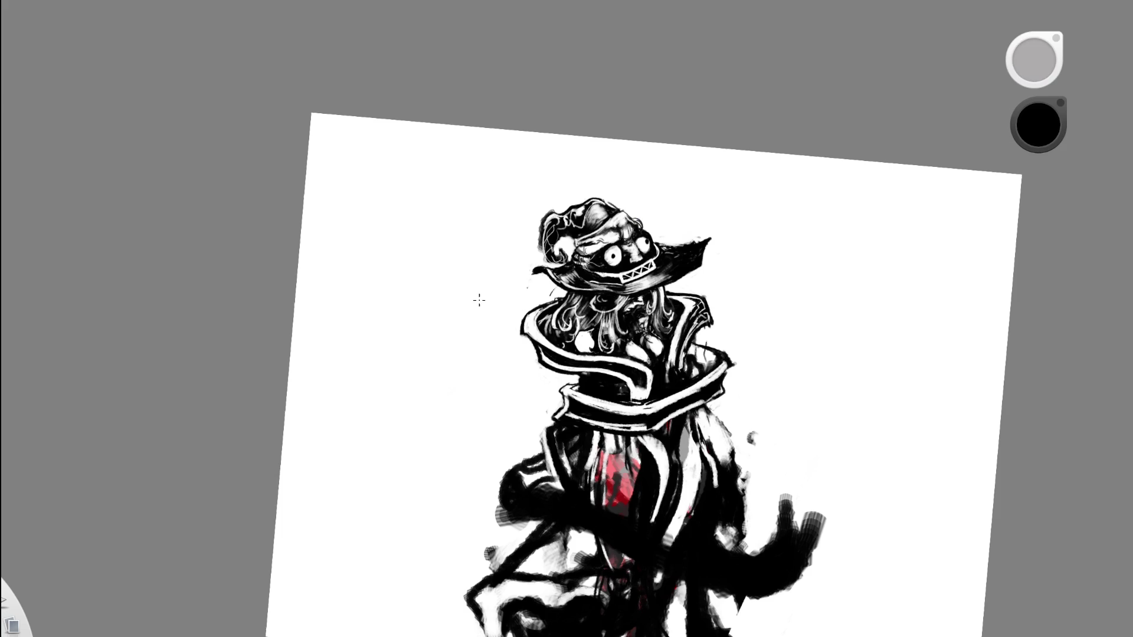
Rotate and zoom the canvas to frame the hat brim beside the eye.
scroll(648, 223, up, 5)
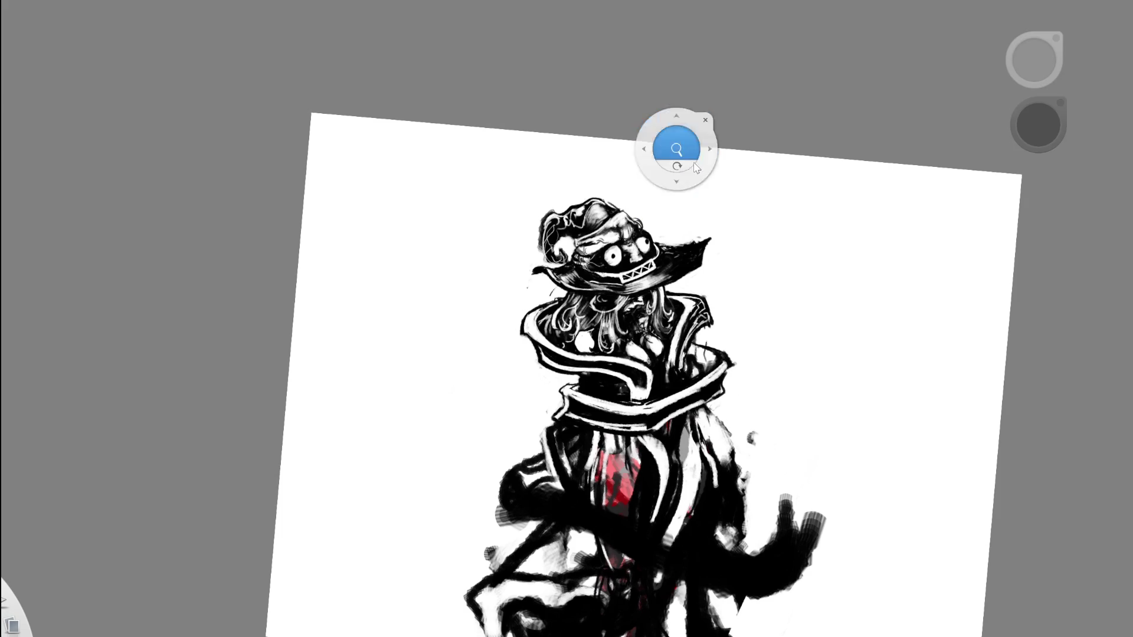
scroll(689, 76, up, 3)
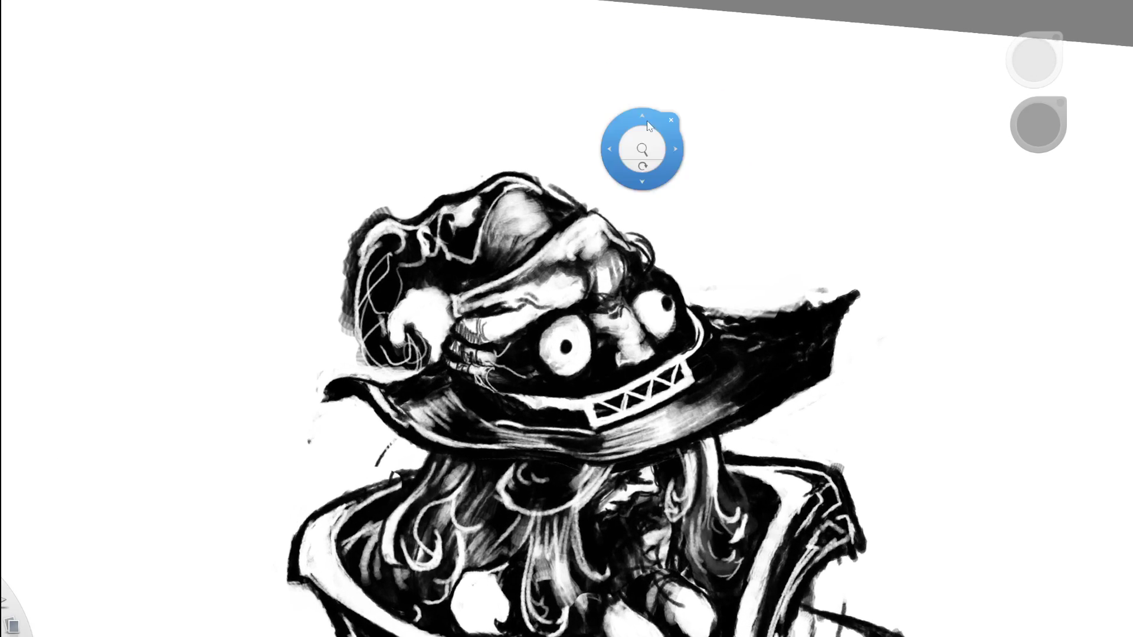
drag(714, 200, 660, 132)
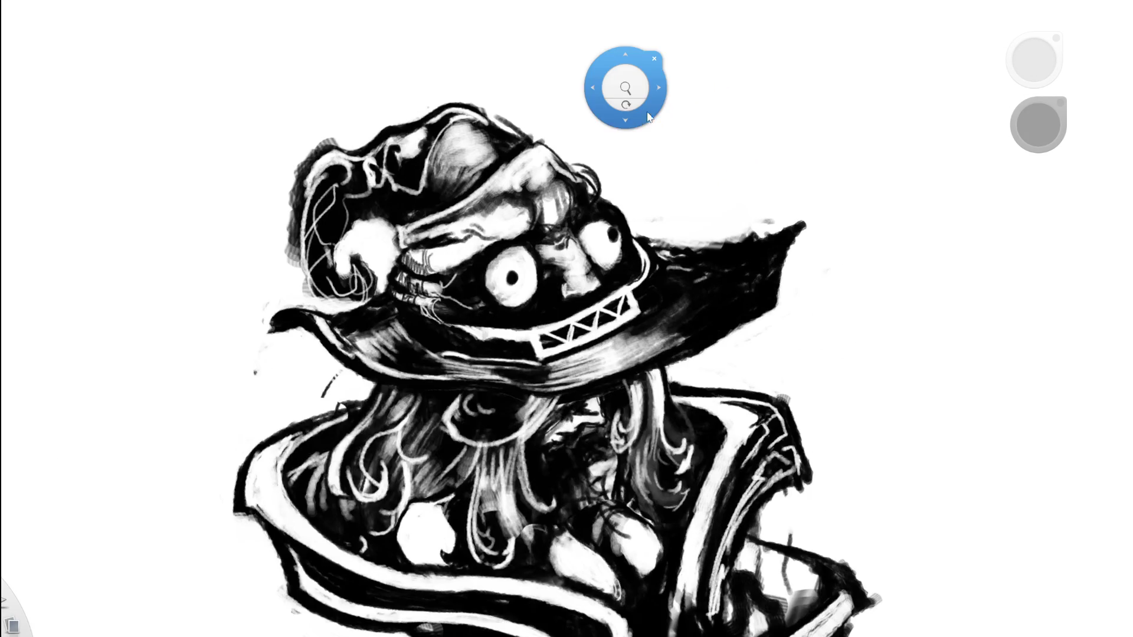
mouse_move(670, 205)
mouse_down()
mouse_move(627, 132)
mouse_move(652, 228)
mouse_move(727, 99)
mouse_move(627, 177)
mouse_move(663, 253)
mouse_move(662, 297)
mouse_move(604, 116)
mouse_up()
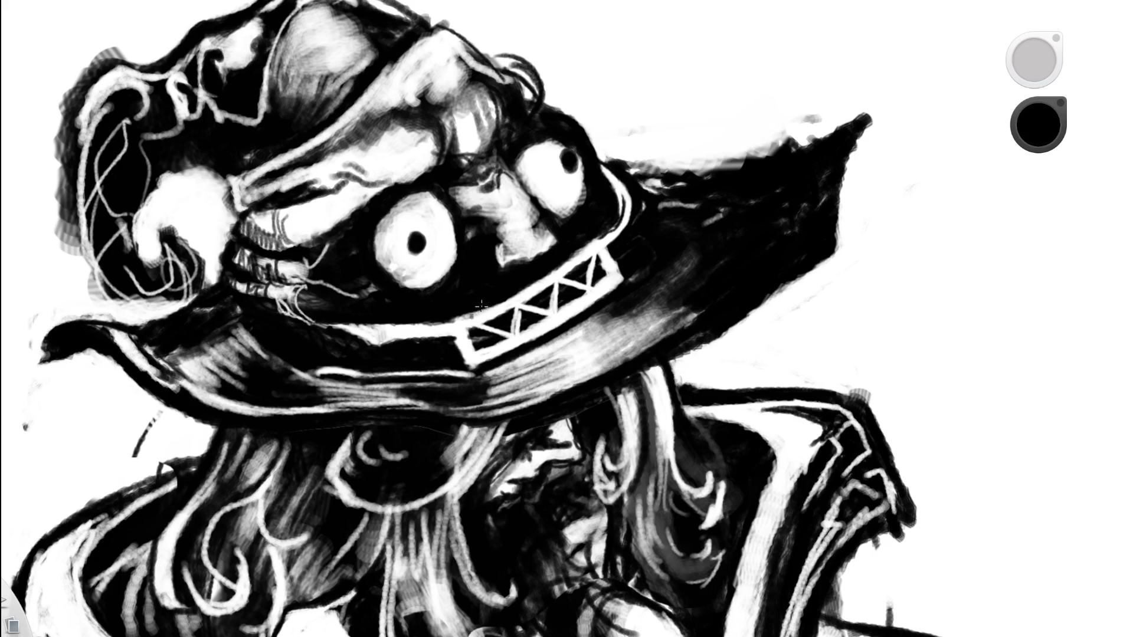
key(ctrl+0)
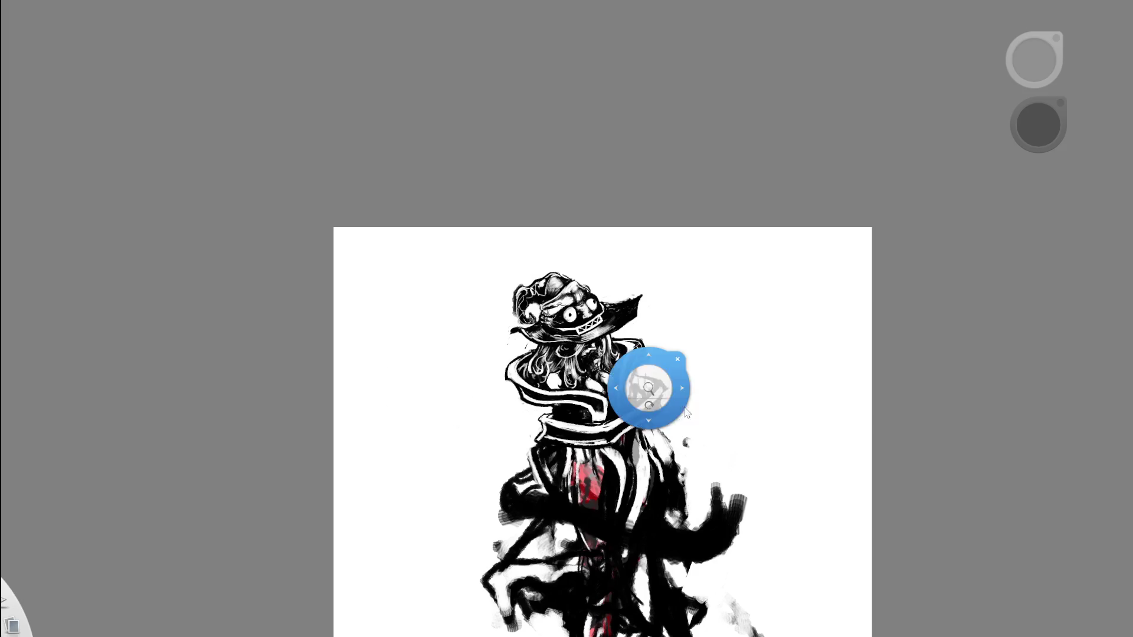
drag(684, 399, 637, 332)
scroll(565, 363, up, 5)
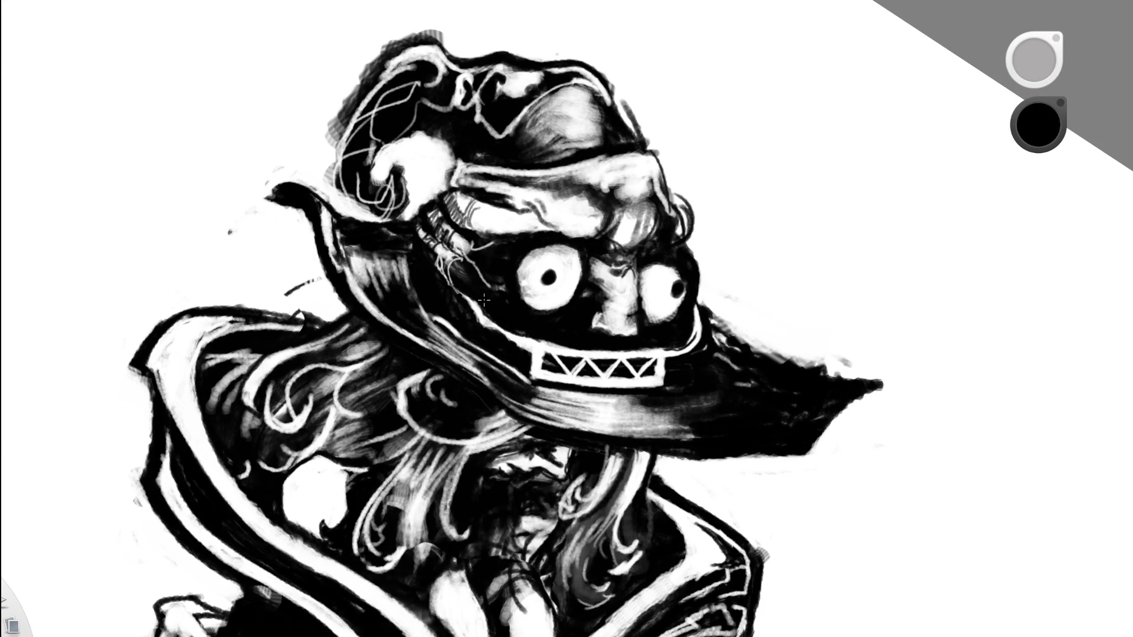
scroll(503, 299, down, 5)
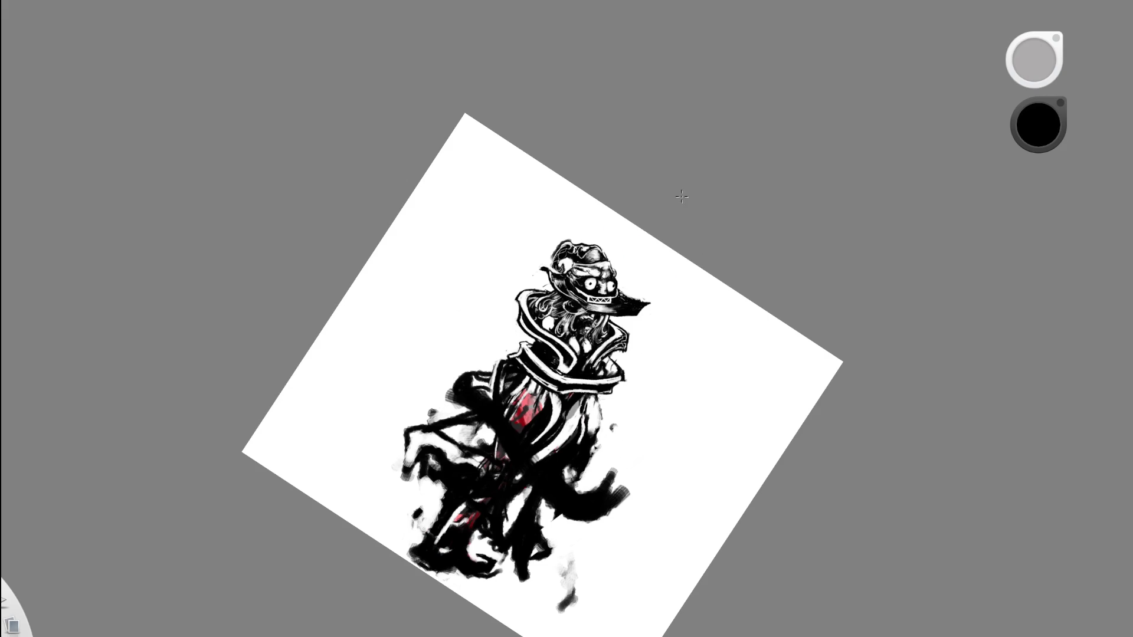
scroll(653, 308, up, 2)
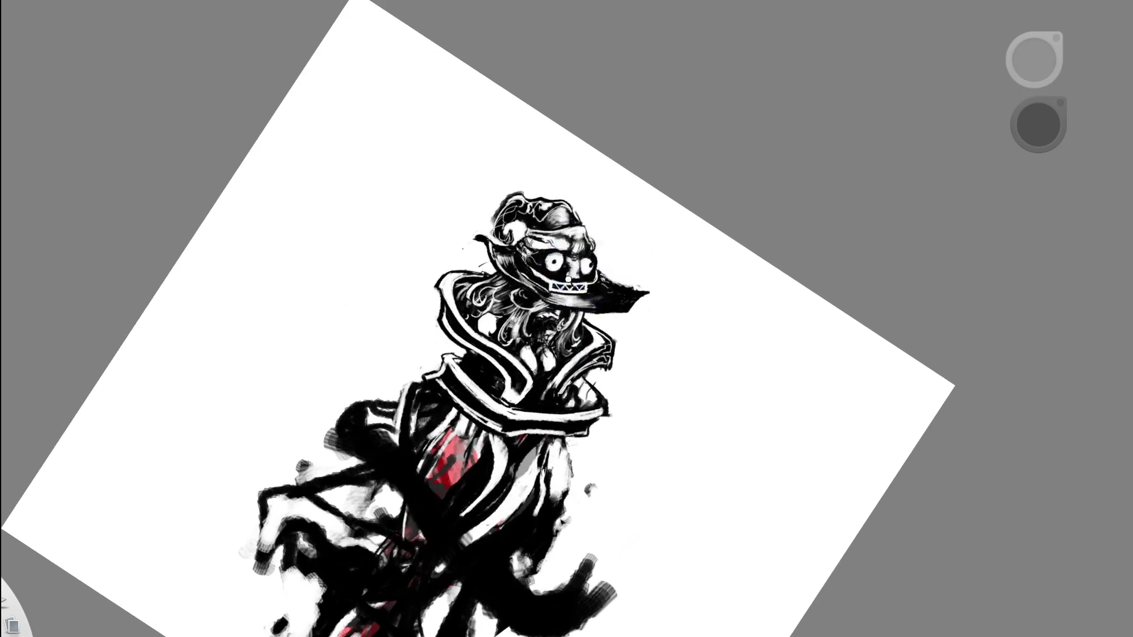
scroll(575, 243, up, 3)
Paint small dark strokes on the brim near the eye, undoing the marks on the white brim line.
drag(414, 239, 417, 240)
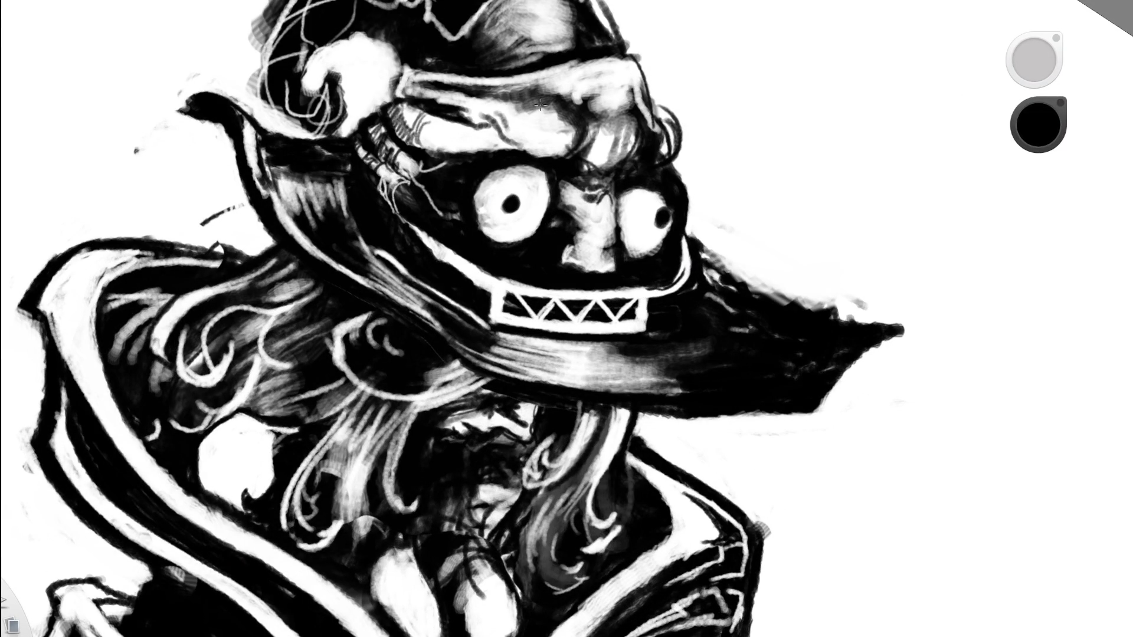
drag(444, 268, 480, 261)
key(ctrl+z)
scroll(484, 291, down, 5)
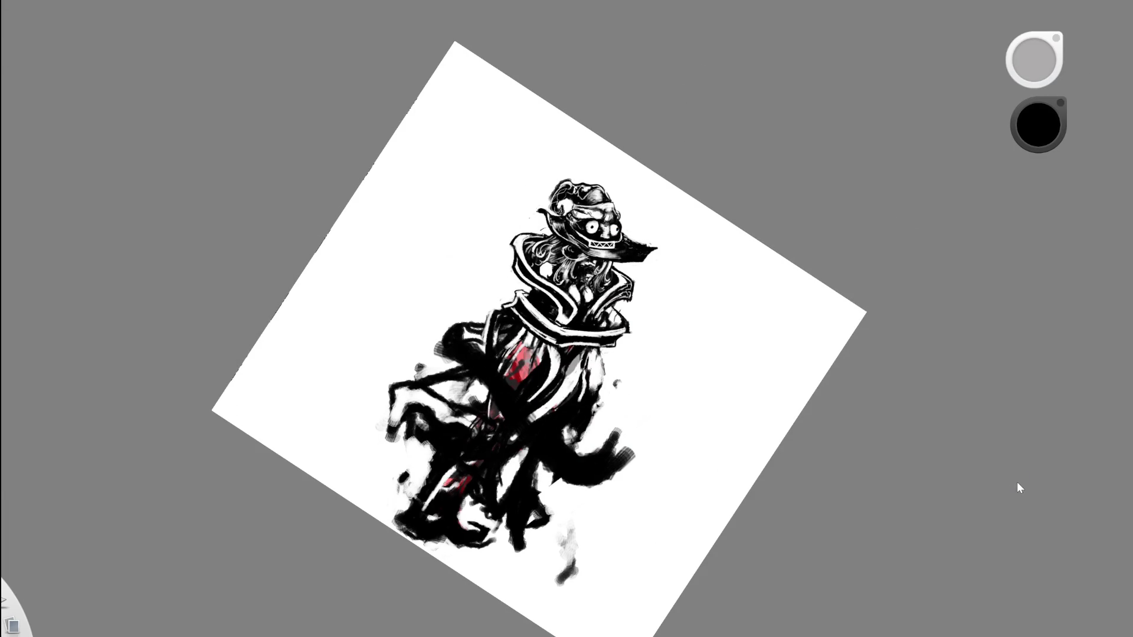
scroll(608, 189, up, 5)
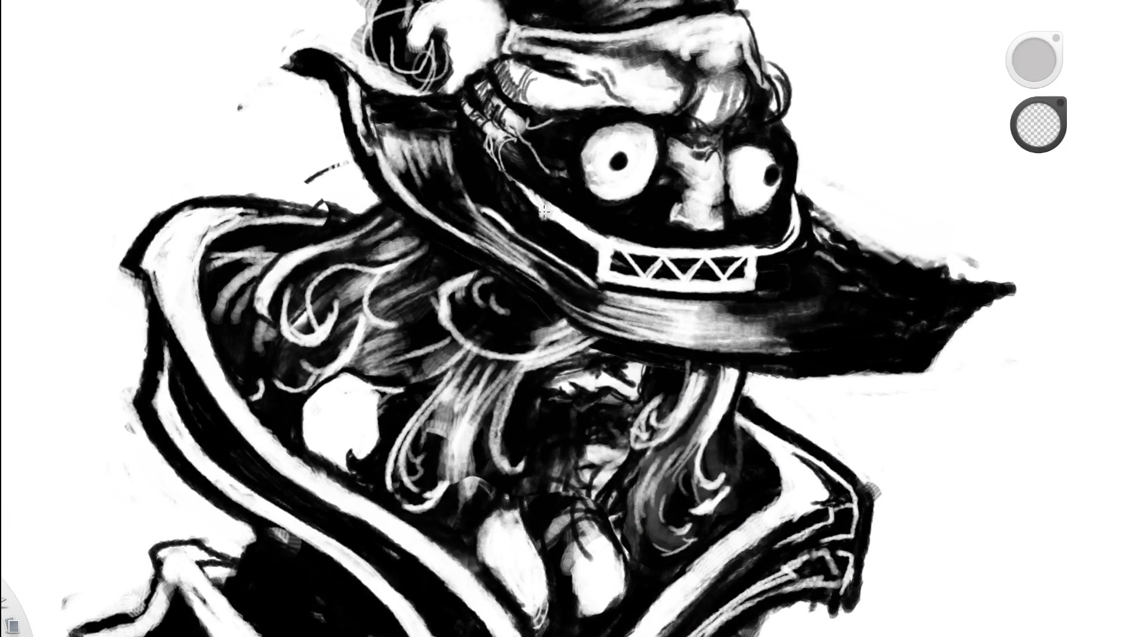
Sample colours from the hat, leaving white as the paint colour, and zoom toward the face.
alt+click(584, 205)
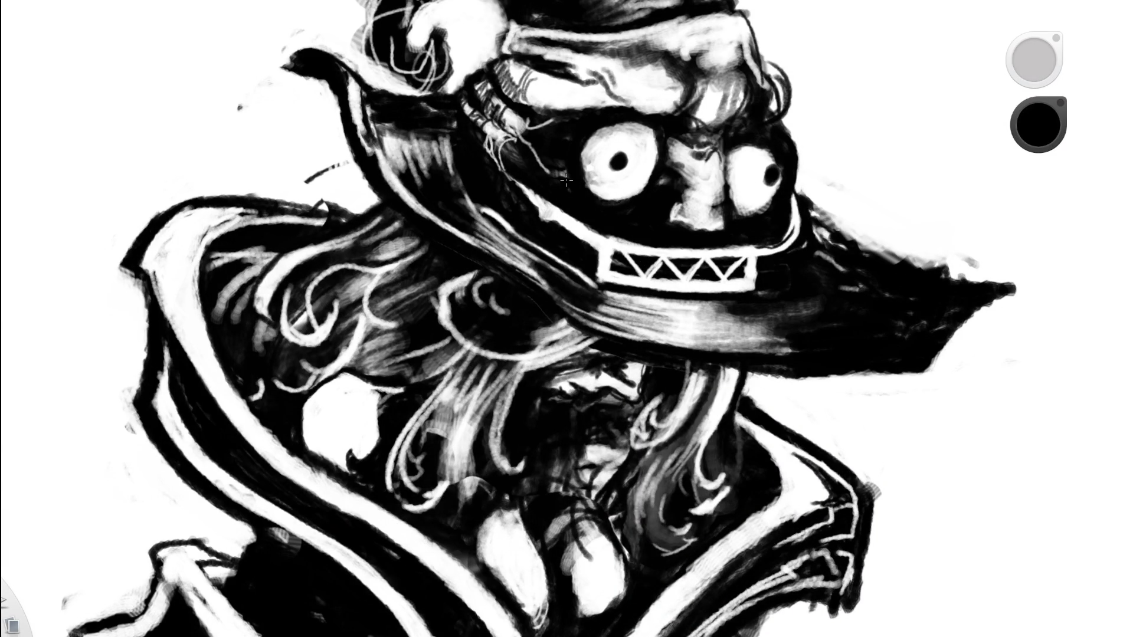
alt+click(782, 132)
drag(820, 123, 664, 175)
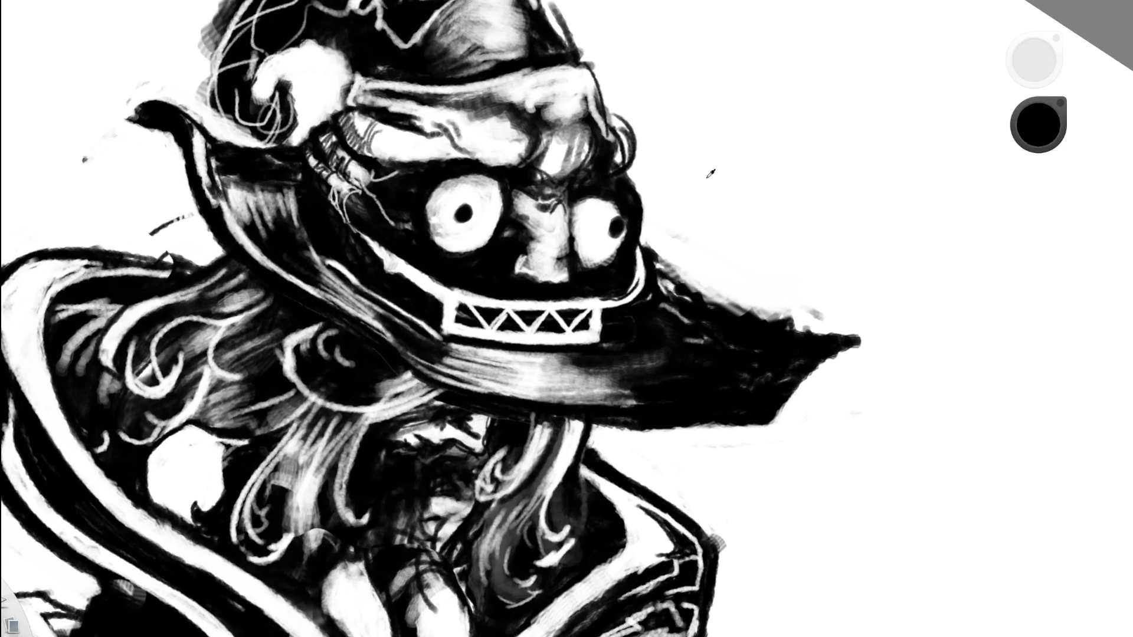
alt+click(664, 176)
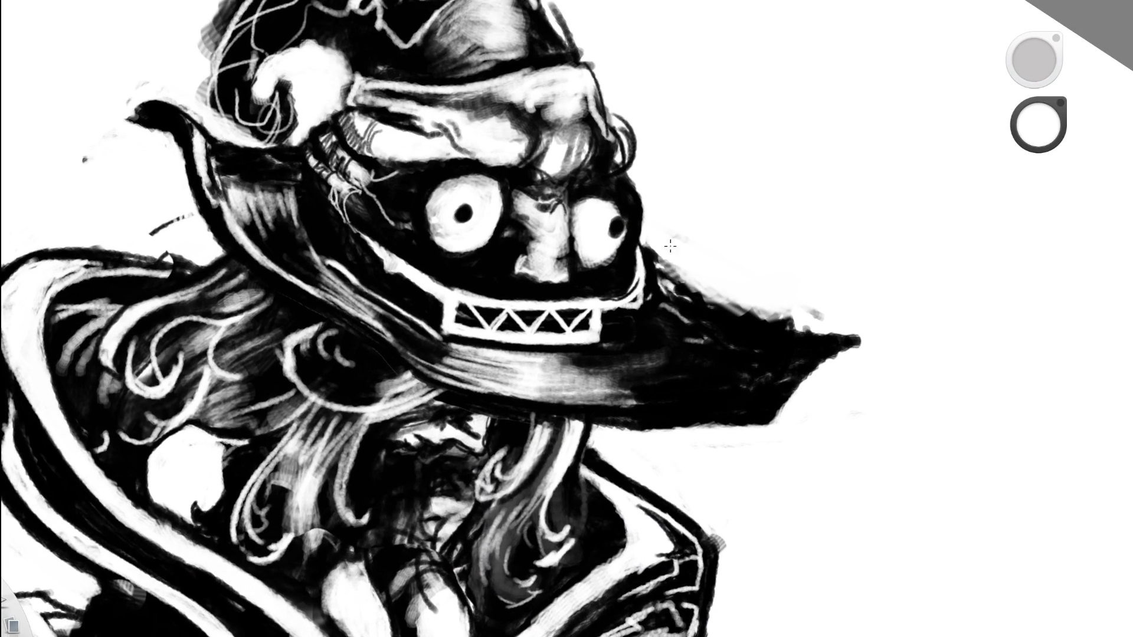
alt+click(641, 300)
scroll(641, 299, down, 10)
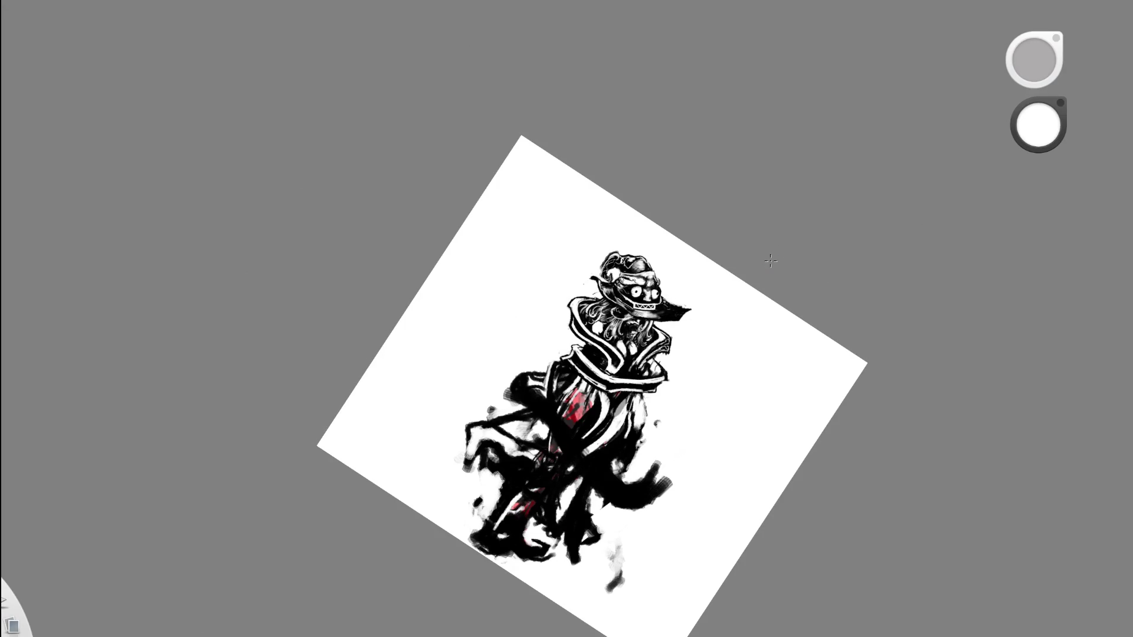
scroll(712, 326, up, 5)
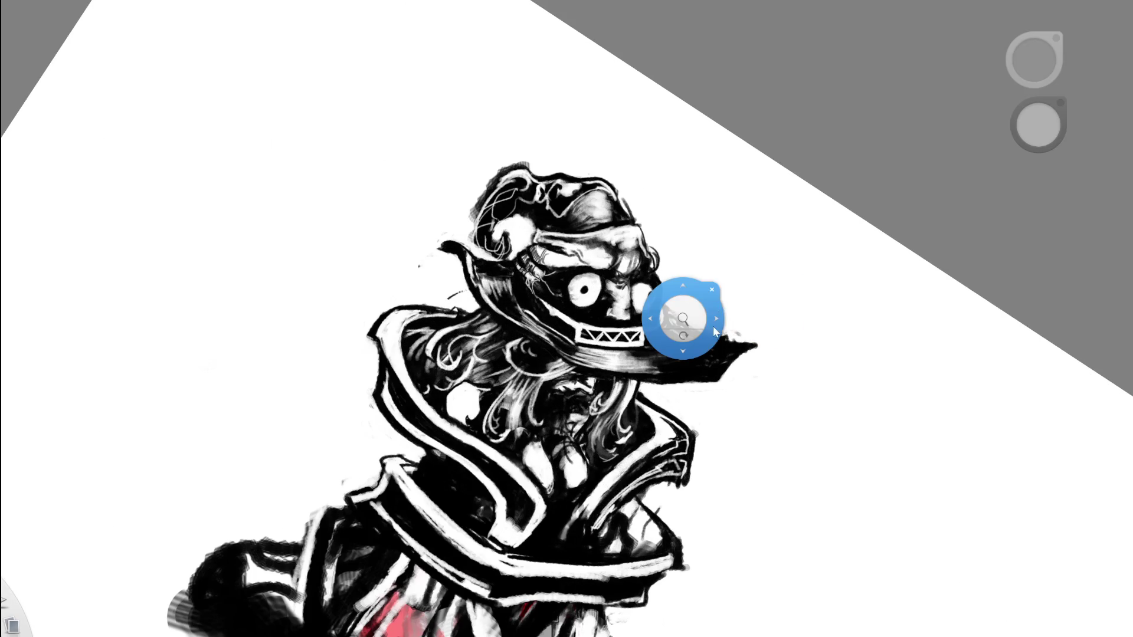
drag(713, 346, 677, 376)
scroll(581, 331, up, 3)
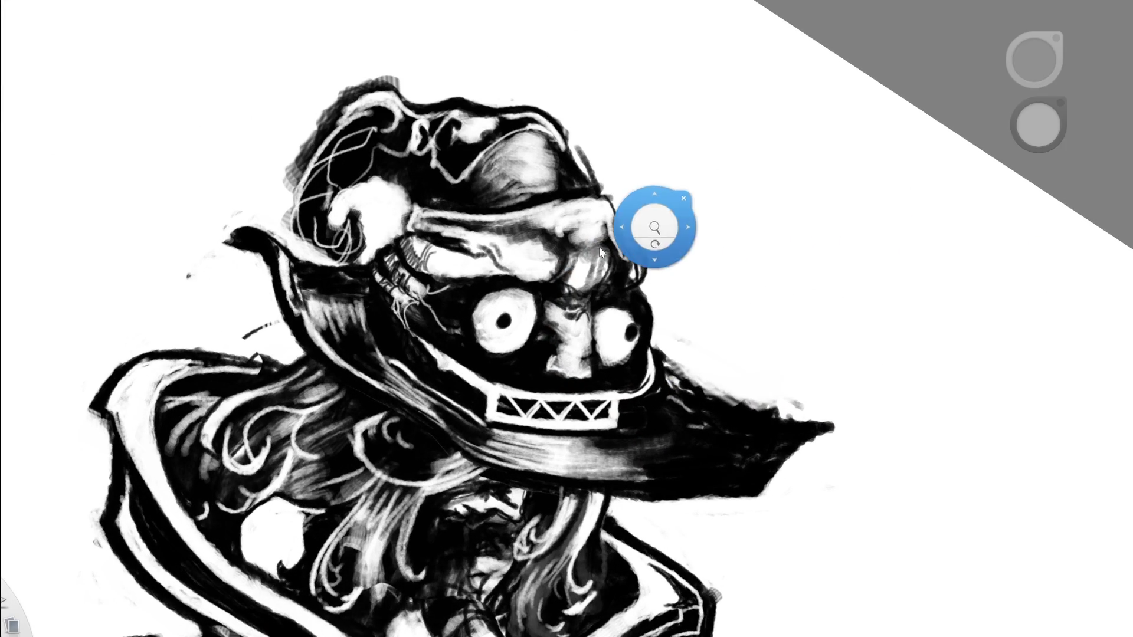
scroll(535, 296, up, 2)
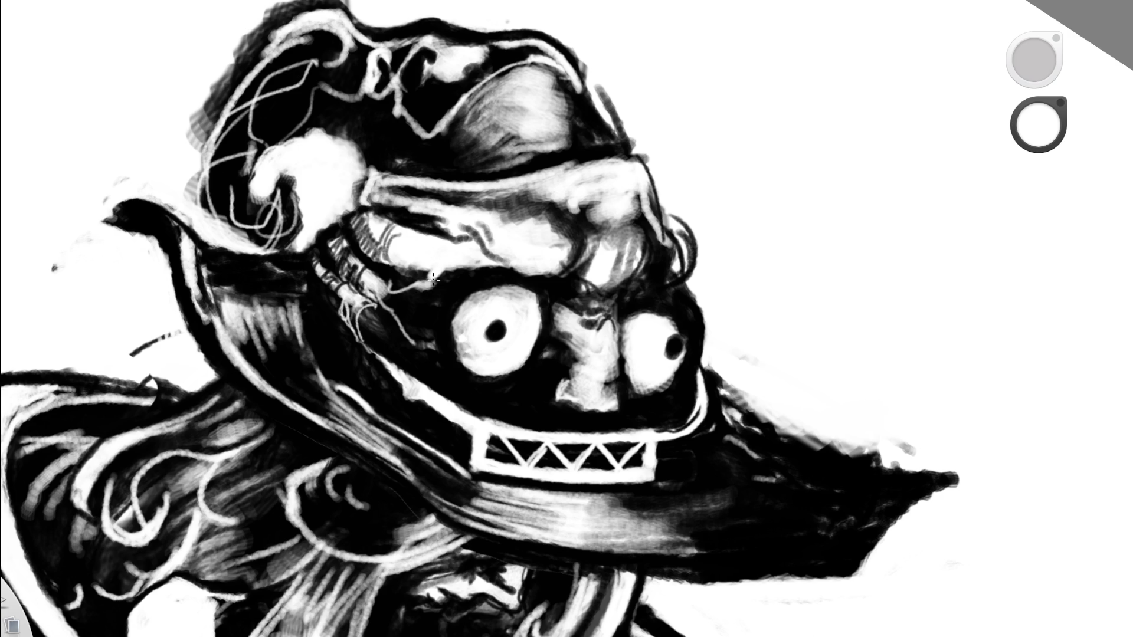
Zoom in on the face and erase a faint stroke near the hat brim's tip.
key(e)
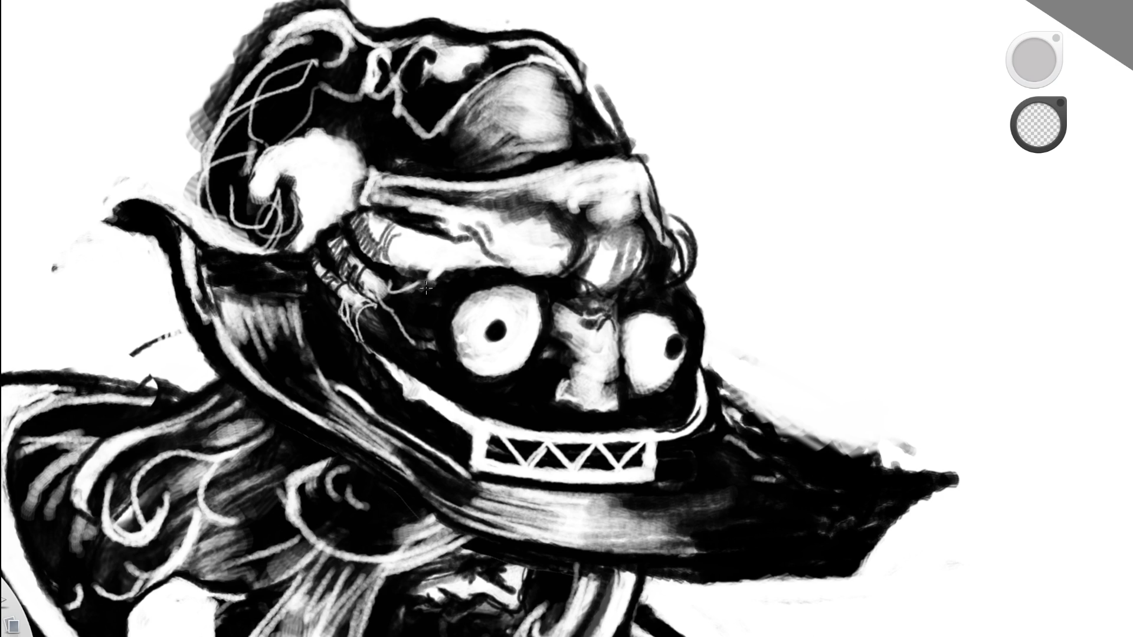
drag(430, 287, 373, 324)
drag(568, 416, 632, 305)
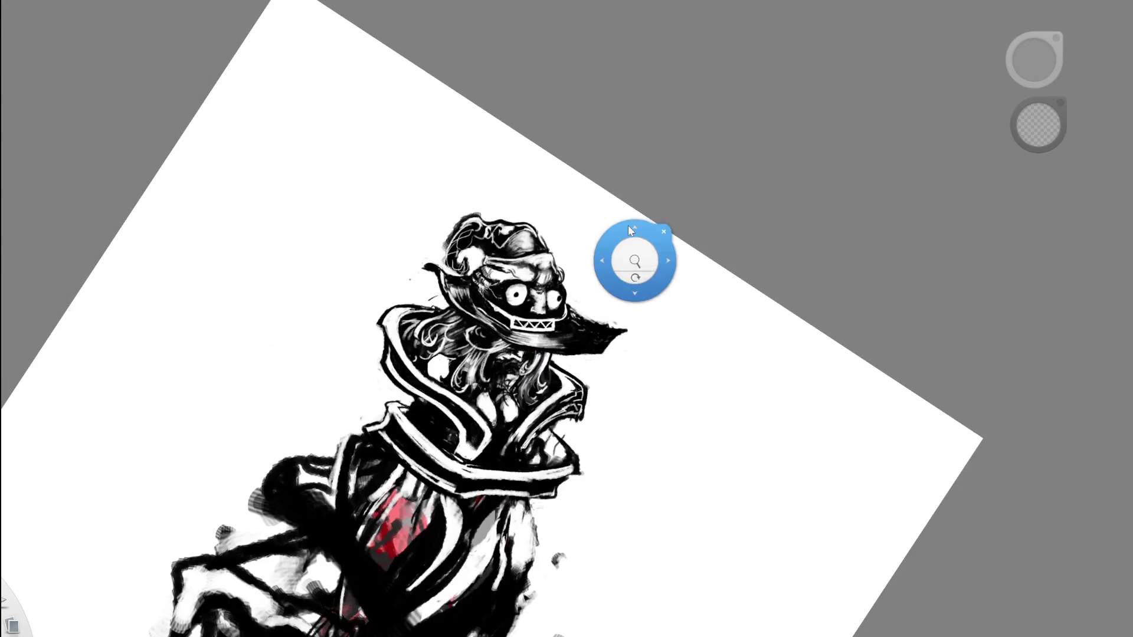
scroll(493, 269, up, 5)
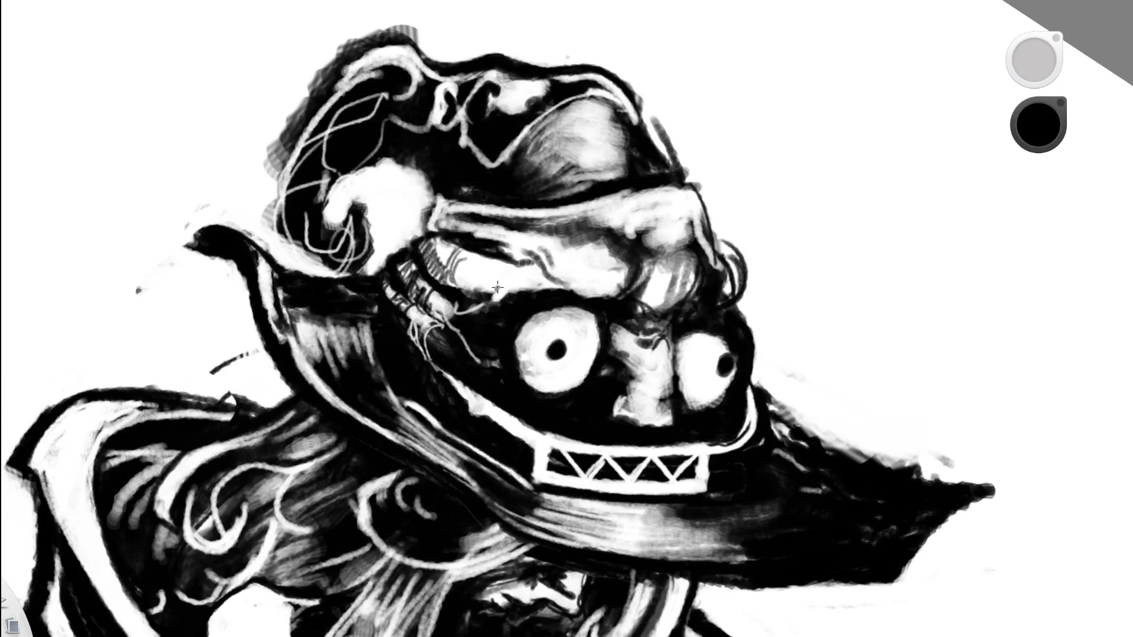
drag(492, 293, 506, 270)
scroll(524, 267, down, 5)
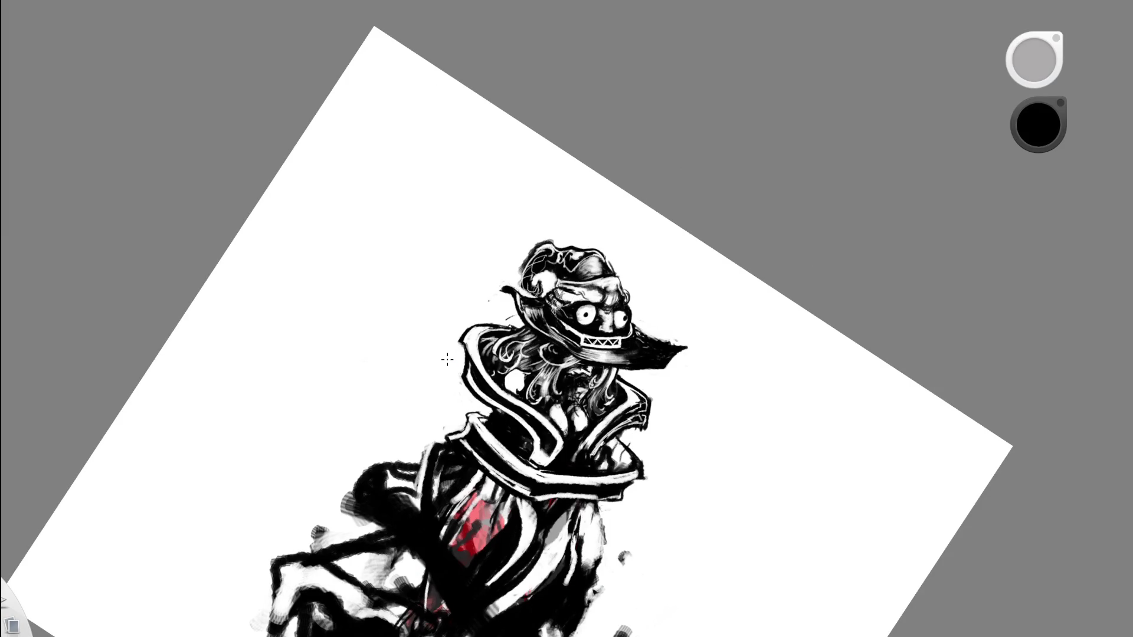
scroll(602, 311, up, 5)
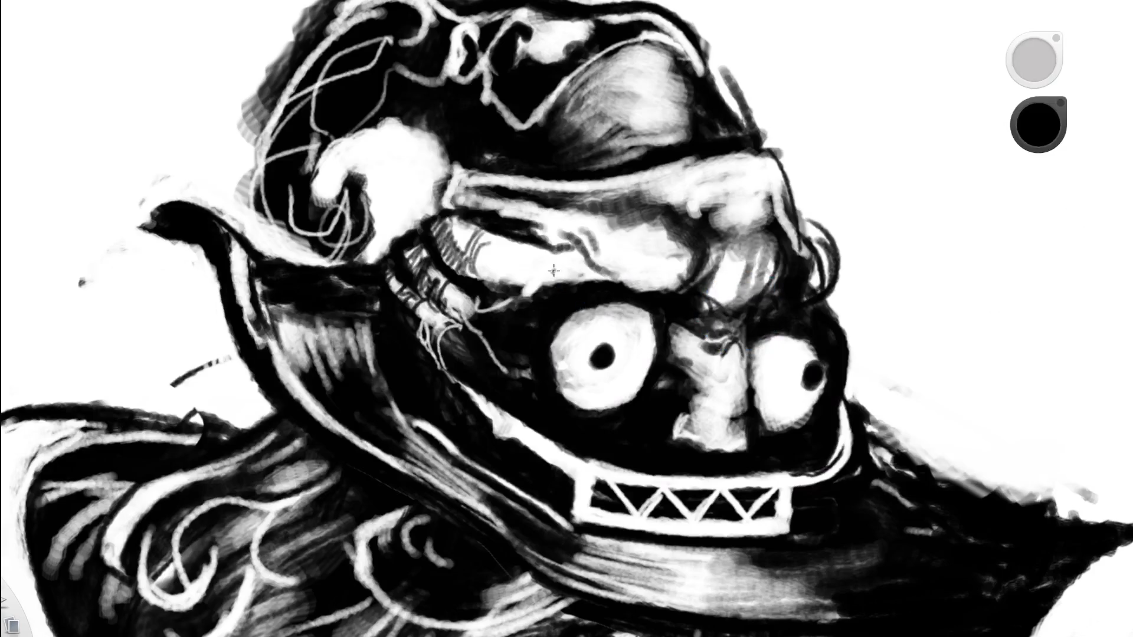
scroll(534, 277, down, 5)
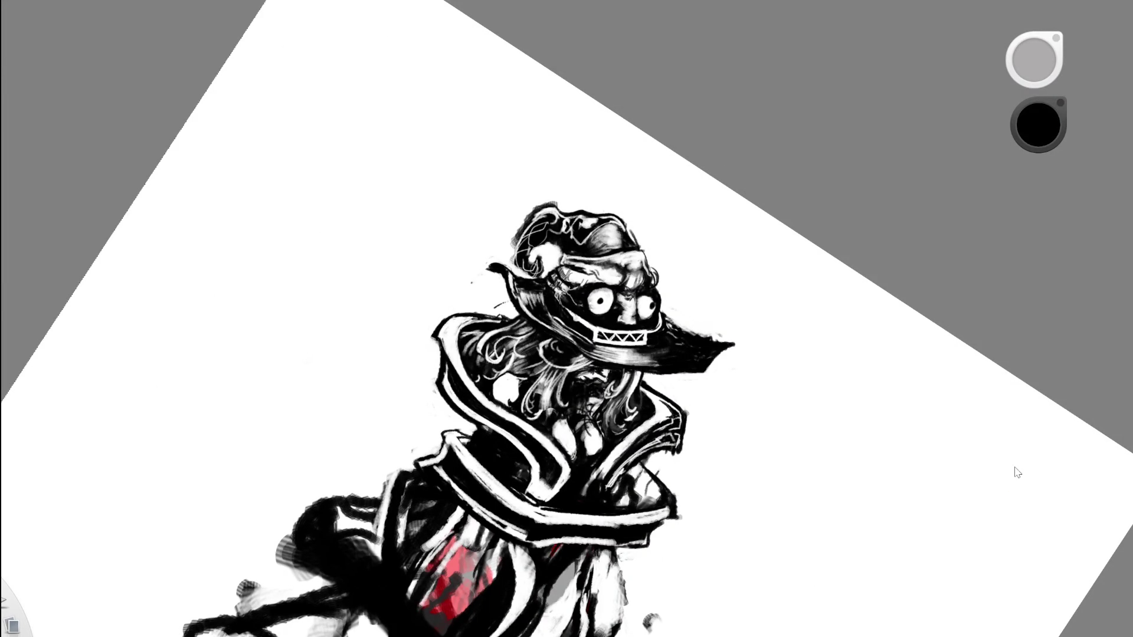
Zoom in on the character's head and rotate the page to a new working angle.
key(space)
mouse_move(676, 220)
mouse_down()
mouse_move(688, 223)
mouse_move(620, 384)
mouse_up()
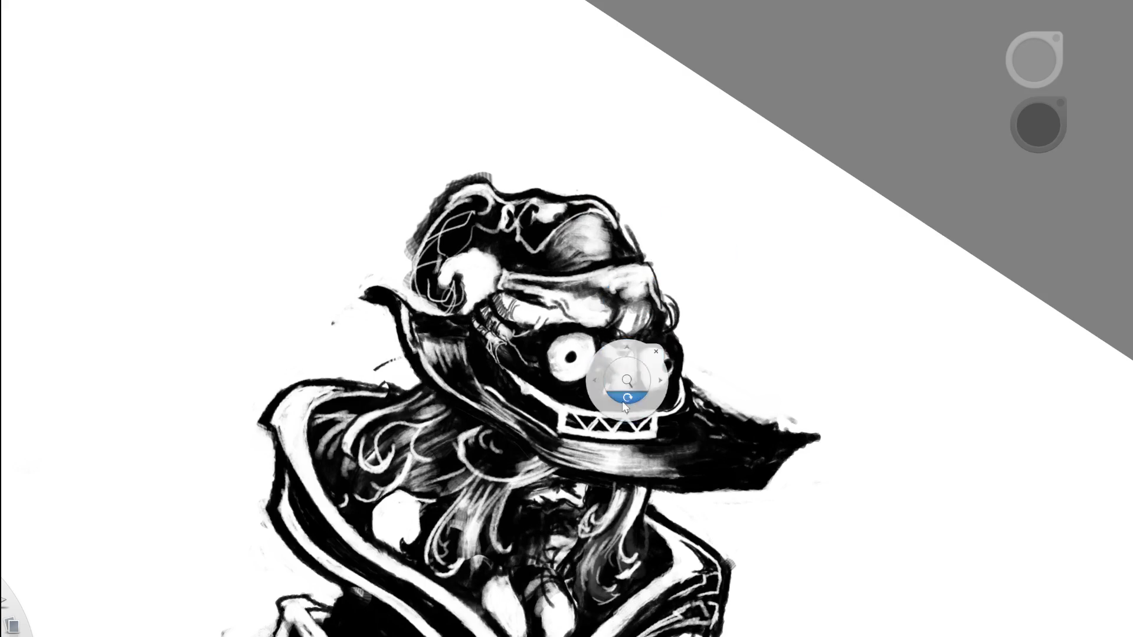
key(e)
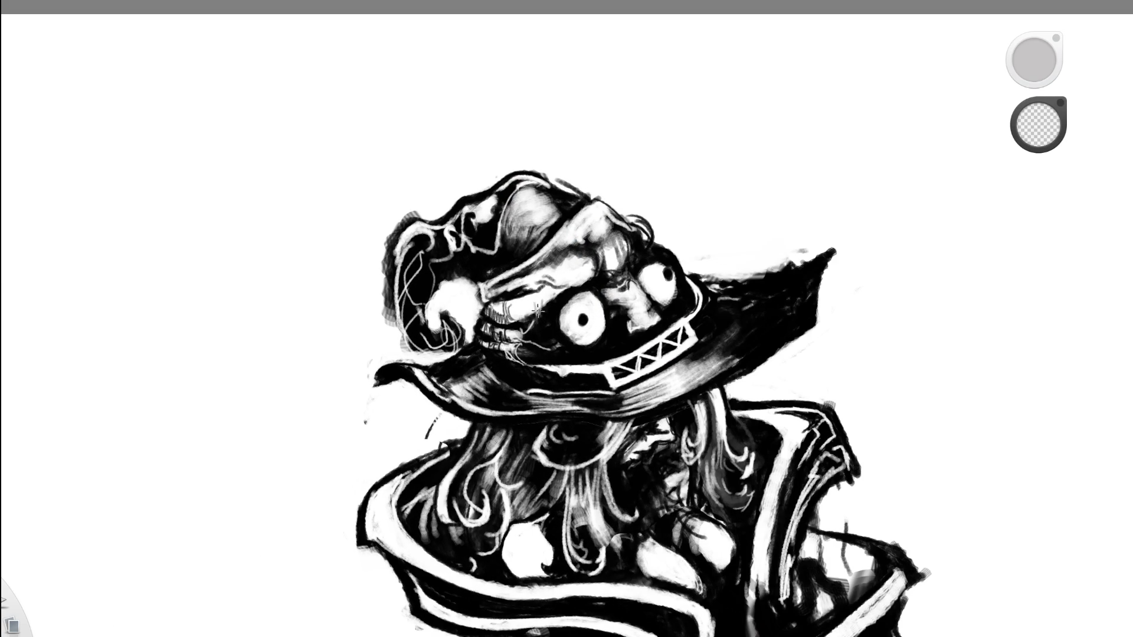
key(space)
mouse_move(587, 366)
mouse_down()
mouse_move(608, 200)
mouse_move(178, 465)
mouse_up()
key(e)
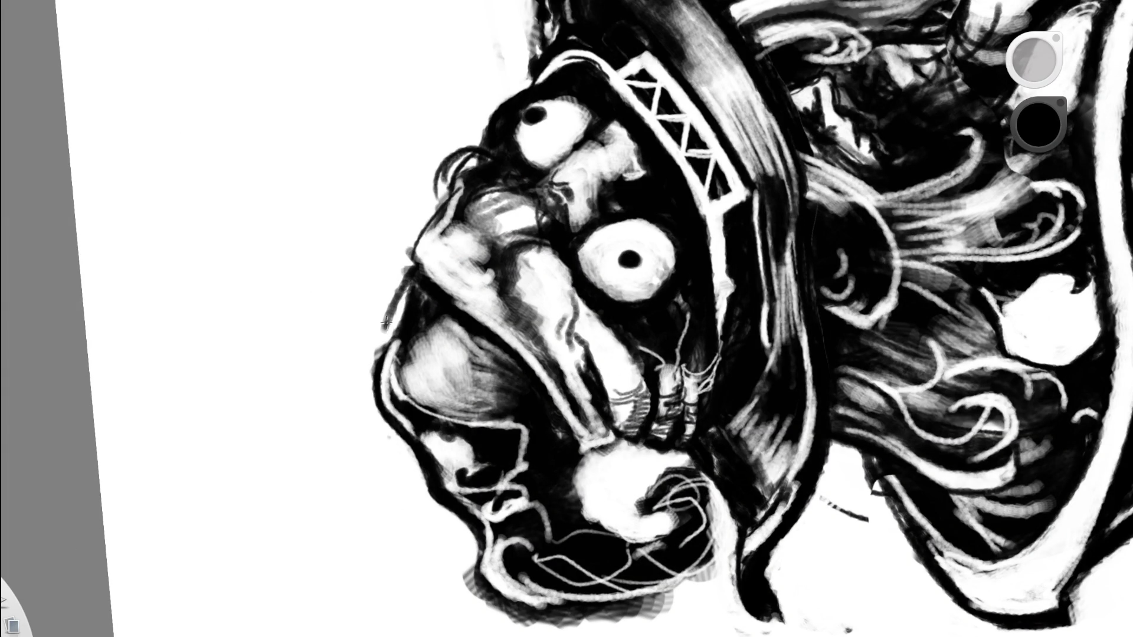
Flip the canvas horizontally and darken the edge of the nose with black.
scroll(387, 304, down, 3)
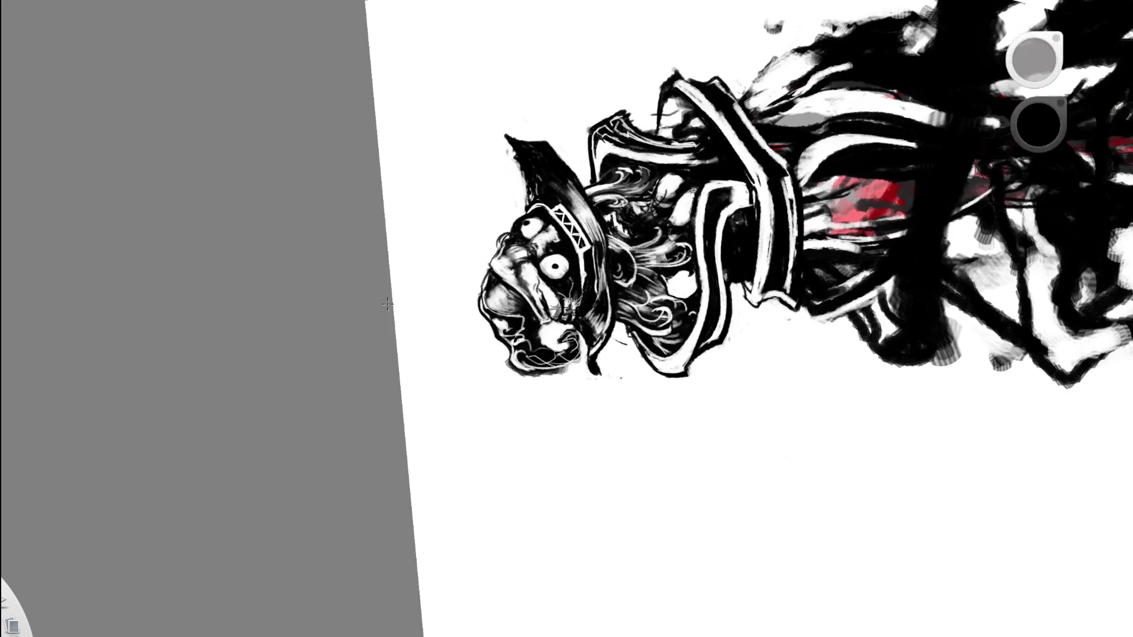
key(x)
scroll(542, 393, up, 4)
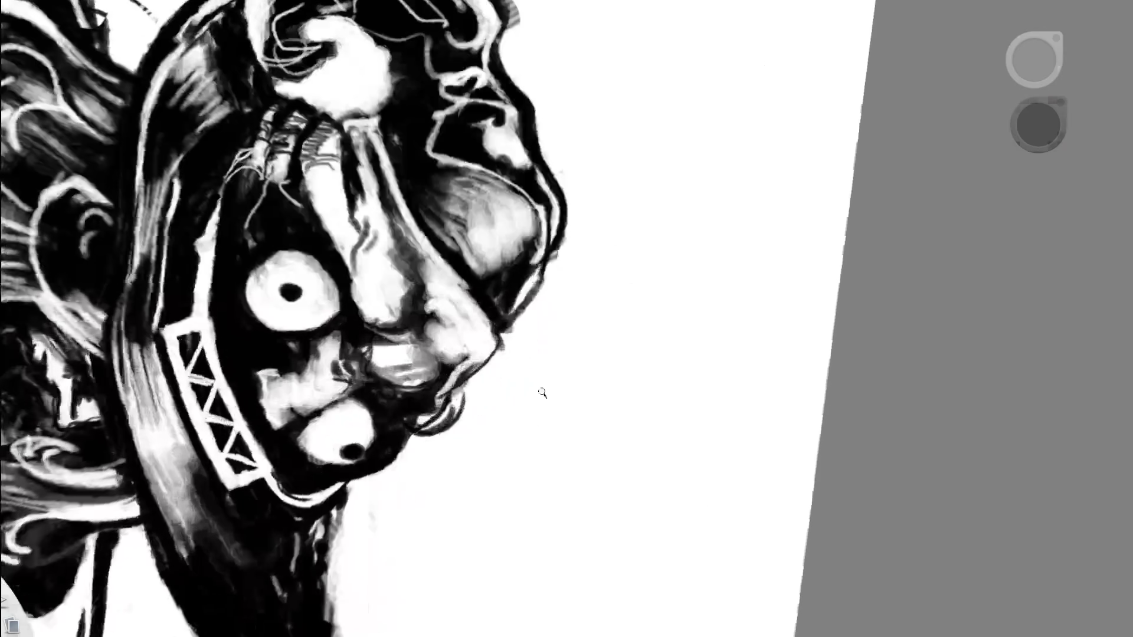
drag(534, 274, 523, 289)
scroll(503, 211, down, 5)
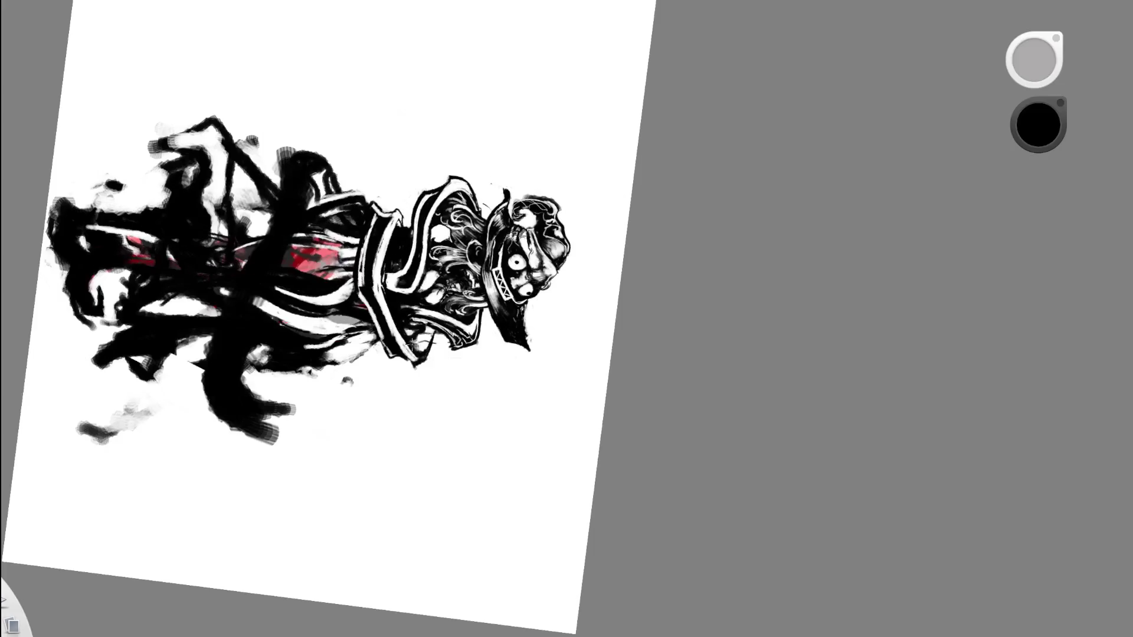
mouse_move(544, 197)
mouse_down()
mouse_move(584, 336)
mouse_move(619, 130)
mouse_up()
scroll(507, 242, up, 5)
Paint a thin white line along the helmet edge, then re-darken that edge in black.
key(x)
drag(480, 254, 496, 302)
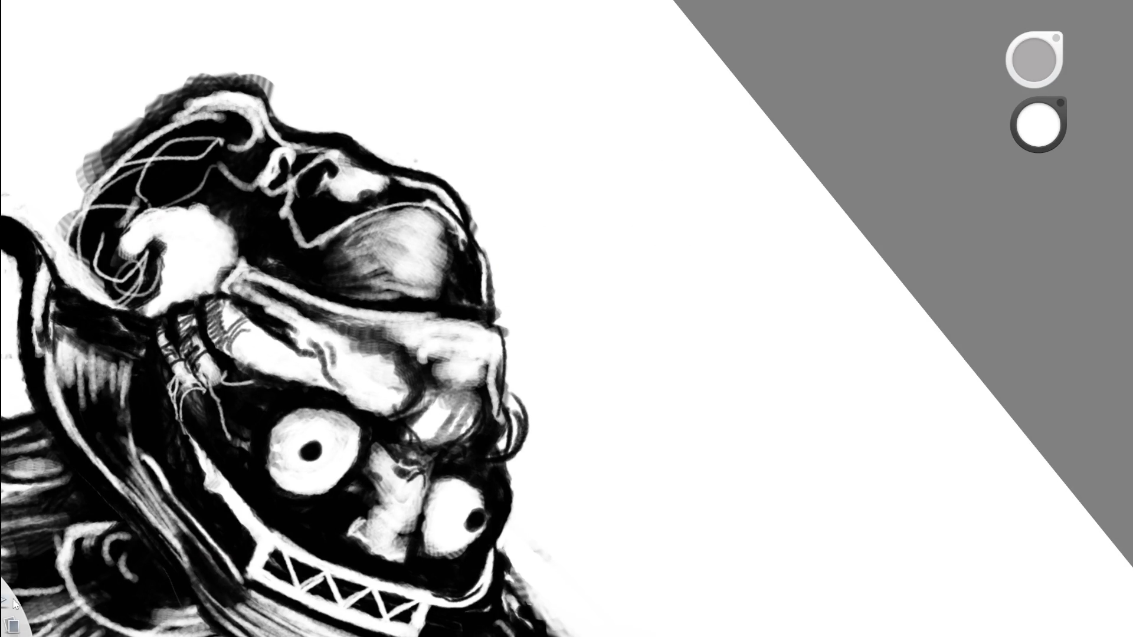
key(x)
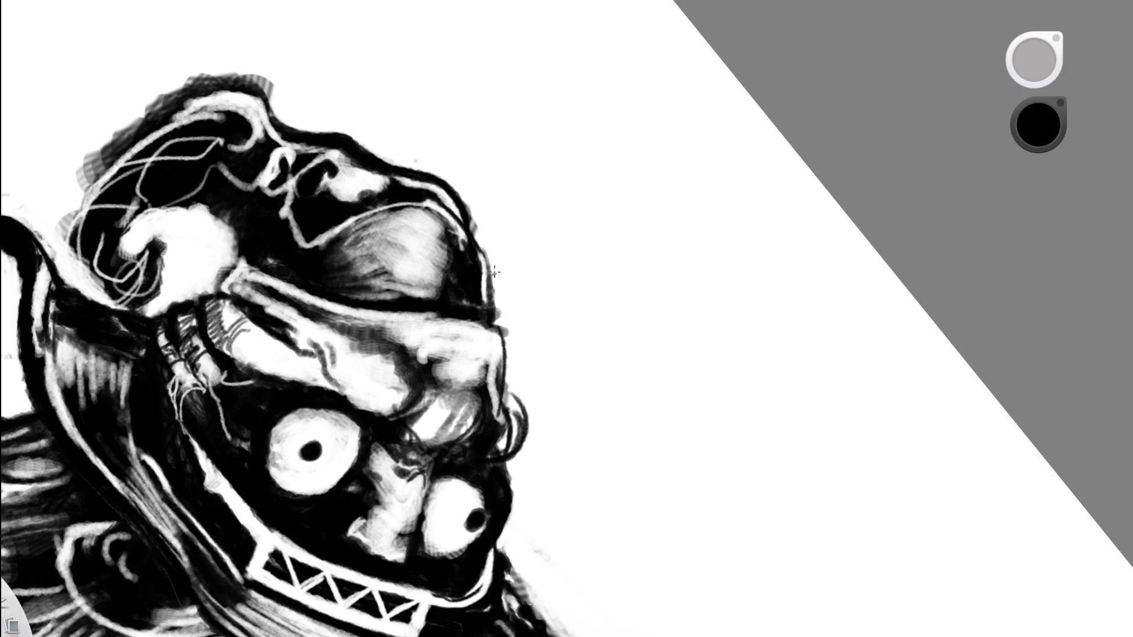
drag(485, 254, 491, 321)
Tilt the page shallower and paint white strokes on the hat, undoing a misplaced brim line.
mouse_move(519, 243)
mouse_down()
mouse_move(547, 309)
mouse_move(566, 182)
mouse_up()
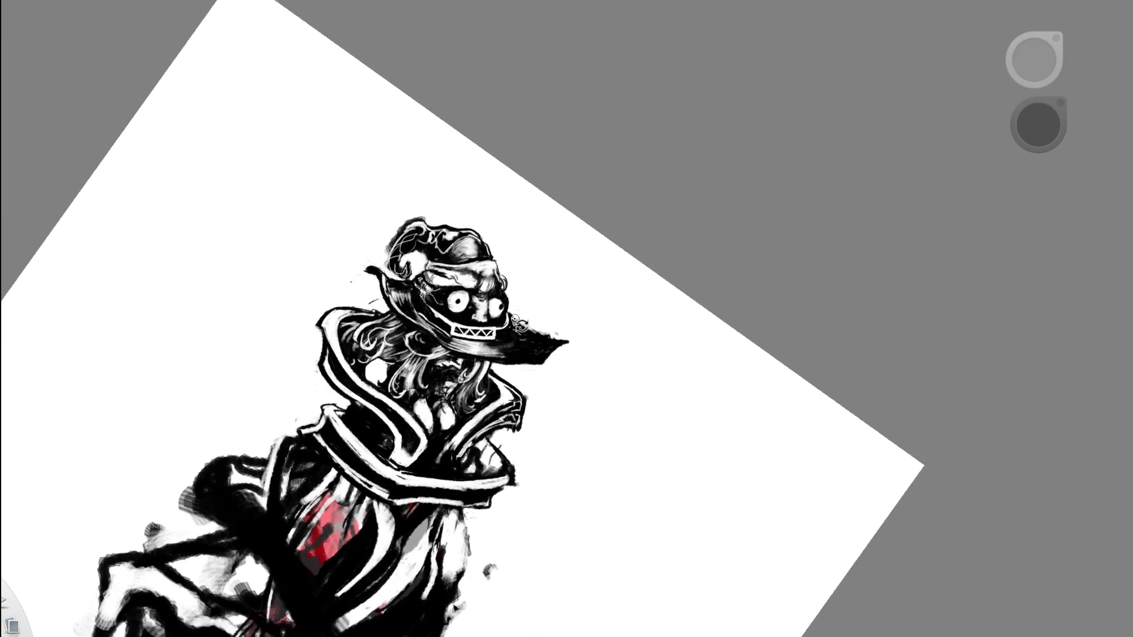
mouse_move(518, 252)
mouse_down()
mouse_move(520, 323)
mouse_move(586, 284)
mouse_move(445, 274)
mouse_move(417, 230)
mouse_up()
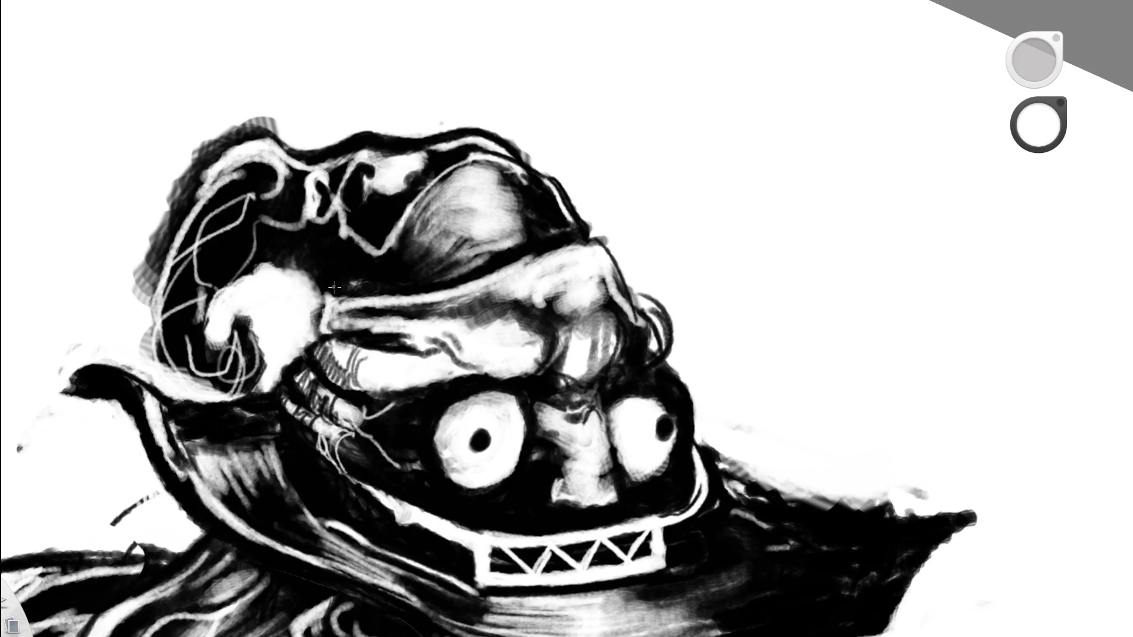
drag(334, 289, 384, 243)
key(ctrl+z)
mouse_move(378, 251)
mouse_down()
mouse_move(397, 208)
mouse_move(349, 218)
mouse_move(377, 252)
mouse_up()
Add a thin white highlight stroke on the hat.
drag(500, 182, 302, 324)
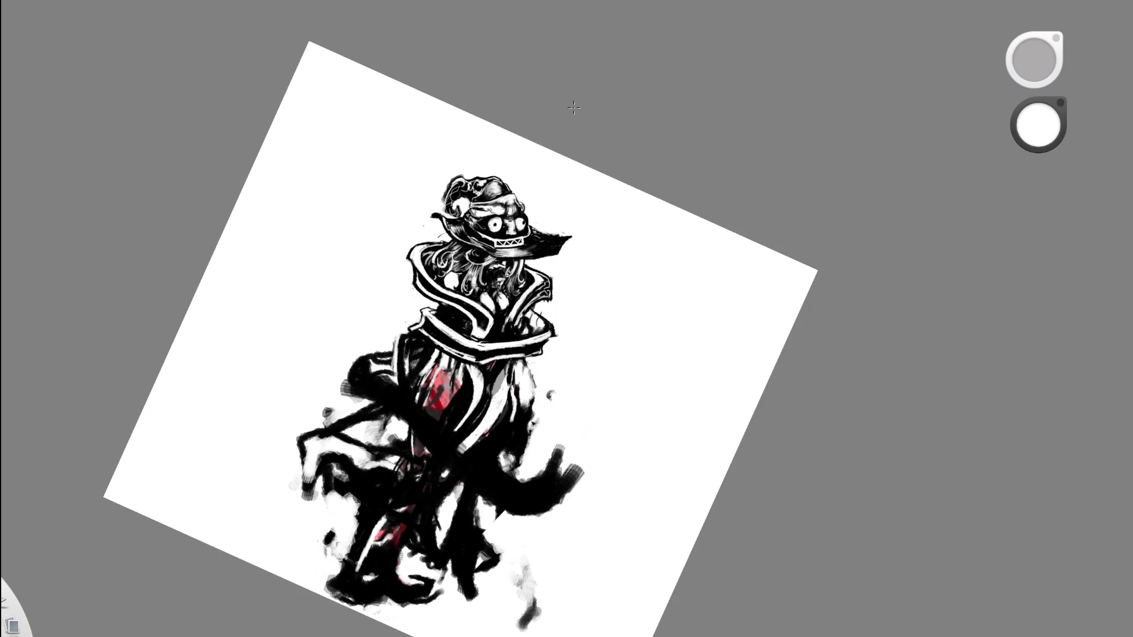
drag(470, 182, 459, 206)
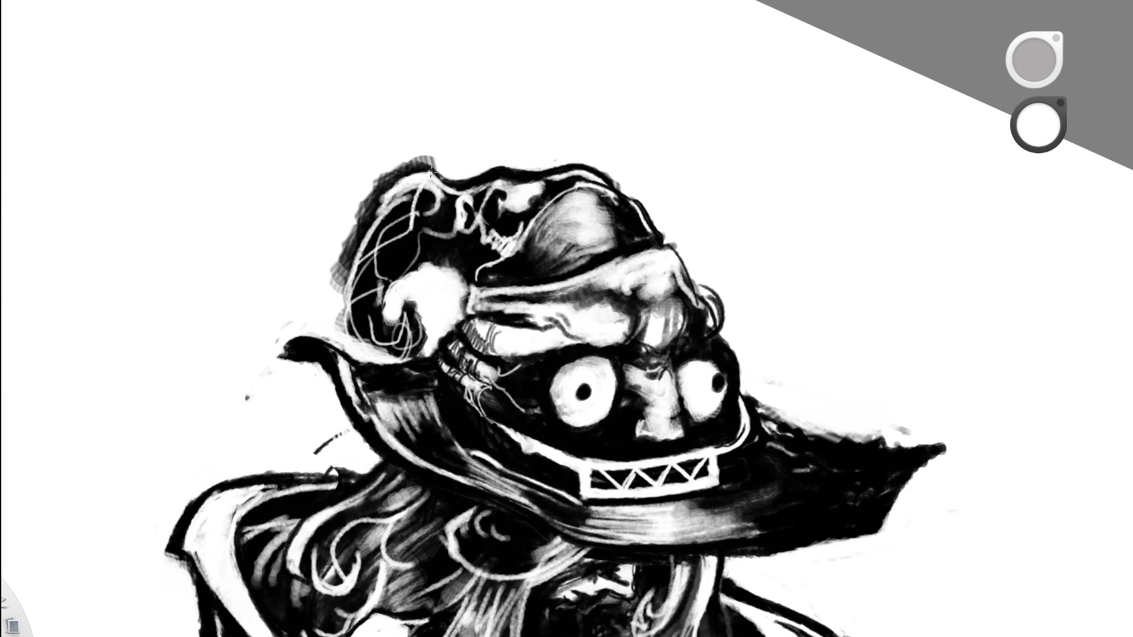
drag(518, 215, 362, 324)
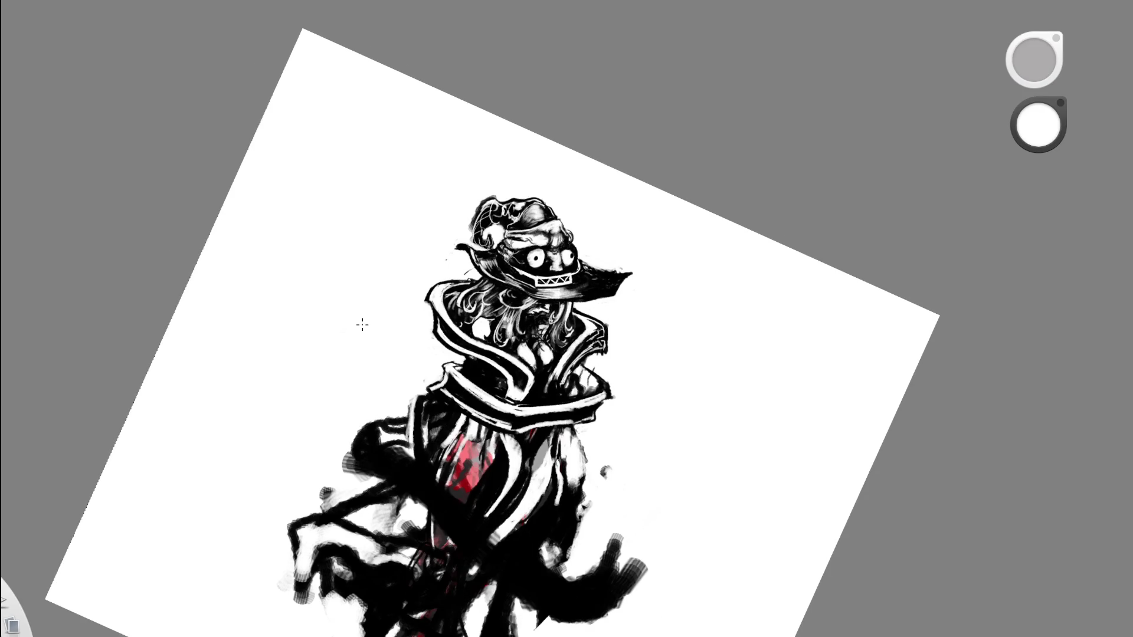
drag(509, 221, 496, 221)
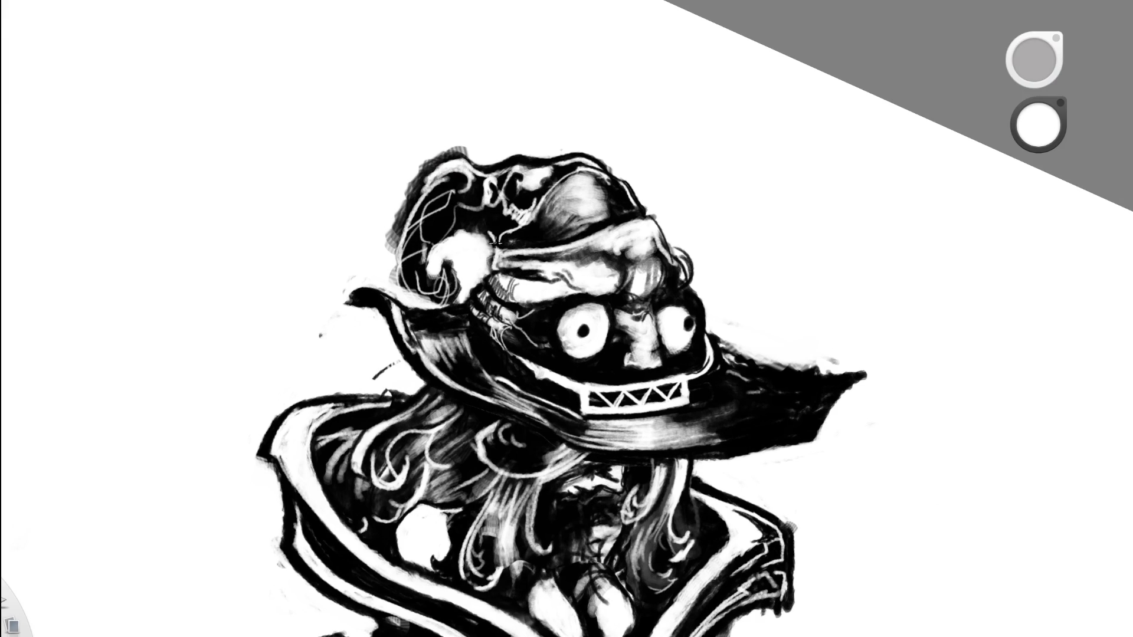
drag(493, 220, 503, 177)
Try a white line over the hair under the brim, then undo it.
drag(528, 125, 445, 225)
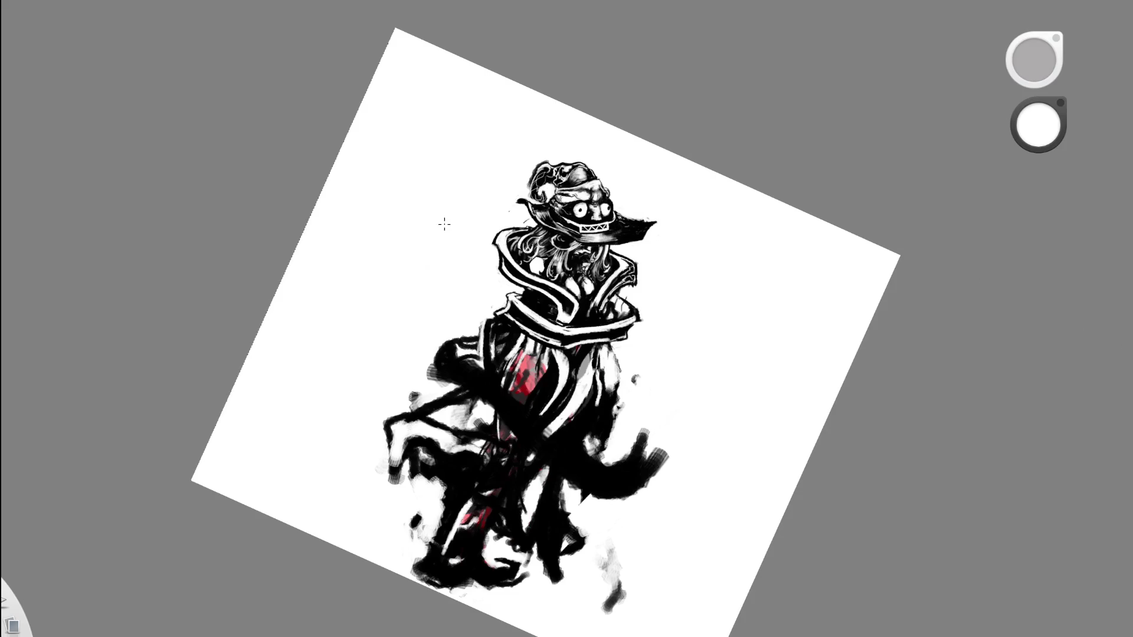
drag(660, 113, 623, 114)
drag(657, 260, 568, 186)
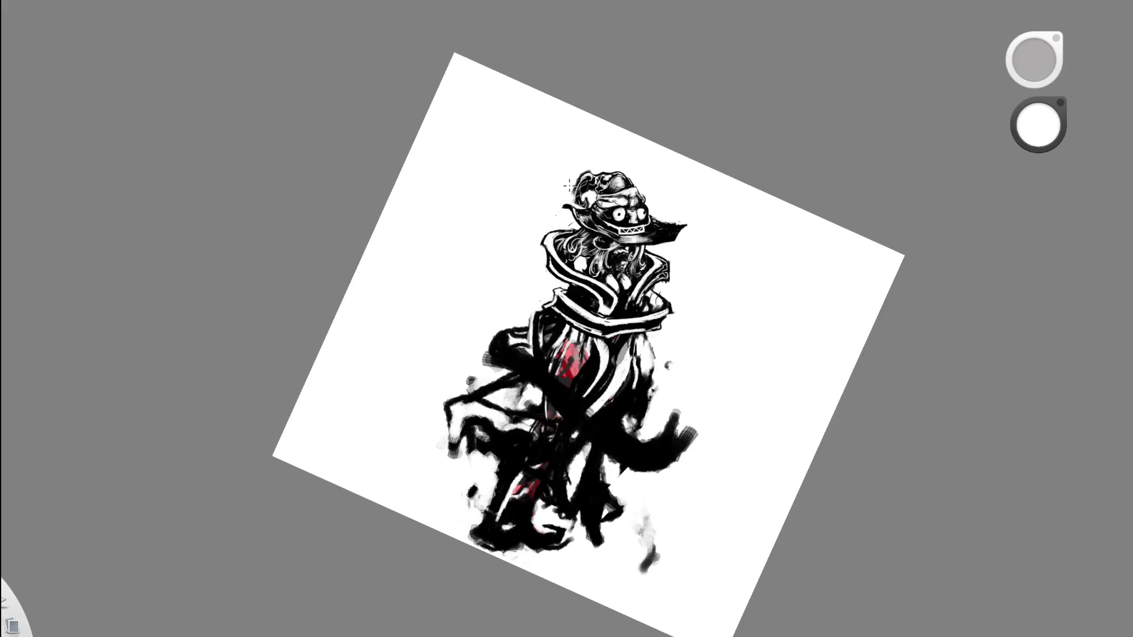
drag(620, 185, 714, 48)
drag(450, 278, 470, 236)
key(ctrl+z)
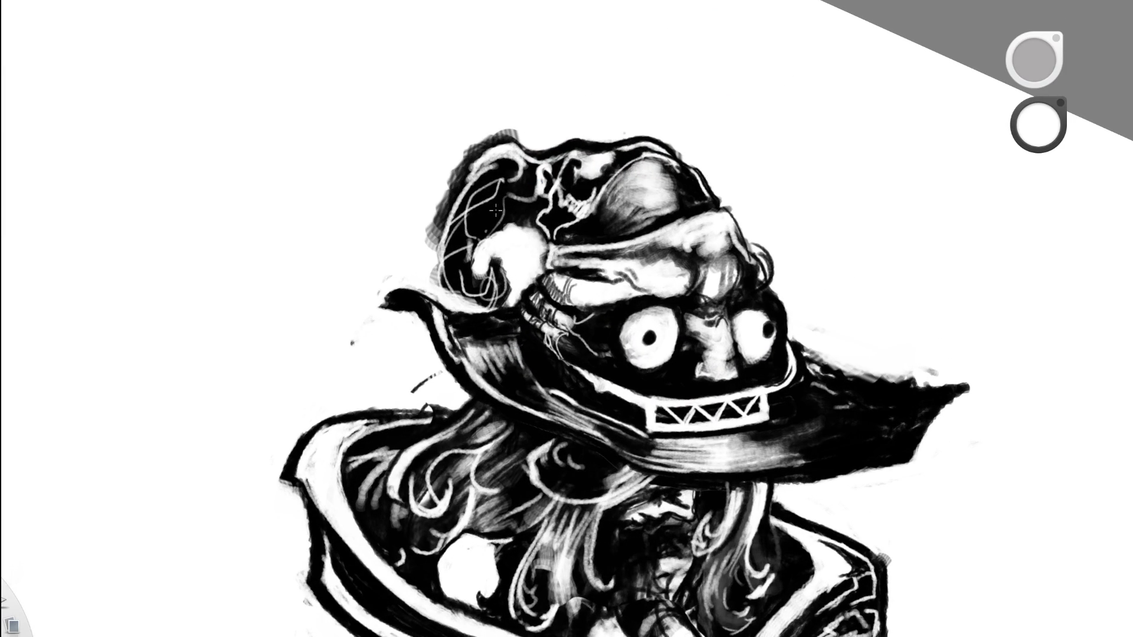
Paint a curved white line along the hair strands beneath the brim.
key(Home)
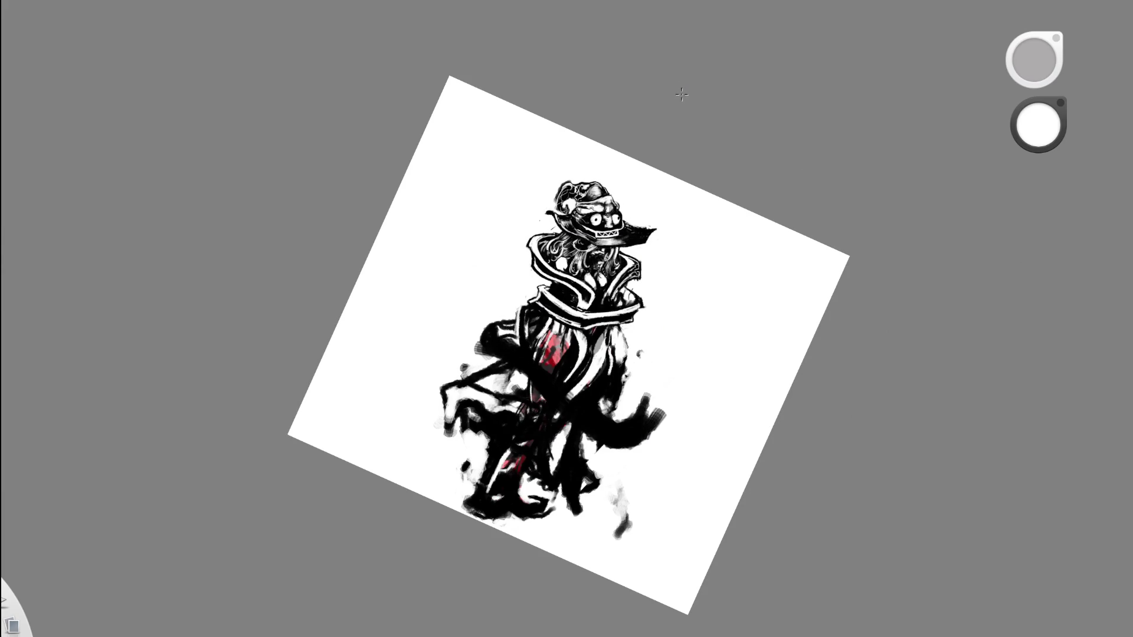
drag(661, 88, 546, 162)
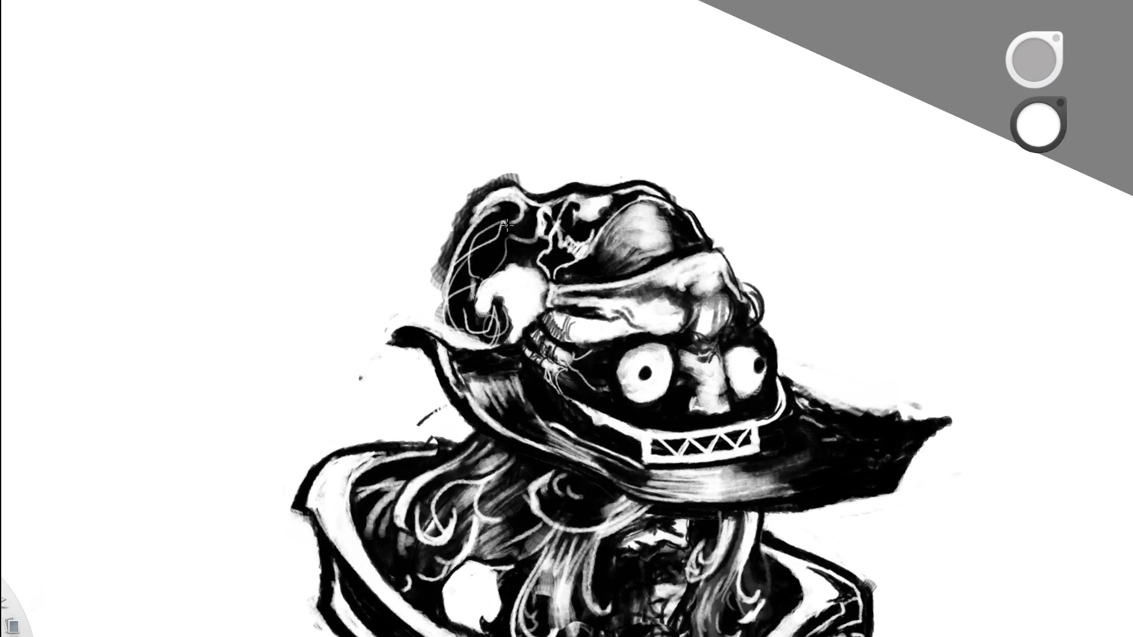
drag(475, 222, 504, 223)
key(Home)
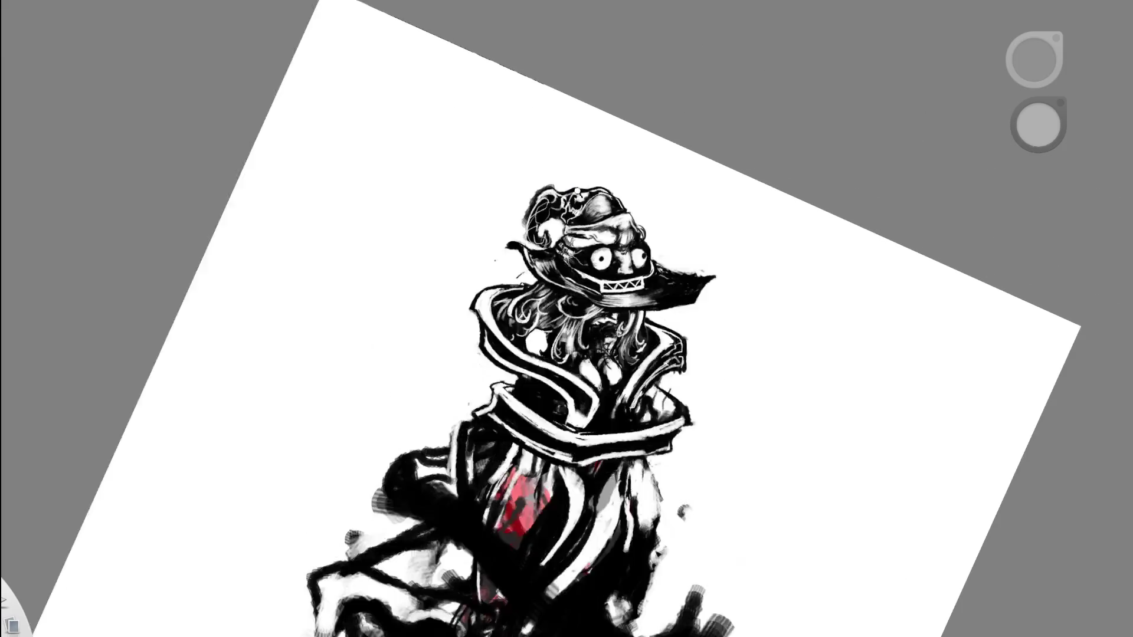
drag(606, 153, 590, 195)
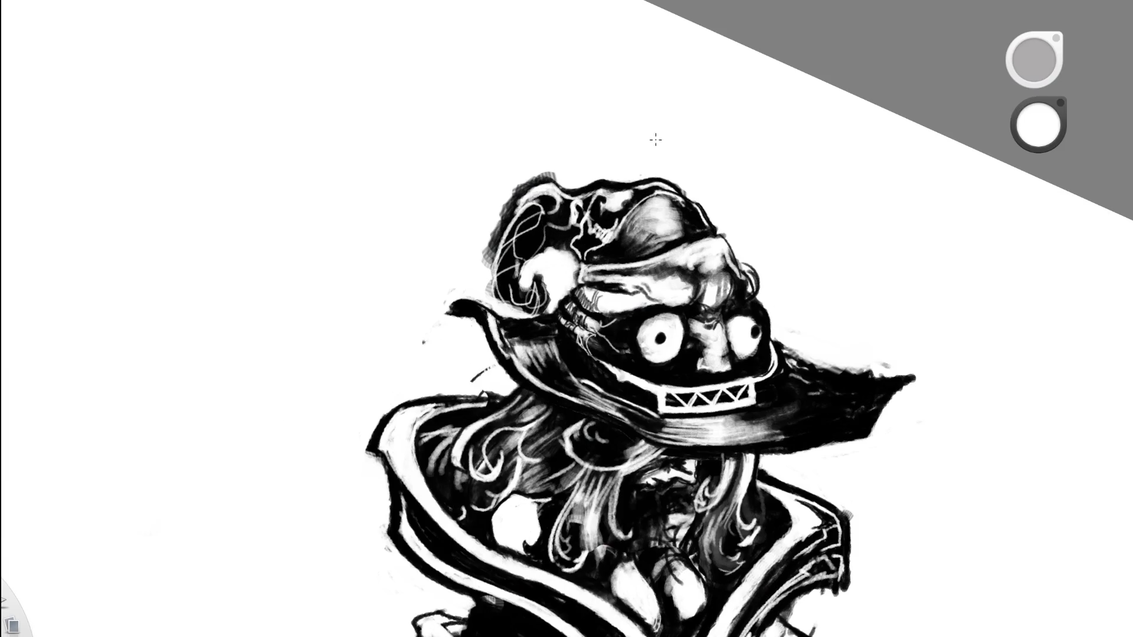
mouse_move(578, 239)
mouse_down()
mouse_move(506, 273)
mouse_move(505, 224)
mouse_move(519, 362)
mouse_up()
Zoom in further and add a short black stroke on the hat's left edge.
drag(501, 324, 448, 216)
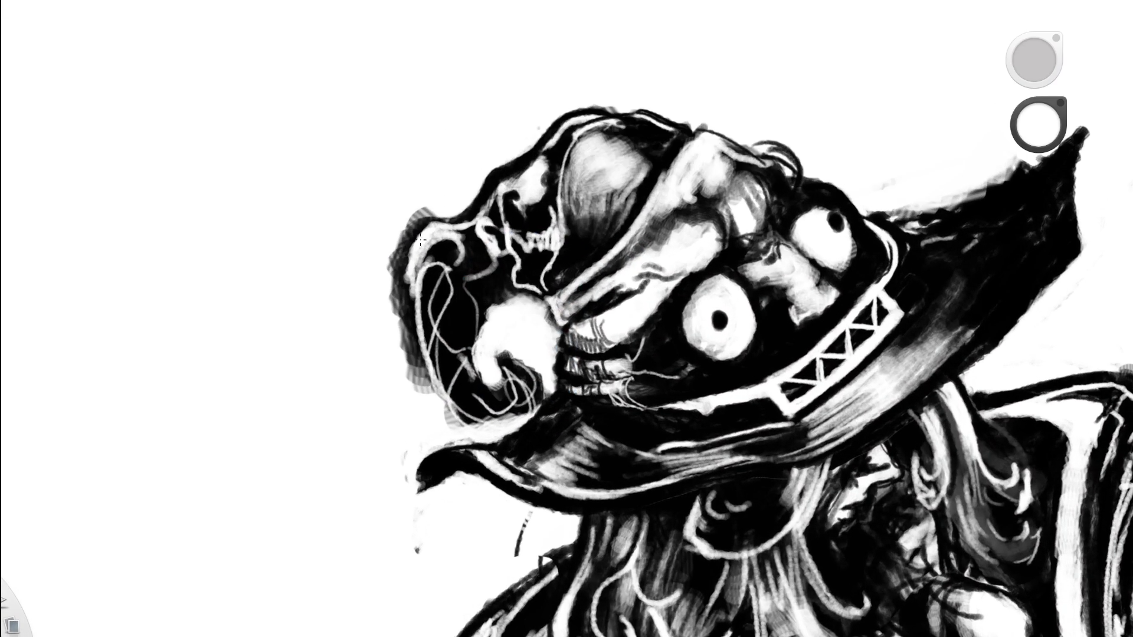
key(e)
mouse_move(401, 275)
mouse_down()
mouse_move(401, 336)
mouse_move(431, 389)
mouse_move(410, 297)
mouse_move(416, 392)
mouse_move(401, 259)
mouse_up()
key(e)
Rotate the view and ink black along the hat's left edge.
scroll(538, 230, down, 5)
mouse_move(652, 251)
mouse_down()
mouse_move(566, 277)
mouse_move(641, 280)
mouse_move(576, 303)
mouse_move(572, 137)
mouse_up()
key(x)
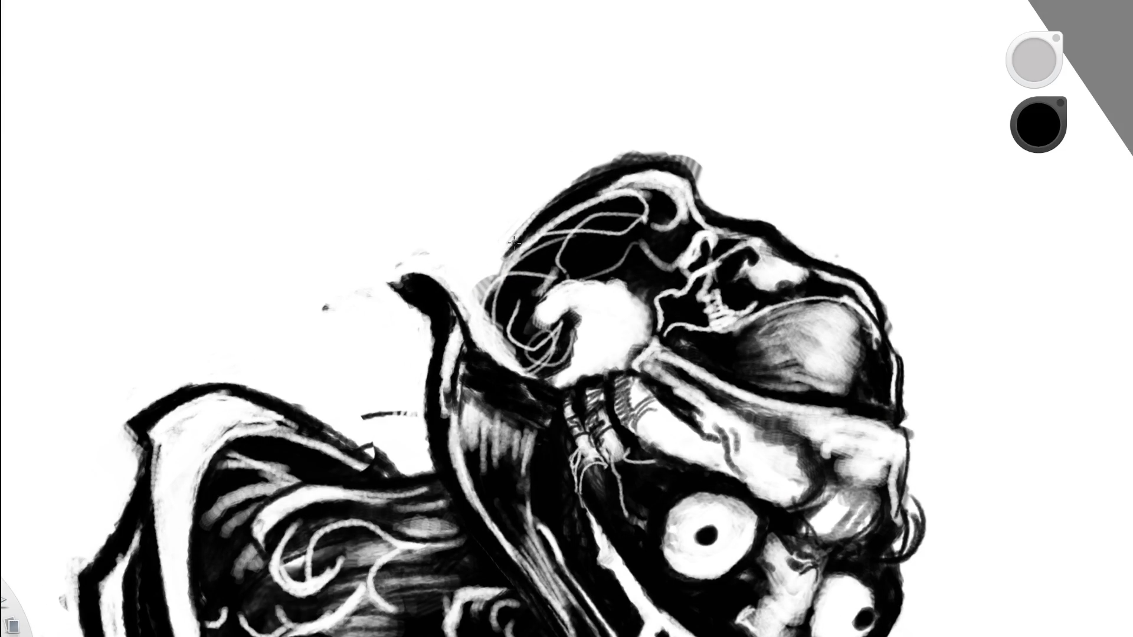
mouse_move(516, 236)
mouse_down()
mouse_move(494, 275)
mouse_move(520, 367)
mouse_move(542, 396)
mouse_up()
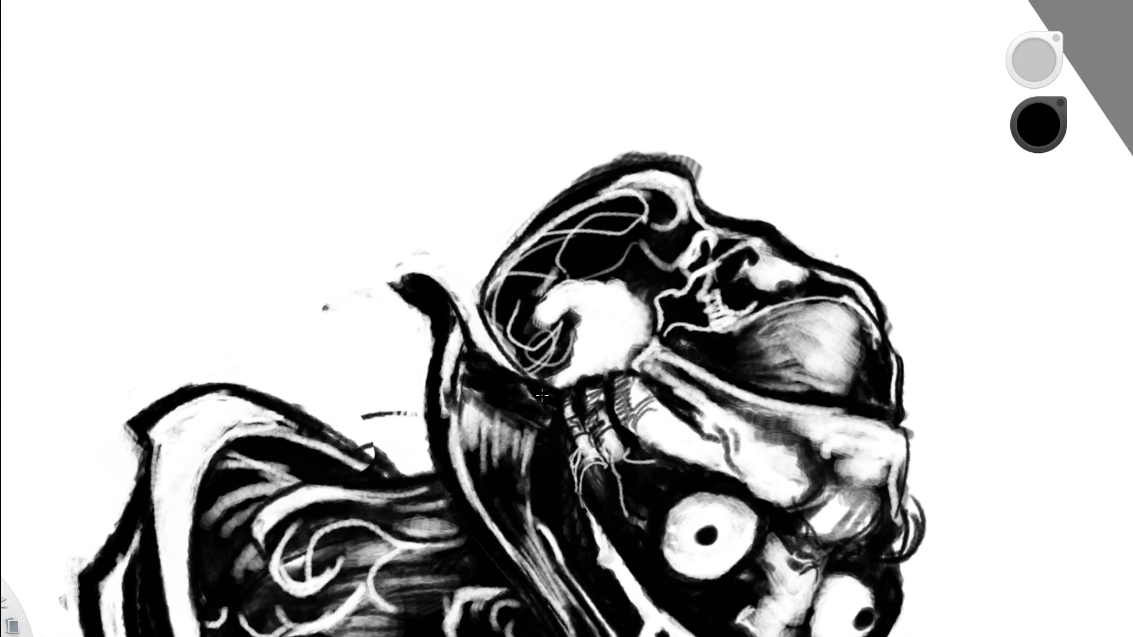
mouse_move(487, 320)
mouse_down()
mouse_move(499, 260)
mouse_move(481, 298)
mouse_move(496, 345)
mouse_move(526, 382)
mouse_move(513, 351)
mouse_up()
Zoom in on the hat and ink short strokes along the hat-tip edge, undoing the outline above the brim.
scroll(526, 382, down, 5)
key(space)
drag(645, 376, 647, 189)
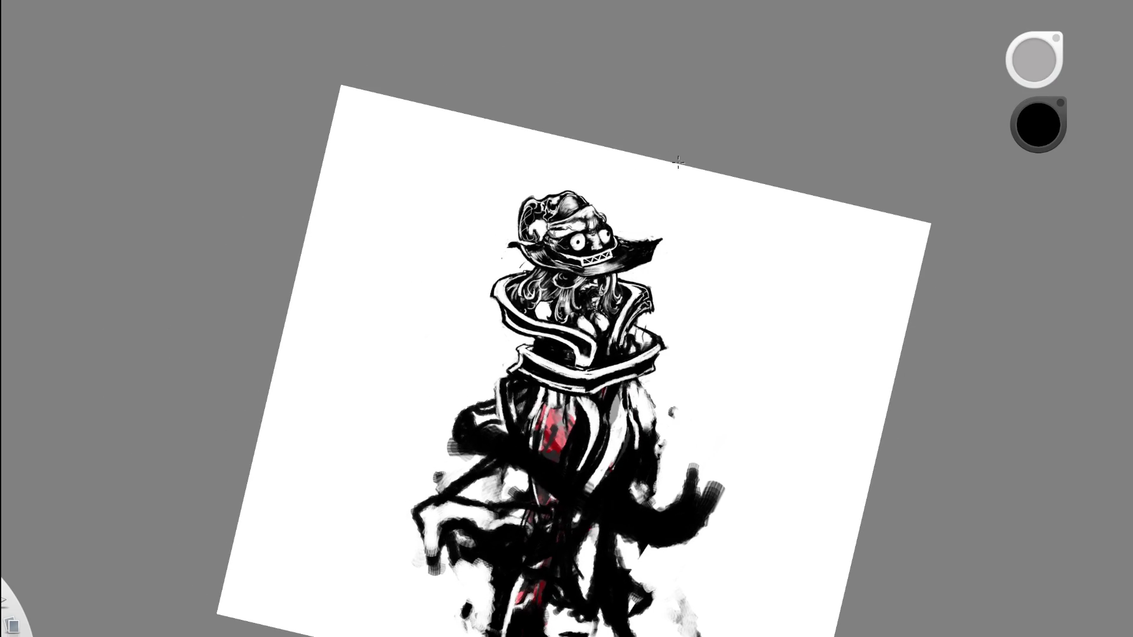
key(space)
mouse_move(690, 299)
mouse_down()
mouse_move(691, 311)
mouse_move(686, 211)
mouse_up()
key(space)
mouse_move(580, 203)
mouse_down()
mouse_move(613, 203)
mouse_move(537, 212)
mouse_up()
drag(596, 170, 576, 198)
key(ctrl+z)
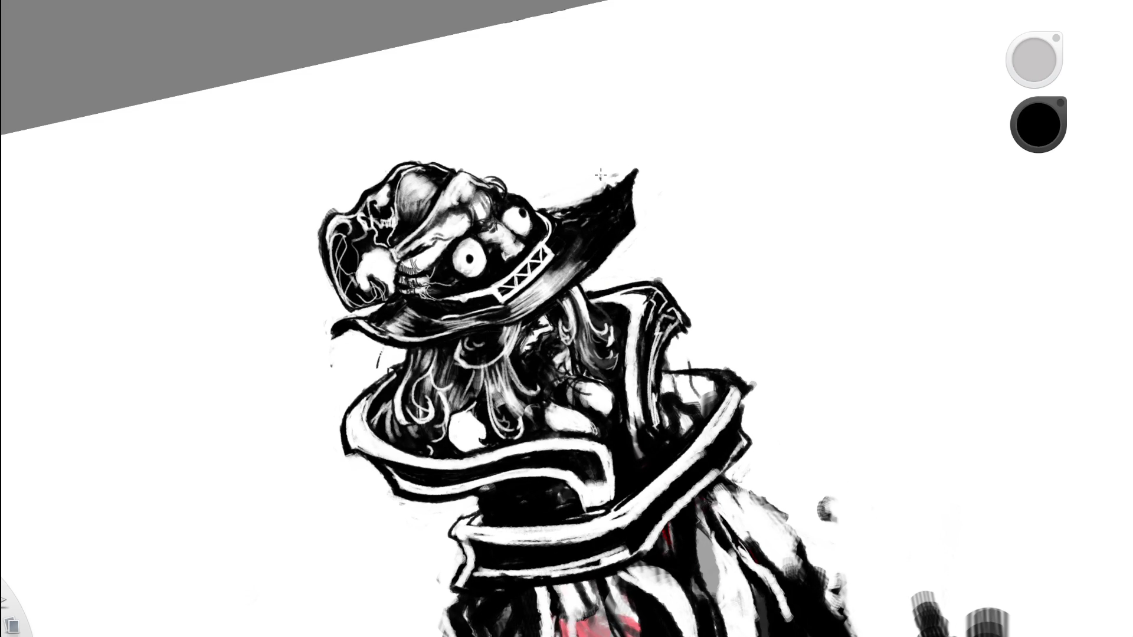
Redraw the hat-tip outline with a higher peak, undoing an erase of its black fill.
drag(602, 184, 548, 211)
drag(619, 260, 623, 214)
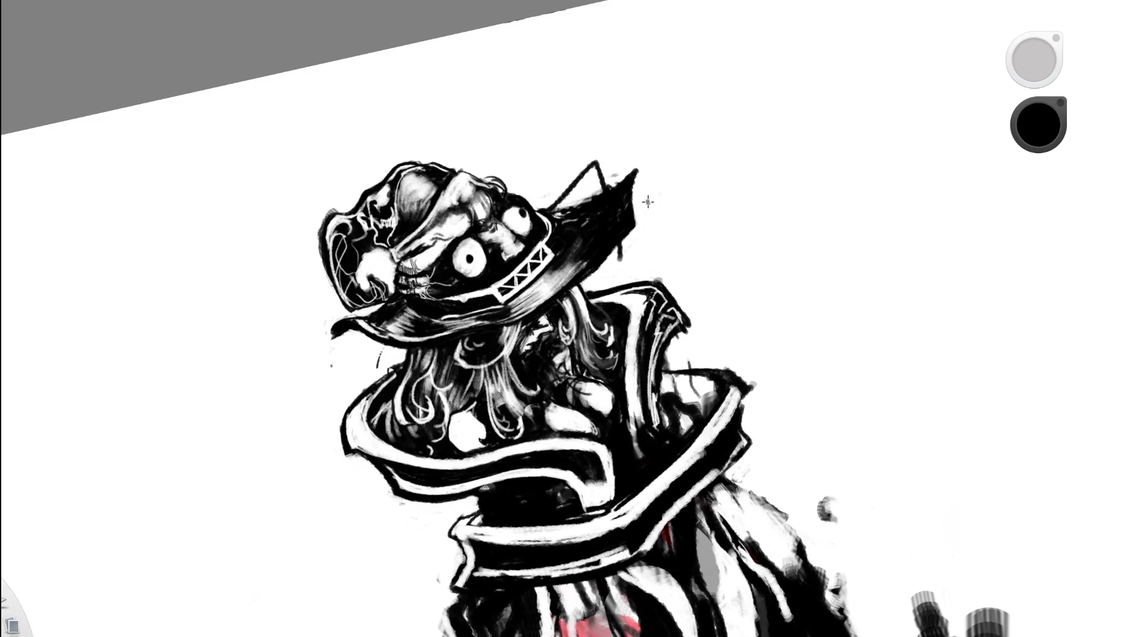
key(e)
mouse_move(618, 254)
mouse_down()
mouse_move(617, 185)
mouse_move(627, 236)
mouse_up()
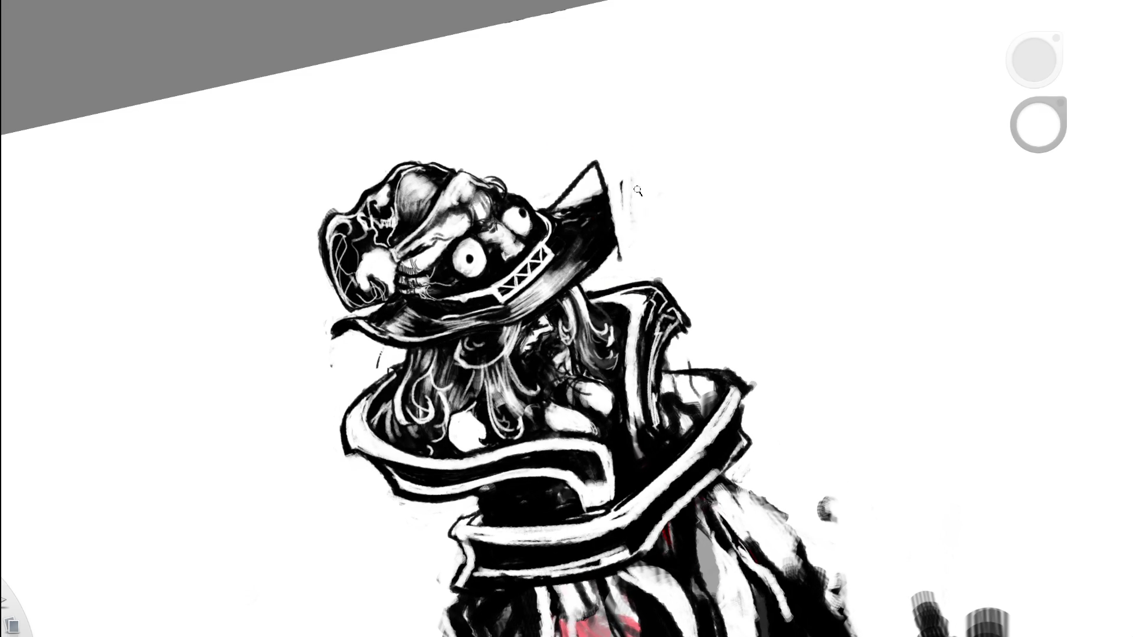
drag(638, 190, 517, 259)
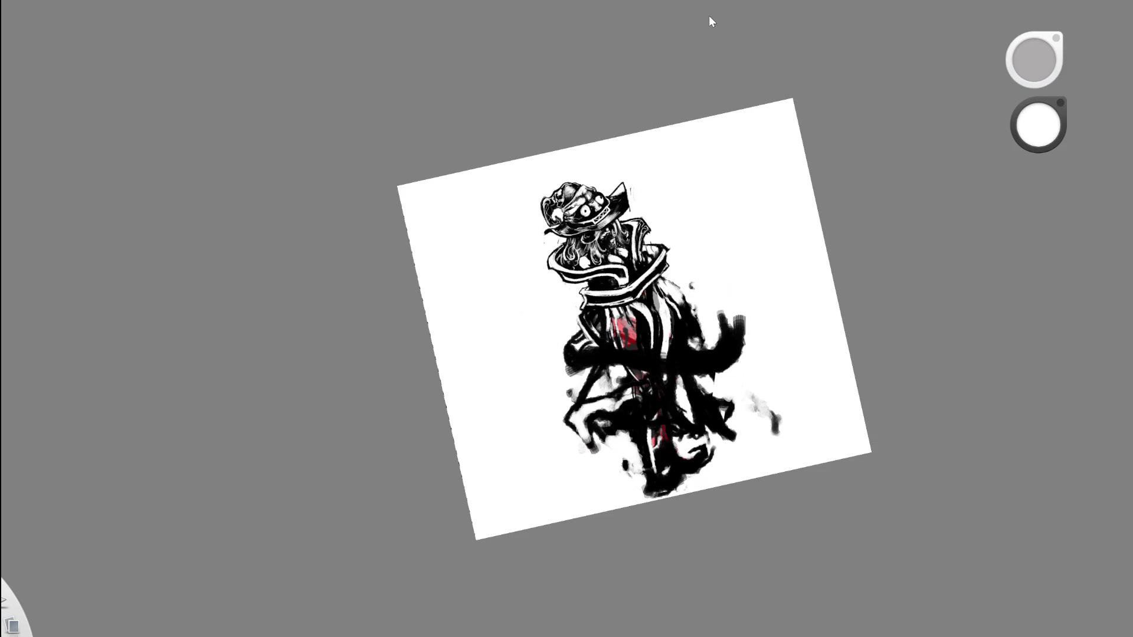
key(ctrl+z)
key(ctrl+z)
Paint light curved strokes across the hat and up its triangular tip.
click(646, 171)
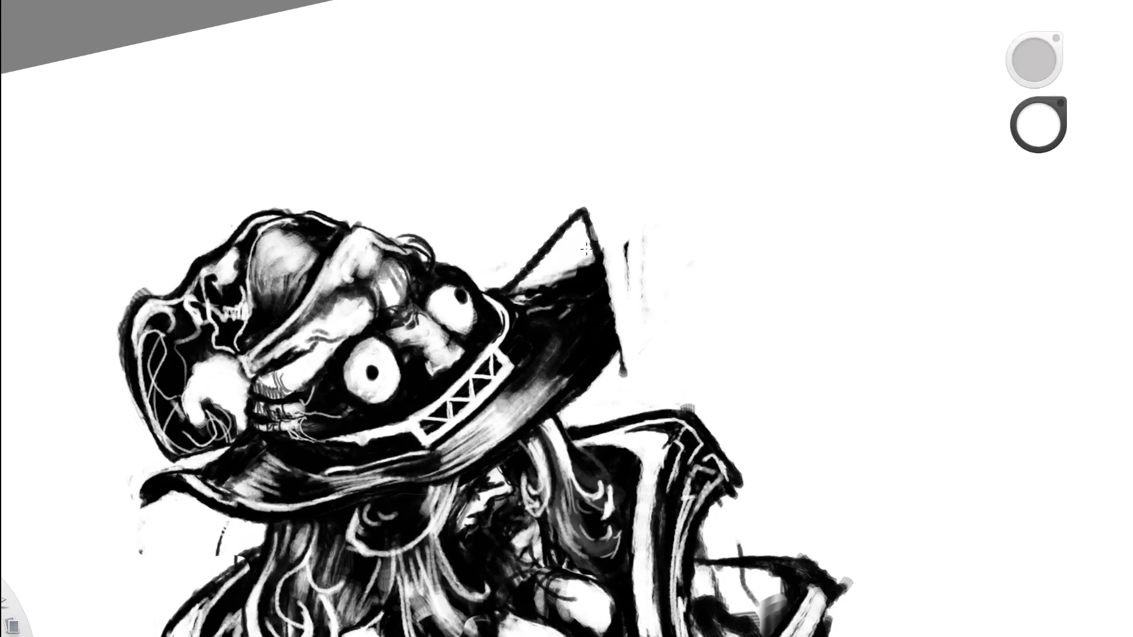
mouse_move(519, 294)
mouse_down()
mouse_move(592, 348)
mouse_move(590, 262)
mouse_up()
mouse_move(593, 301)
mouse_down()
mouse_move(590, 251)
mouse_move(562, 280)
mouse_move(582, 273)
mouse_move(590, 304)
mouse_move(599, 224)
mouse_up()
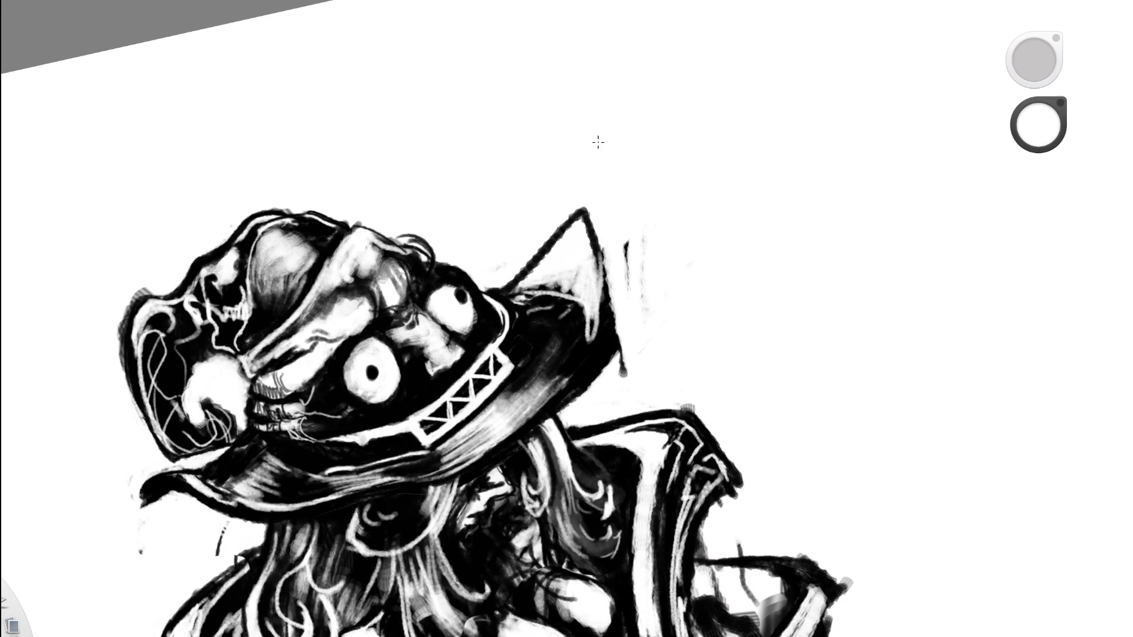
scroll(599, 245, down, 10)
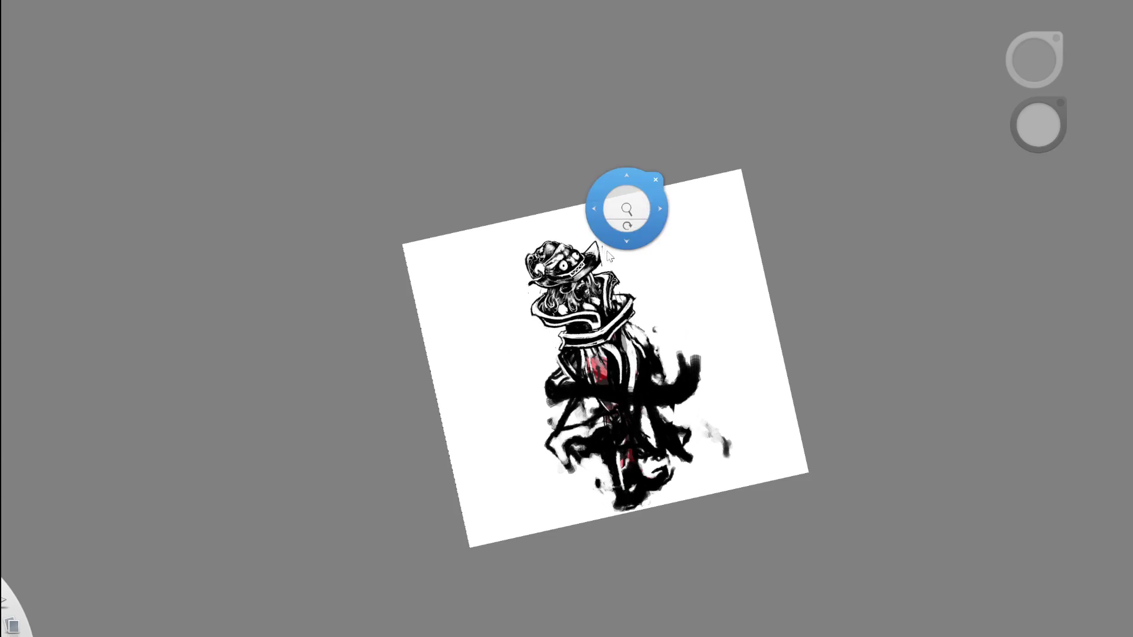
scroll(610, 243, up, 10)
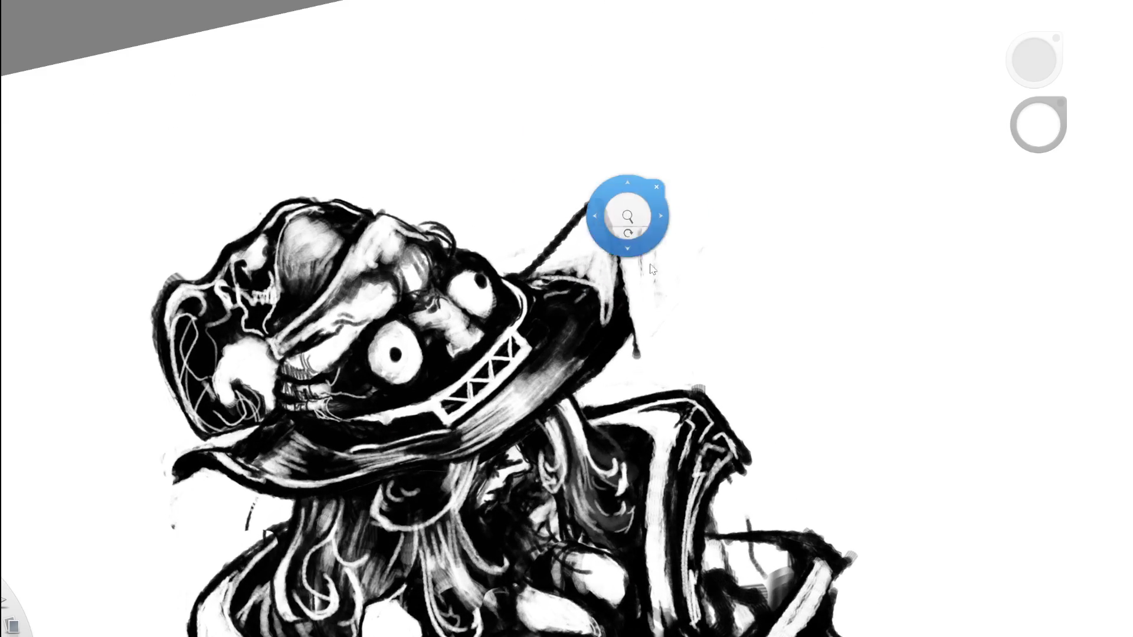
scroll(628, 247, up, 2)
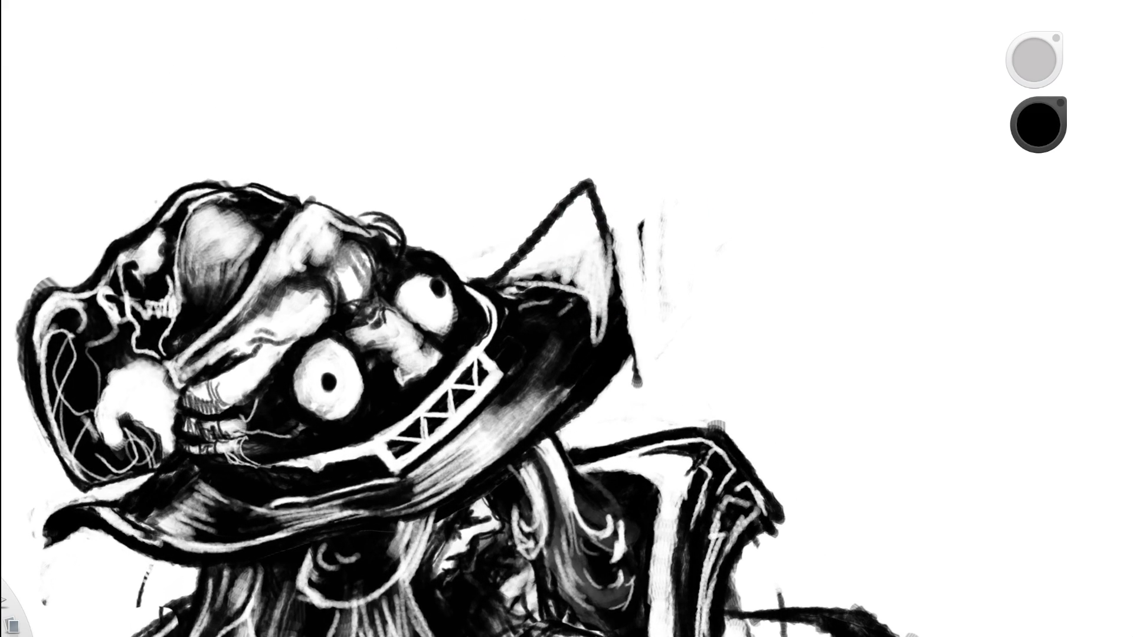
Hatch the inside of the hat-tip triangle with near-vertical strokes on both sides.
mouse_move(514, 283)
mouse_down()
mouse_move(509, 262)
mouse_move(536, 240)
mouse_move(539, 287)
mouse_move(571, 201)
mouse_up()
mouse_move(557, 280)
mouse_down()
mouse_move(581, 189)
mouse_move(590, 203)
mouse_move(581, 302)
mouse_up()
drag(602, 225, 595, 345)
drag(616, 263, 606, 329)
Level the canvas rotation, pick a mid grey from the drawing, and add dark strokes on the hat.
mouse_move(634, 246)
mouse_down()
mouse_move(703, 245)
mouse_move(711, 211)
mouse_up()
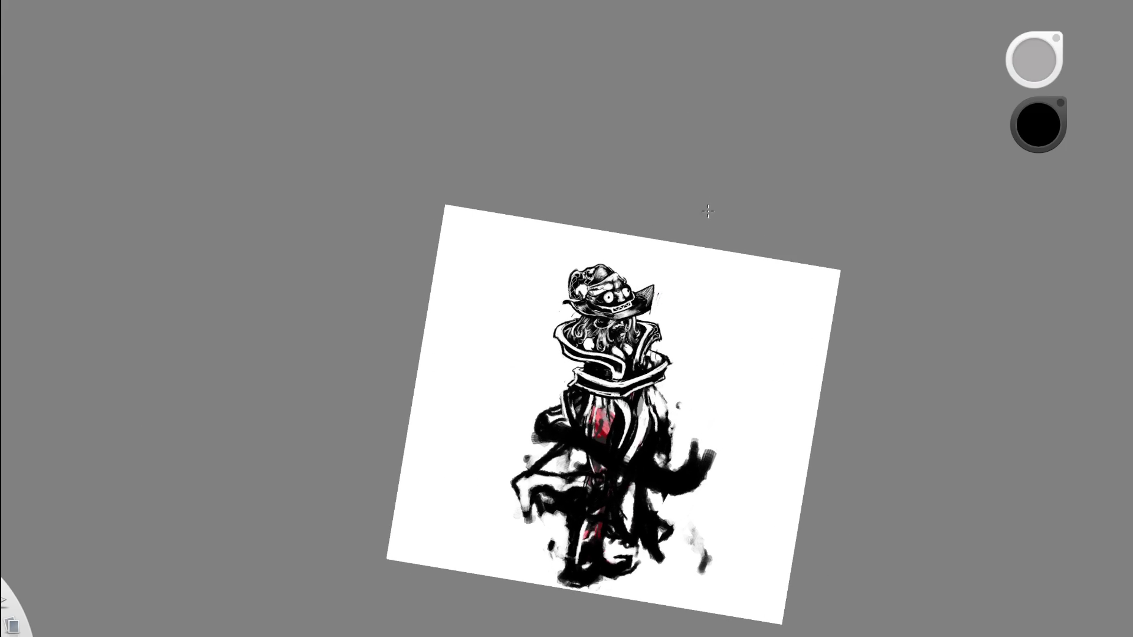
drag(641, 253, 627, 199)
key(ctrl+alt+0)
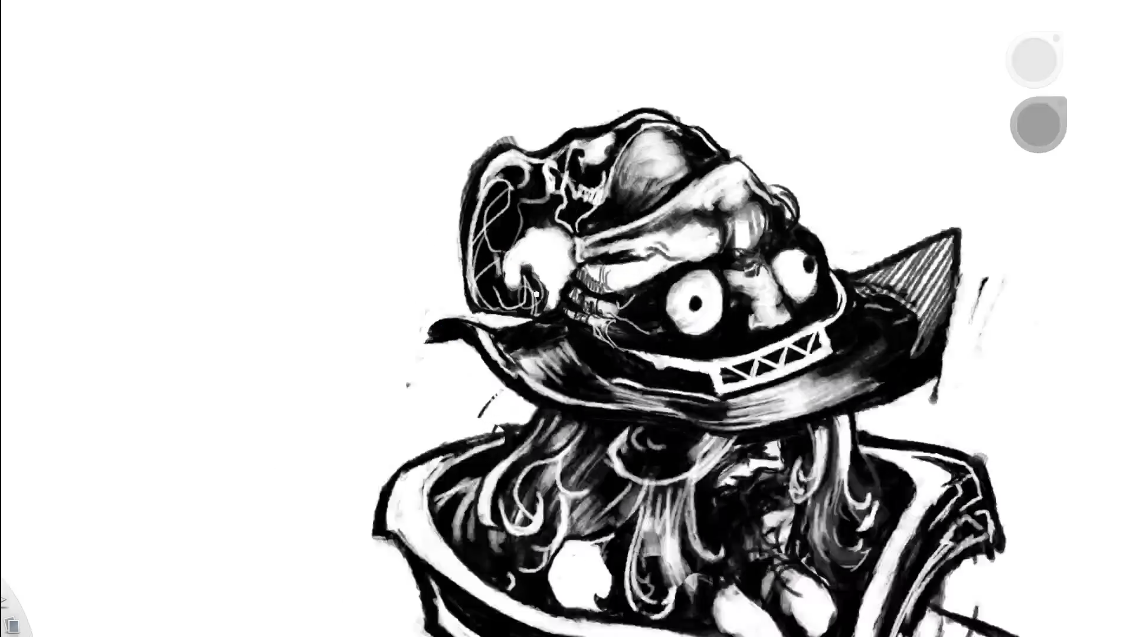
click(548, 251)
mouse_move(517, 298)
mouse_down()
mouse_move(529, 236)
mouse_move(540, 277)
mouse_move(554, 273)
mouse_up()
Erase the small stray strokes near the hat tip.
key(Home)
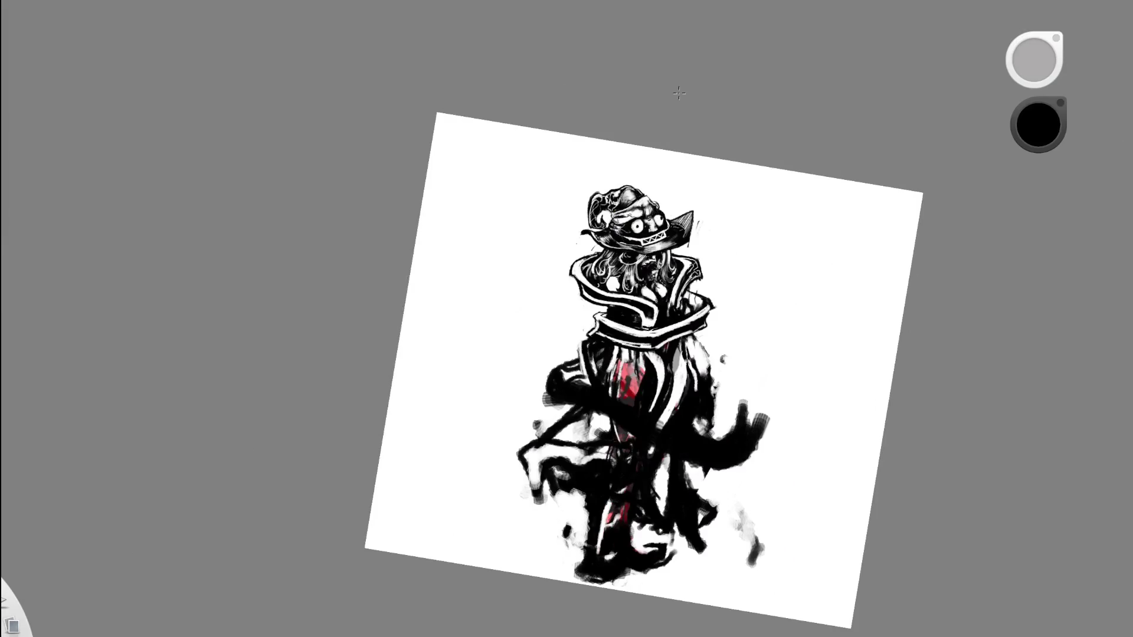
key(space)
drag(653, 177, 743, 127)
key(e)
key(space)
mouse_move(524, 323)
mouse_down()
mouse_move(540, 286)
mouse_move(569, 297)
mouse_up()
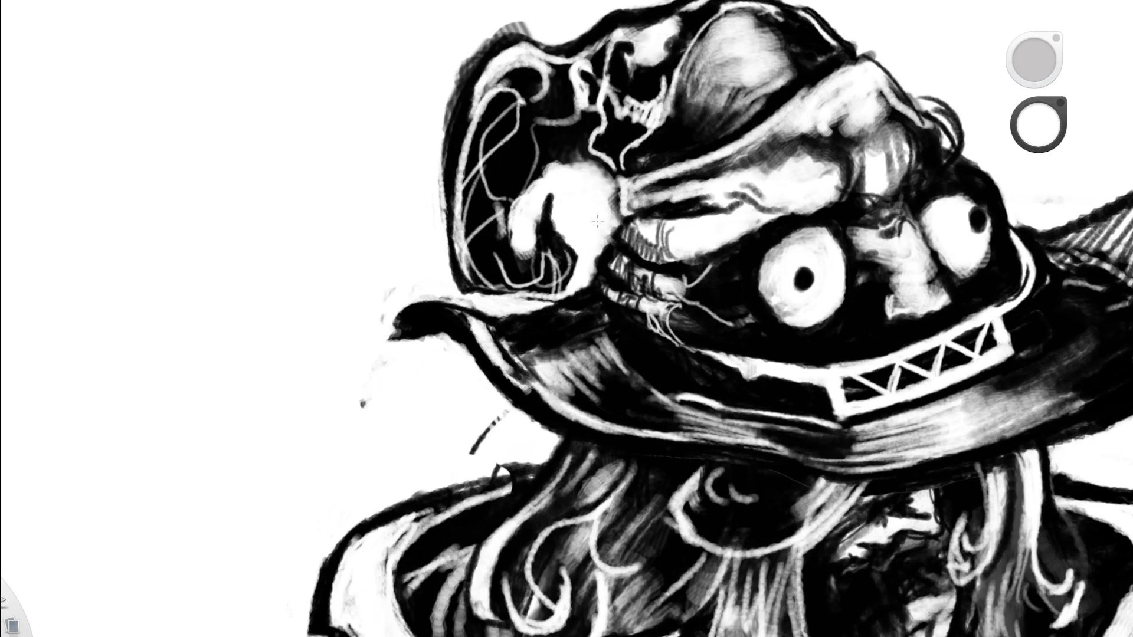
key(e)
key(Home)
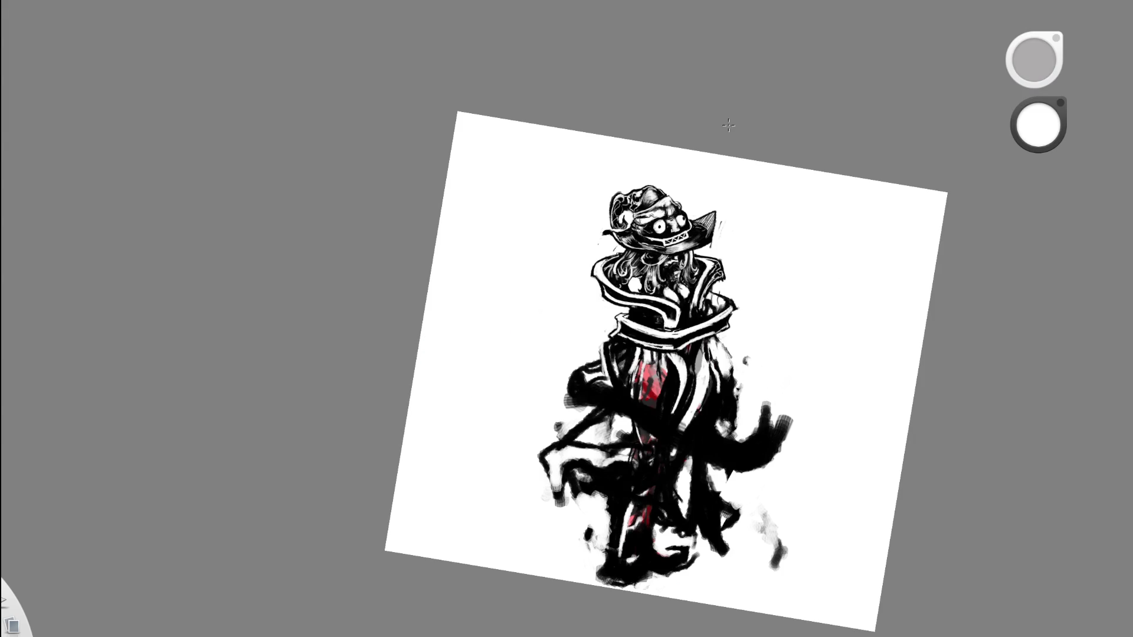
scroll(730, 125, up, 3)
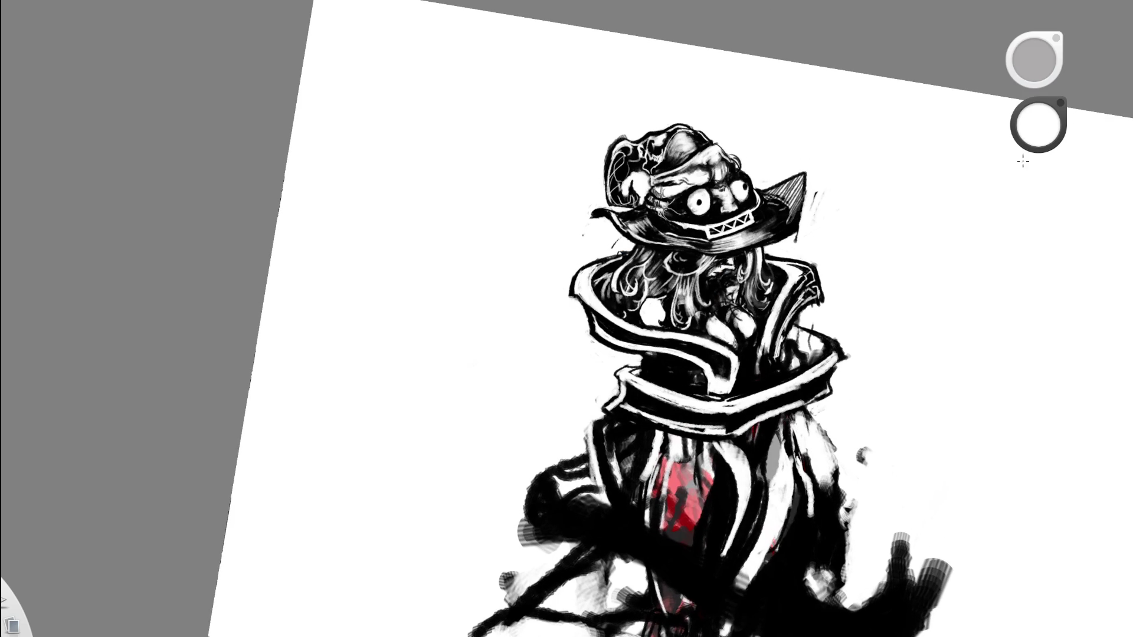
key(space)
drag(685, 223, 740, 121)
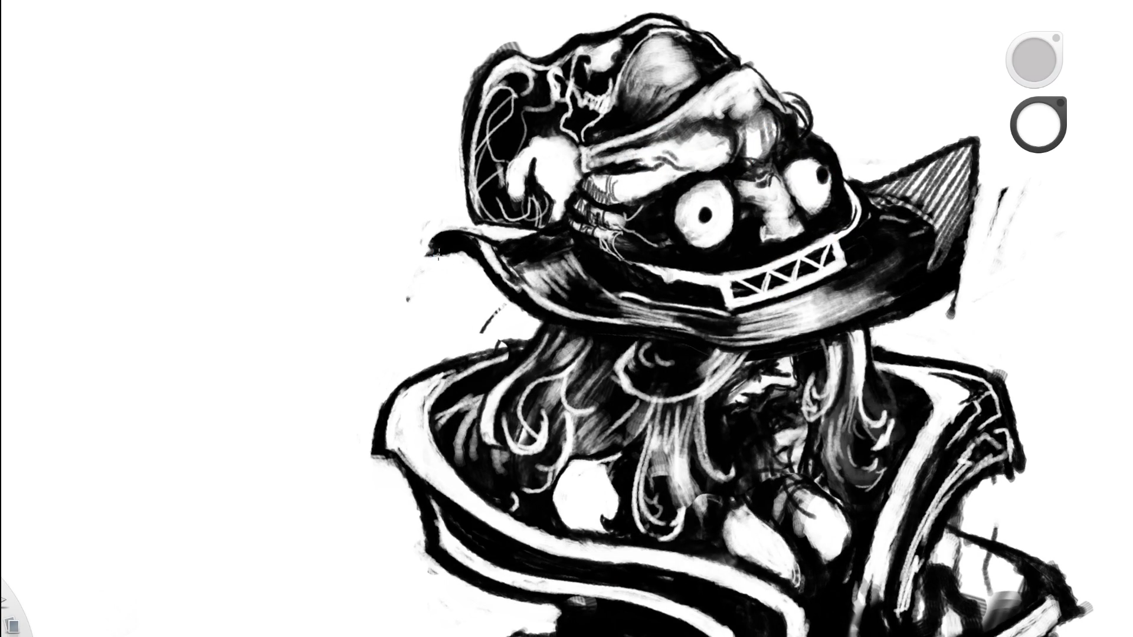
Draw black straight, curved, horizontal and diagonal strokes from the brim's left tip.
key(x)
drag(430, 242, 467, 304)
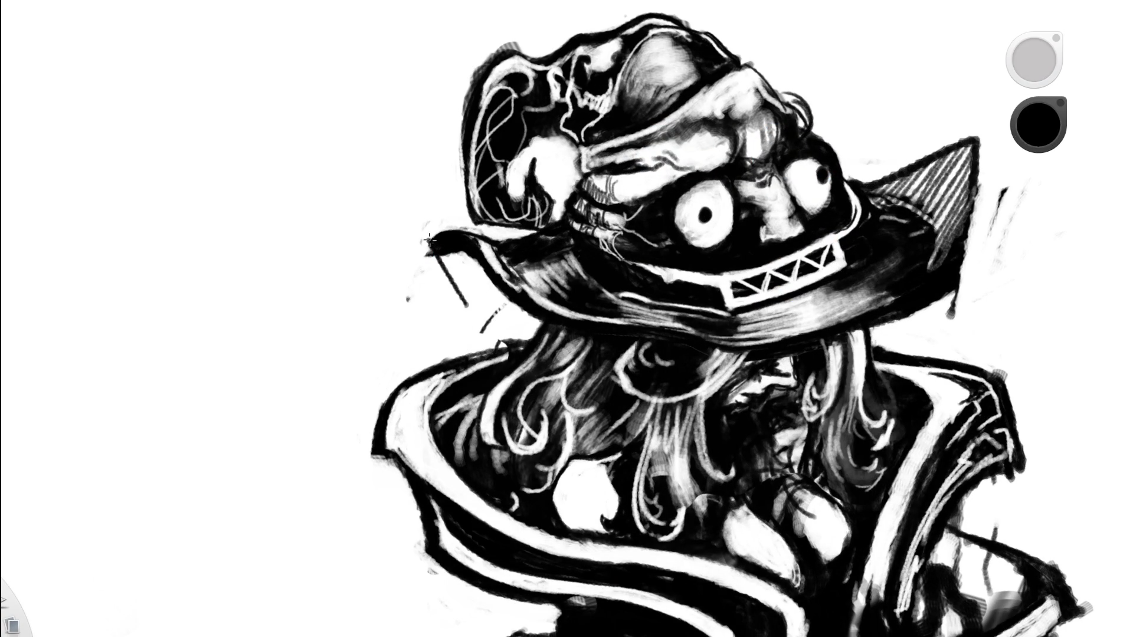
drag(445, 268, 530, 304)
key(Home)
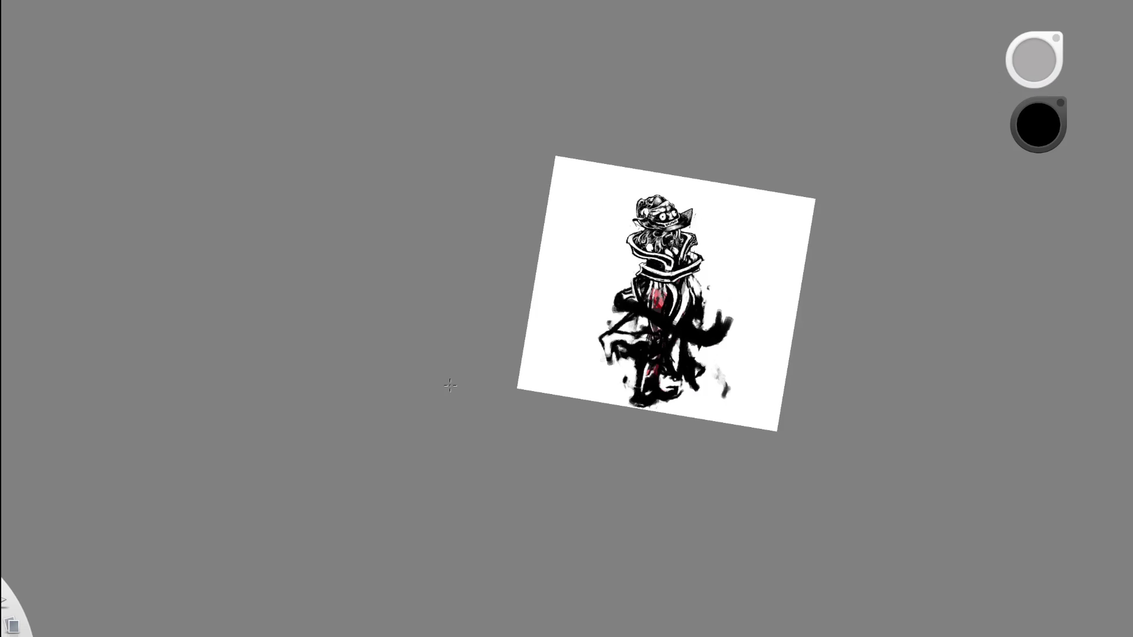
click(645, 177)
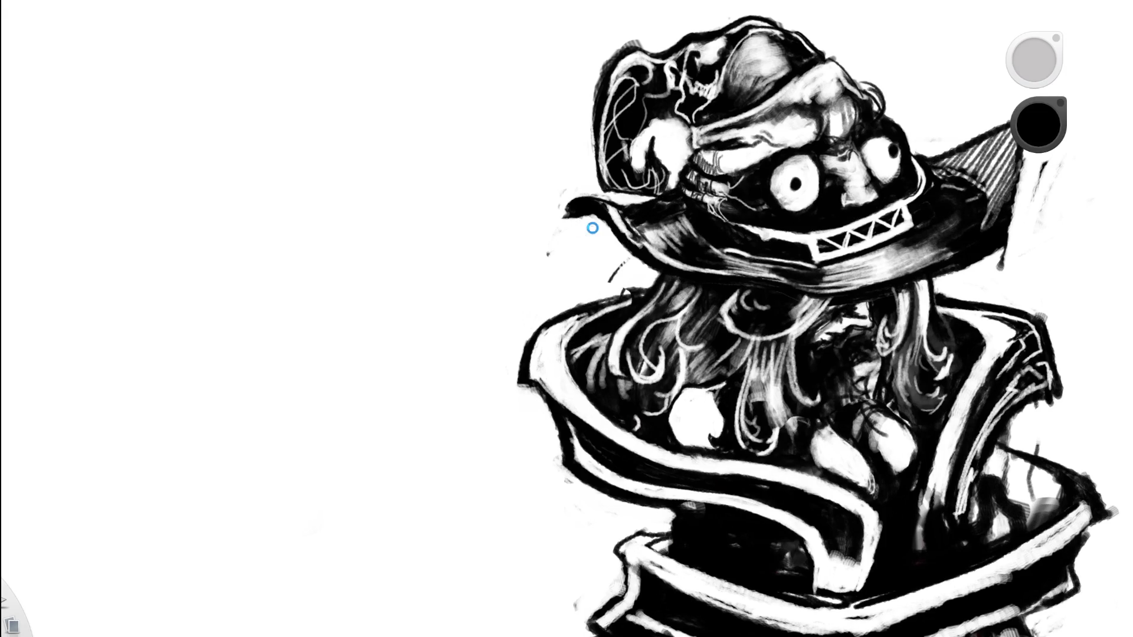
drag(569, 235, 615, 235)
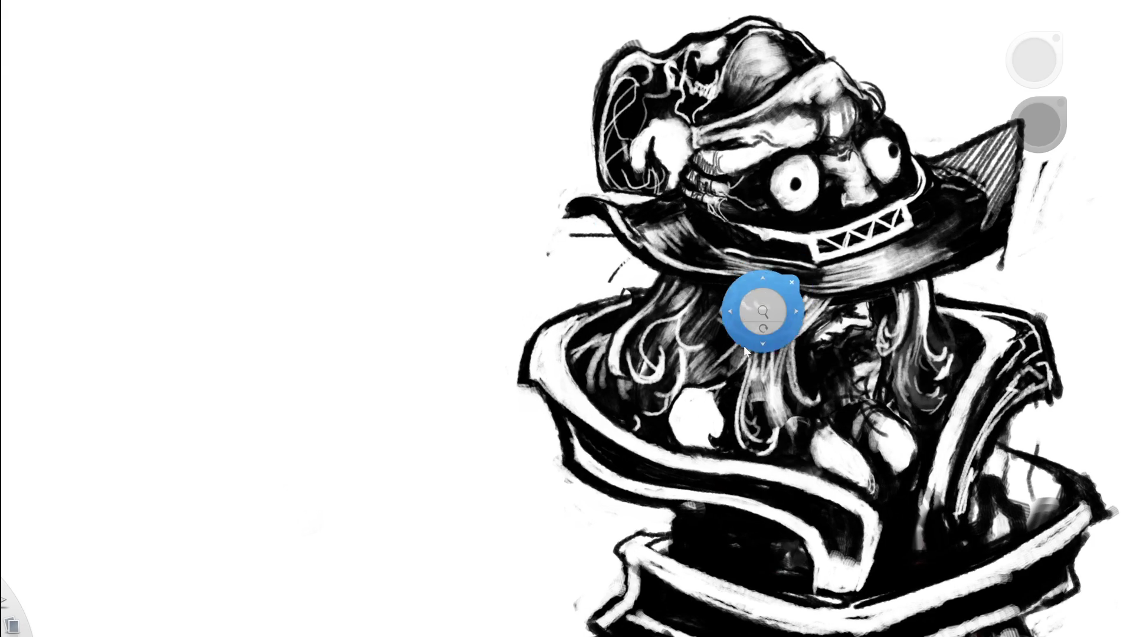
drag(759, 308, 644, 347)
mouse_move(457, 249)
mouse_down()
mouse_move(482, 275)
mouse_move(473, 263)
mouse_move(504, 277)
mouse_up()
Erase two light diagonal strips along the hat brim.
key(space)
drag(633, 266, 469, 308)
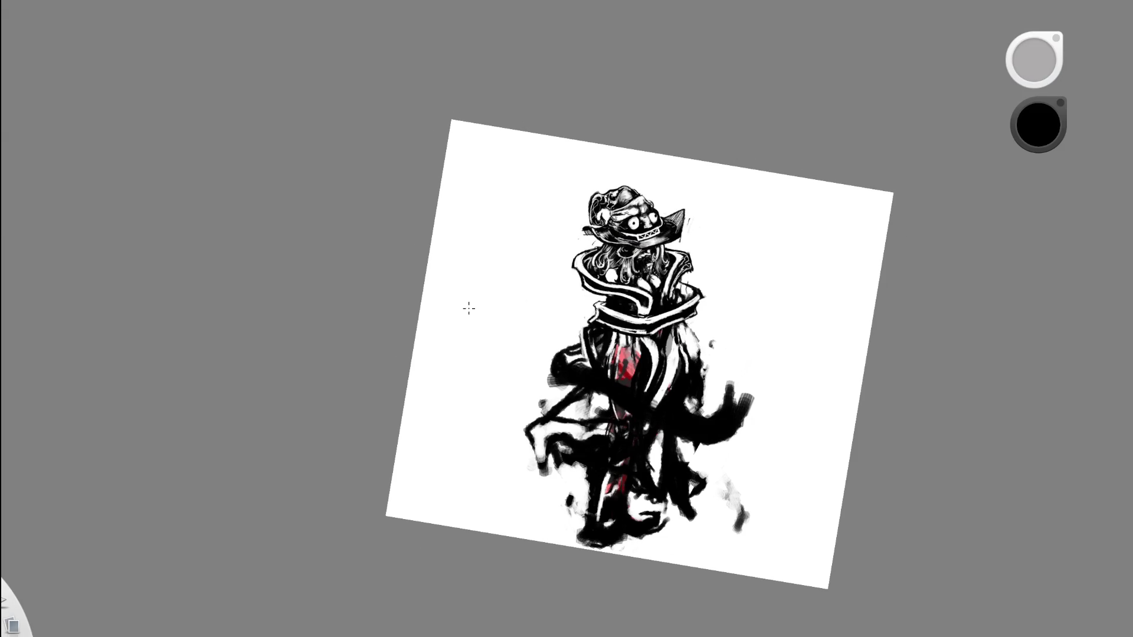
key(space)
drag(627, 260, 711, 127)
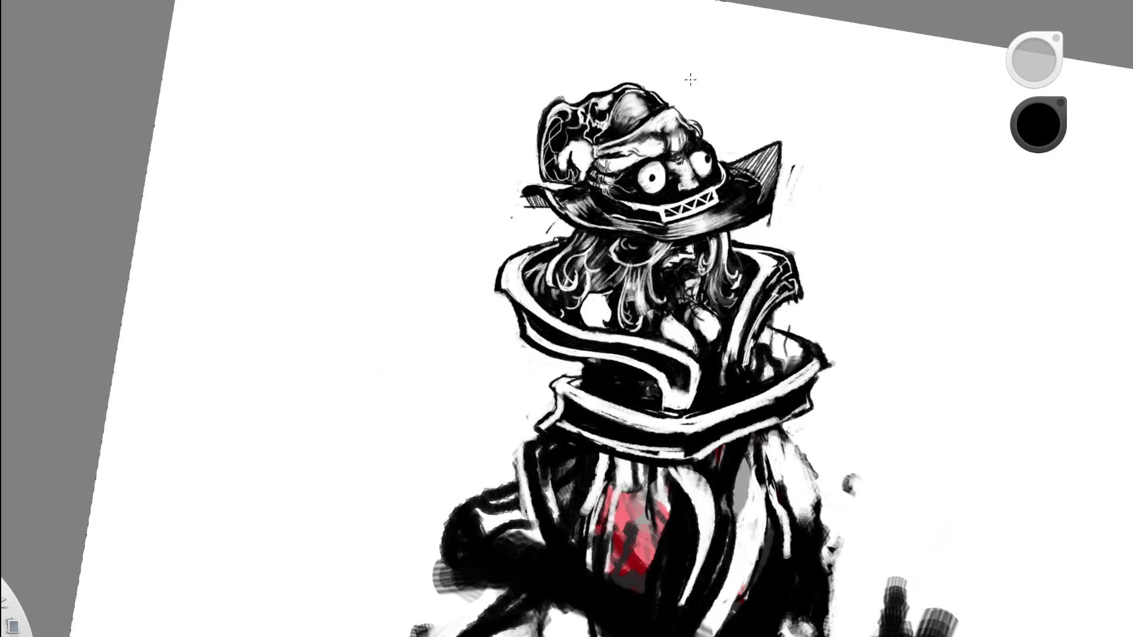
key(space)
mouse_move(737, 177)
mouse_down()
mouse_move(674, 194)
mouse_move(662, 82)
mouse_up()
key(space)
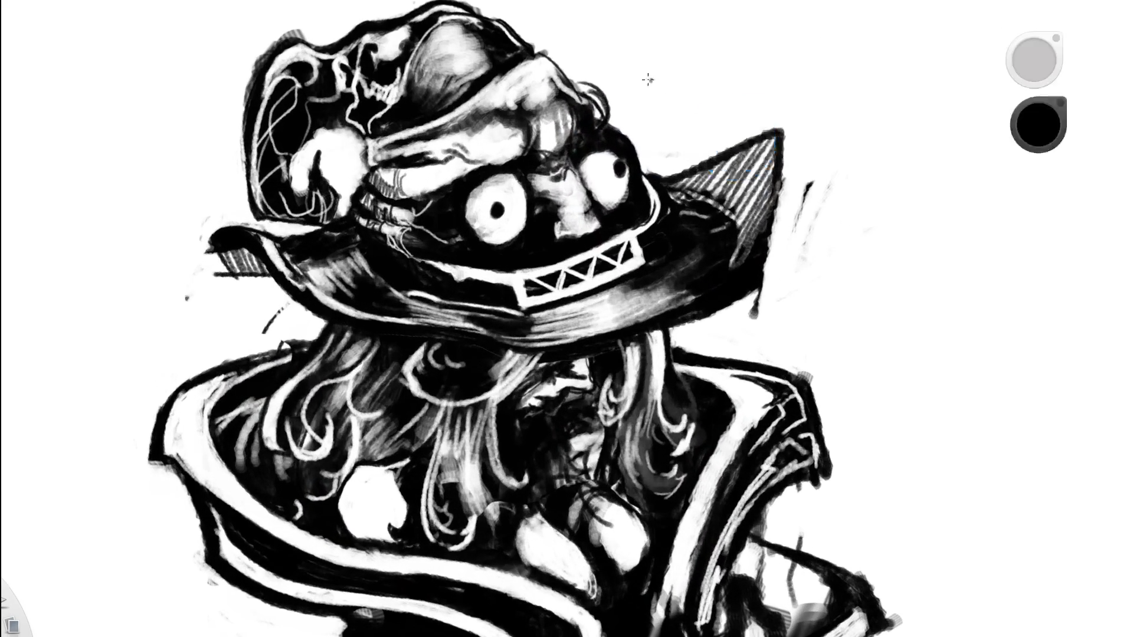
key(space)
drag(777, 205, 1017, 334)
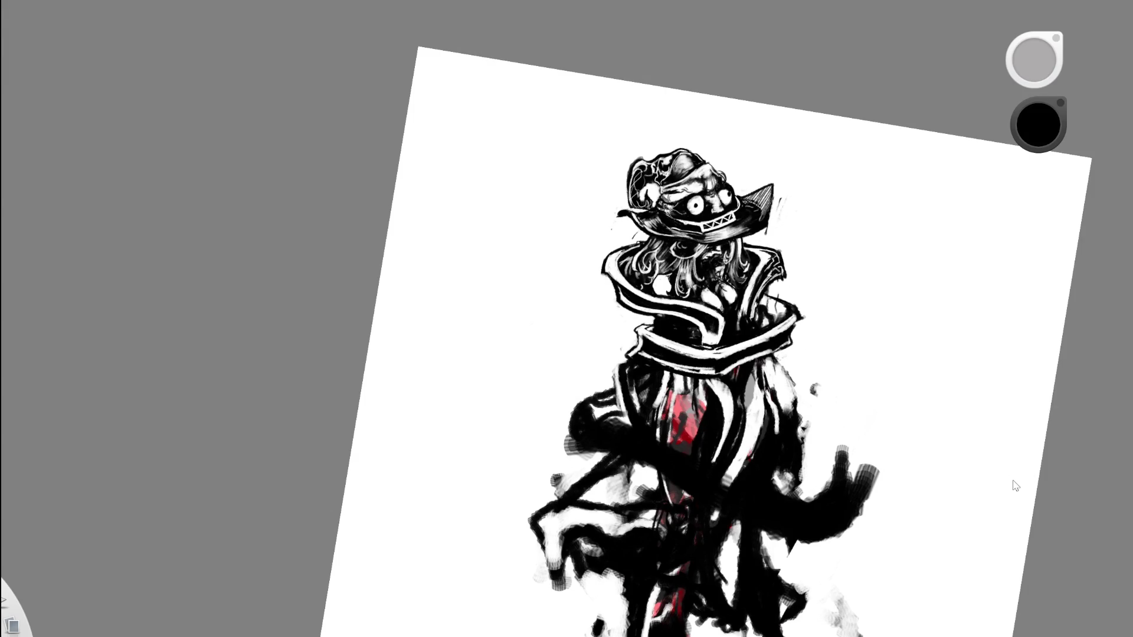
key(space)
mouse_move(678, 197)
mouse_down()
mouse_move(466, 292)
mouse_move(524, 353)
mouse_up()
key(e)
drag(473, 285, 547, 370)
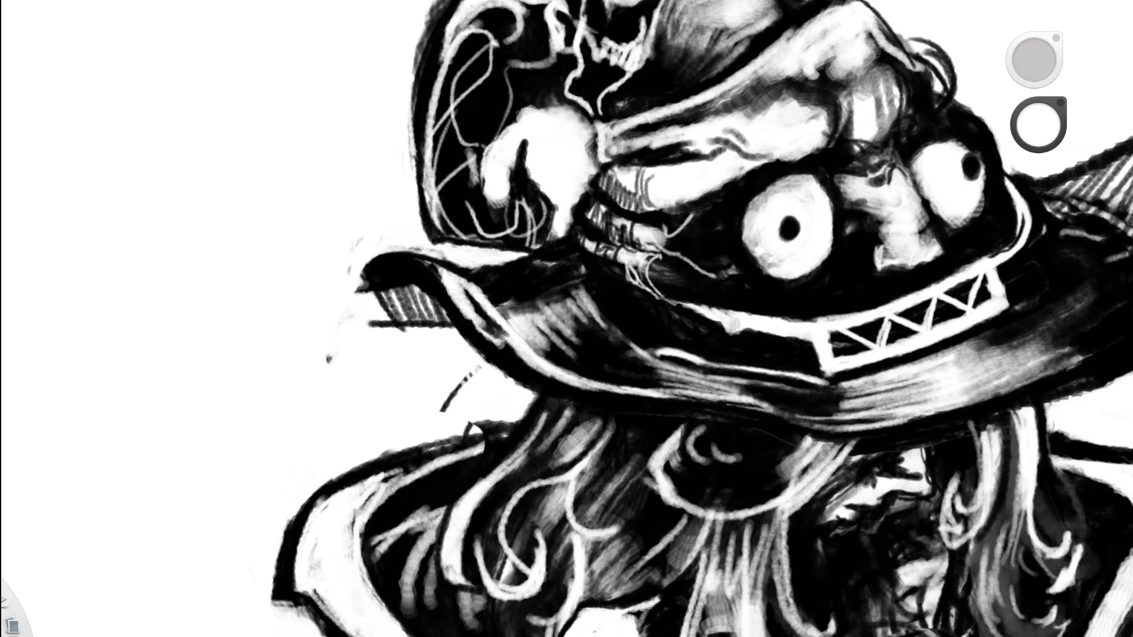
Re-darken the brim strip in black, then erase it lighter again.
key(e)
drag(424, 273, 503, 351)
drag(465, 302, 524, 366)
key(e)
mouse_move(443, 269)
mouse_down()
mouse_move(536, 370)
mouse_move(528, 353)
mouse_up()
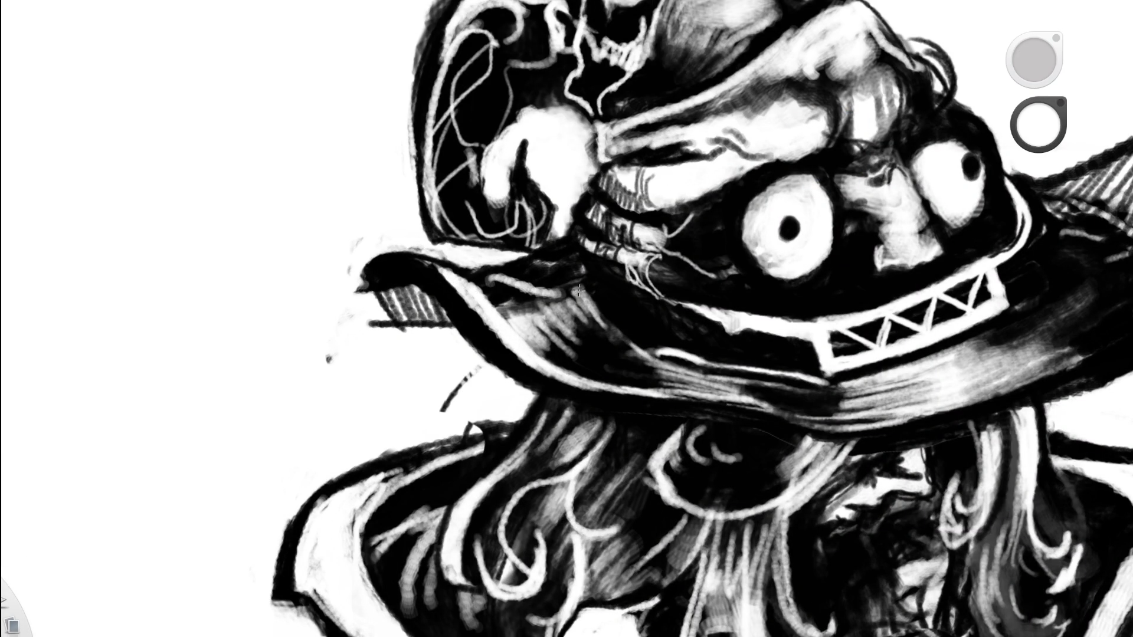
drag(498, 280, 567, 271)
key(space)
drag(696, 286, 447, 351)
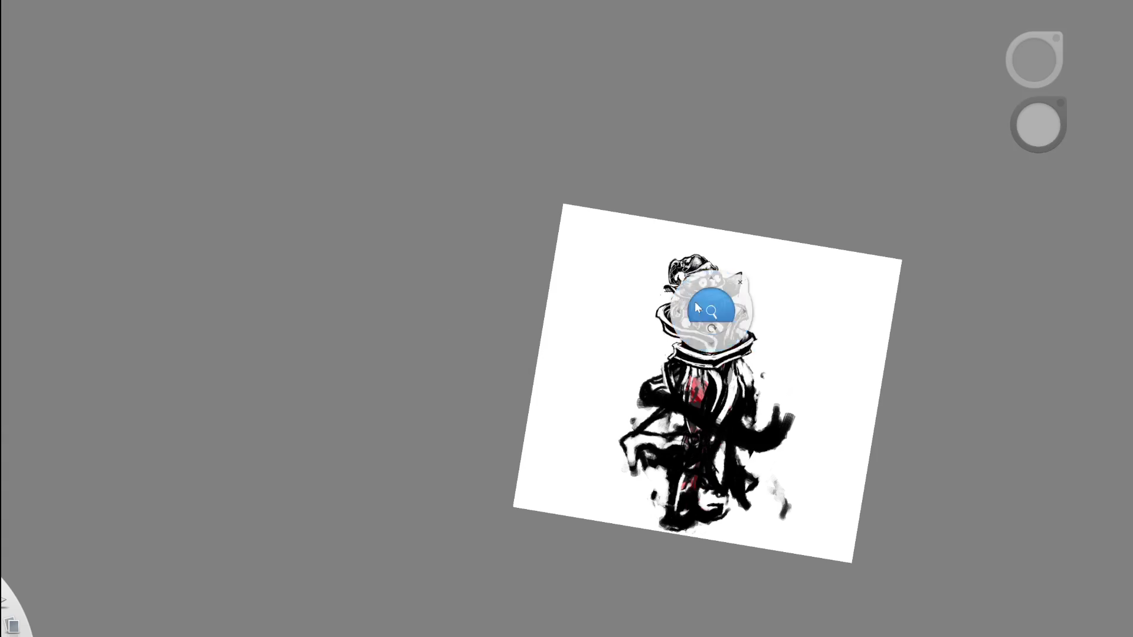
Zoom in on the hat and brush over the pale hair strands below the brim.
drag(702, 302, 726, 277)
drag(779, 233, 814, 216)
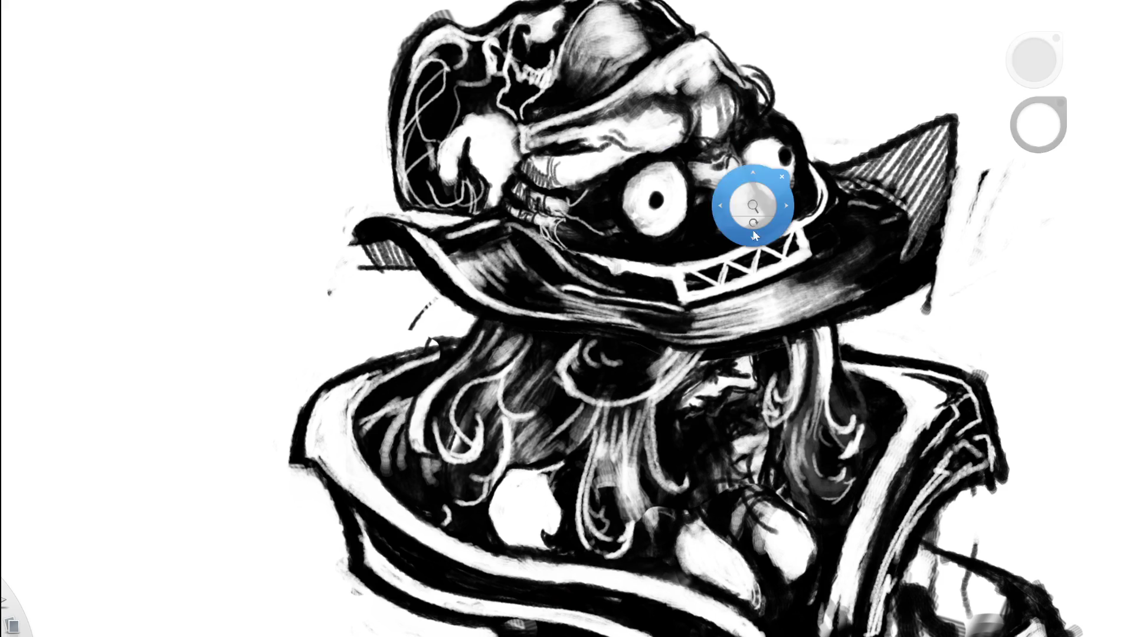
scroll(666, 328, up, 2)
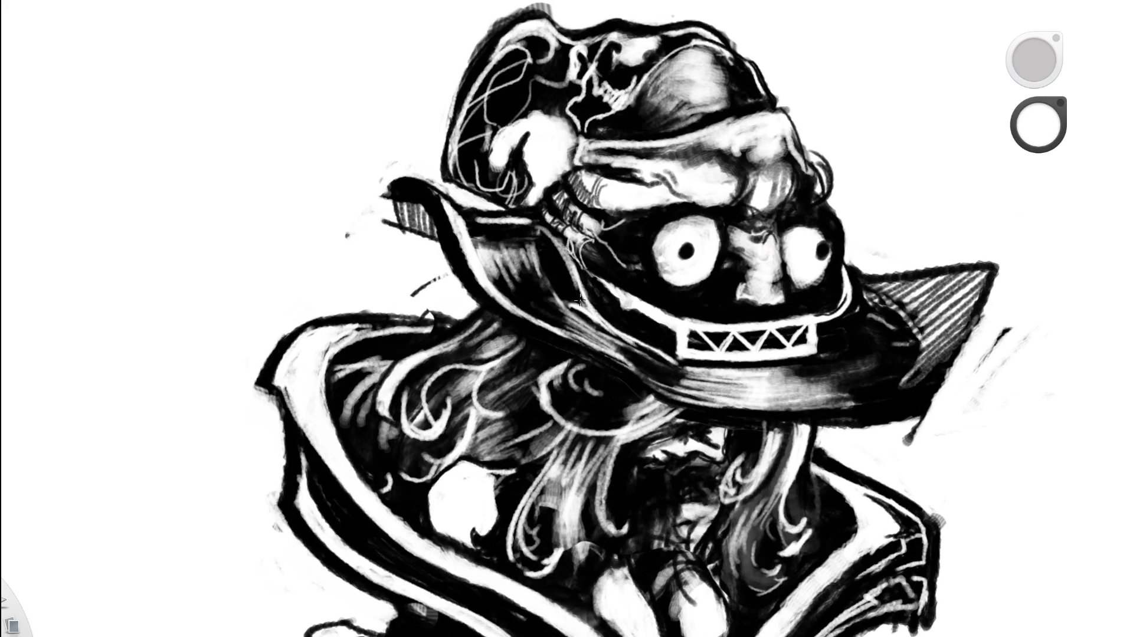
mouse_move(611, 331)
mouse_down()
mouse_move(588, 279)
mouse_move(600, 317)
mouse_up()
drag(566, 267, 590, 304)
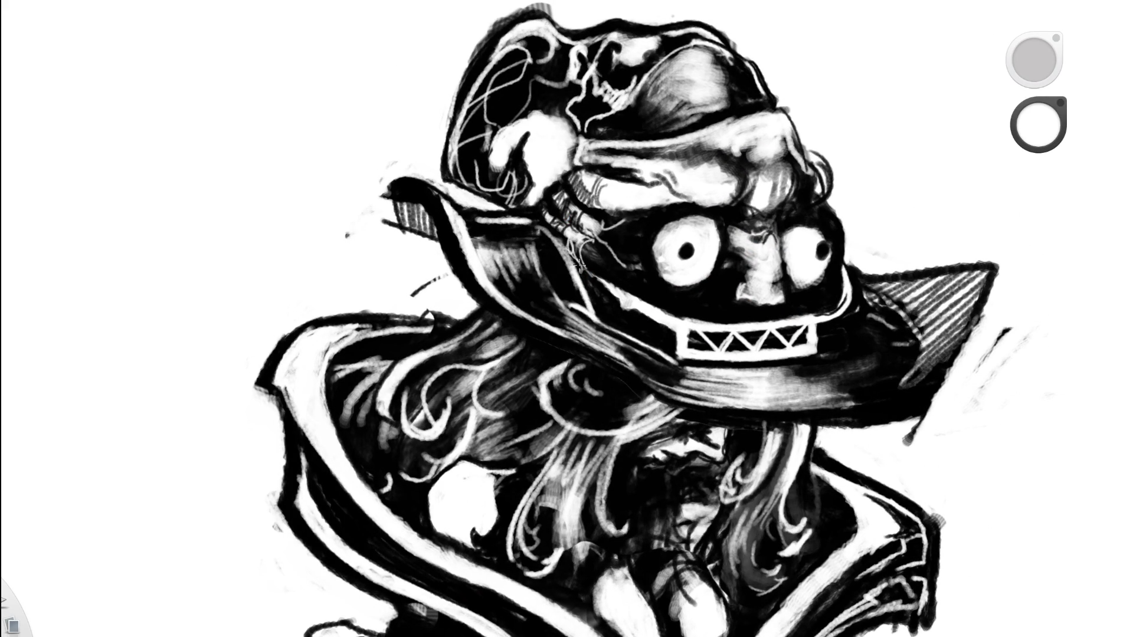
Switch to black and paint over the light hair and gaps under the hat brim.
alt+click(444, 159)
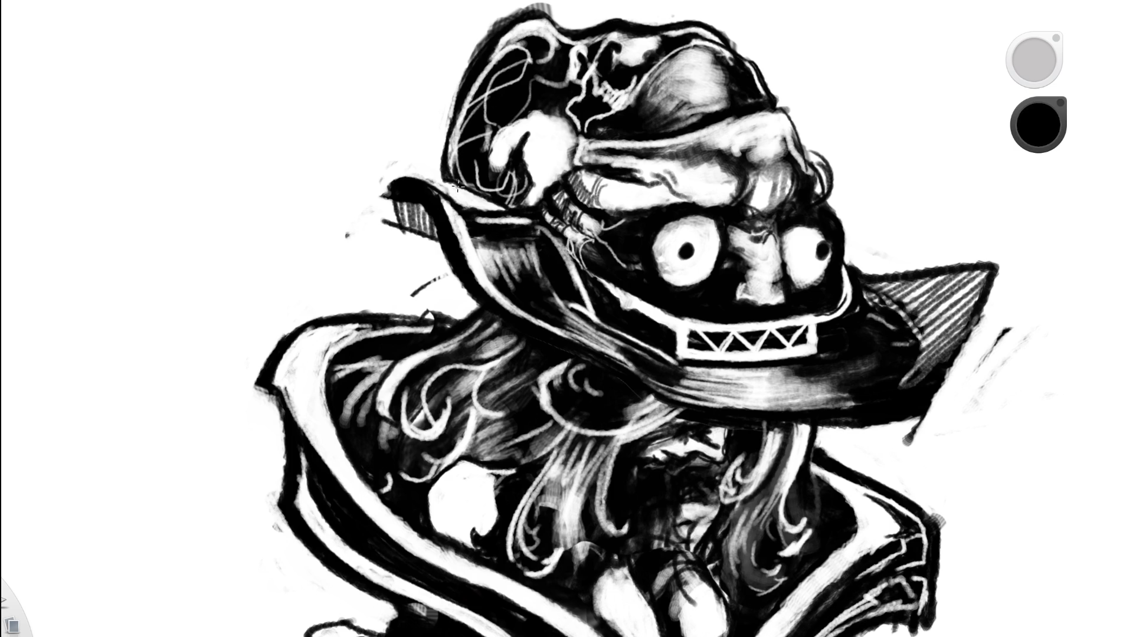
mouse_move(481, 237)
mouse_down()
mouse_move(505, 277)
mouse_move(540, 273)
mouse_up()
drag(531, 231, 552, 290)
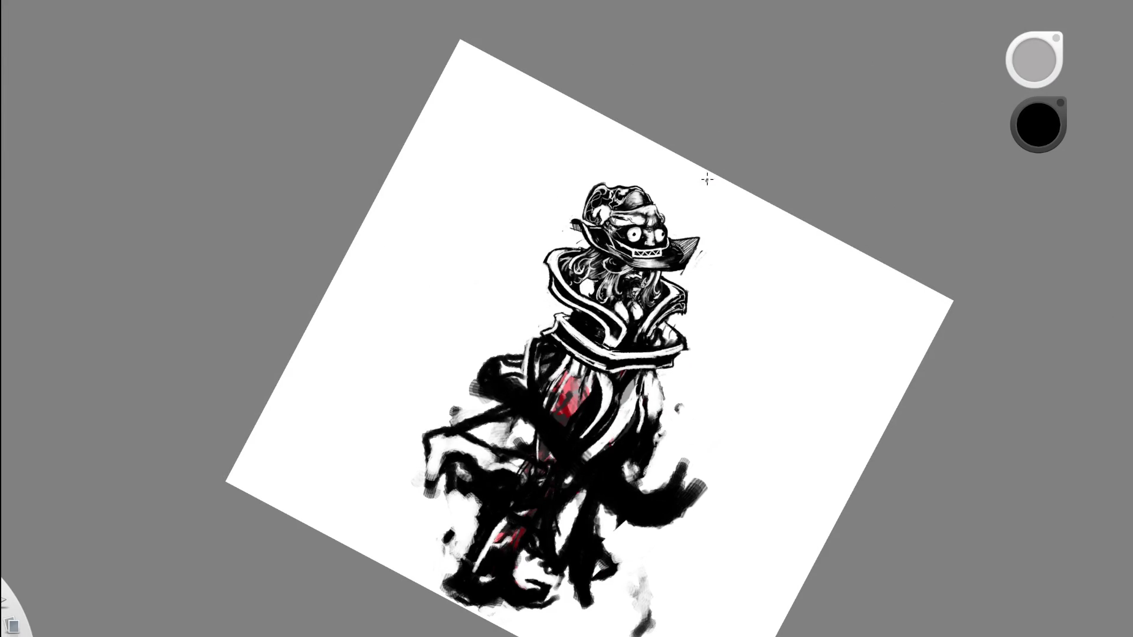
scroll(694, 283, up, 3)
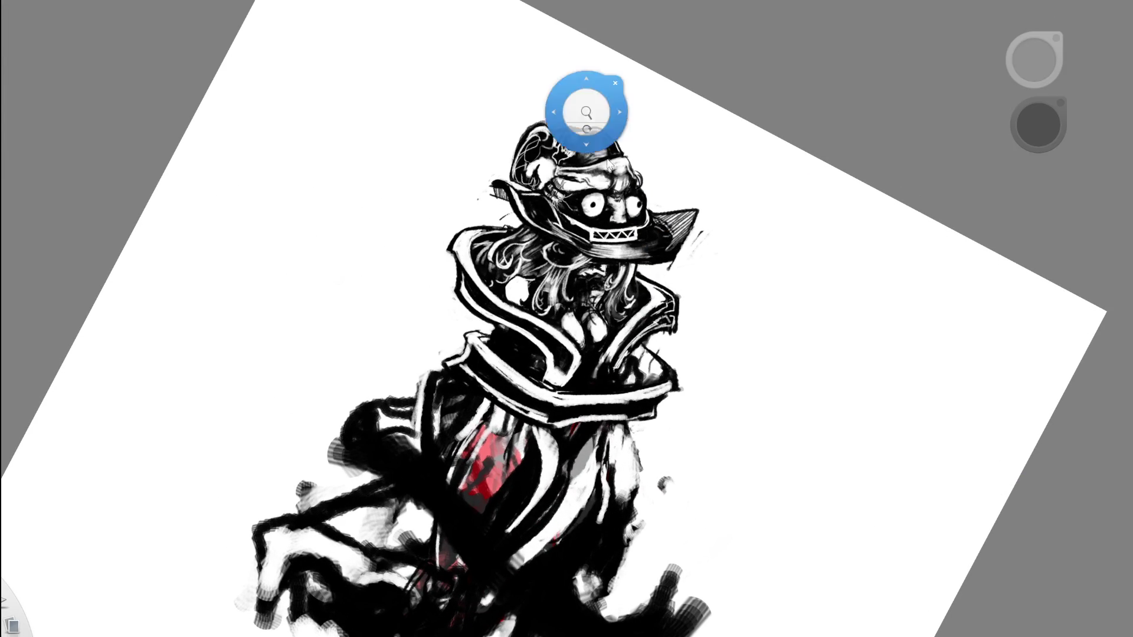
scroll(584, 198, up, 5)
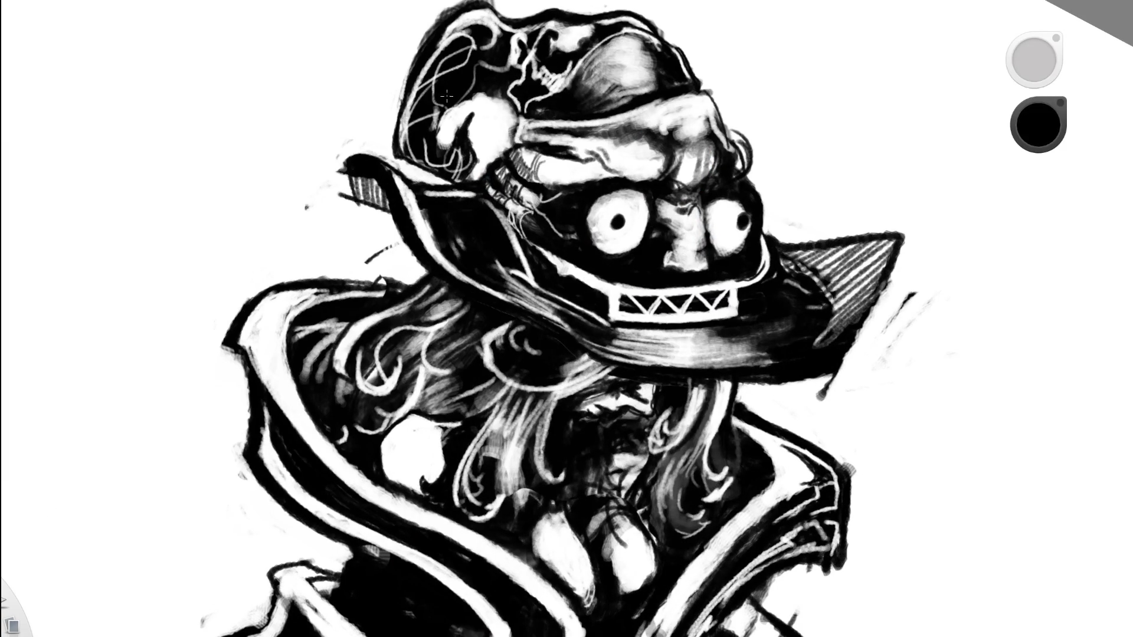
mouse_move(509, 237)
mouse_down()
mouse_move(543, 290)
mouse_move(530, 280)
mouse_move(534, 296)
mouse_up()
drag(497, 262, 522, 289)
scroll(592, 234, down, 3)
scroll(591, 235, down, 5)
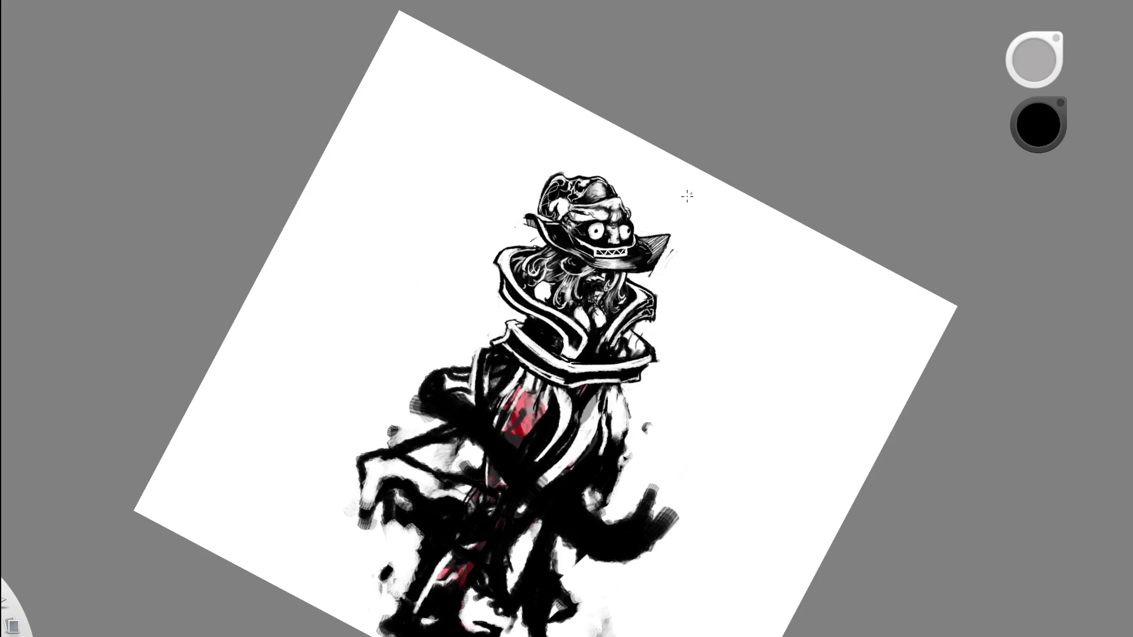
Swap to white and brush diagonal hatching strokes over the black area.
key(space)
mouse_move(598, 386)
mouse_down()
mouse_move(645, 346)
mouse_move(370, 245)
mouse_move(476, 135)
mouse_up()
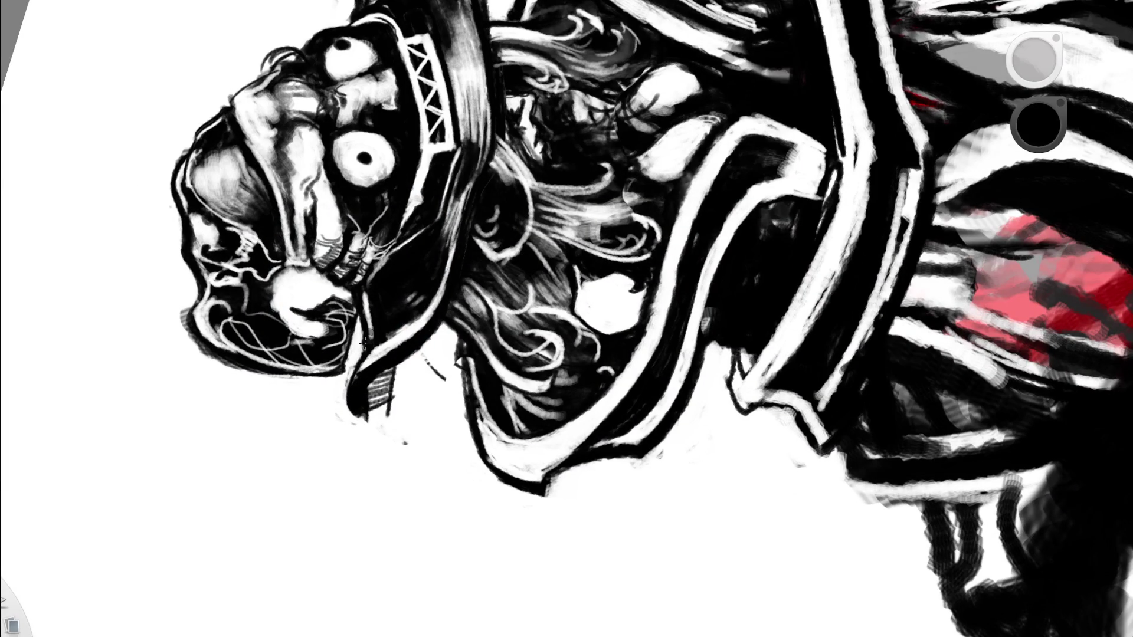
key(e)
mouse_move(393, 319)
mouse_down()
mouse_move(433, 271)
mouse_move(386, 288)
mouse_up()
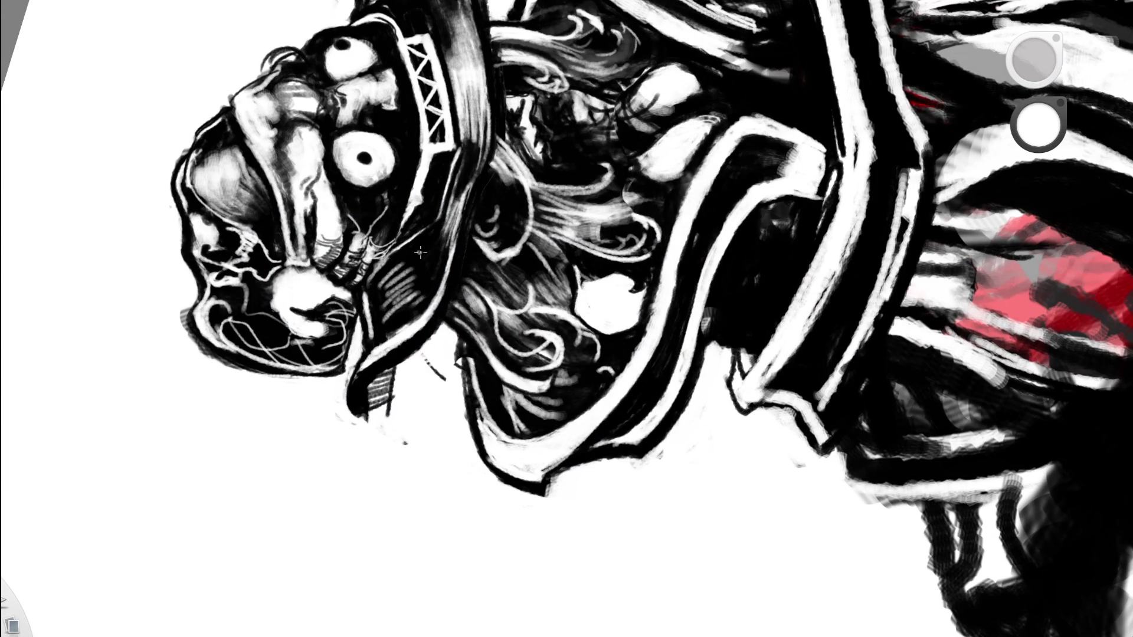
scroll(525, 221, down, 2)
drag(525, 220, 625, 254)
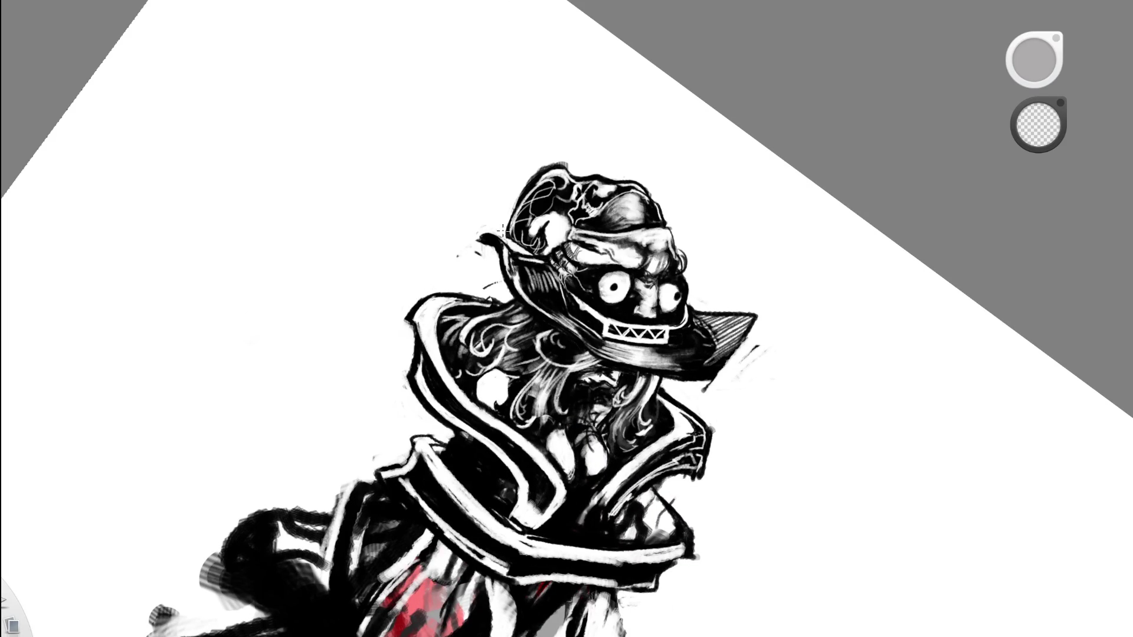
Set the paint colour to white and lay a faint light stroke on the hat brim.
mouse_move(497, 219)
mouse_down()
mouse_move(518, 157)
mouse_move(597, 233)
mouse_up()
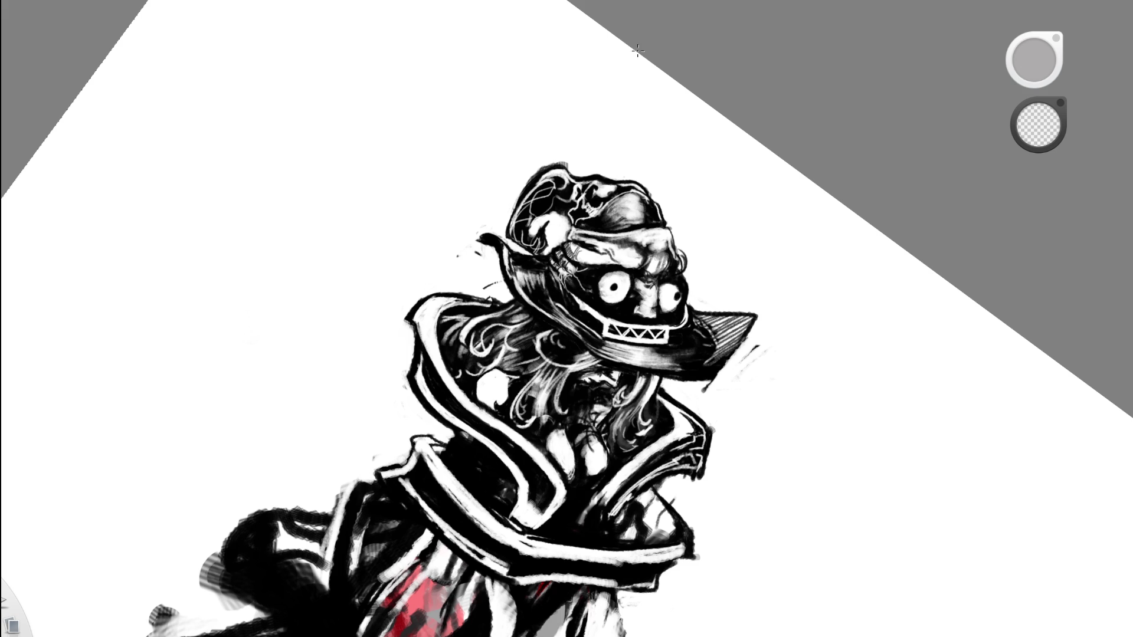
scroll(626, 260, up, 3)
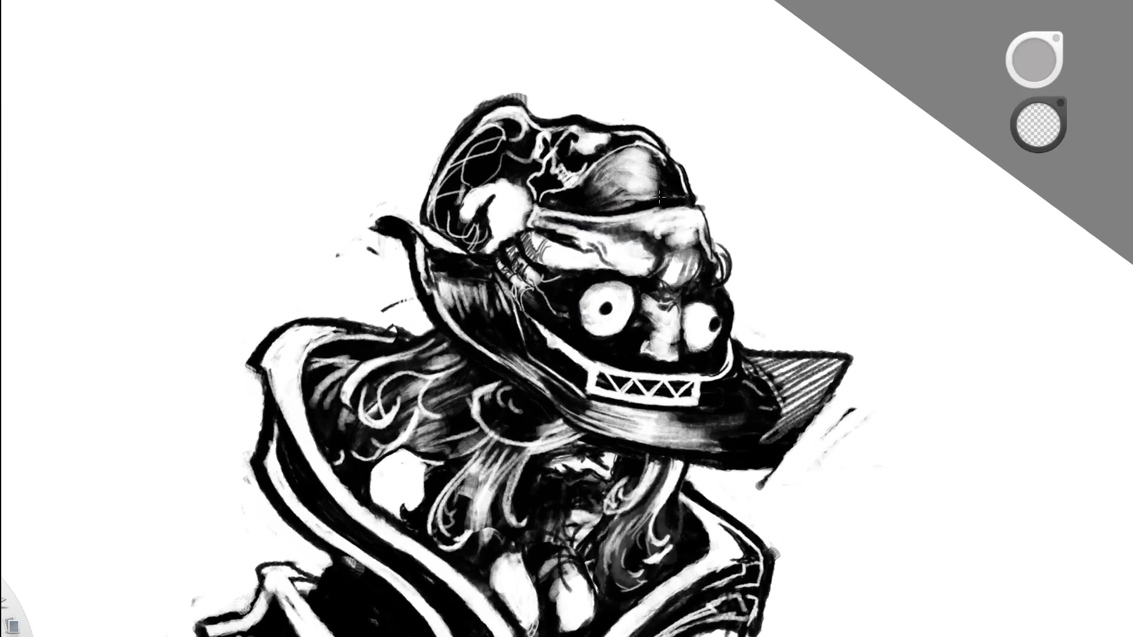
alt+click(786, 232)
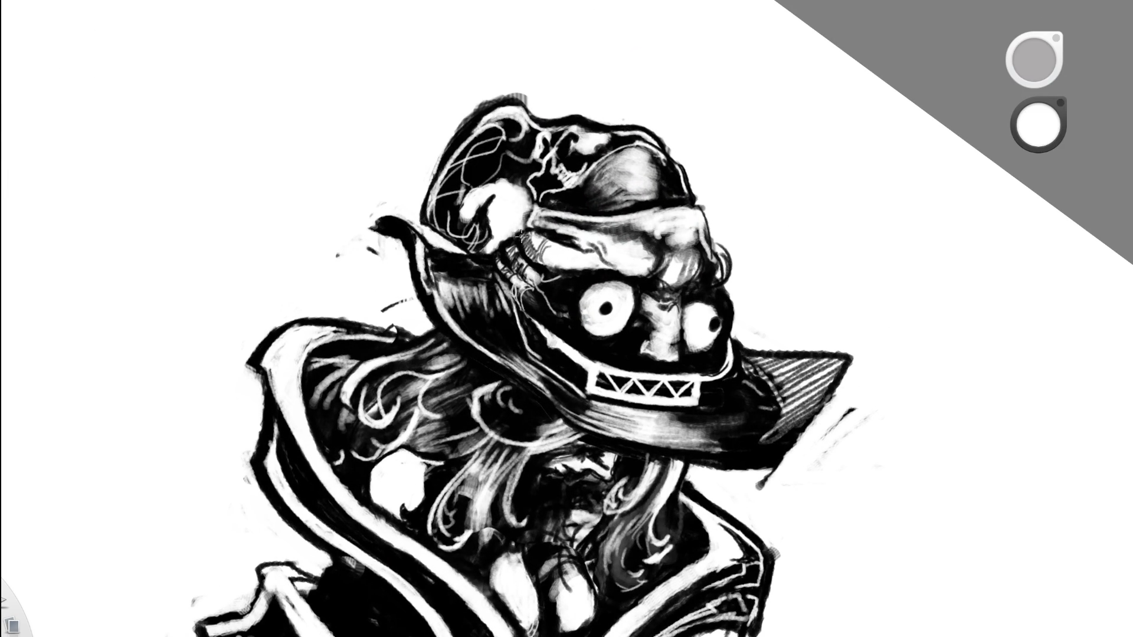
mouse_move(514, 329)
mouse_down()
mouse_move(499, 276)
mouse_move(522, 342)
mouse_up()
scroll(472, 346, down, 5)
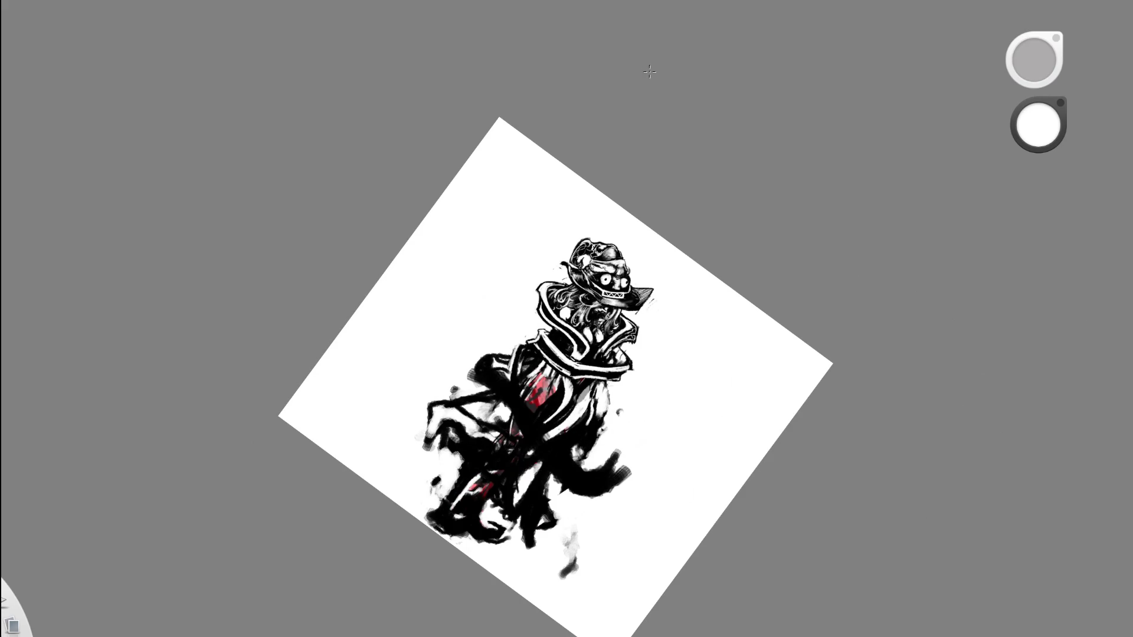
scroll(649, 71, up, 5)
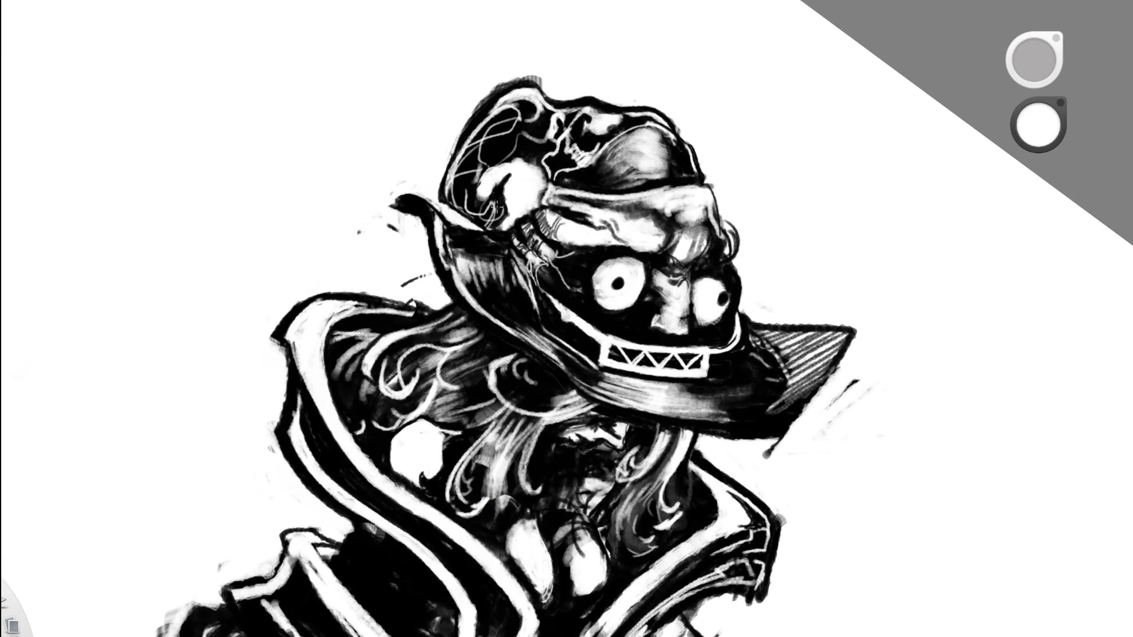
Brush a first light hatching stroke across the hat brim.
mouse_move(514, 273)
mouse_down()
mouse_move(517, 301)
mouse_move(480, 292)
mouse_up()
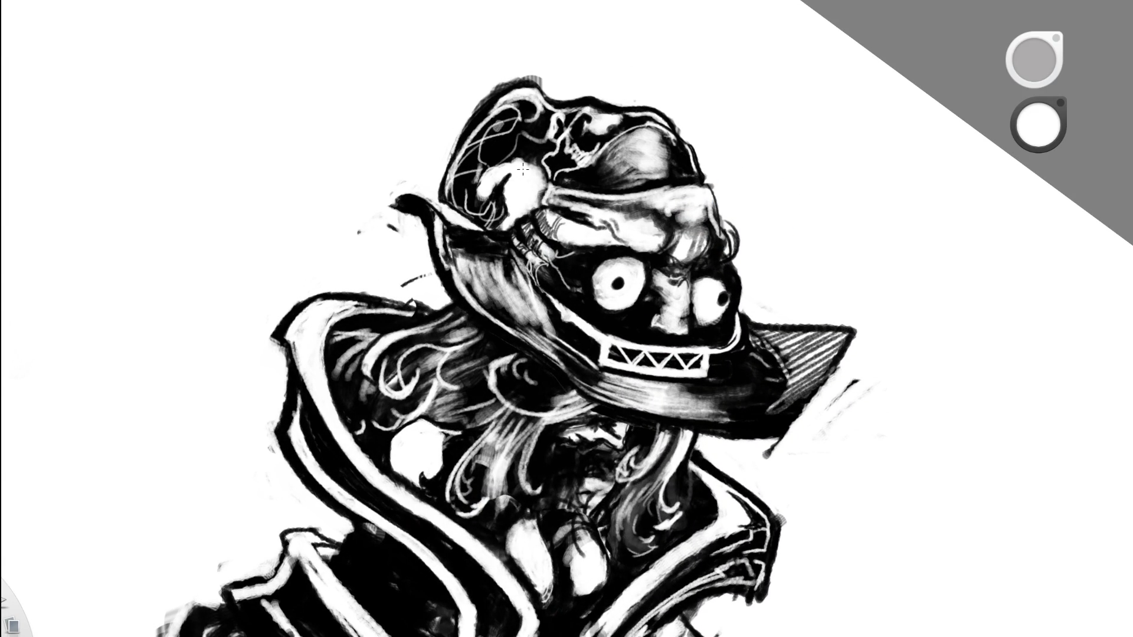
scroll(522, 169, down, 3)
scroll(408, 369, down, 3)
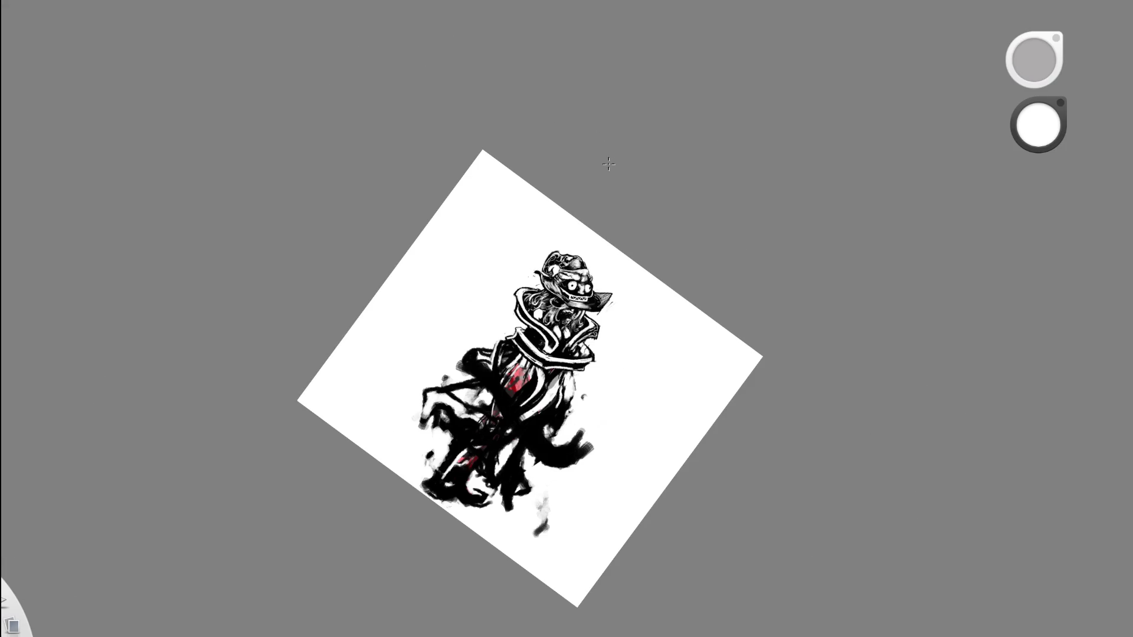
scroll(625, 186, up, 5)
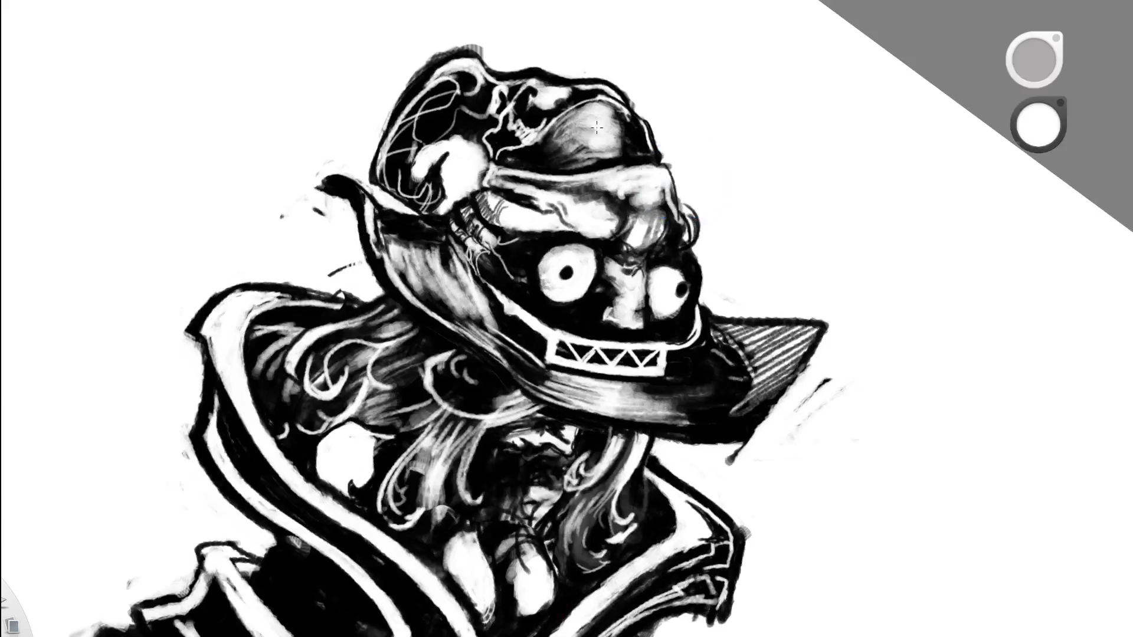
key(space)
drag(576, 272, 385, 364)
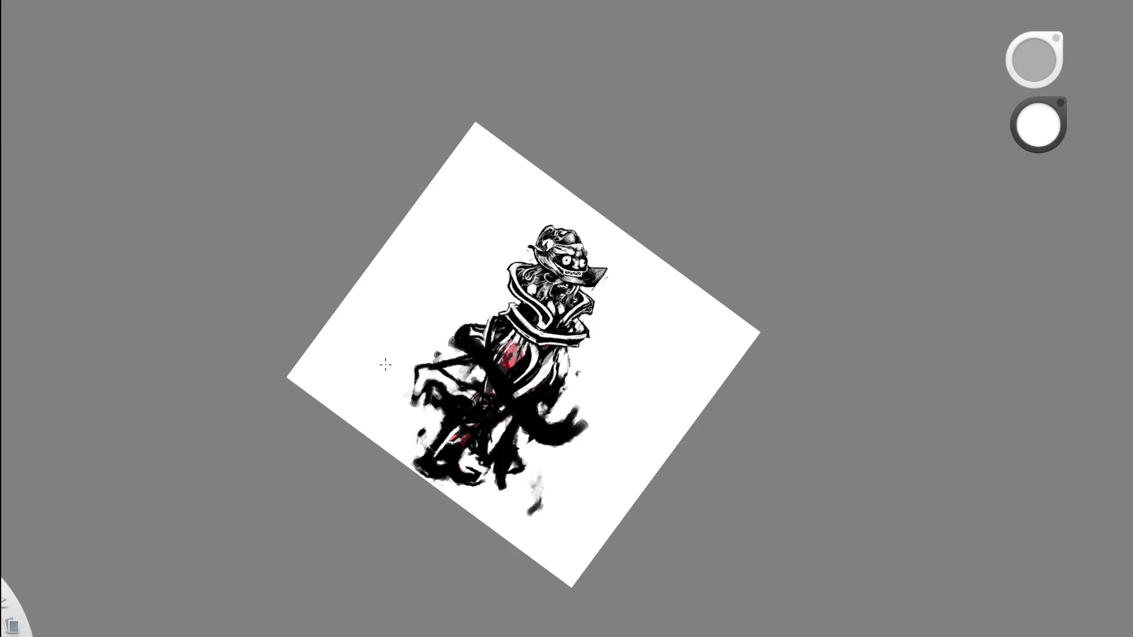
Add two more light hatching strokes down across the brim, then view the whole figure.
scroll(557, 248, up, 6)
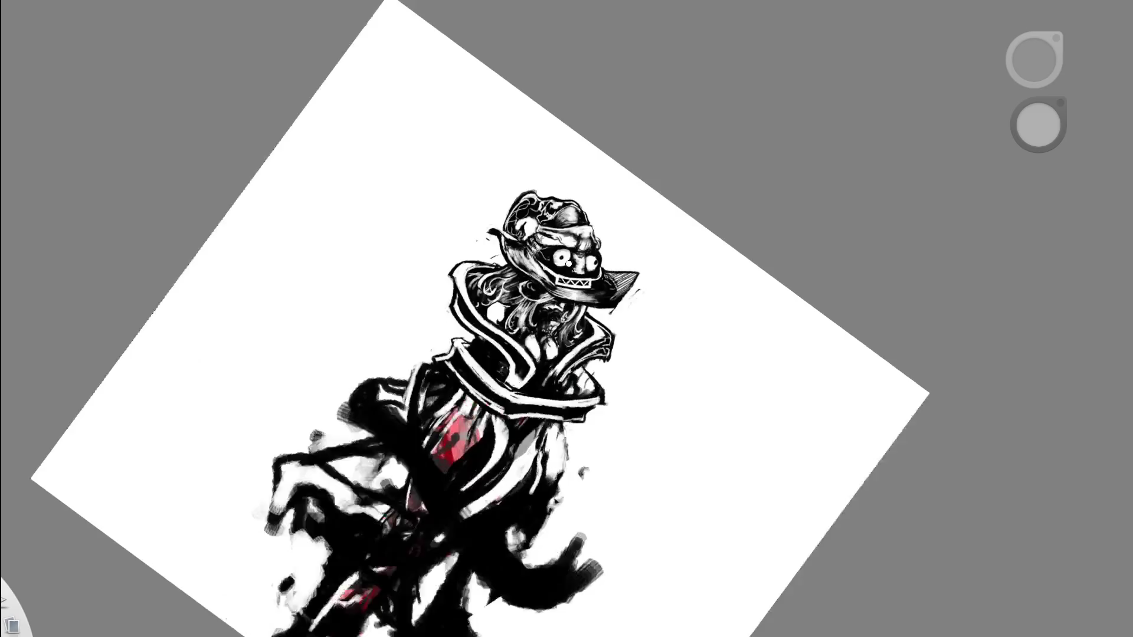
scroll(556, 247, up, 2)
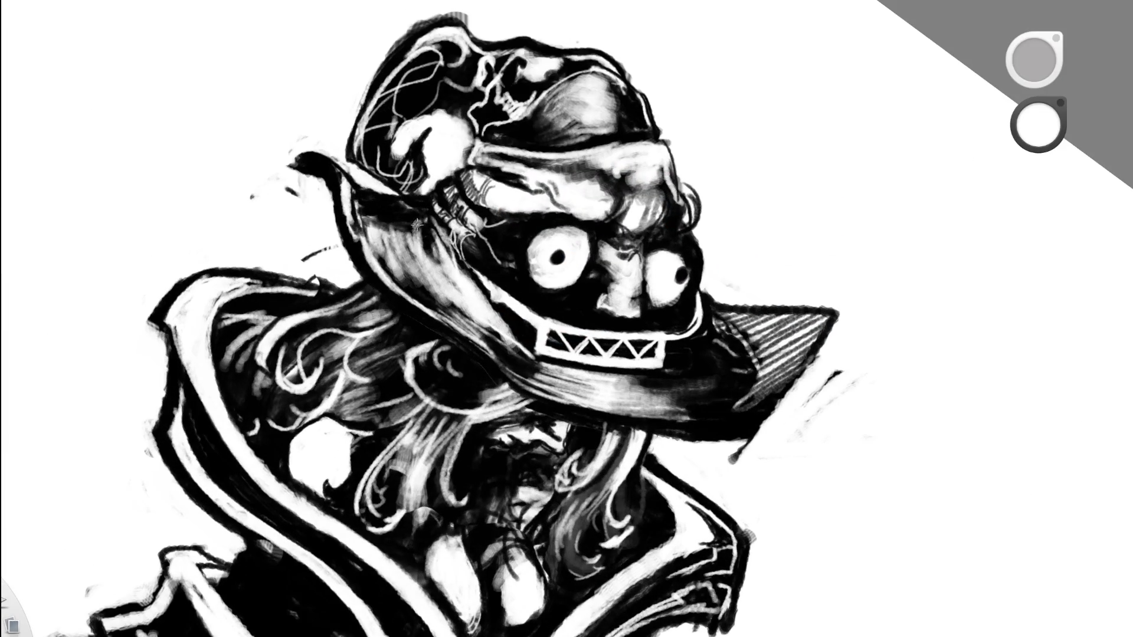
mouse_move(403, 207)
mouse_down()
mouse_move(443, 253)
mouse_move(441, 243)
mouse_up()
mouse_move(382, 204)
mouse_down()
mouse_move(440, 282)
mouse_move(424, 232)
mouse_move(439, 240)
mouse_up()
scroll(456, 86, down, 5)
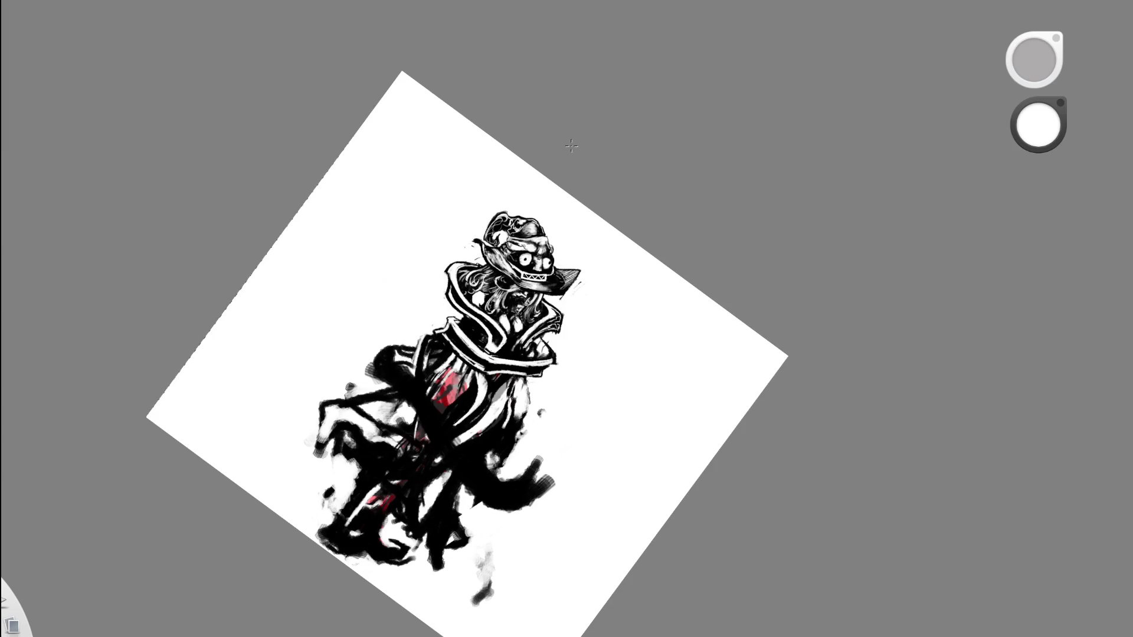
drag(525, 360, 476, 429)
scroll(475, 428, up, 5)
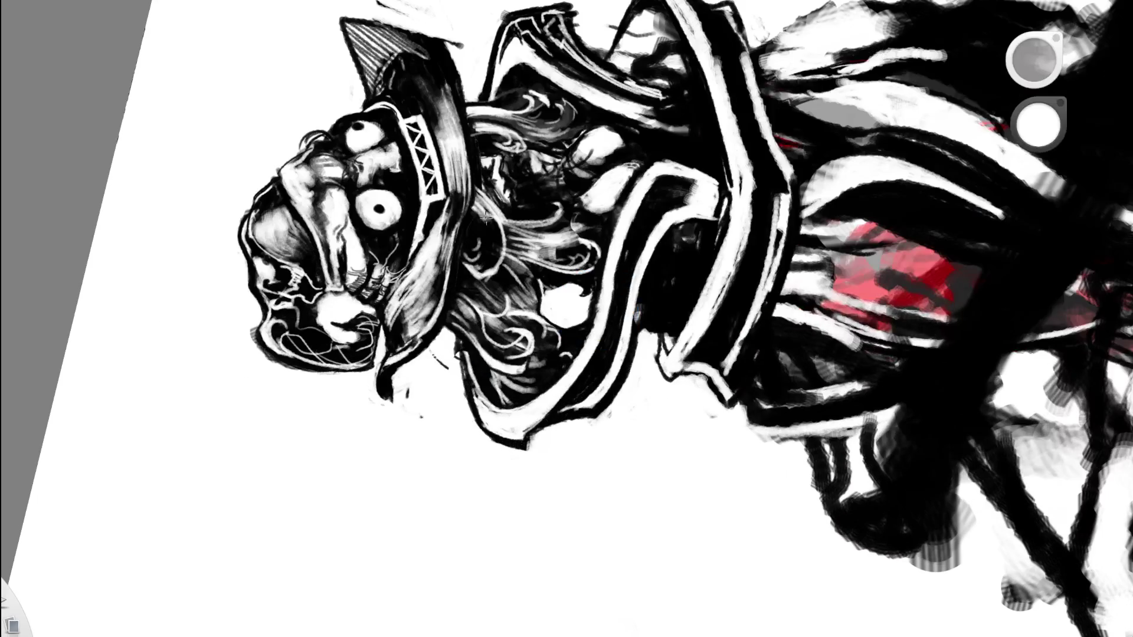
key(x)
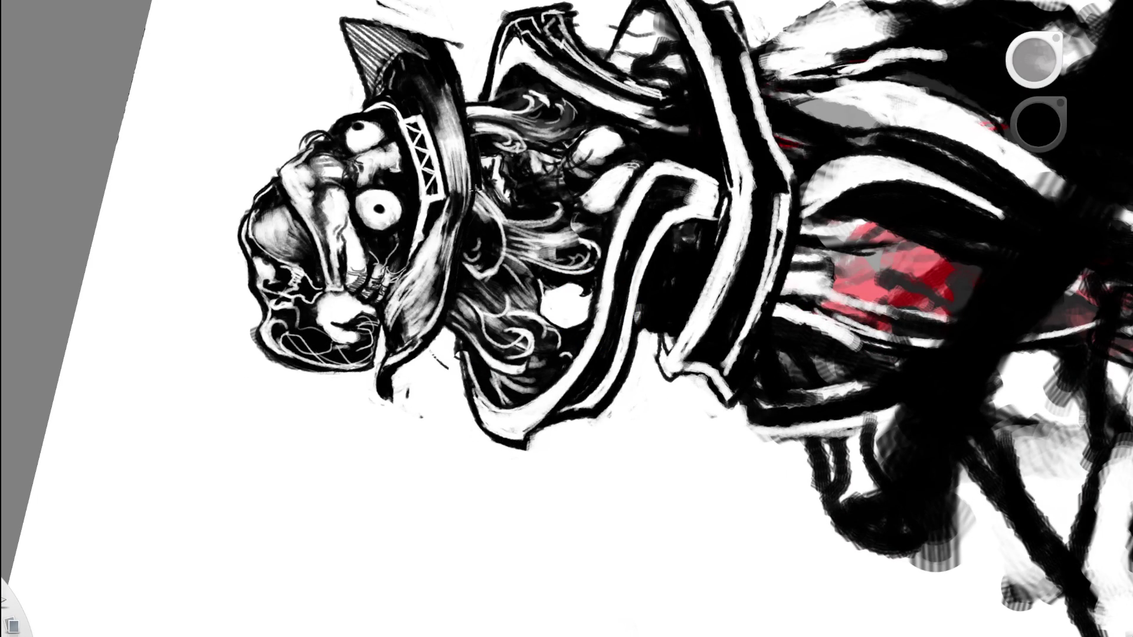
key(x)
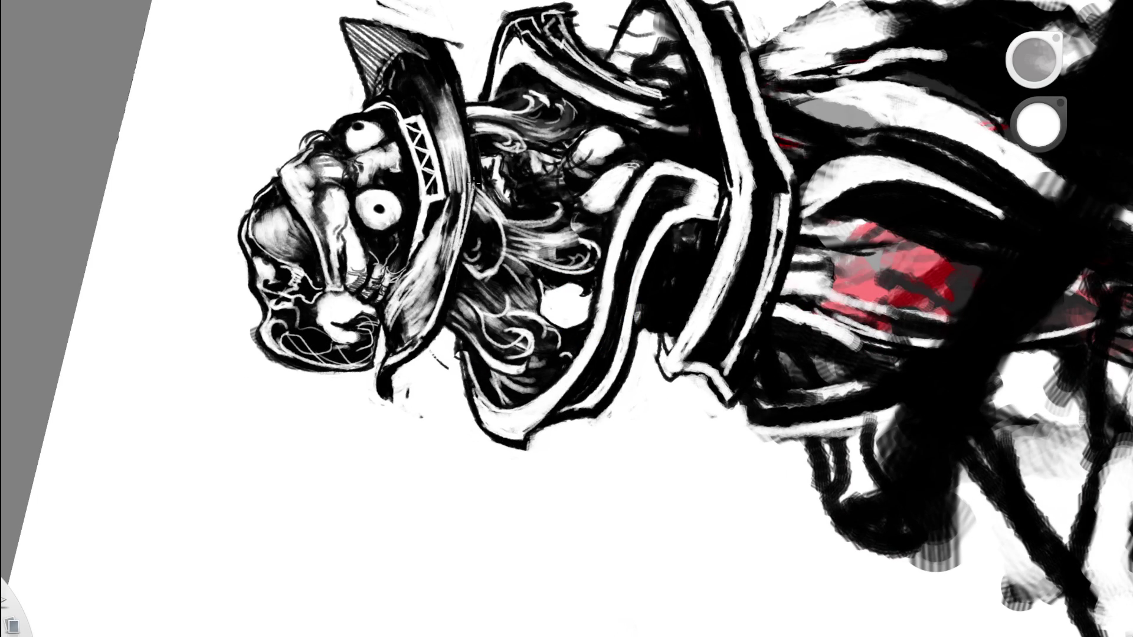
scroll(495, 30, down, 5)
drag(589, 227, 701, 153)
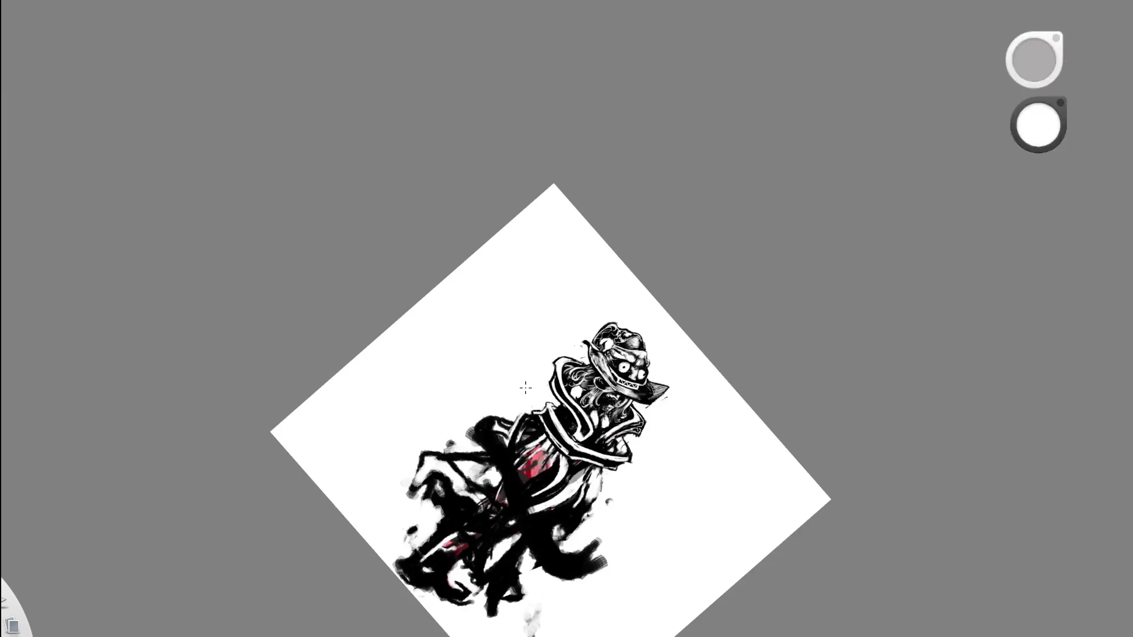
scroll(637, 407, up, 5)
Add a thin white mark on the brim, then darken the brim around it in black.
drag(501, 230, 513, 235)
alt+click(12, 451)
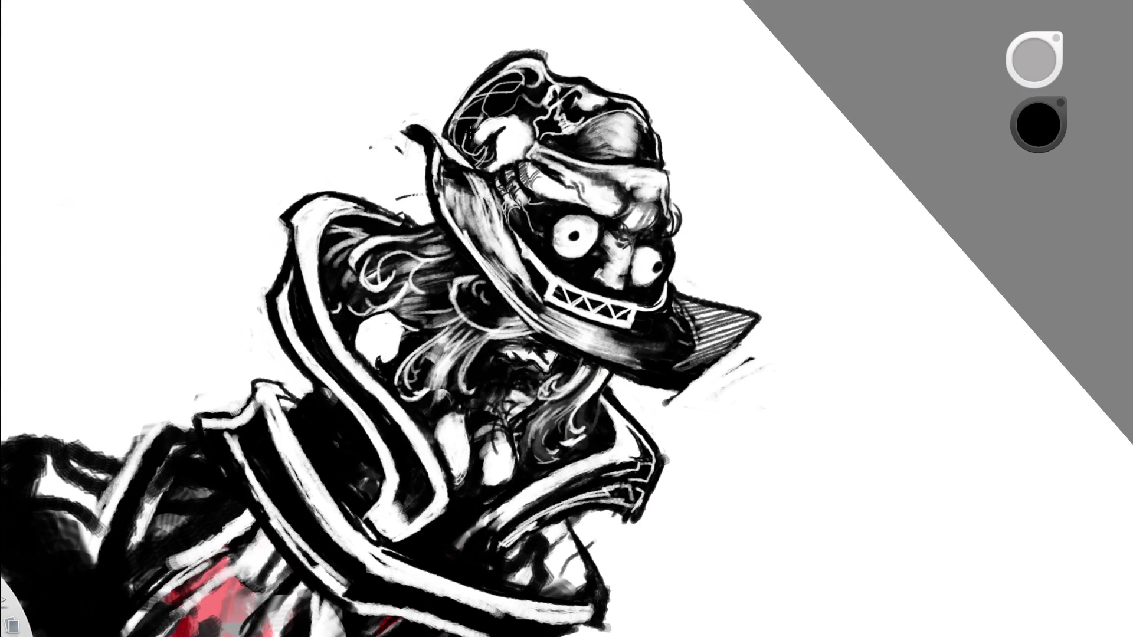
drag(535, 298, 504, 218)
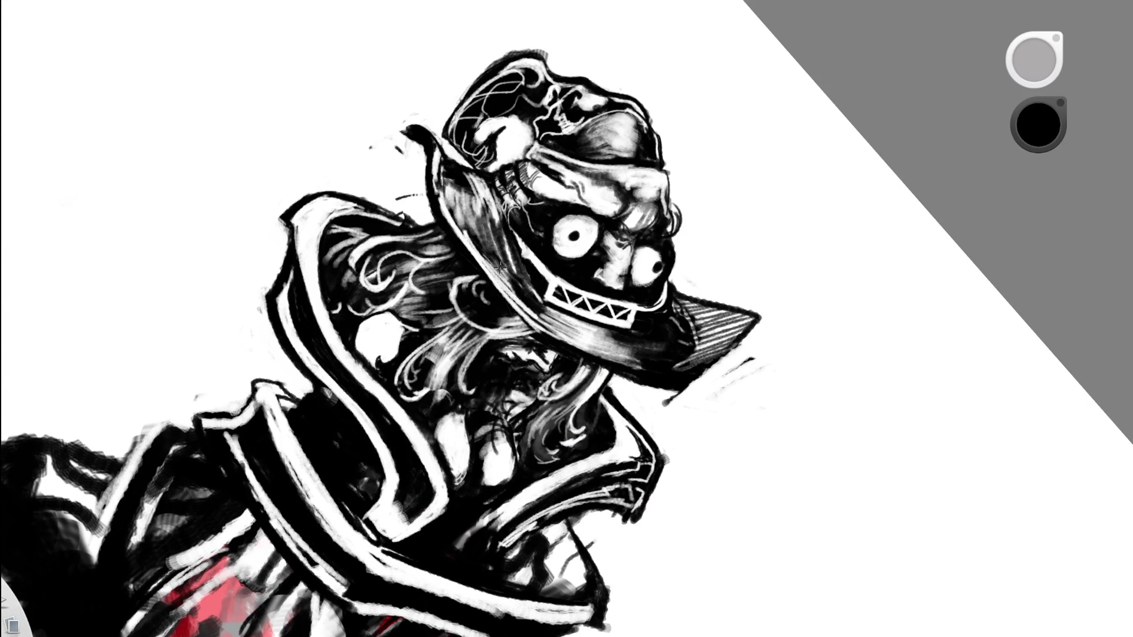
key(space)
drag(580, 289, 402, 332)
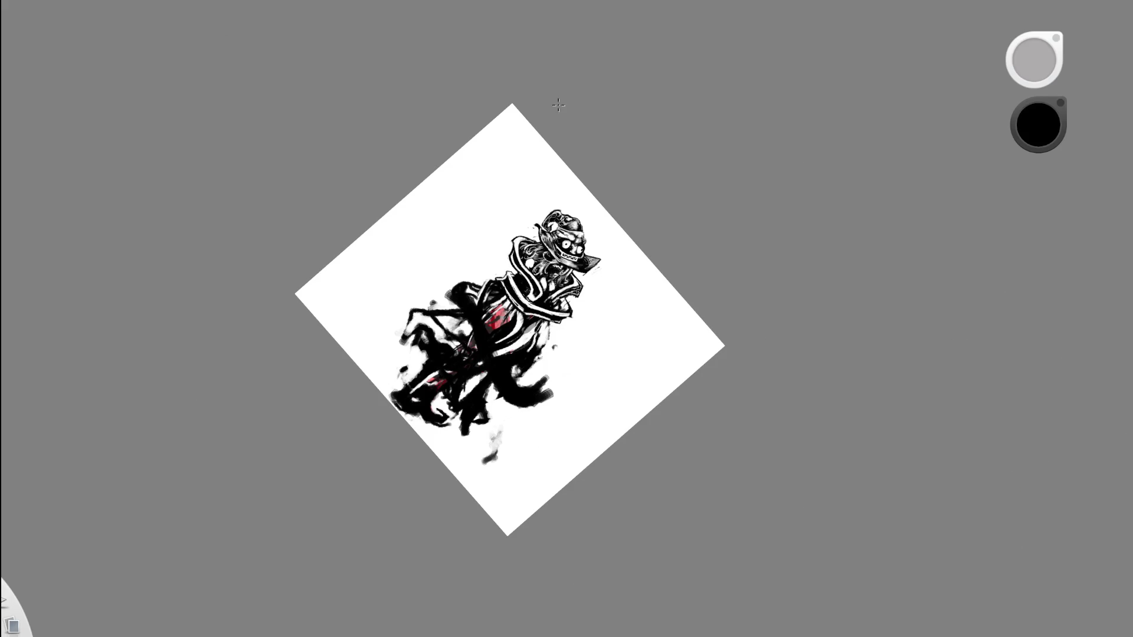
drag(590, 363, 646, 243)
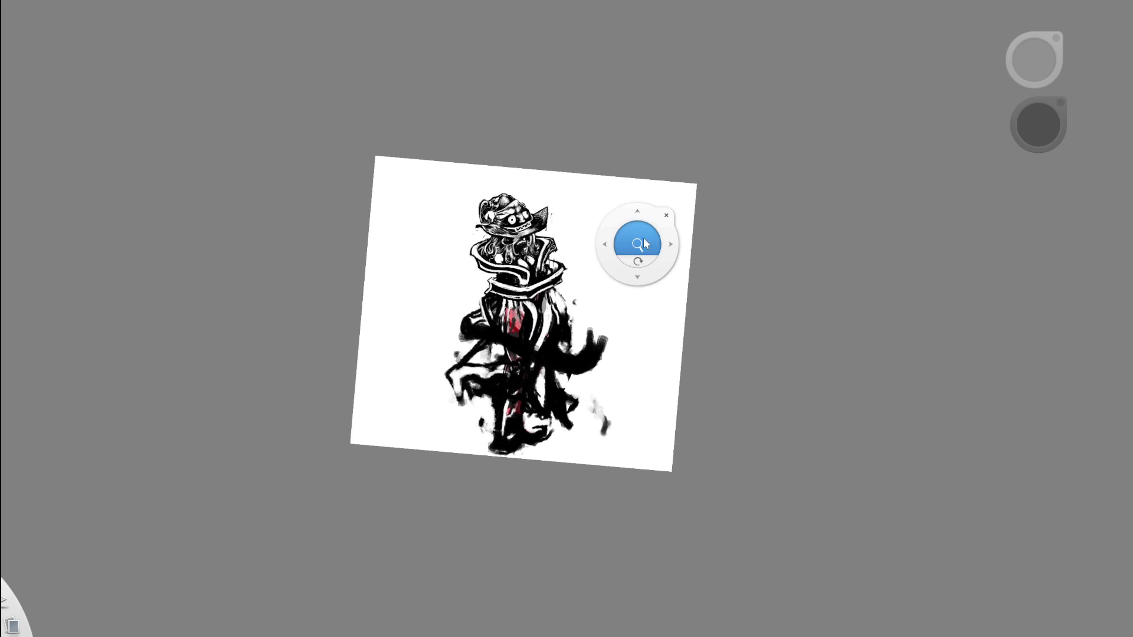
scroll(506, 245, up, 4)
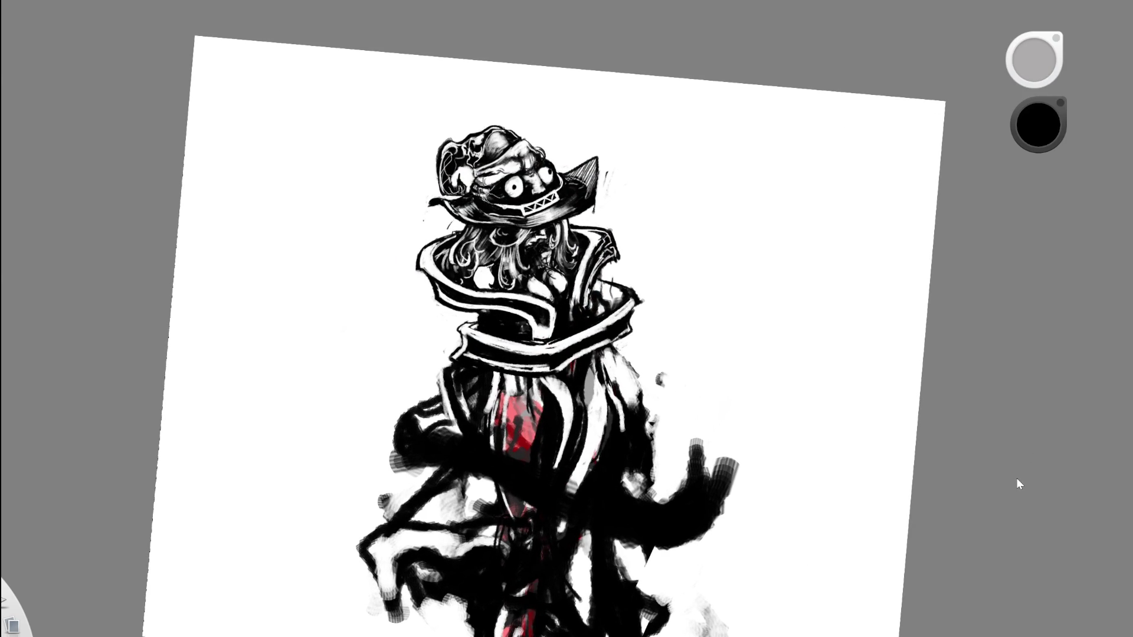
Undo the recent brim strokes and repaint dark shading across the hat brim.
key(ctrl+z)
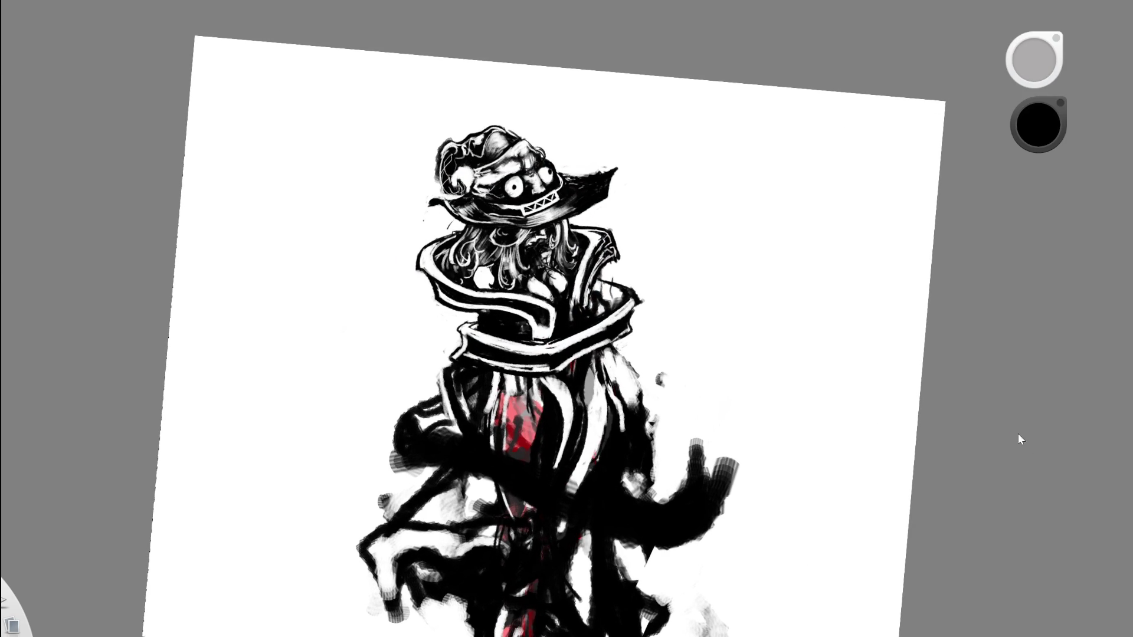
key(ctrl+z)
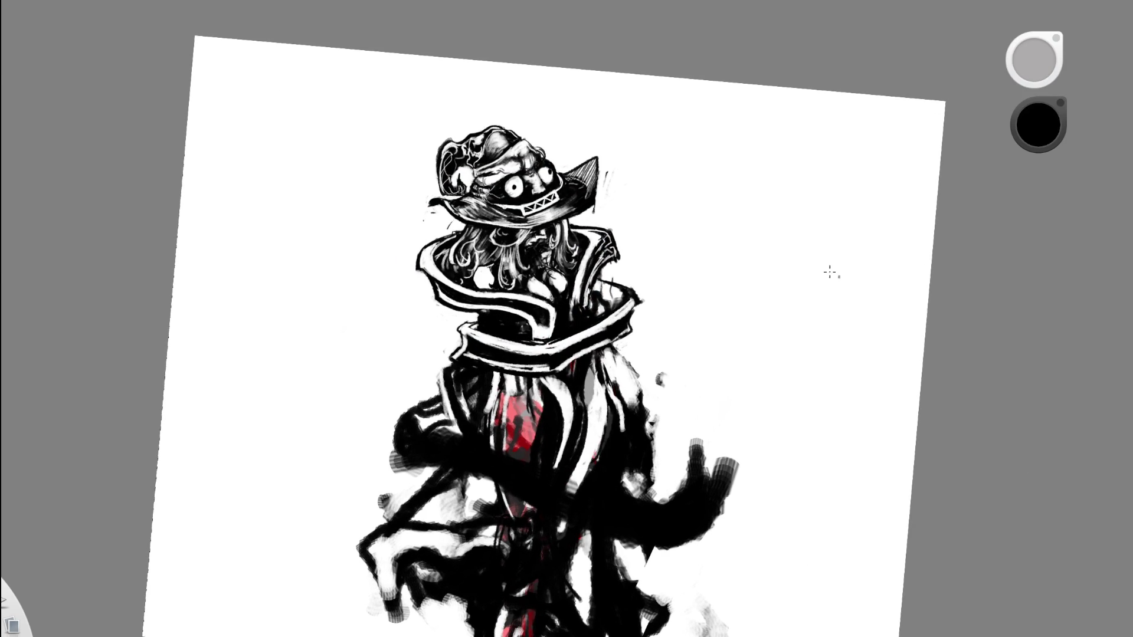
drag(555, 403, 526, 399)
key(ctrl+alt+0)
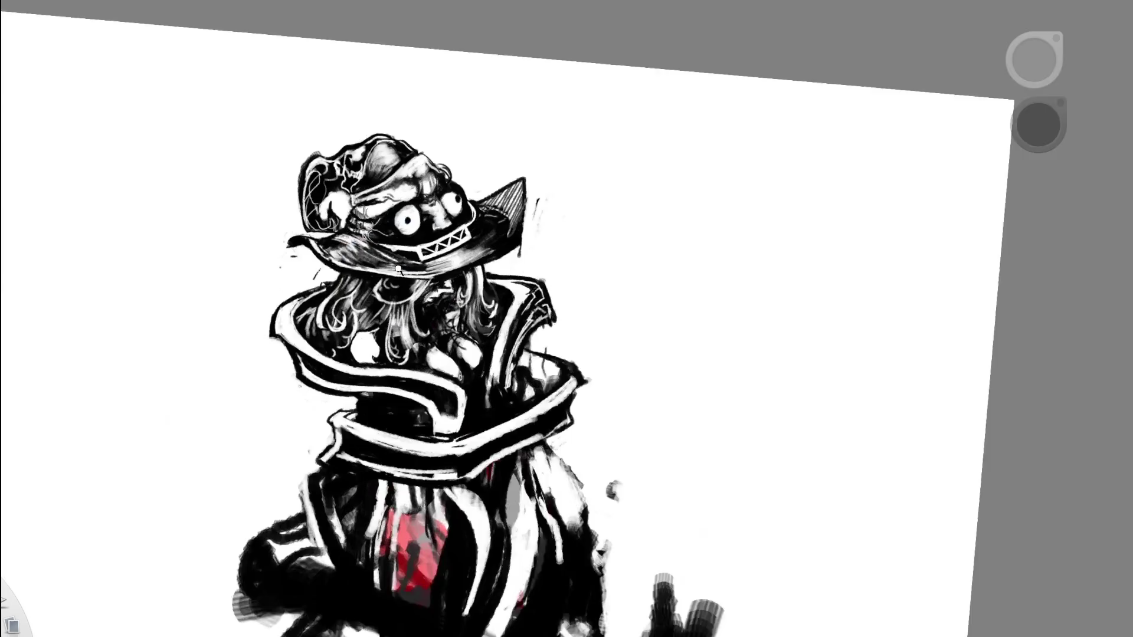
mouse_move(271, 221)
mouse_down()
mouse_move(265, 231)
mouse_move(334, 269)
mouse_up()
mouse_move(292, 237)
mouse_down()
mouse_move(319, 266)
mouse_move(280, 228)
mouse_move(357, 275)
mouse_move(519, 233)
mouse_up()
scroll(519, 234, down, 5)
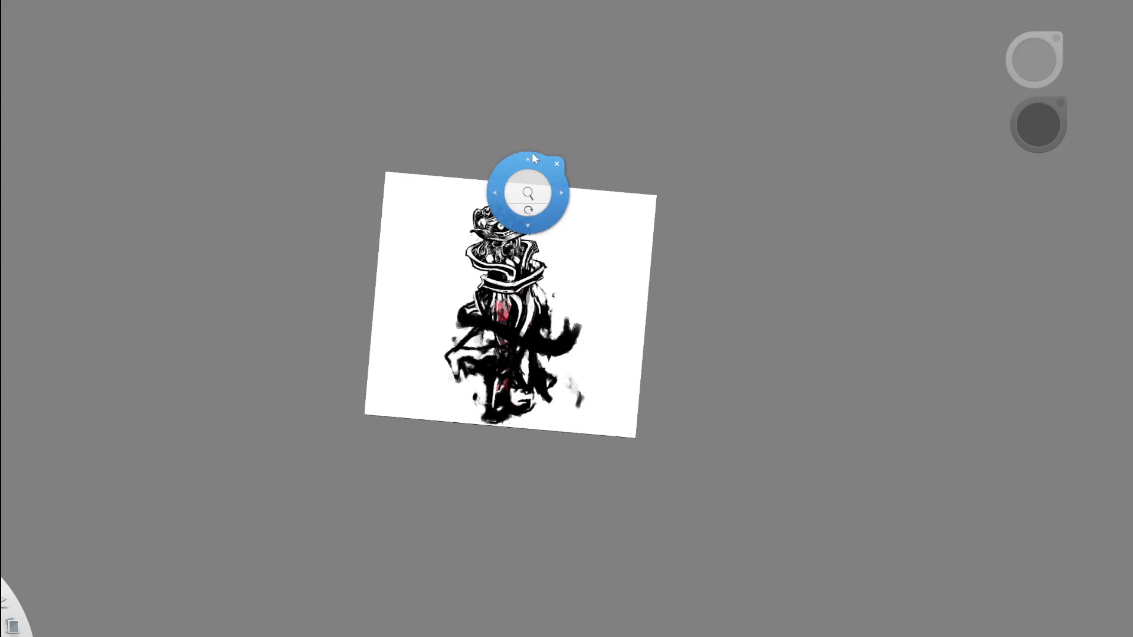
scroll(529, 145, up, 5)
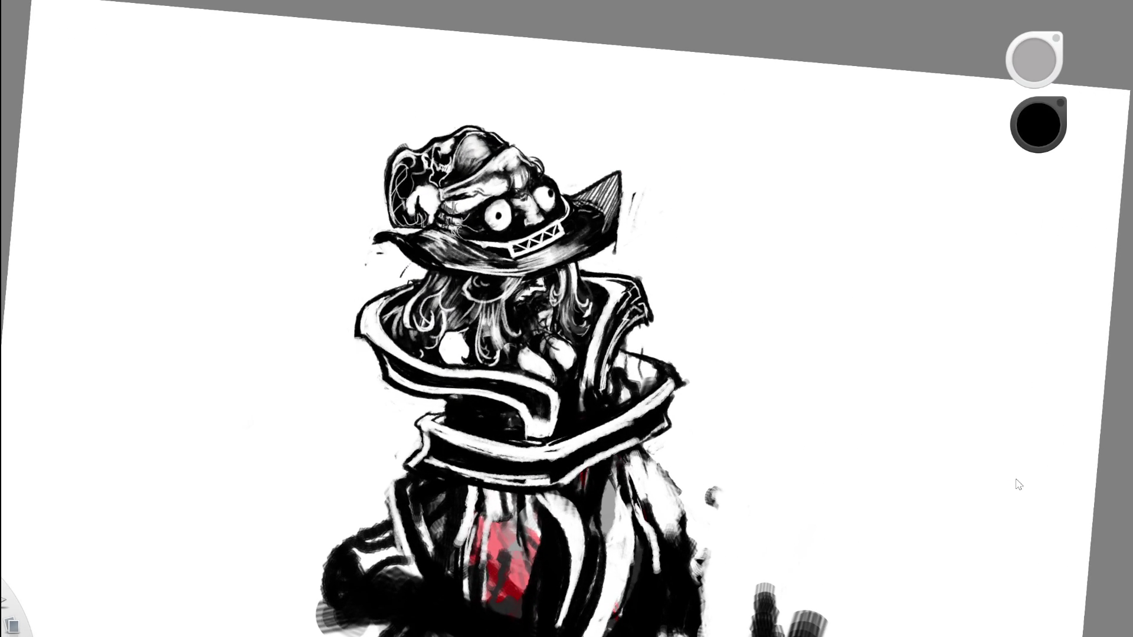
key(ctrl+z)
Erase the dark strokes just beneath the hat brim.
key(space)
mouse_move(731, 340)
mouse_down()
mouse_move(768, 318)
mouse_move(855, 321)
mouse_move(714, 374)
mouse_move(802, 331)
mouse_move(1026, 485)
mouse_up()
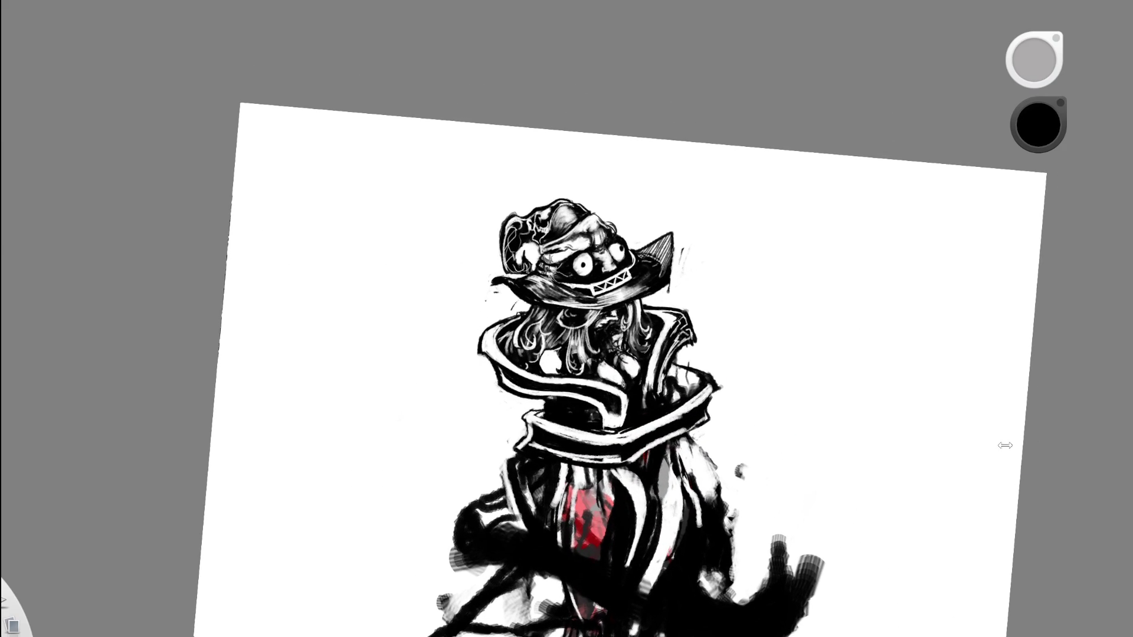
scroll(633, 277, up, 5)
key(e)
mouse_move(366, 292)
mouse_down()
mouse_move(412, 333)
mouse_move(387, 310)
mouse_up()
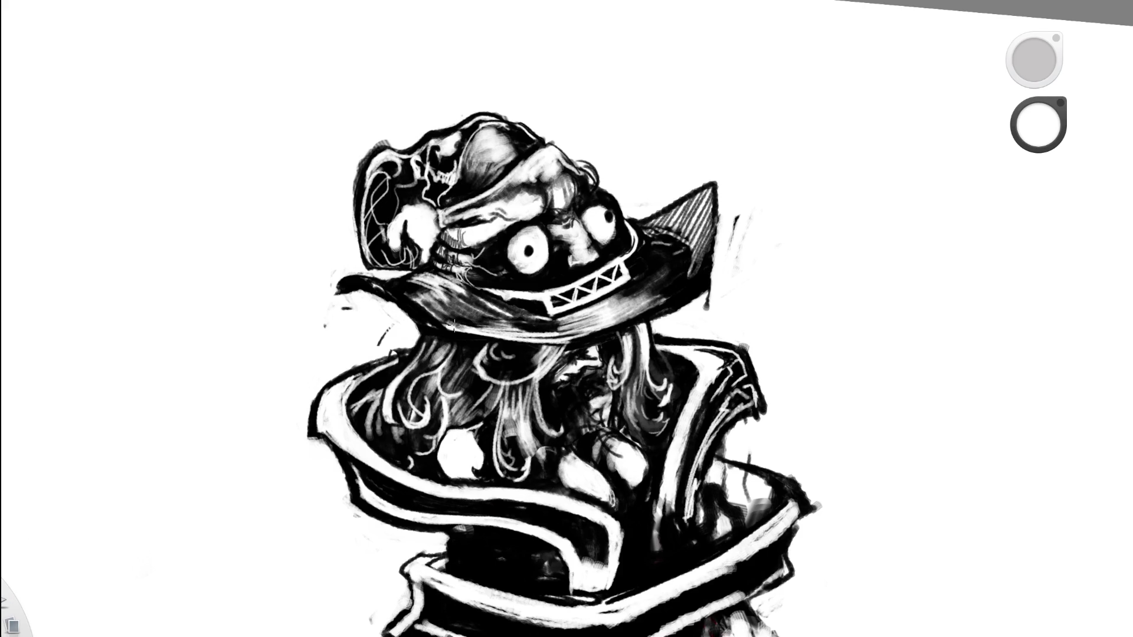
drag(452, 325, 408, 284)
key(e)
Repaint dark black strokes along the hat brim.
key(space)
drag(565, 299, 399, 337)
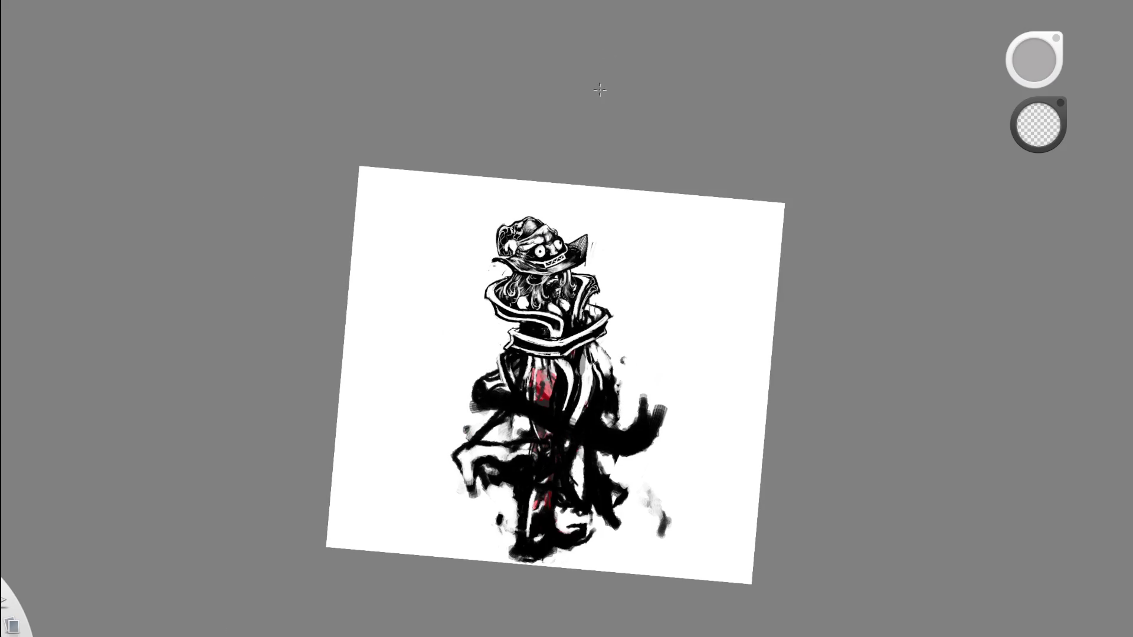
mouse_move(588, 111)
mouse_down()
mouse_move(531, 327)
mouse_move(504, 302)
mouse_move(468, 307)
mouse_move(431, 384)
mouse_move(469, 292)
mouse_move(430, 395)
mouse_move(478, 295)
mouse_move(468, 263)
mouse_move(477, 206)
mouse_up()
key(e)
mouse_move(441, 385)
mouse_down()
mouse_move(469, 326)
mouse_move(444, 394)
mouse_move(468, 253)
mouse_move(476, 336)
mouse_move(466, 236)
mouse_move(479, 226)
mouse_up()
mouse_move(537, 273)
mouse_down()
mouse_move(585, 261)
mouse_move(458, 423)
mouse_up()
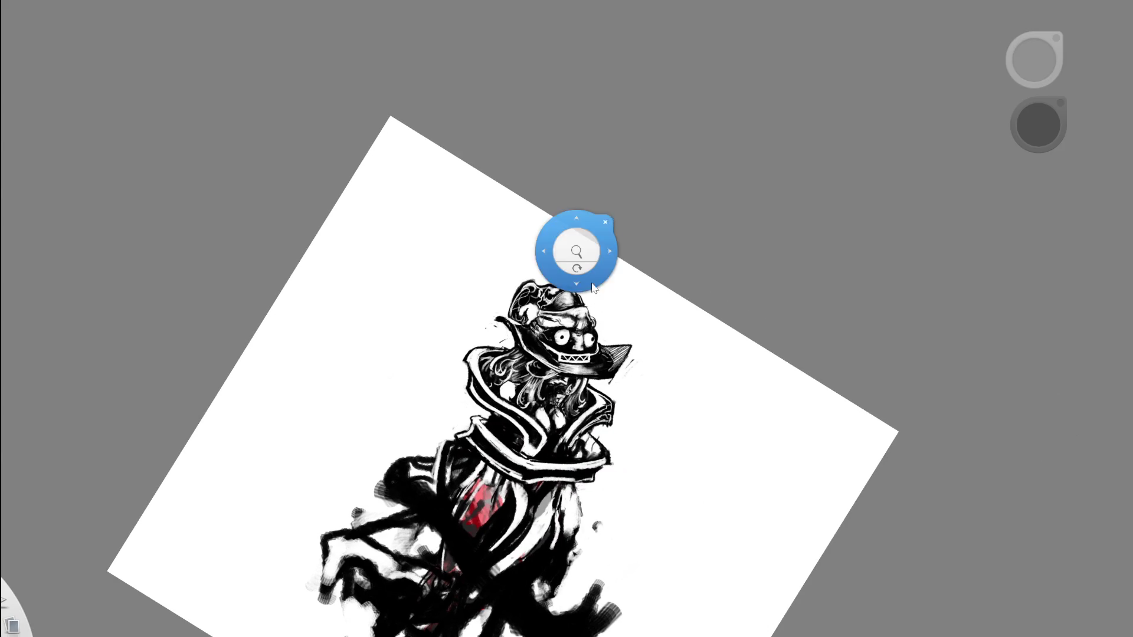
drag(576, 245, 629, 368)
drag(683, 329, 683, 346)
key(space)
mouse_move(577, 290)
mouse_down()
mouse_move(695, 245)
mouse_move(681, 313)
mouse_move(662, 305)
mouse_up()
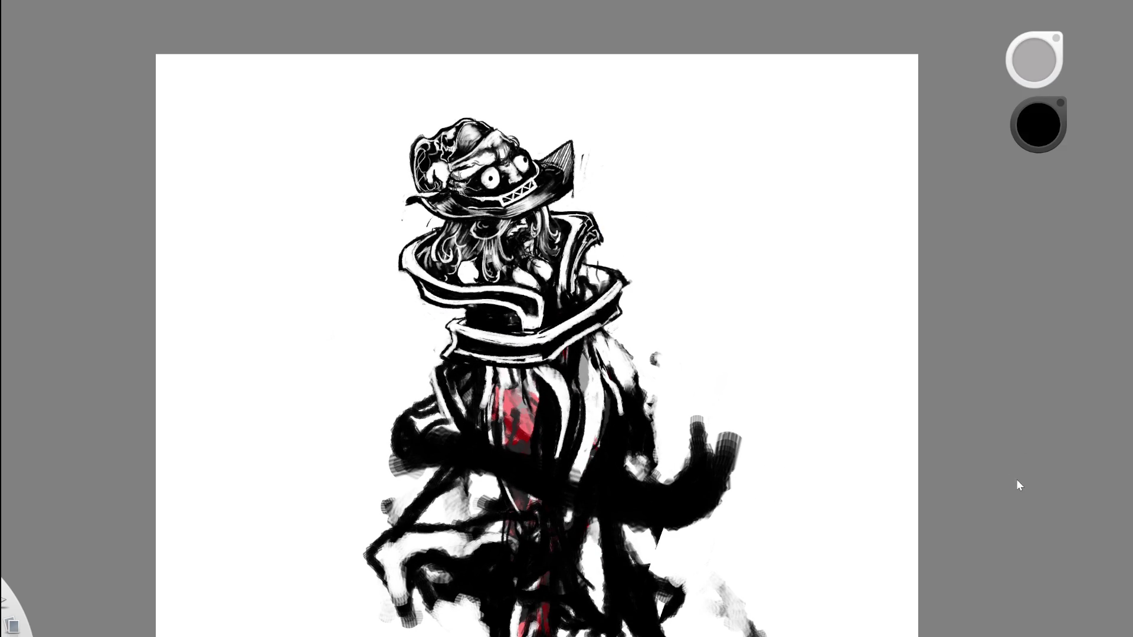
key(space)
drag(614, 272, 639, 118)
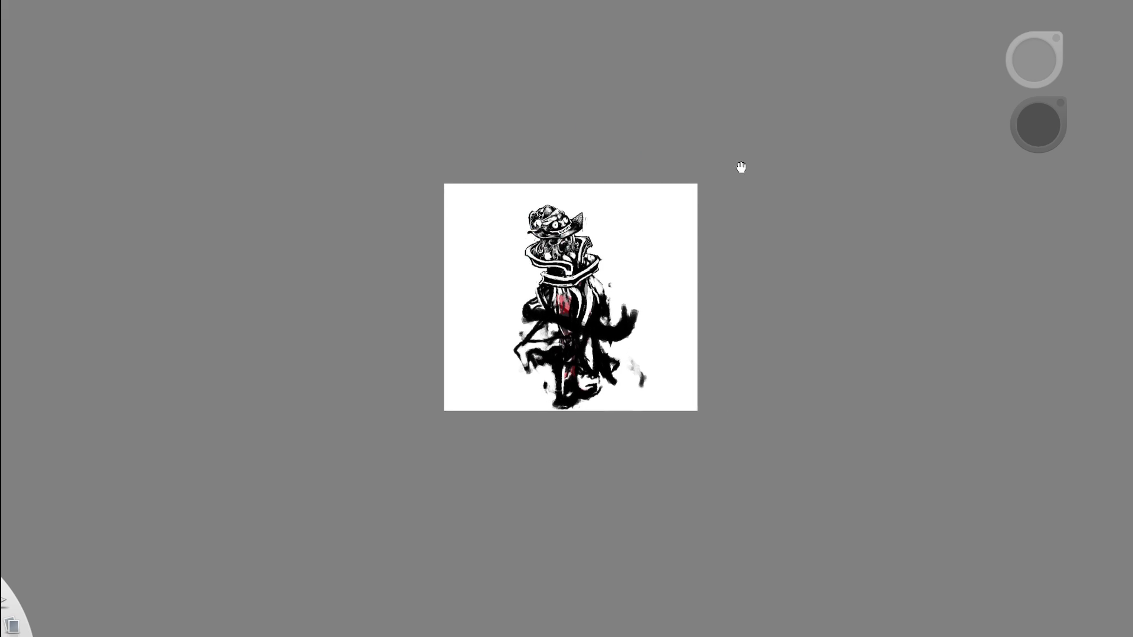
mouse_move(553, 236)
mouse_down()
mouse_move(587, 232)
mouse_move(616, 243)
mouse_move(608, 247)
mouse_up()
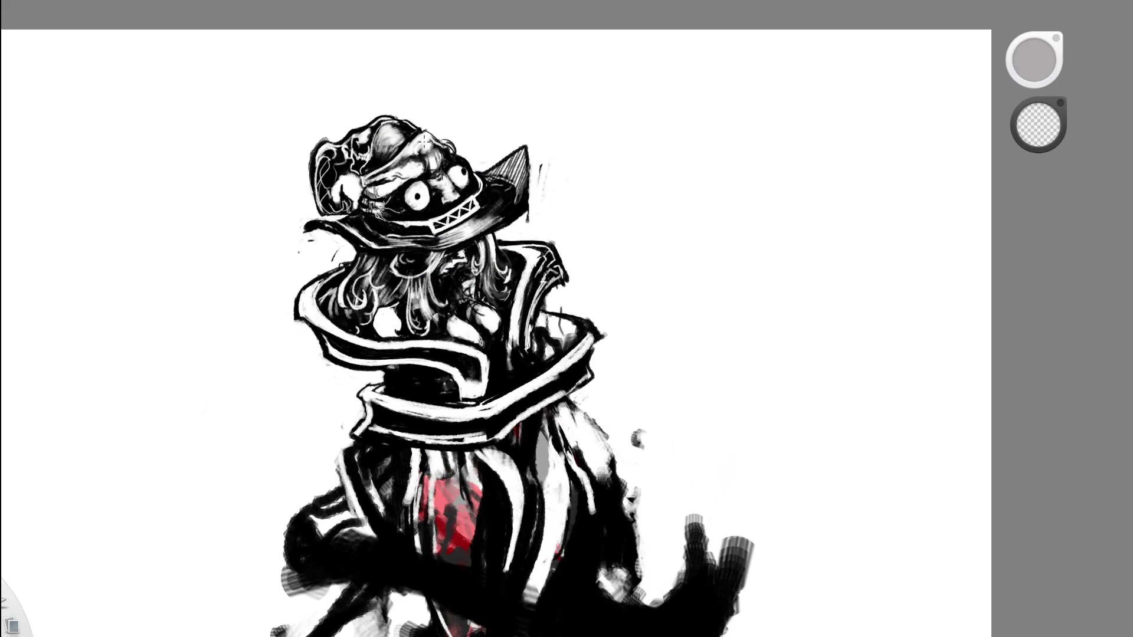
key(Home)
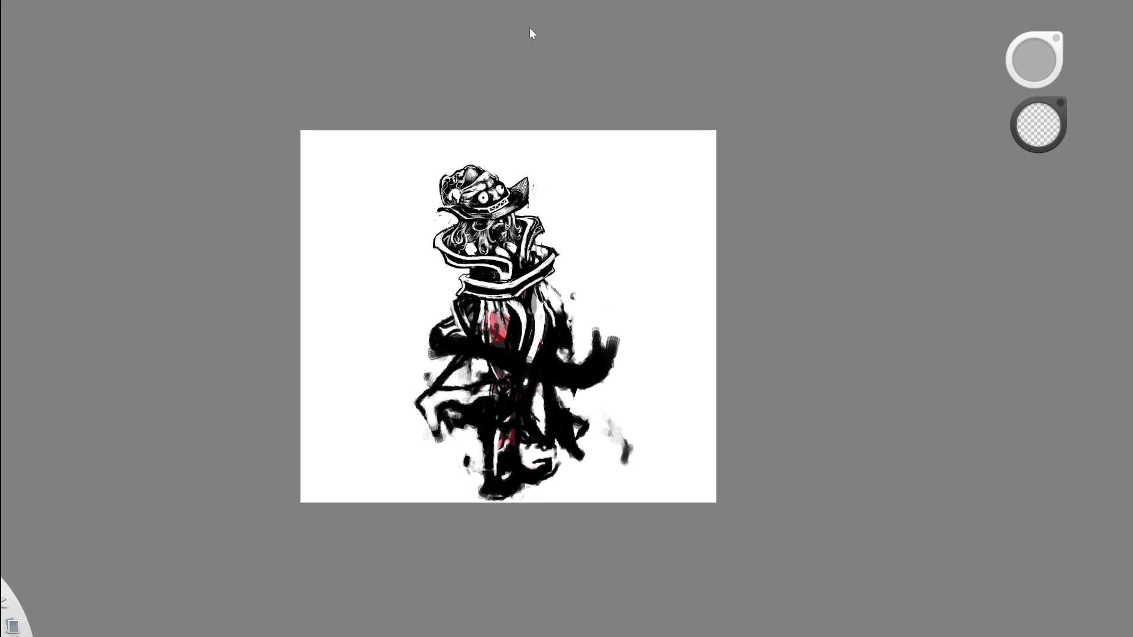
key(Home)
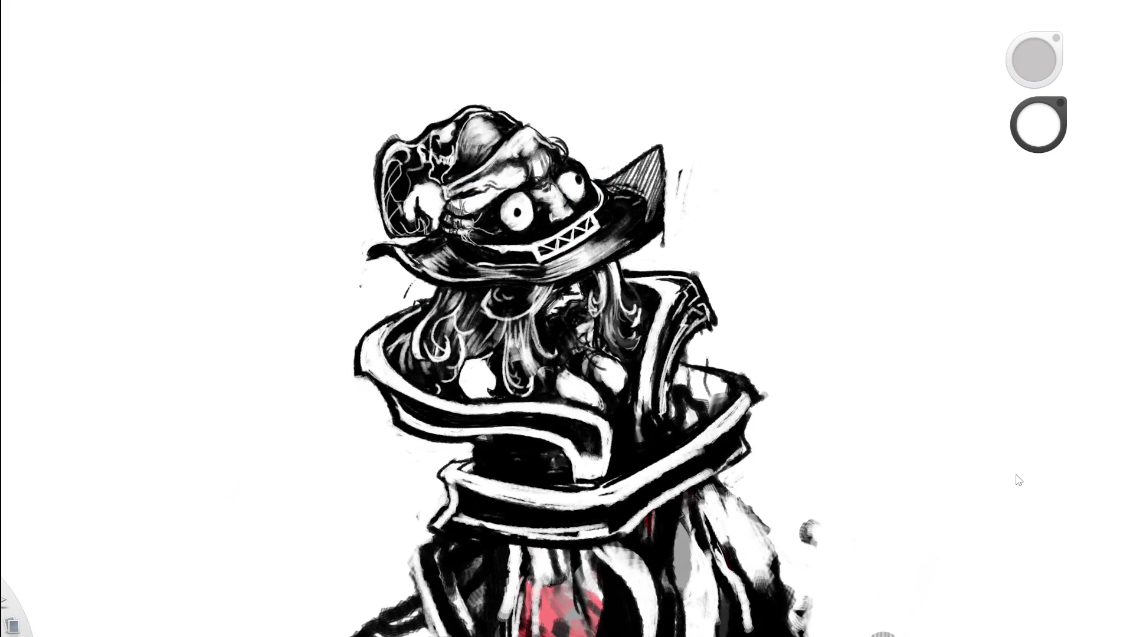
key(Home)
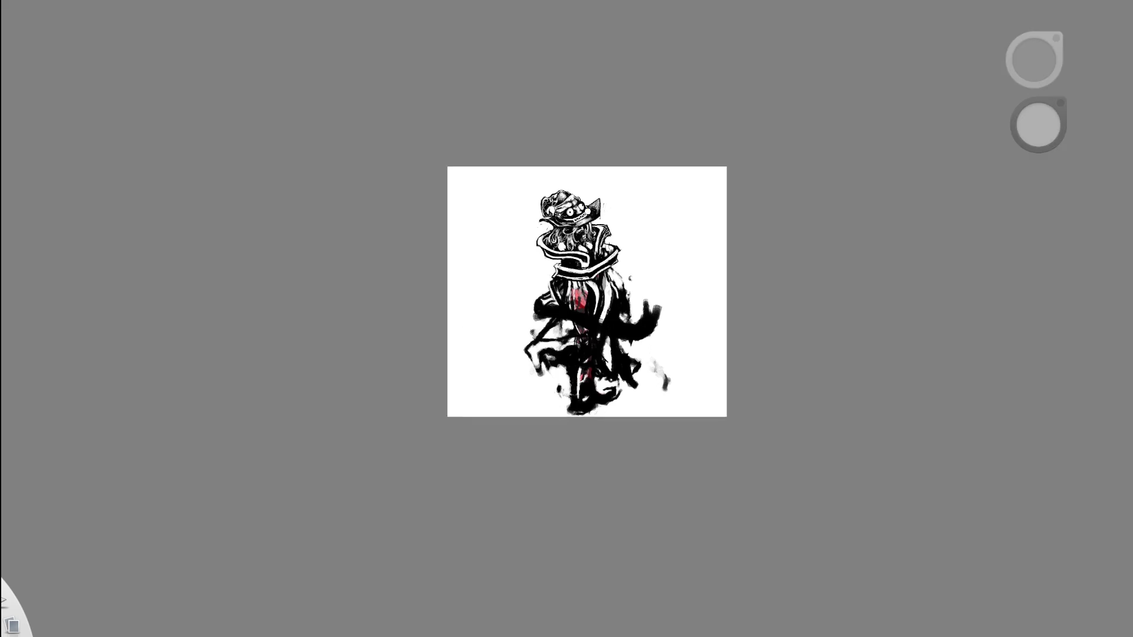
key(Home)
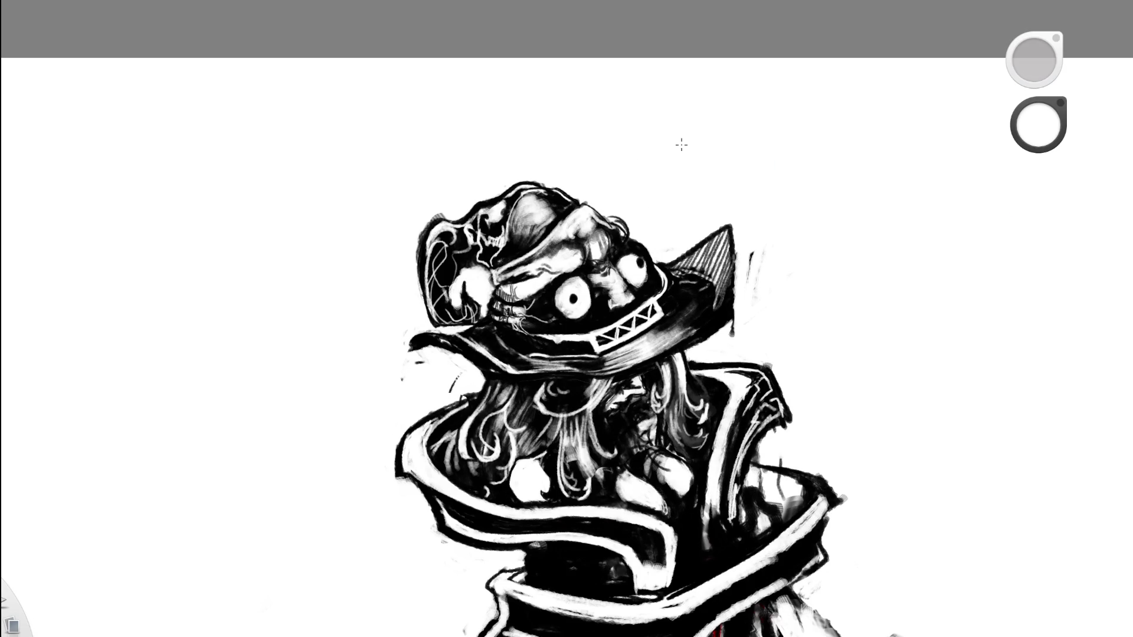
Switch to black and add short dark strokes to the hat's left edge.
scroll(506, 328, up, 2)
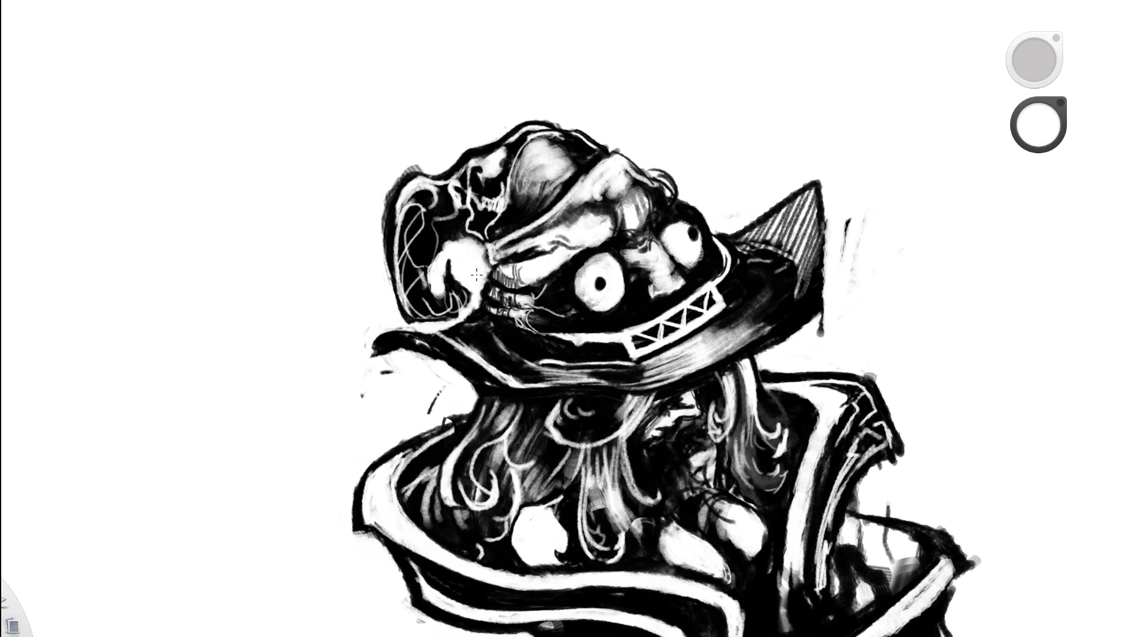
scroll(525, 102, down, 5)
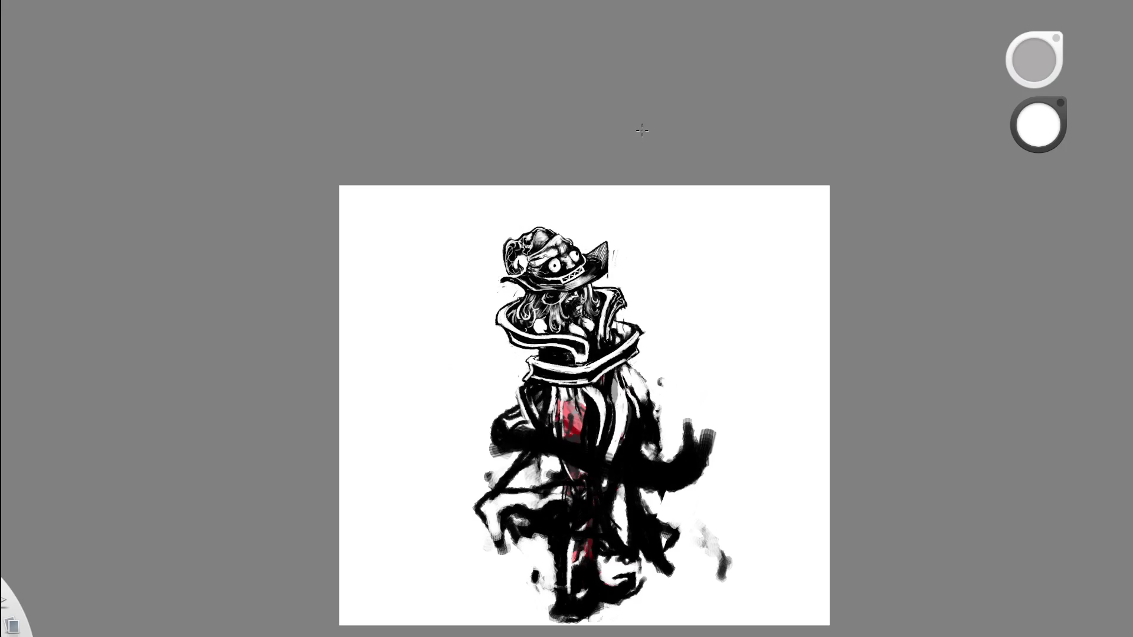
scroll(525, 260, up, 5)
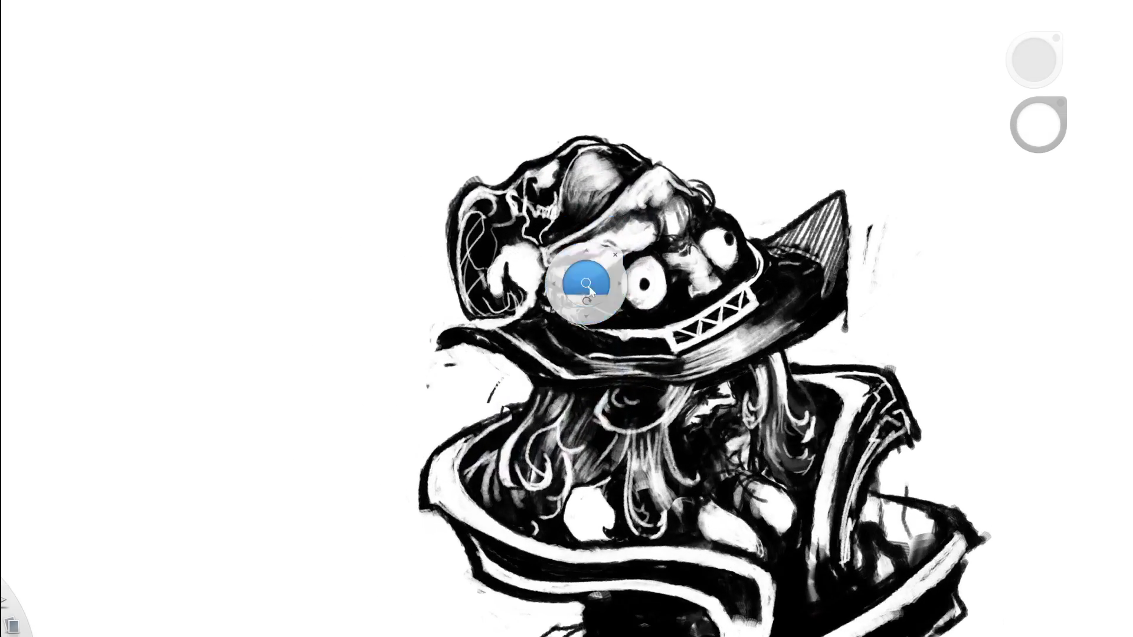
key(d)
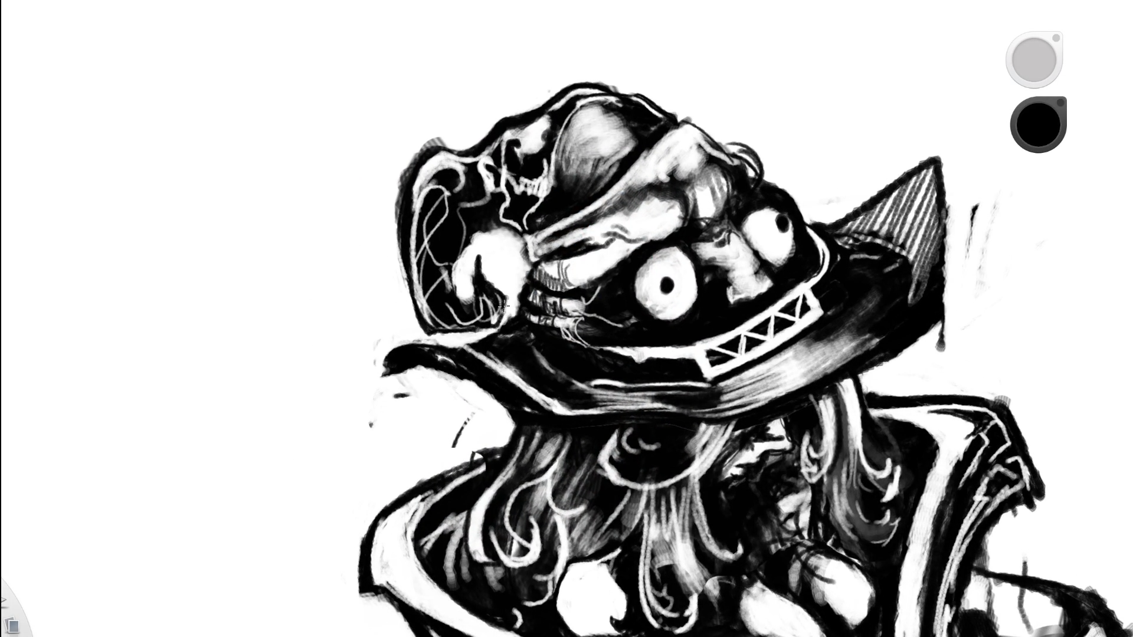
mouse_move(505, 314)
mouse_down()
mouse_move(511, 286)
mouse_move(496, 288)
mouse_move(513, 300)
mouse_up()
Swap to white and paint a highlight running from the brim toward the face.
key(Home)
key(x)
key(Home)
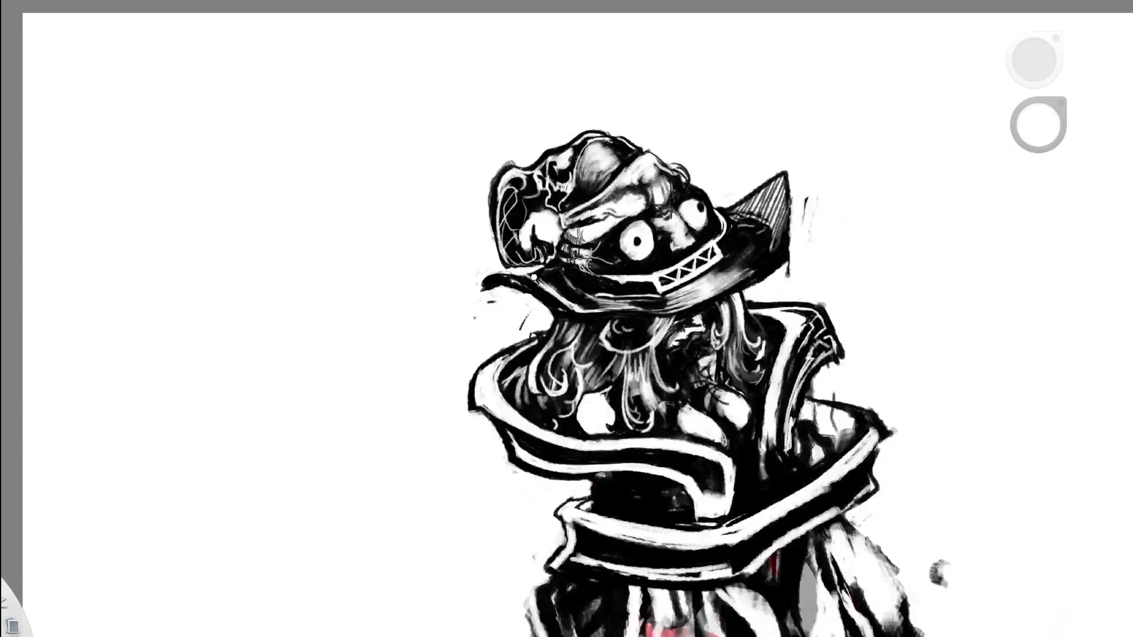
drag(554, 255, 568, 233)
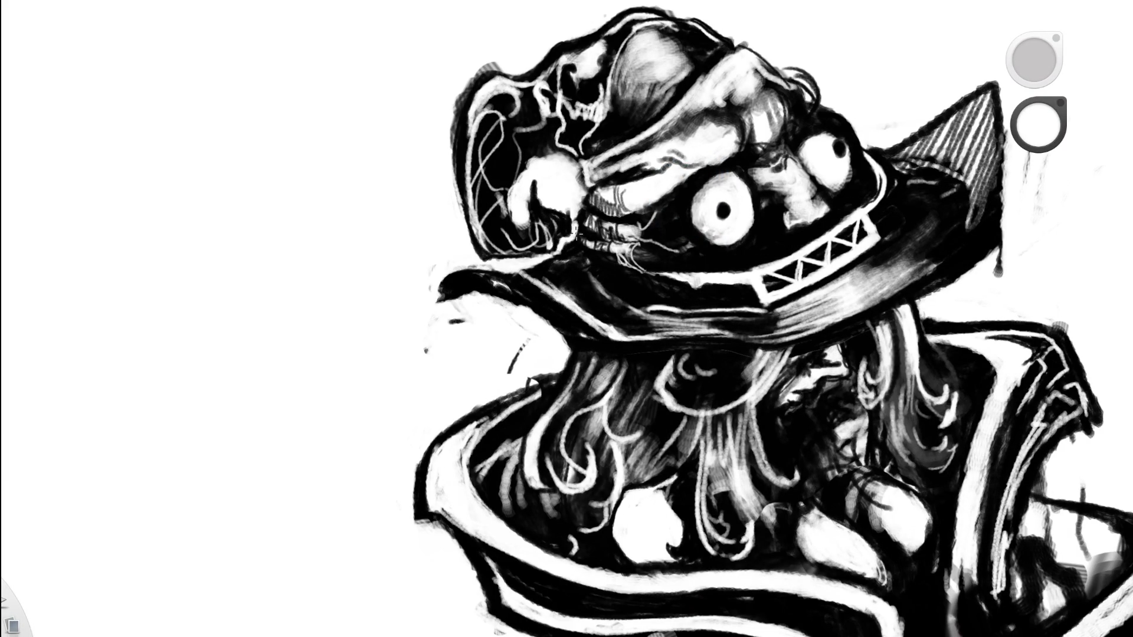
key(Home)
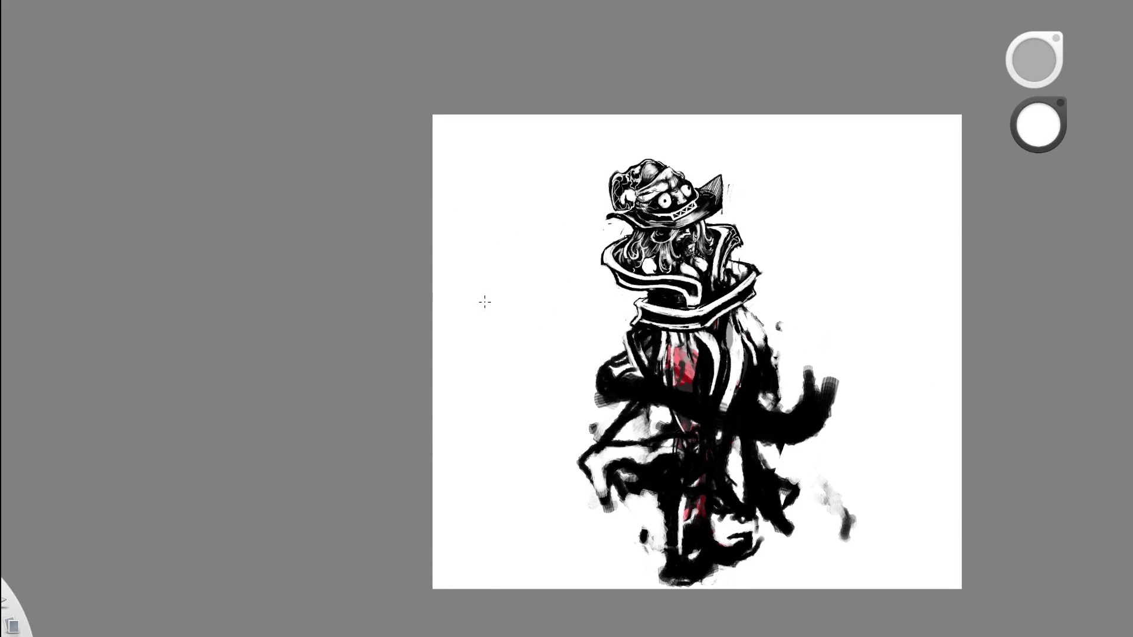
Eyedrop several colours from the hat, undoing and redoing to keep the pointed brim tip.
click(1016, 485)
scroll(637, 182, up, 5)
click(778, 114)
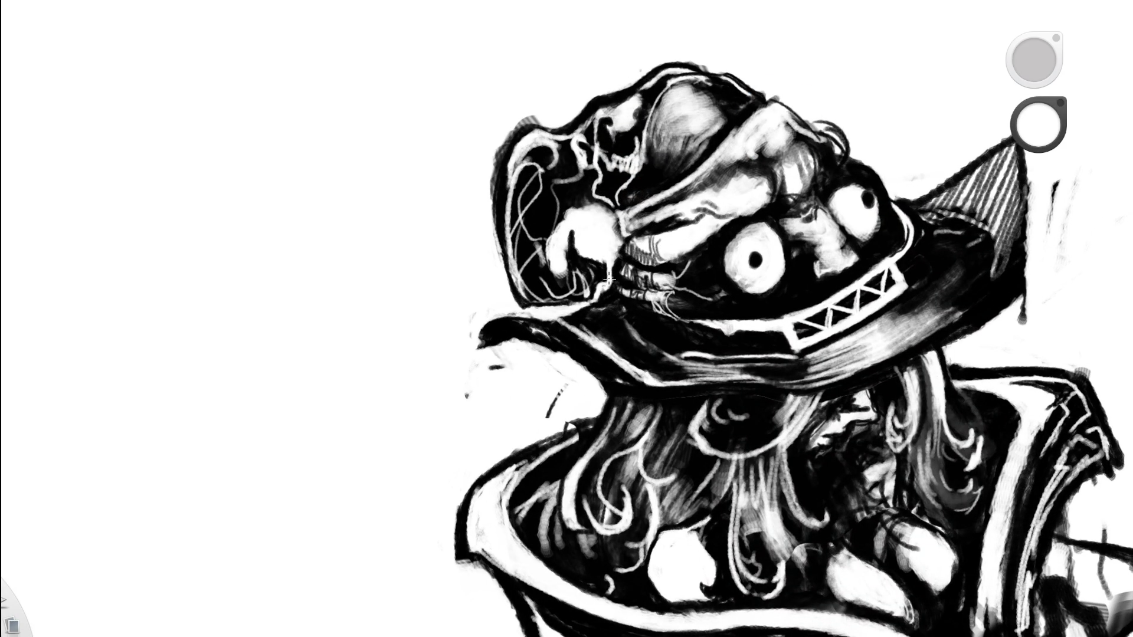
click(650, 235)
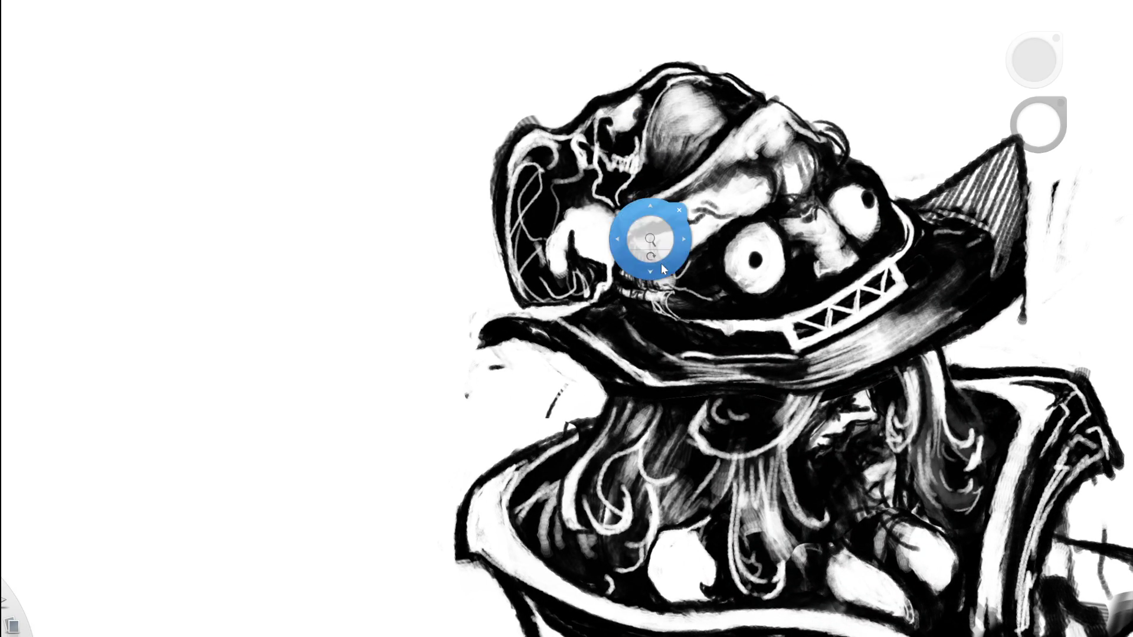
scroll(650, 236, down, 5)
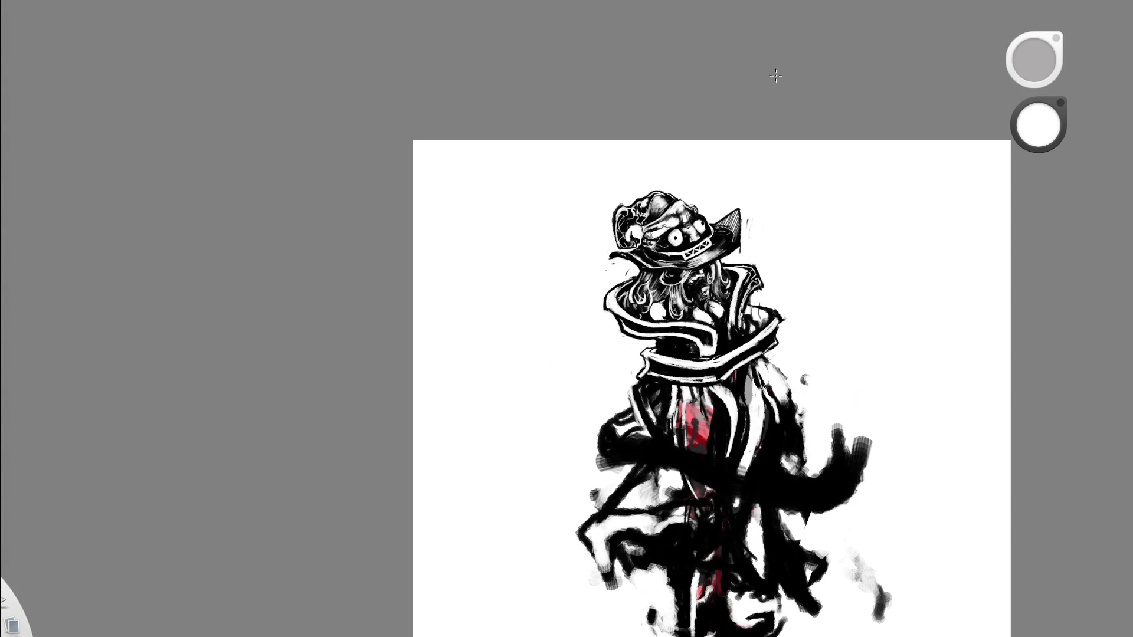
key(ctrl+z)
key(ctrl+y)
click(789, 222)
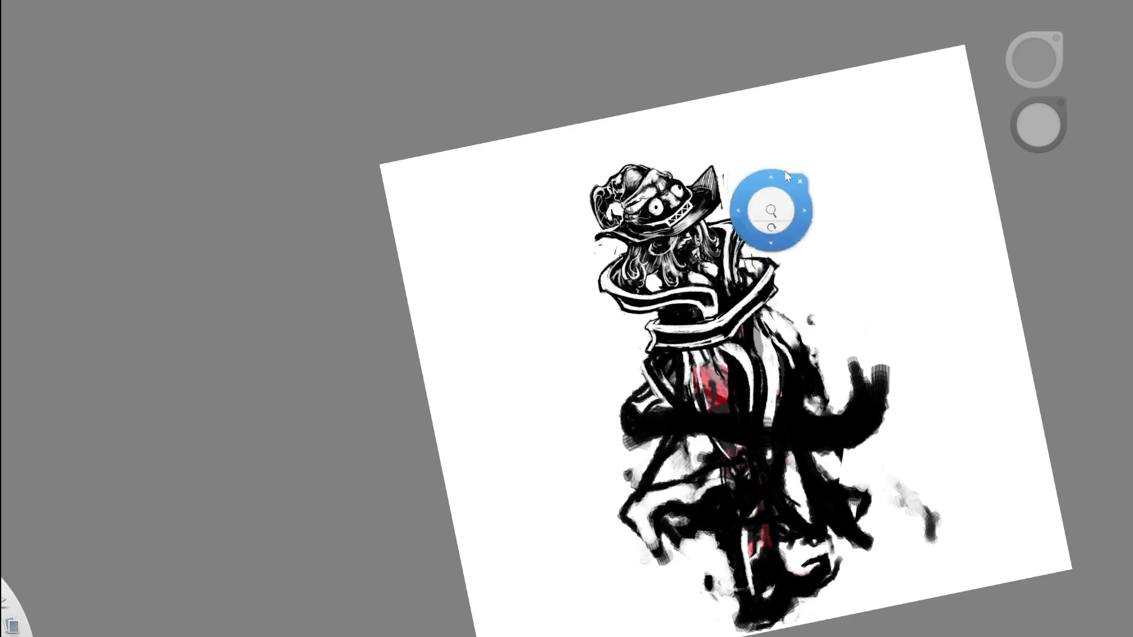
scroll(639, 206, up, 5)
click(617, 268)
scroll(606, 256, up, 3)
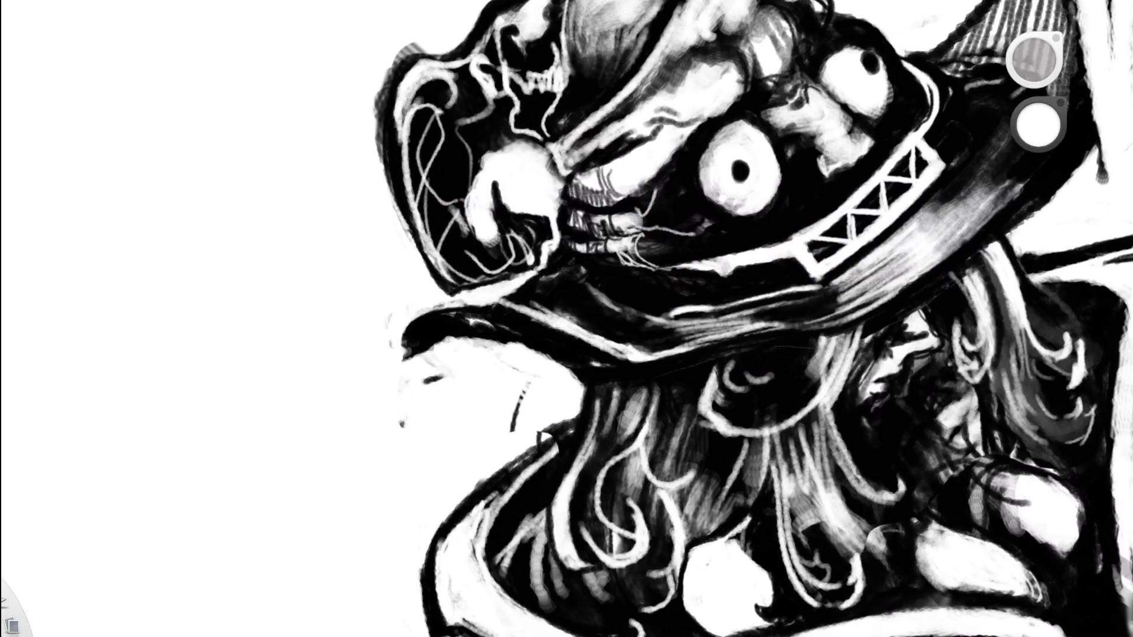
Eyedrop black from the brim and paint a thin dark line along its upper edge.
click(508, 295)
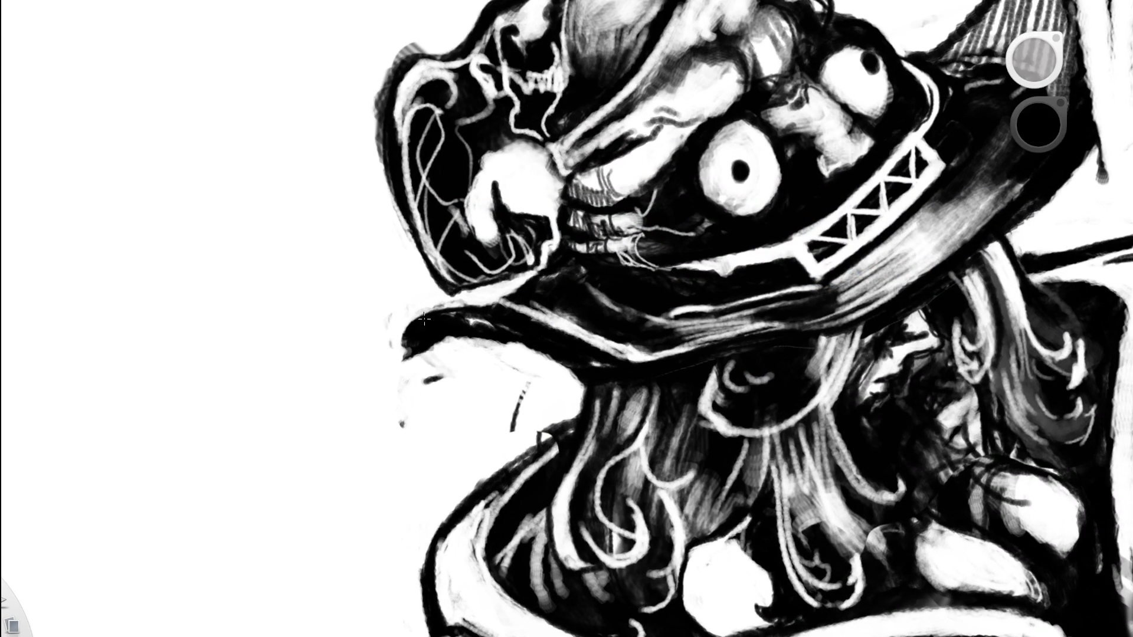
drag(413, 329, 517, 289)
key(ctrl+z)
drag(441, 307, 510, 293)
drag(437, 313, 521, 287)
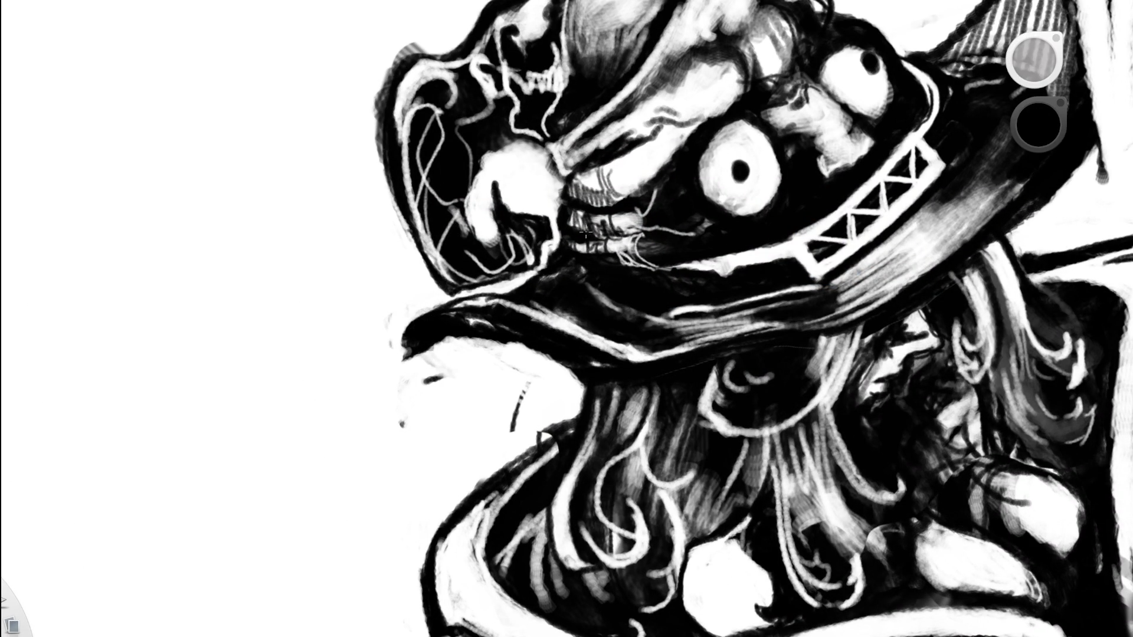
Add small white strokes along the dark brim edge, keeping the hatched brim tip.
key(x)
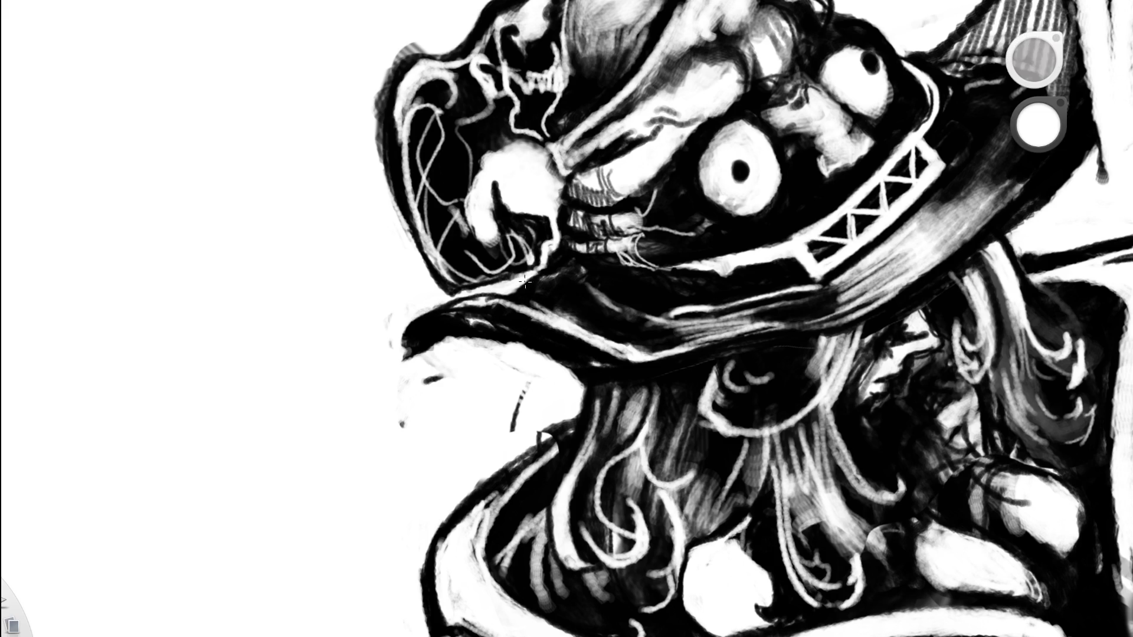
mouse_move(517, 289)
mouse_down()
mouse_move(534, 277)
mouse_move(517, 289)
mouse_up()
scroll(589, 206, down, 5)
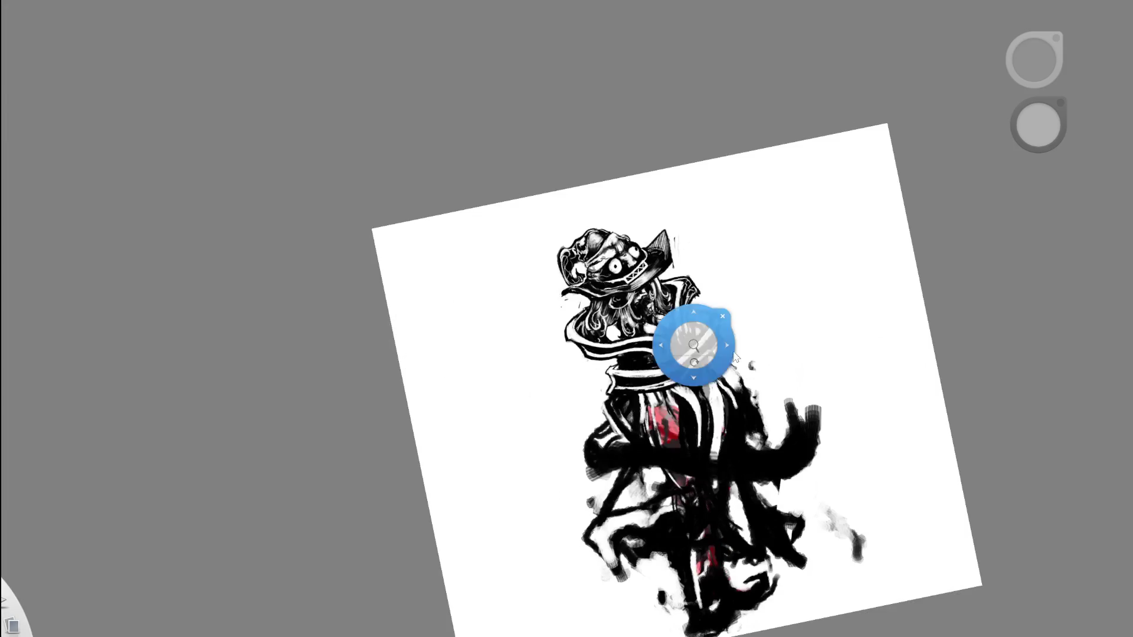
scroll(590, 307, up, 5)
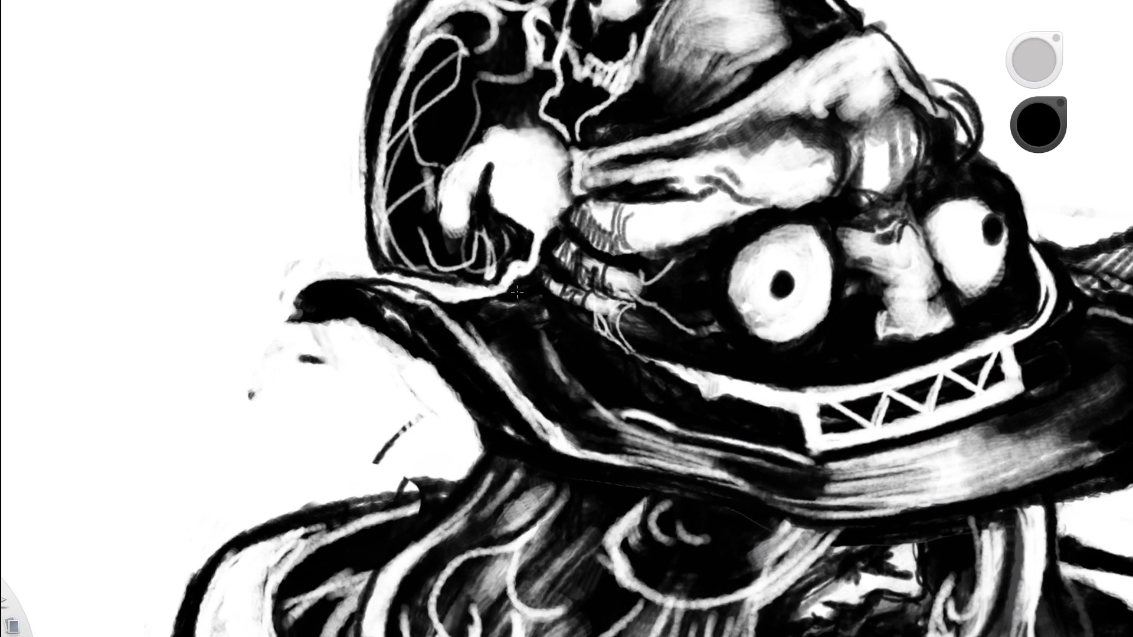
drag(513, 297, 539, 254)
scroll(441, 367, down, 5)
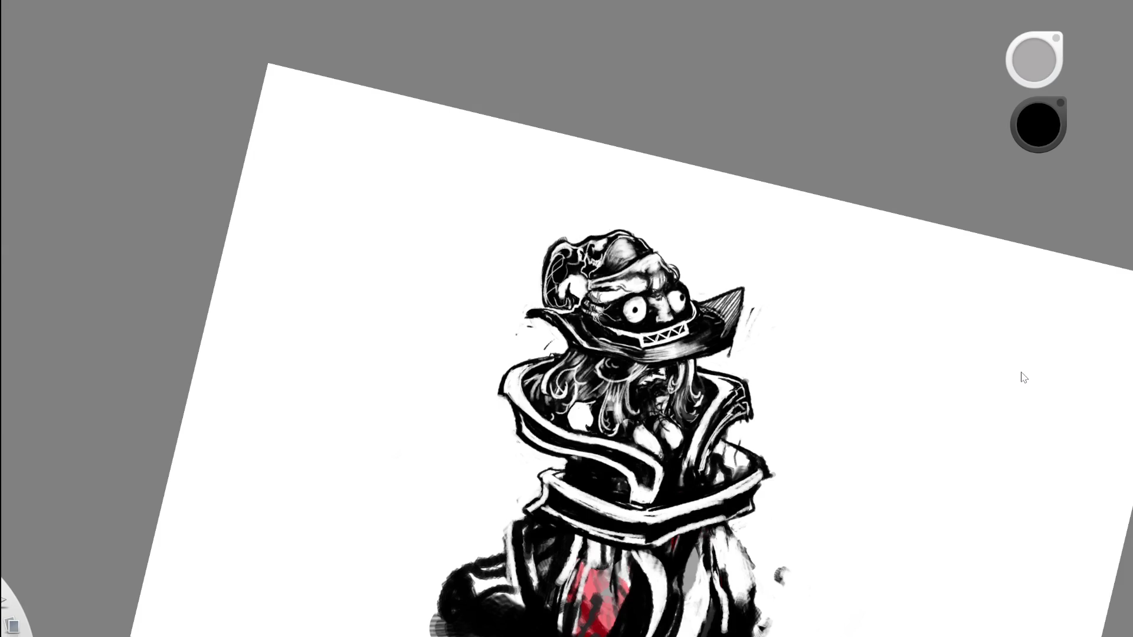
key(ctrl+z)
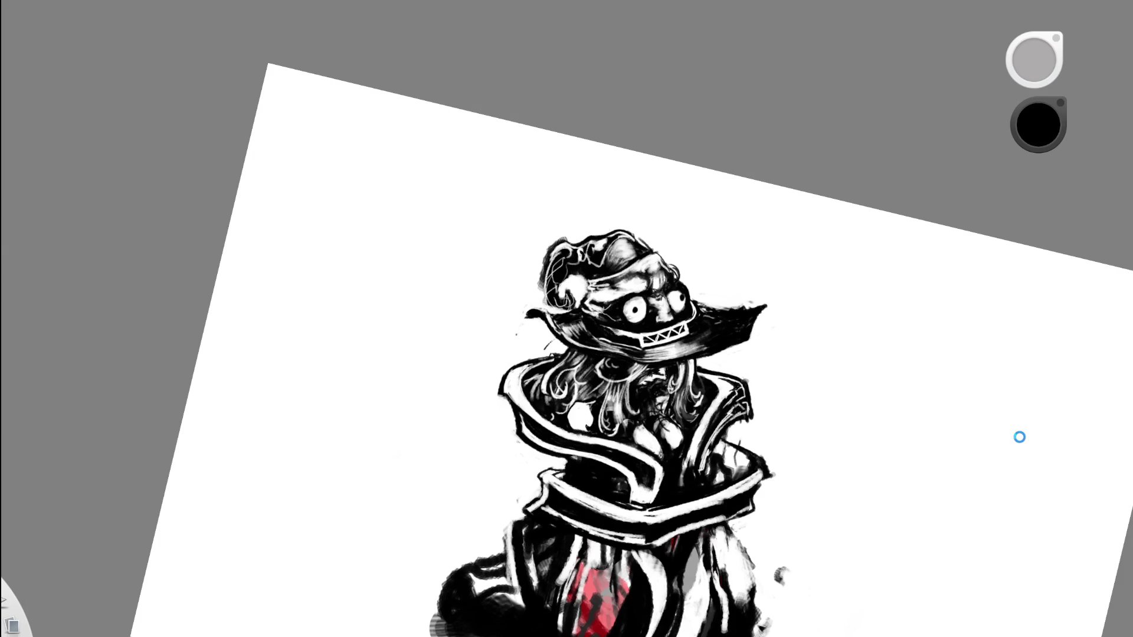
key(ctrl+y)
Reframe the view closer on the hat and eyedrop black from it.
key(space)
drag(662, 362, 730, 300)
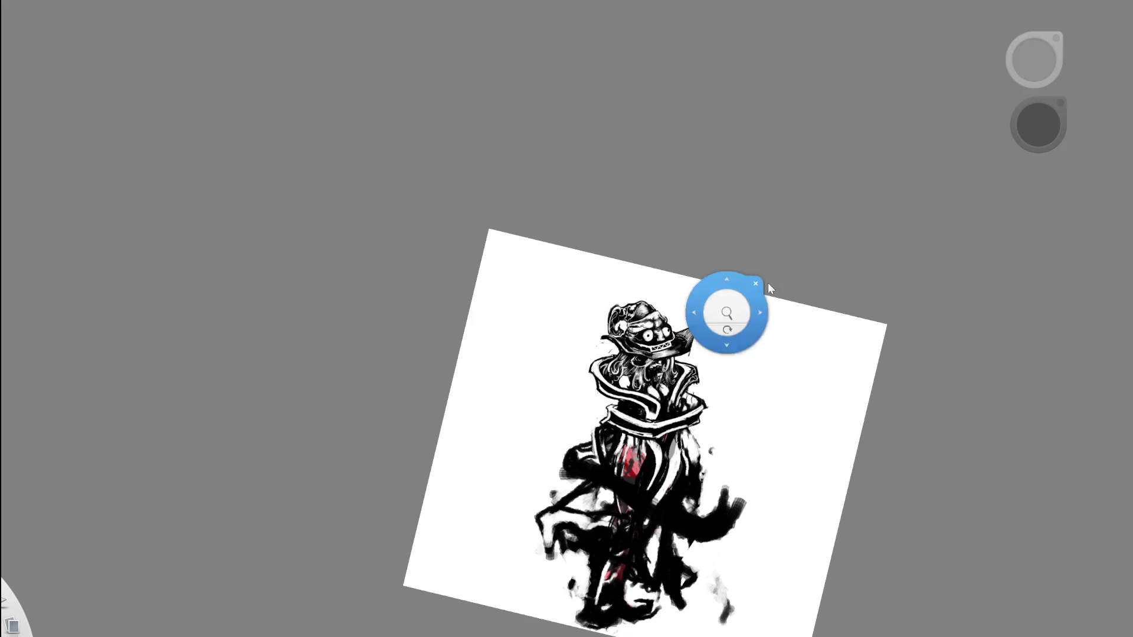
key(space)
mouse_move(728, 439)
mouse_down()
mouse_move(776, 347)
mouse_move(679, 307)
mouse_move(502, 263)
mouse_up()
key(space)
key(space)
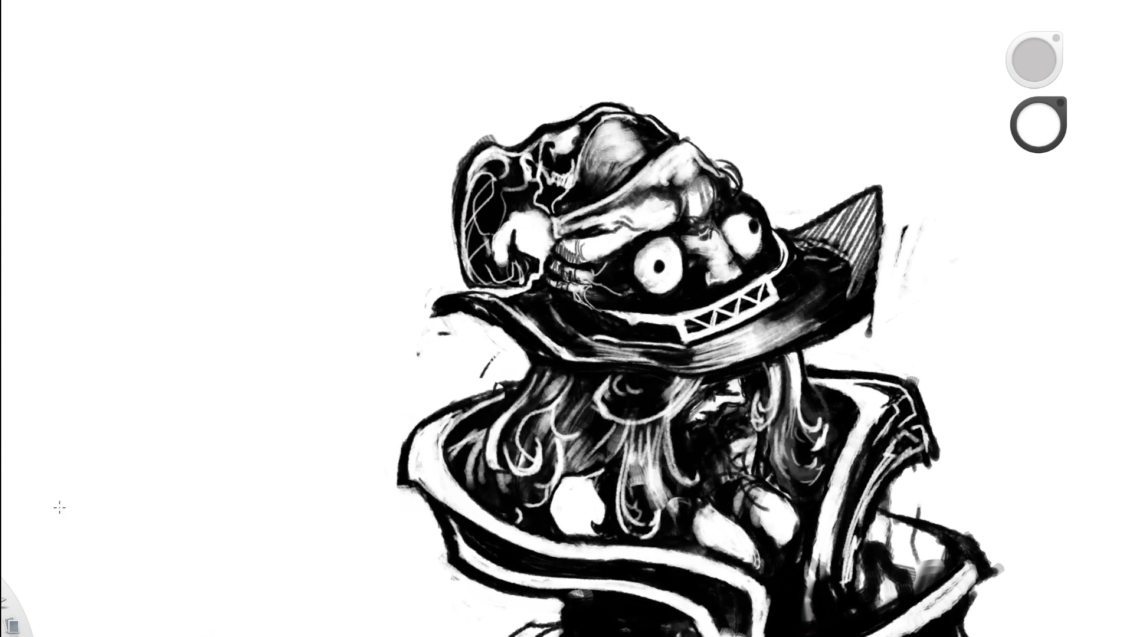
alt+click(535, 305)
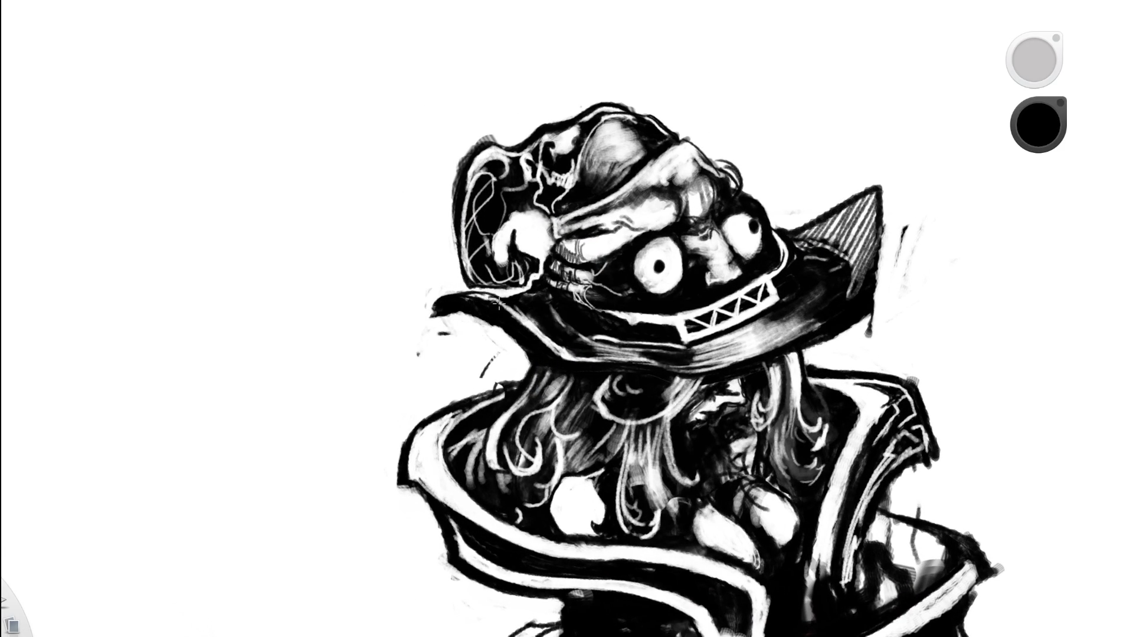
alt+click(498, 302)
mouse_move(499, 303)
mouse_down()
mouse_move(514, 318)
mouse_move(663, 274)
mouse_move(567, 375)
mouse_up()
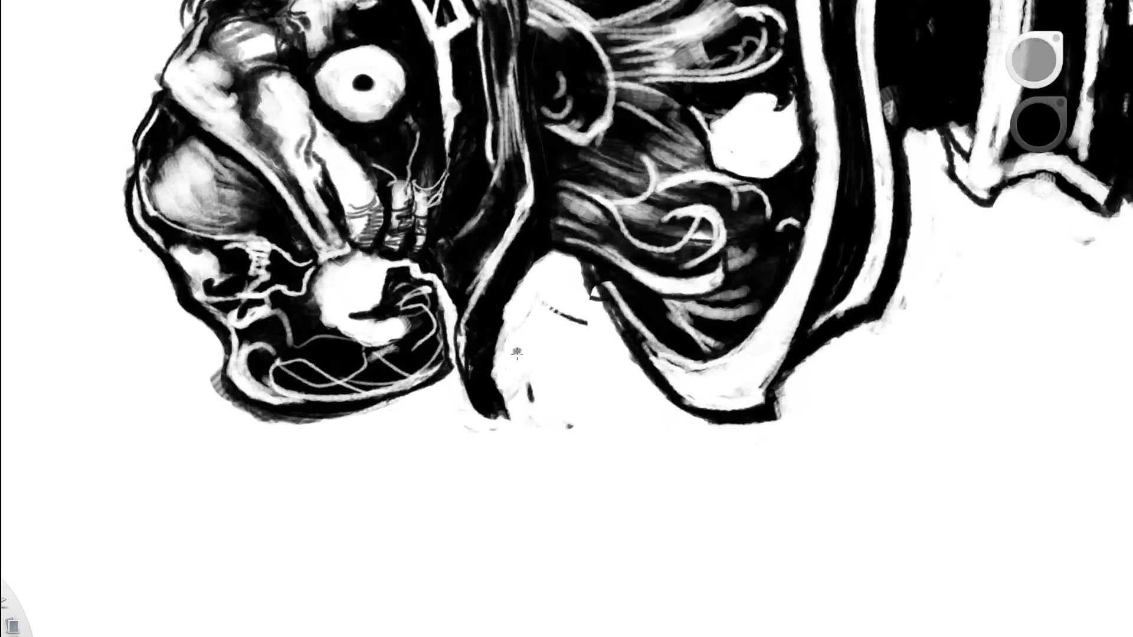
Eyedrop white and paint over the stray dark marks near the hat and collar.
alt+click(523, 355)
mouse_move(516, 395)
mouse_down()
mouse_move(499, 319)
mouse_move(536, 300)
mouse_up()
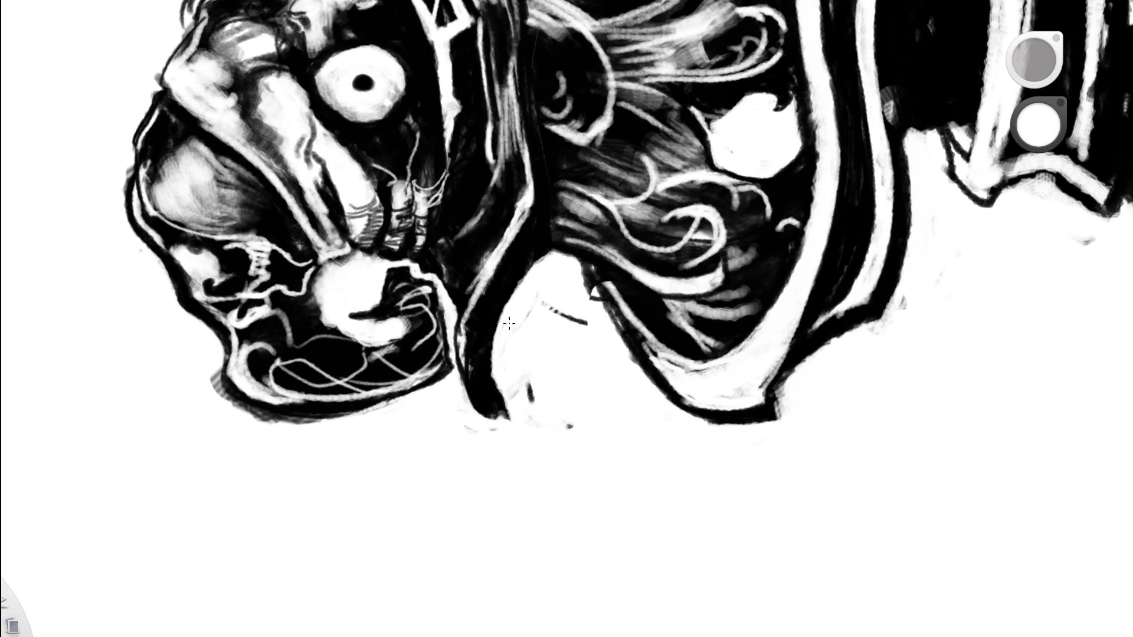
drag(526, 376, 531, 403)
mouse_move(551, 309)
mouse_down()
mouse_move(584, 322)
mouse_move(620, 260)
mouse_move(683, 240)
mouse_move(556, 220)
mouse_move(597, 253)
mouse_move(569, 253)
mouse_move(480, 412)
mouse_move(492, 401)
mouse_up()
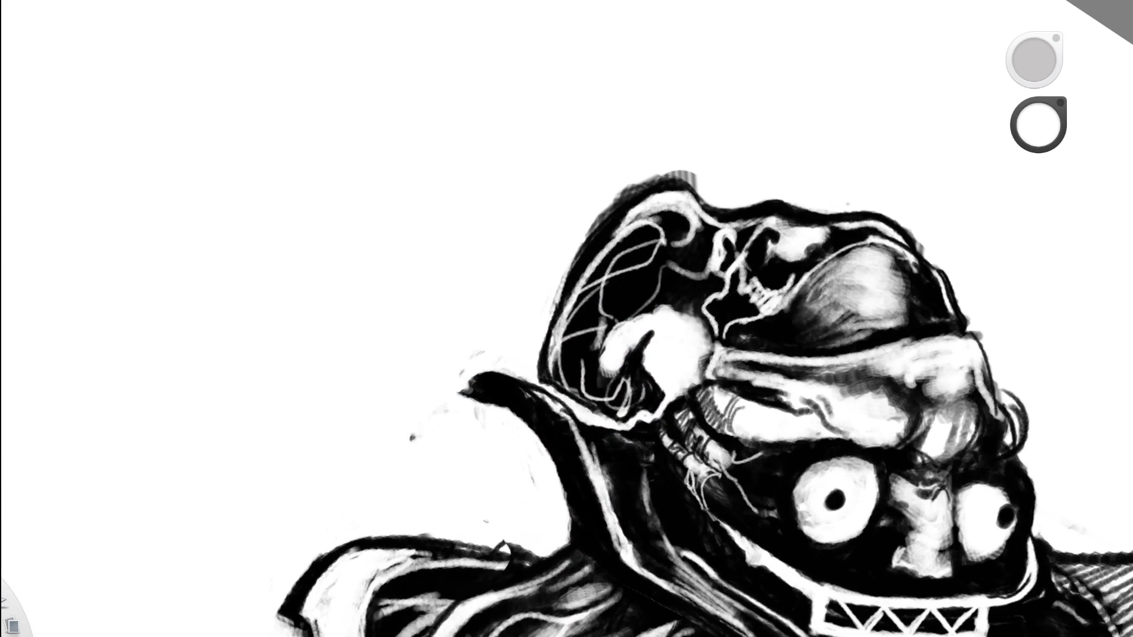
Swap to black and fill out the dark tip of the brim.
key(x)
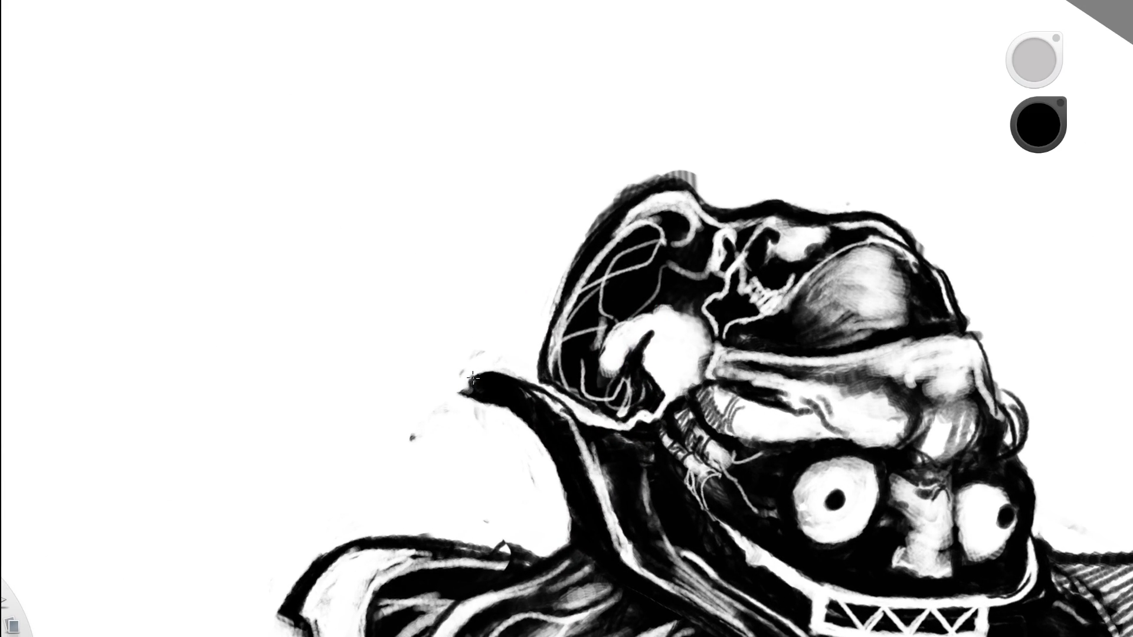
drag(486, 402, 472, 408)
key(ctrl+minus)
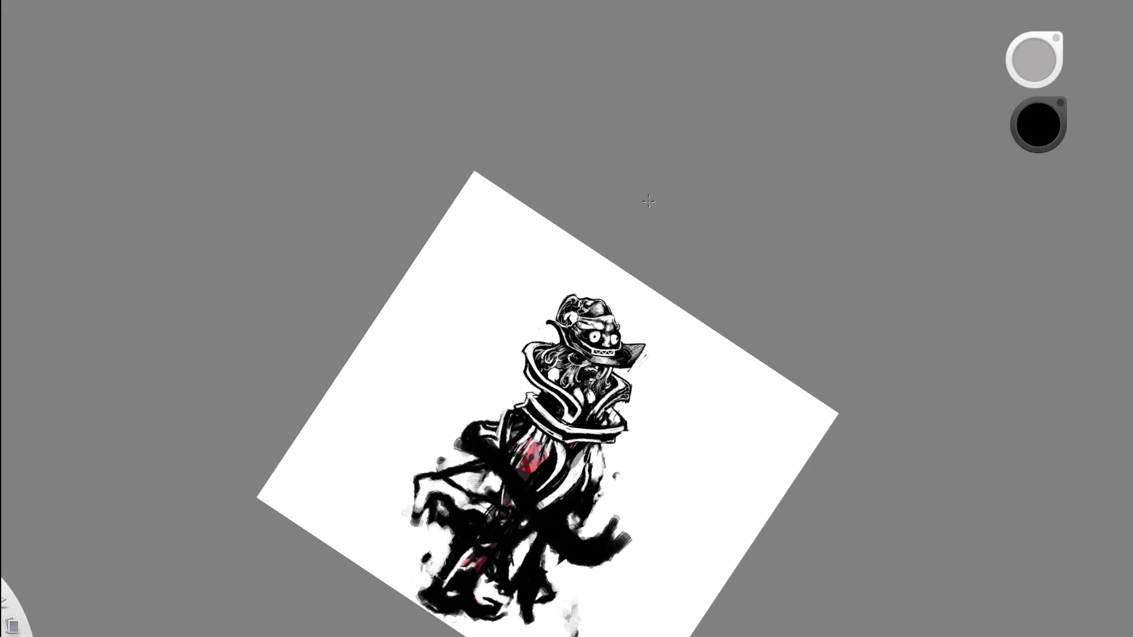
key(space)
mouse_move(589, 313)
mouse_down()
mouse_move(501, 316)
mouse_move(444, 282)
mouse_up()
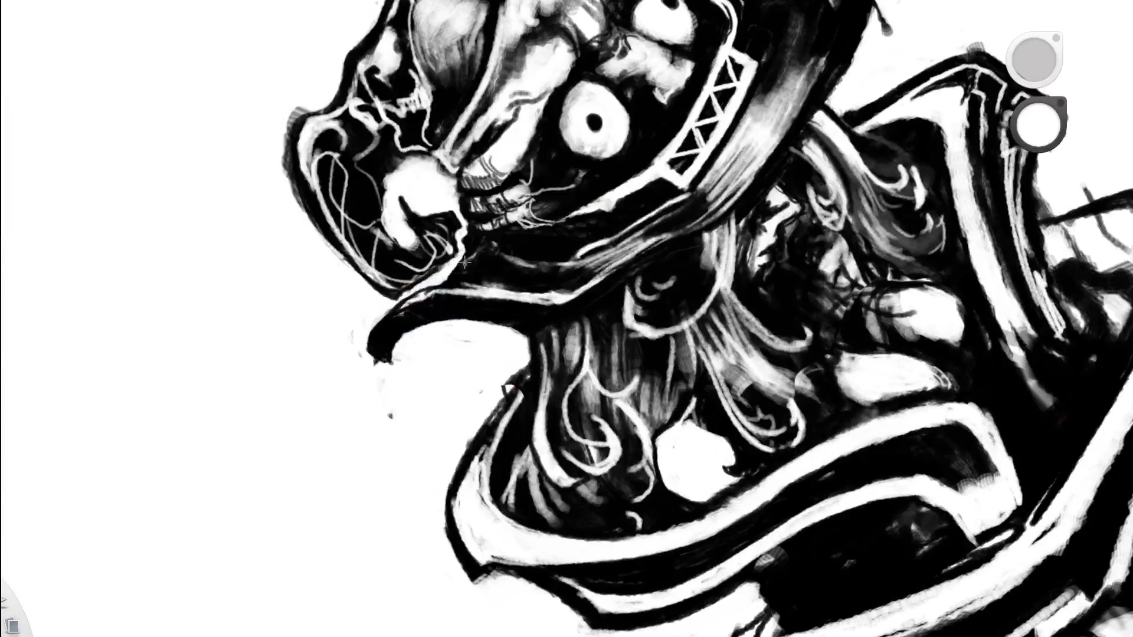
key(space)
click(564, 186)
key(space)
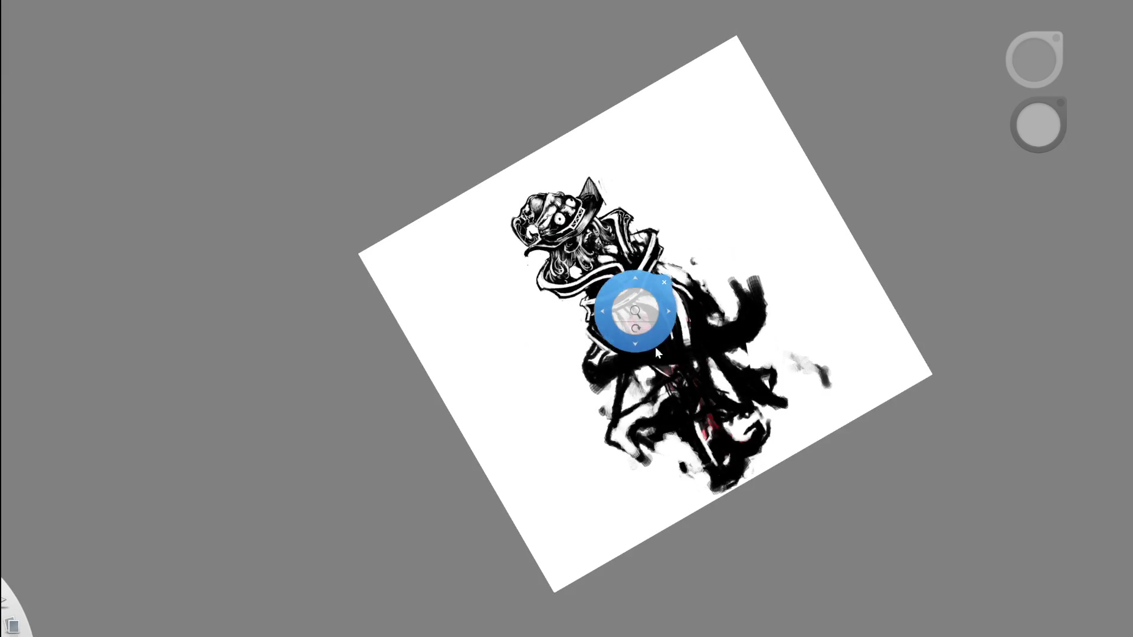
click(627, 299)
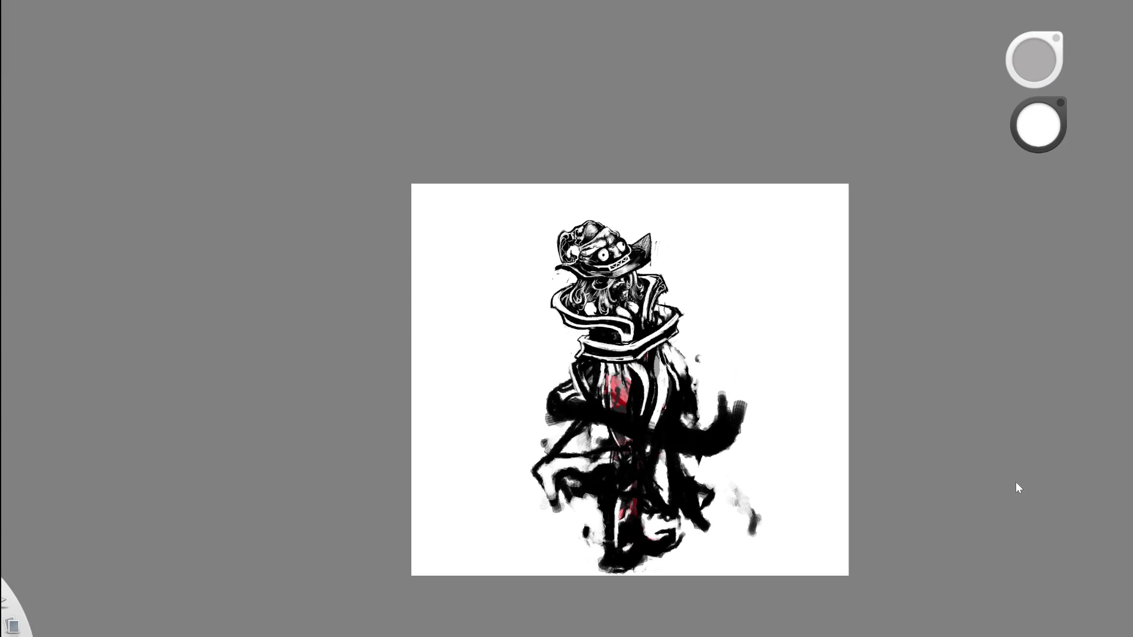
Zoom in on the hat, brighten the brim's dark edge, and eyedrop black again.
key(space)
mouse_move(659, 242)
mouse_down()
mouse_move(685, 266)
mouse_move(581, 304)
mouse_up()
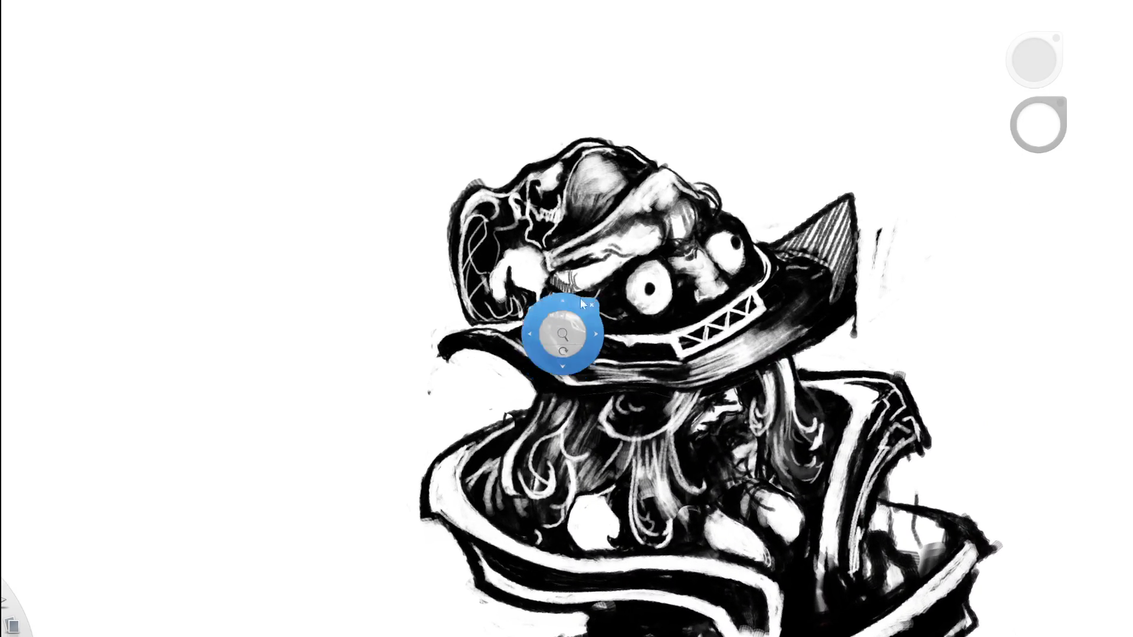
drag(469, 317, 548, 302)
key(space)
drag(647, 314, 493, 340)
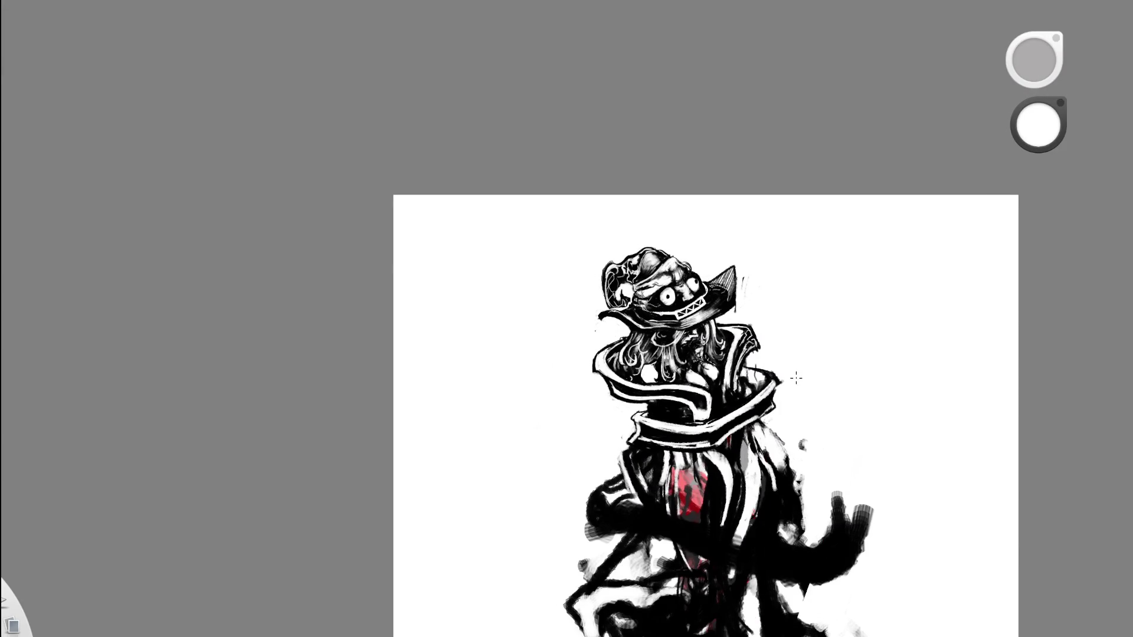
key(space)
drag(678, 308, 720, 293)
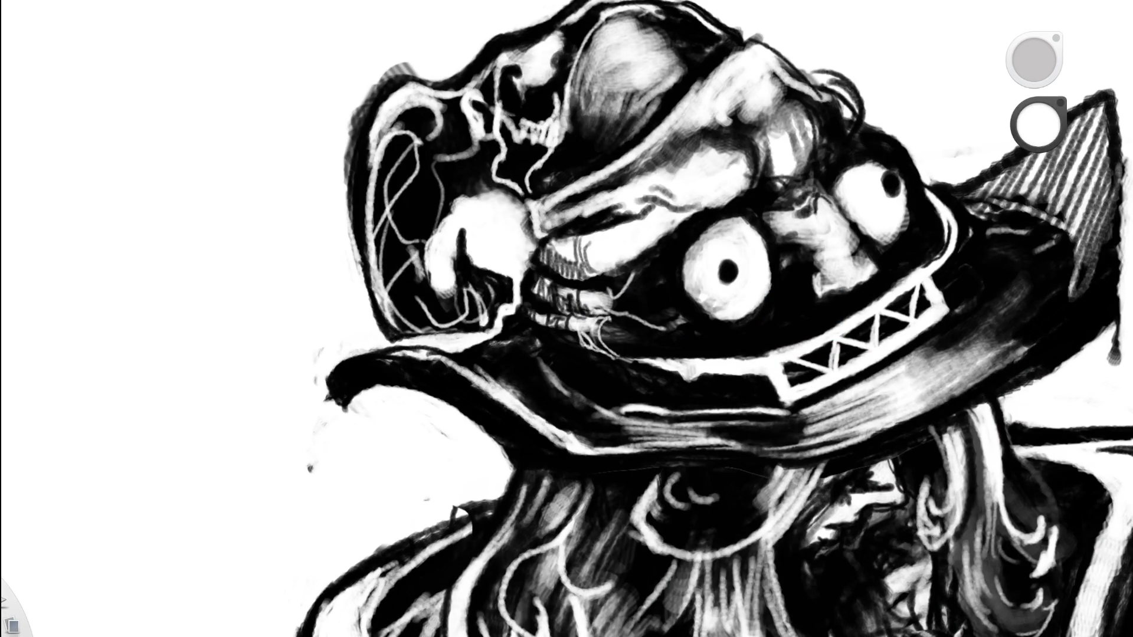
alt+click(486, 350)
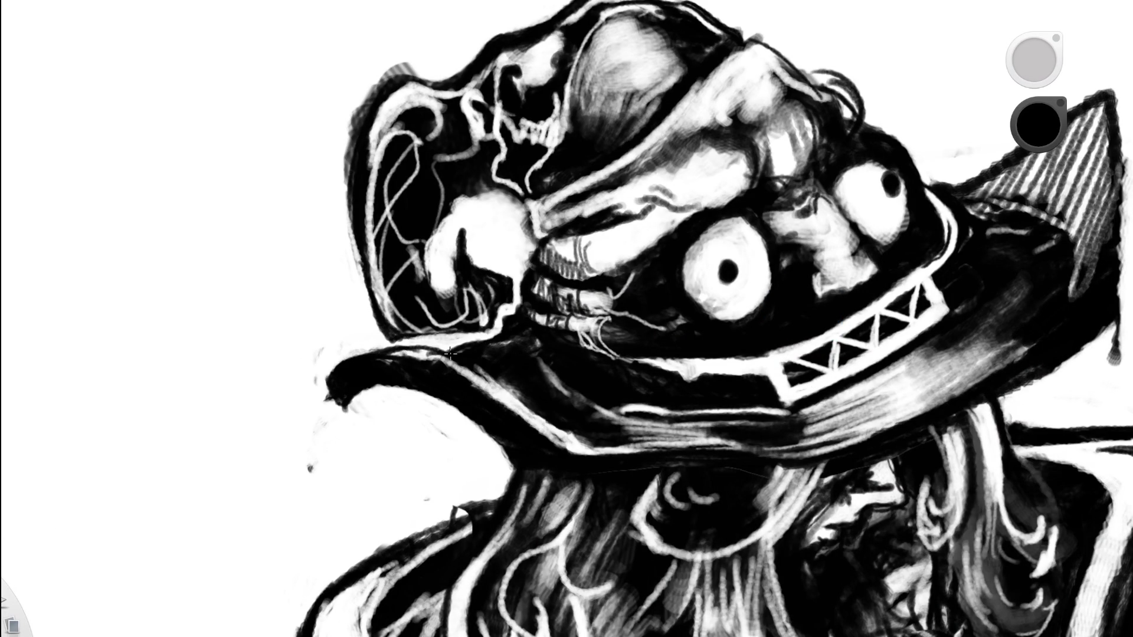
scroll(555, 288, down, 5)
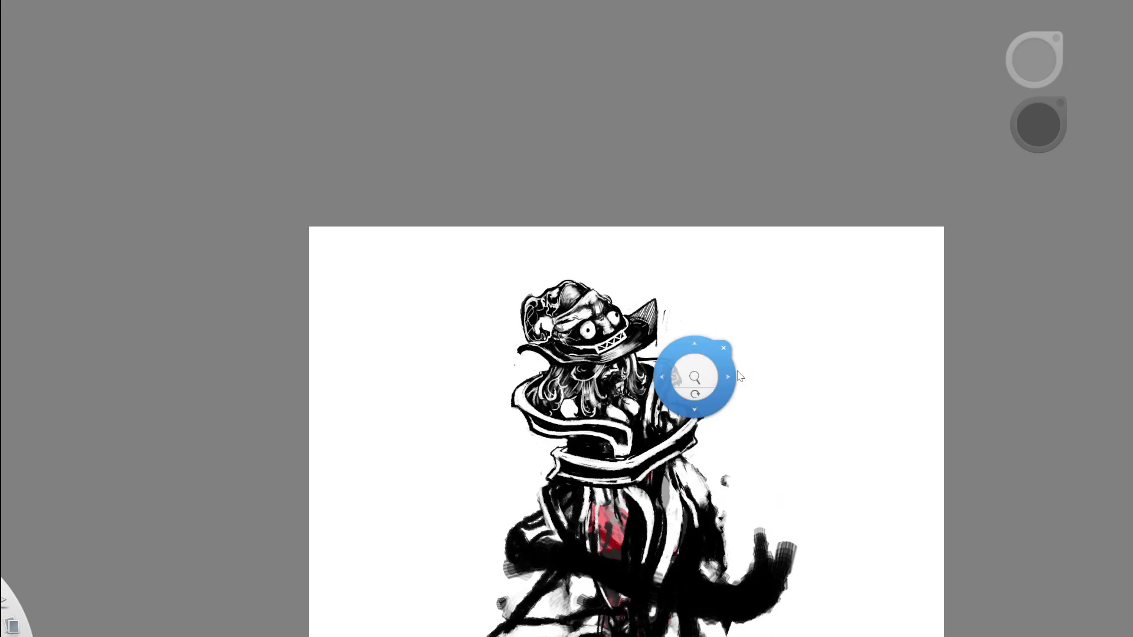
Try darkening the hat brim's upper edge and extending the jaw line, then undo those strokes.
scroll(698, 413, up, 5)
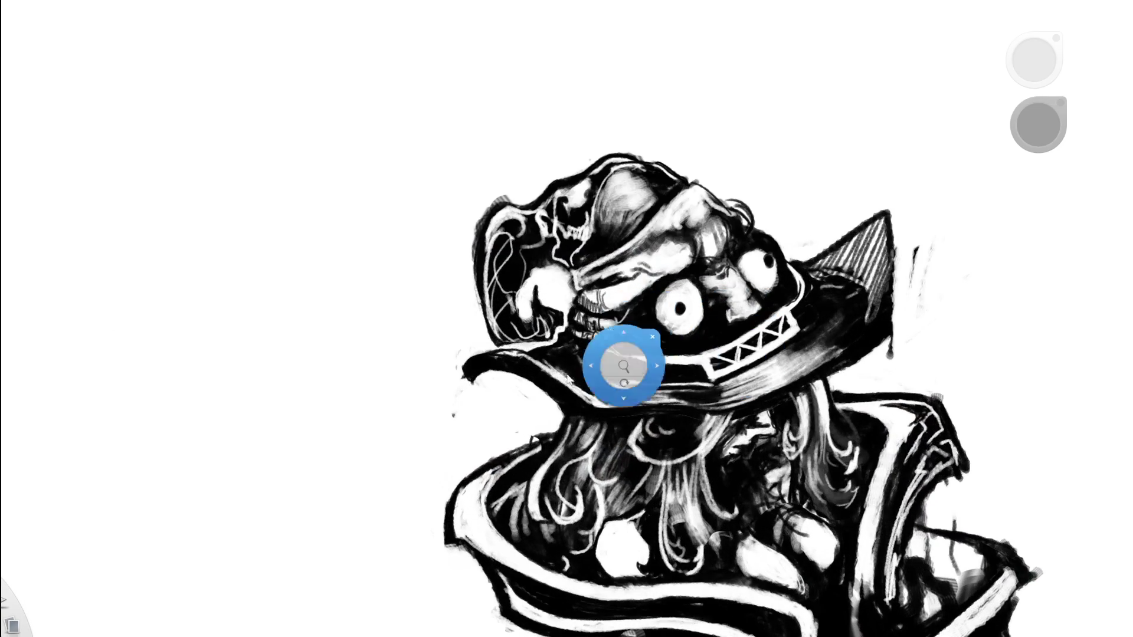
scroll(590, 357, up, 4)
mouse_move(515, 324)
mouse_down()
mouse_move(534, 323)
mouse_move(498, 324)
mouse_up()
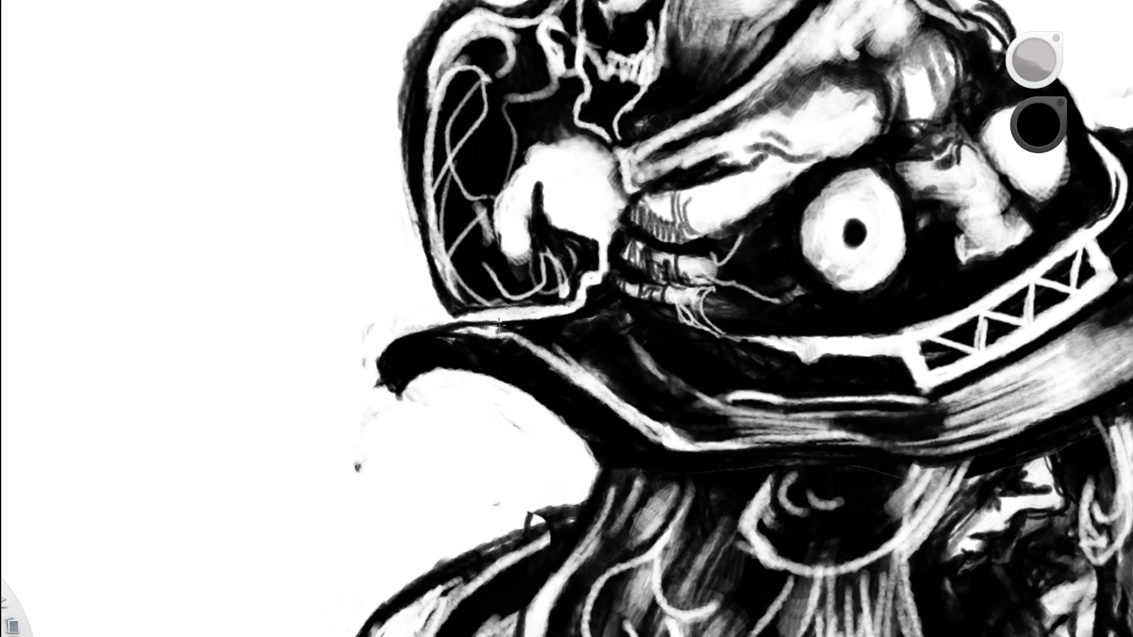
scroll(484, 322, down, 10)
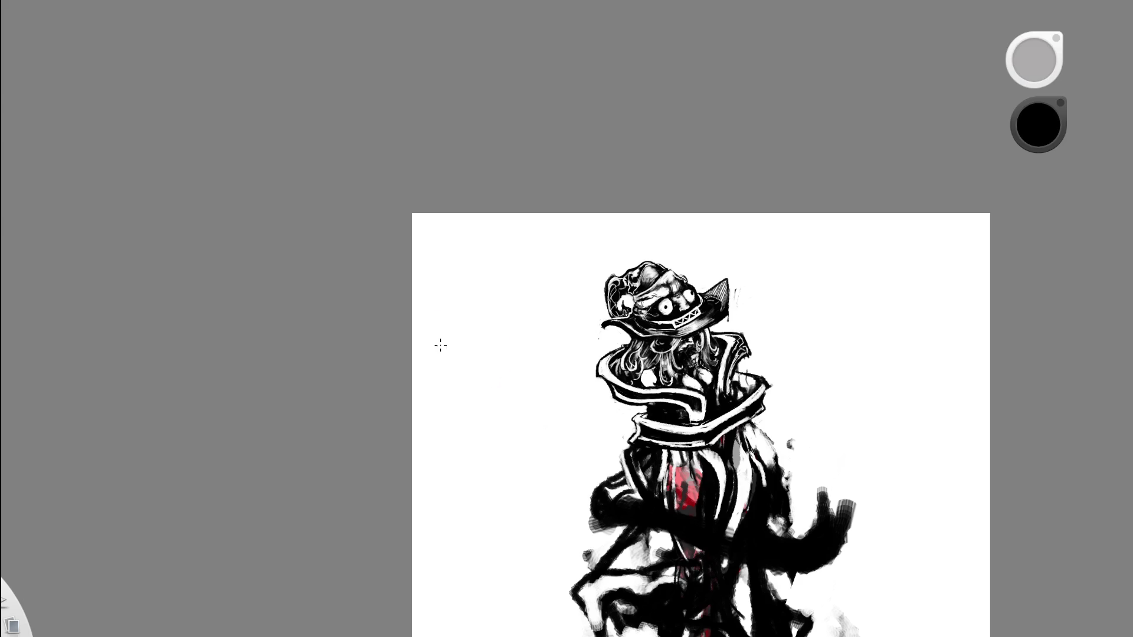
mouse_move(716, 425)
mouse_down()
mouse_move(516, 318)
mouse_move(766, 207)
mouse_move(606, 240)
mouse_move(645, 301)
mouse_move(657, 301)
mouse_up()
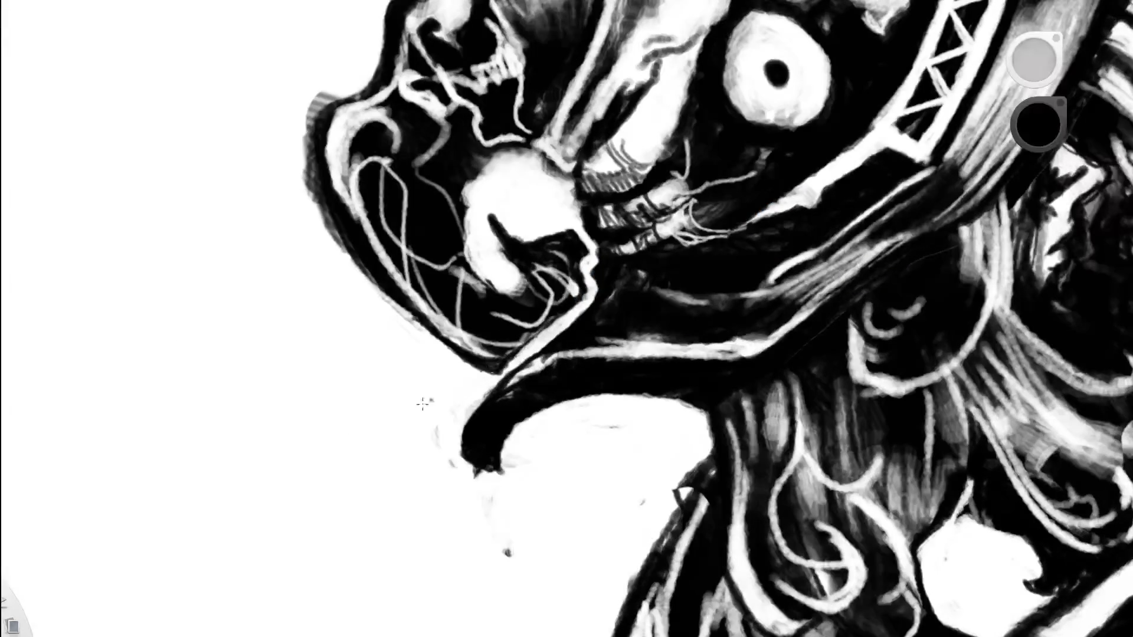
mouse_move(539, 329)
mouse_down()
mouse_move(581, 384)
mouse_move(645, 329)
mouse_move(490, 389)
mouse_move(455, 427)
mouse_move(546, 356)
mouse_up()
drag(547, 355, 520, 382)
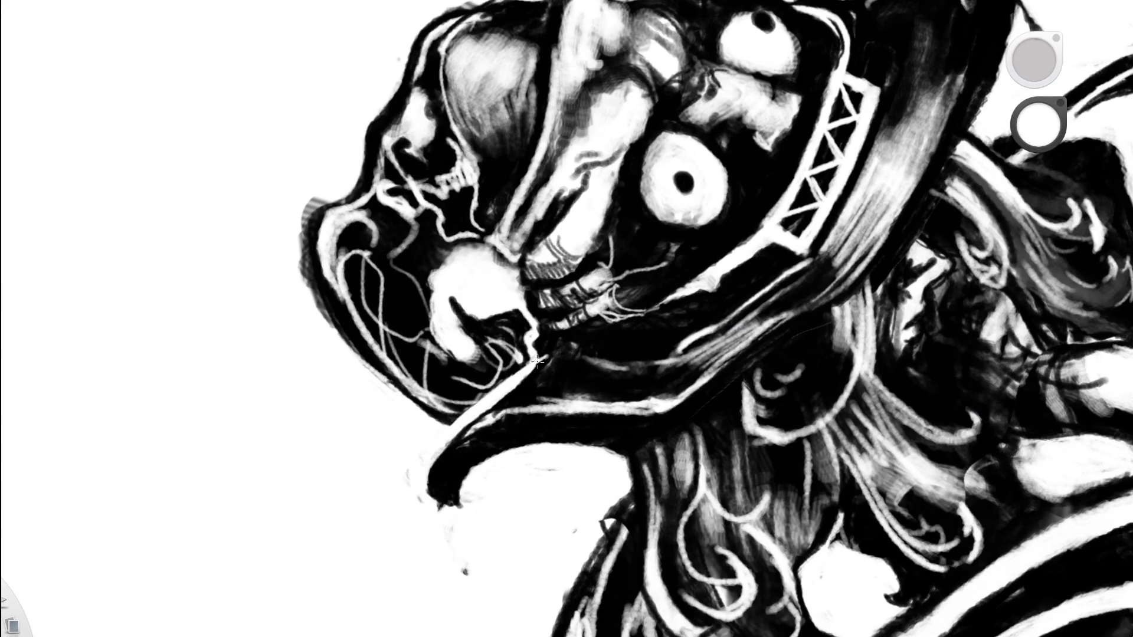
mouse_move(495, 396)
mouse_down()
mouse_move(582, 354)
mouse_move(596, 379)
mouse_up()
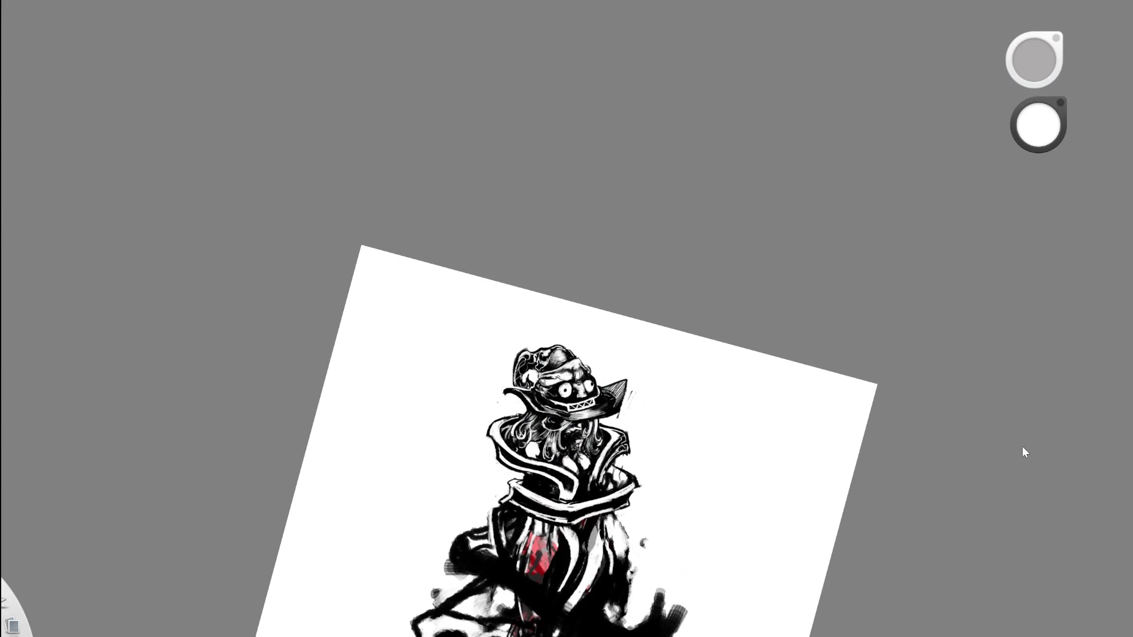
key(ctrl+z)
key(ctrl+z)
Zoom in upright on the hat and paint dark ink strokes down the skull's left edge.
drag(581, 378, 593, 440)
drag(499, 372, 472, 393)
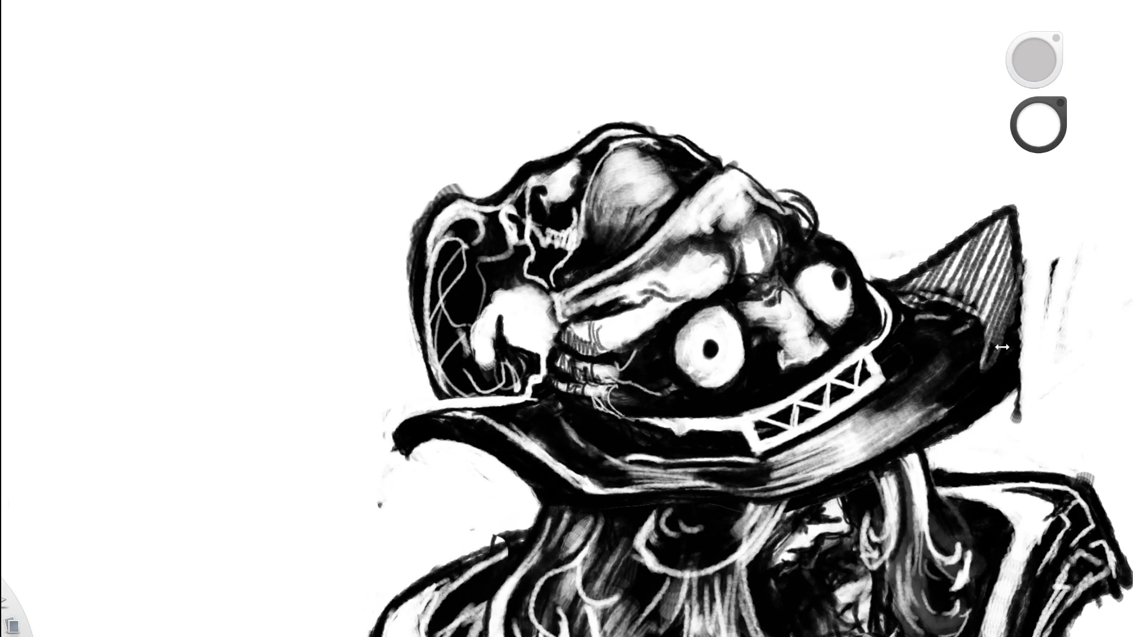
scroll(521, 423, up, 5)
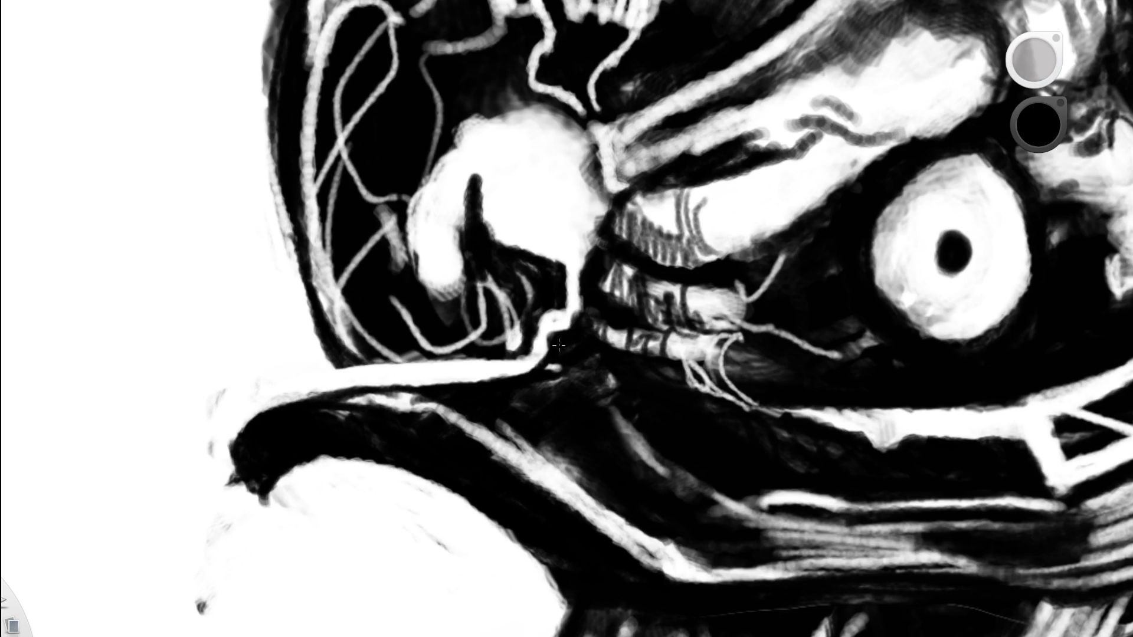
scroll(558, 346, down, 6)
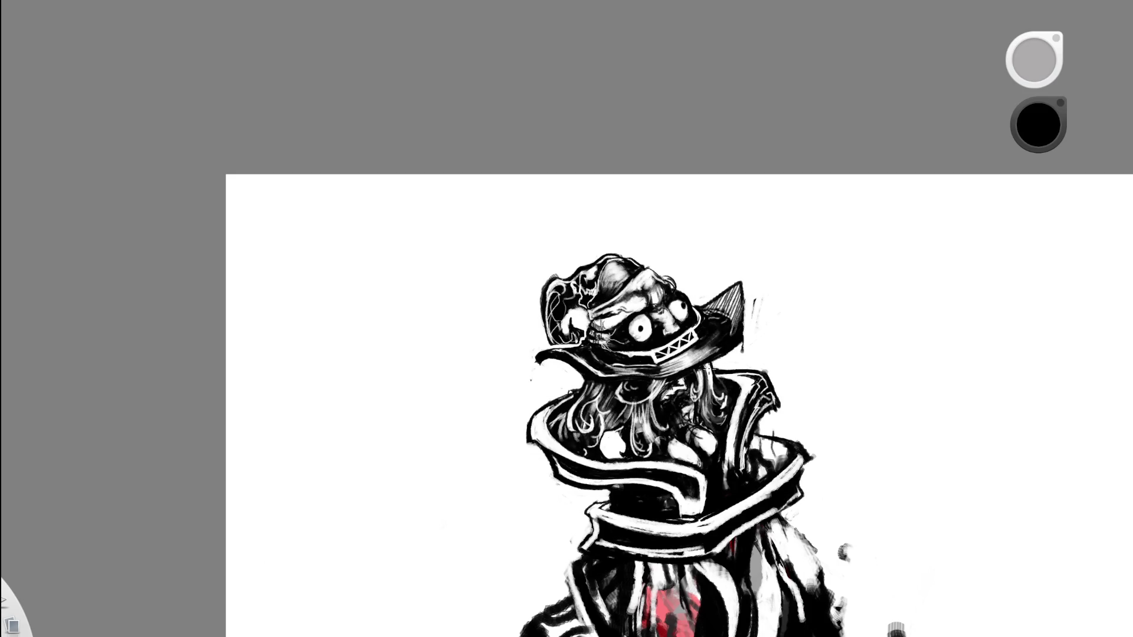
scroll(655, 366, up, 5)
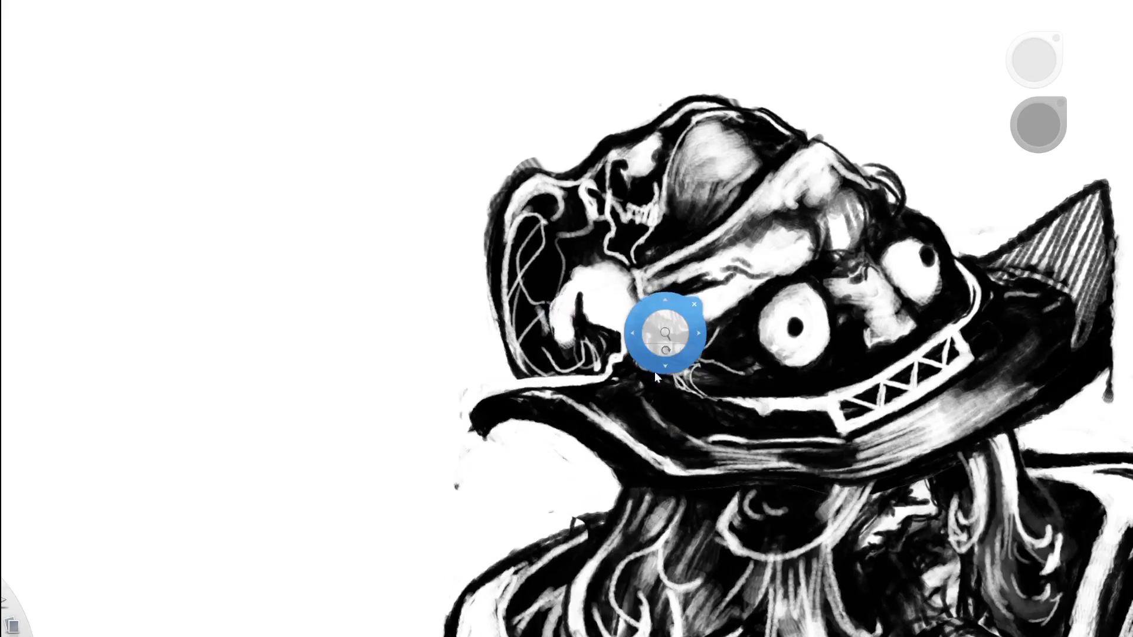
scroll(433, 397, up, 5)
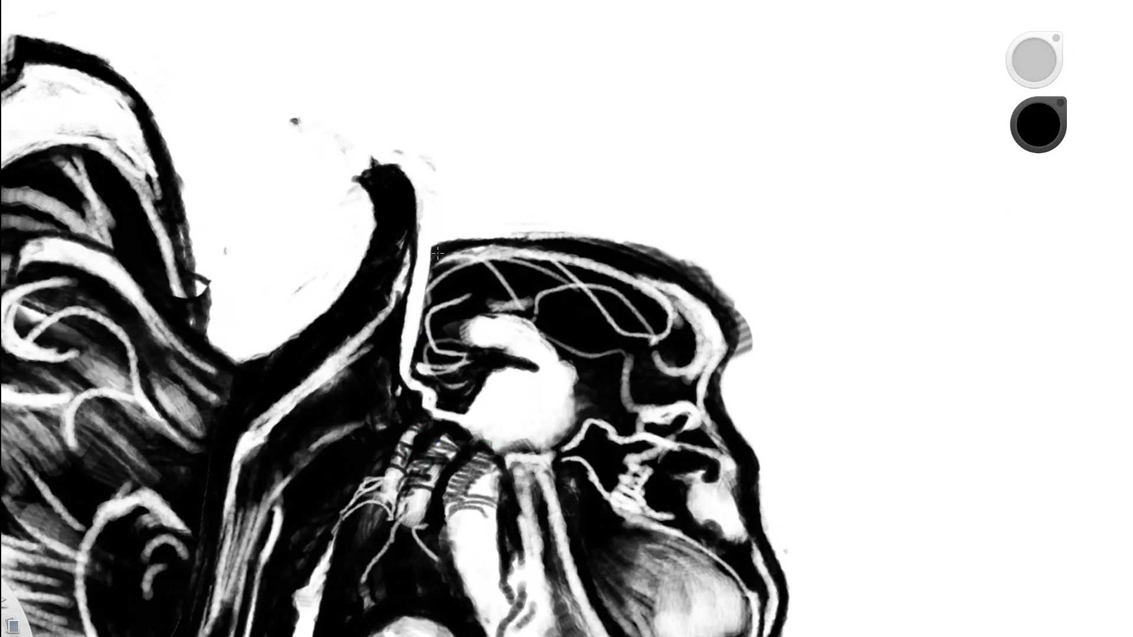
drag(438, 254, 427, 304)
mouse_move(437, 249)
mouse_down()
mouse_move(416, 370)
mouse_move(457, 244)
mouse_up()
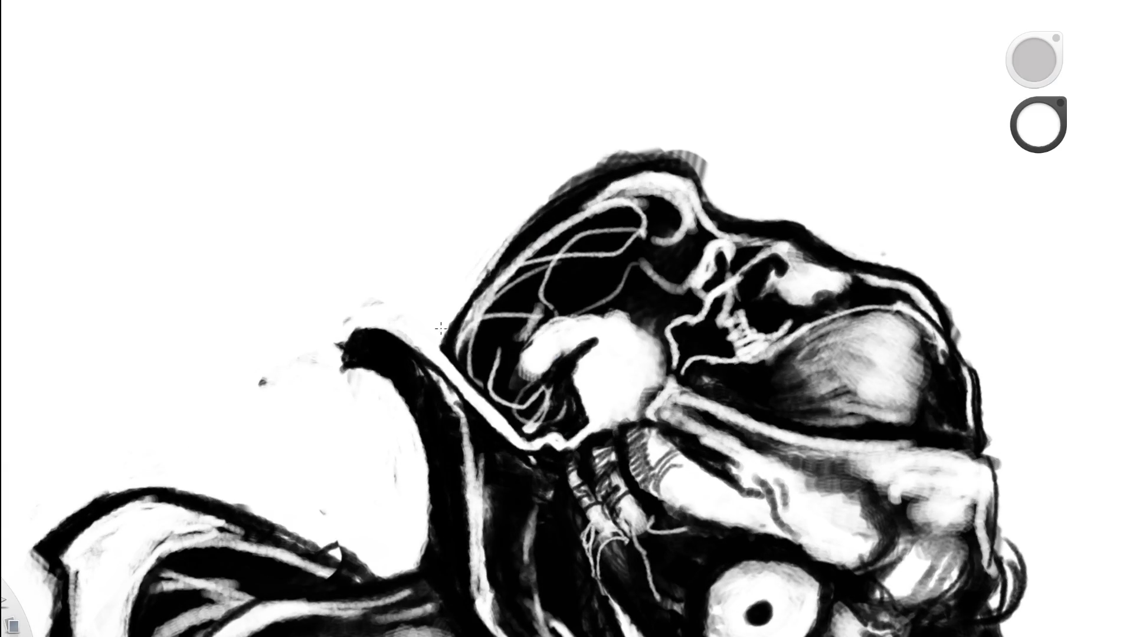
Narrow the skull's left edge with white, then thicken its top-left outline in black.
mouse_move(441, 328)
mouse_down()
mouse_move(444, 357)
mouse_move(446, 314)
mouse_up()
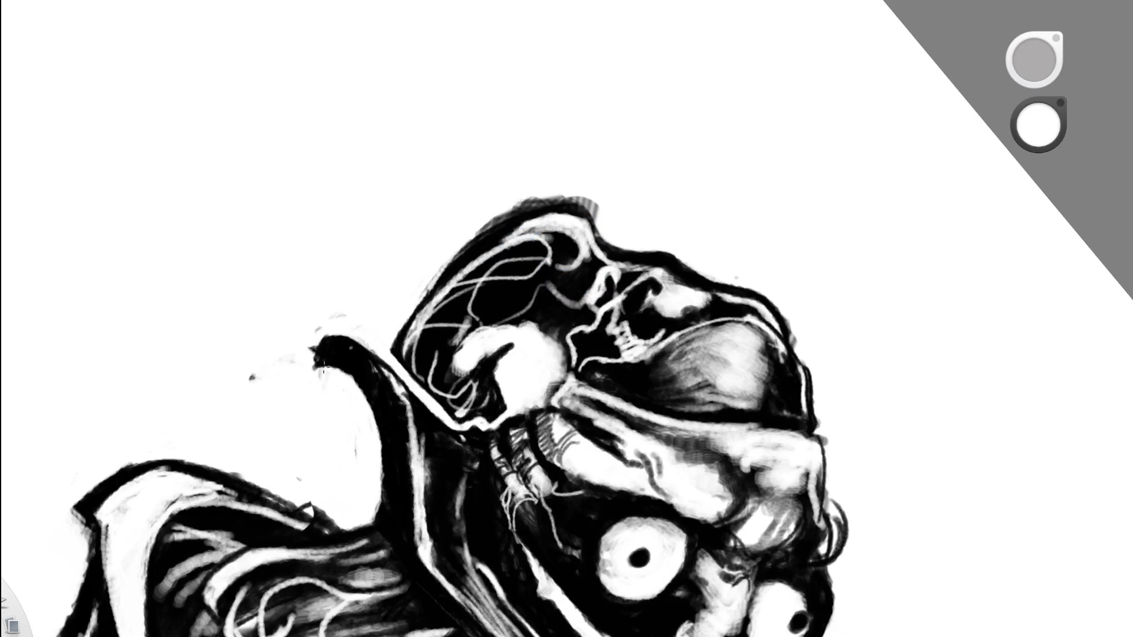
alt+click(493, 218)
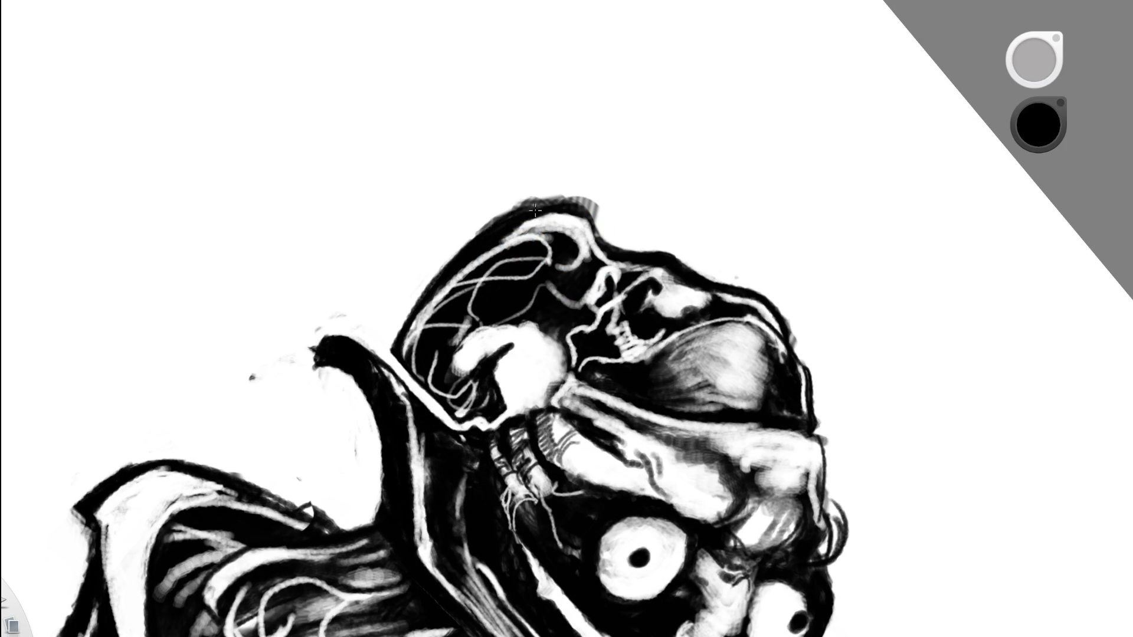
drag(463, 256, 545, 209)
scroll(594, 226, down, 5)
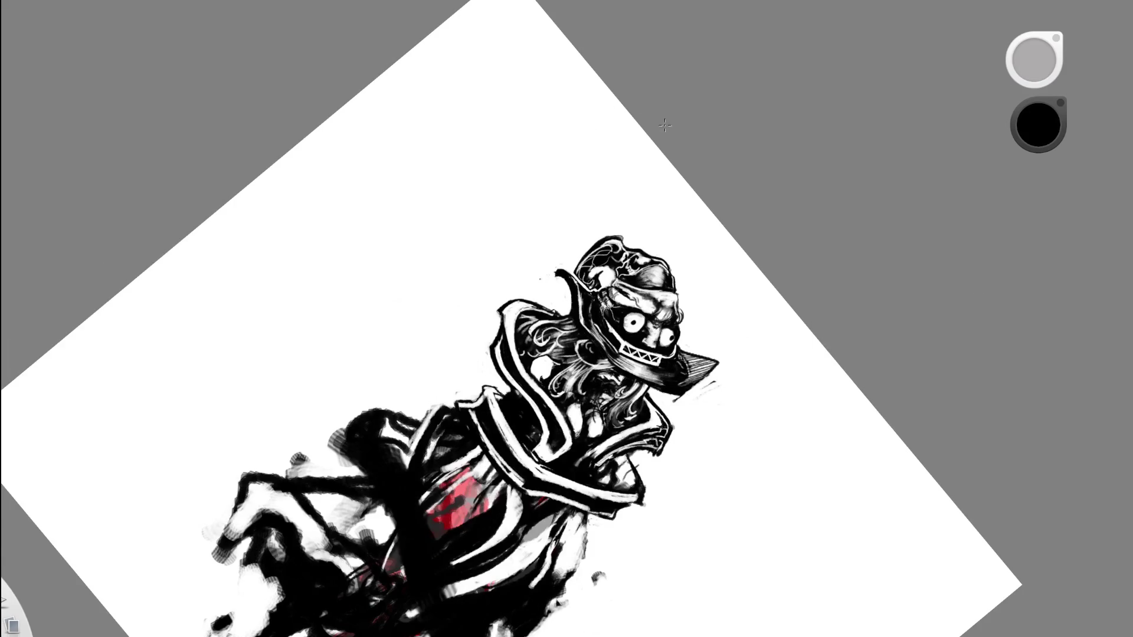
scroll(561, 146, up, 5)
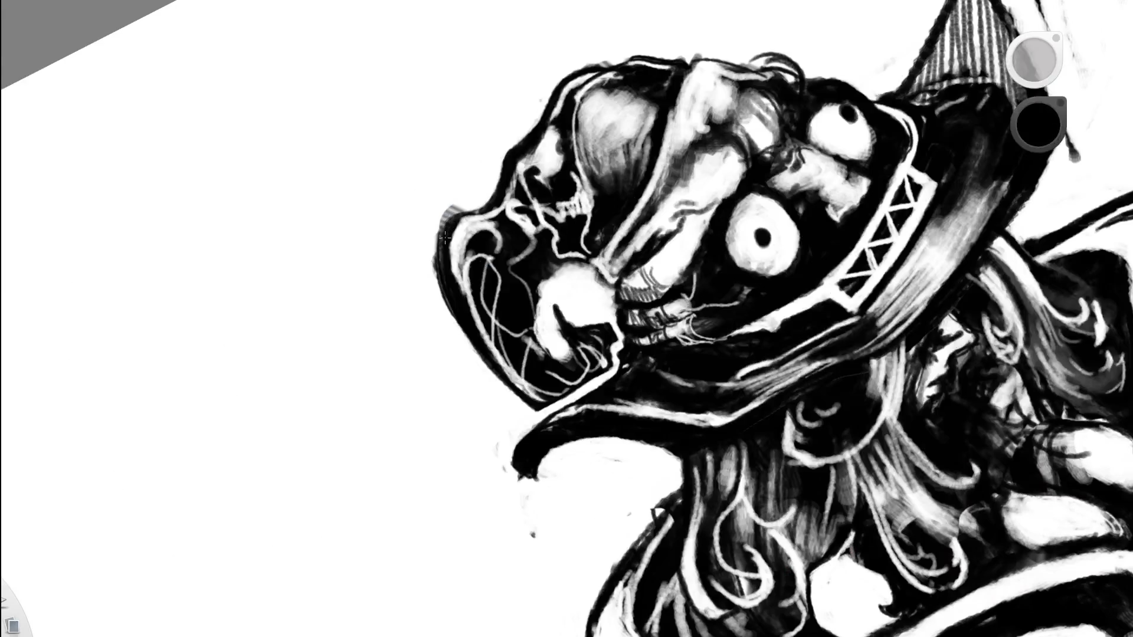
mouse_move(445, 238)
mouse_down()
mouse_move(440, 269)
mouse_move(452, 213)
mouse_move(453, 223)
mouse_up()
Rotate and zoom onto the head, then reset the canvas rotation to upright.
scroll(520, 102, down, 5)
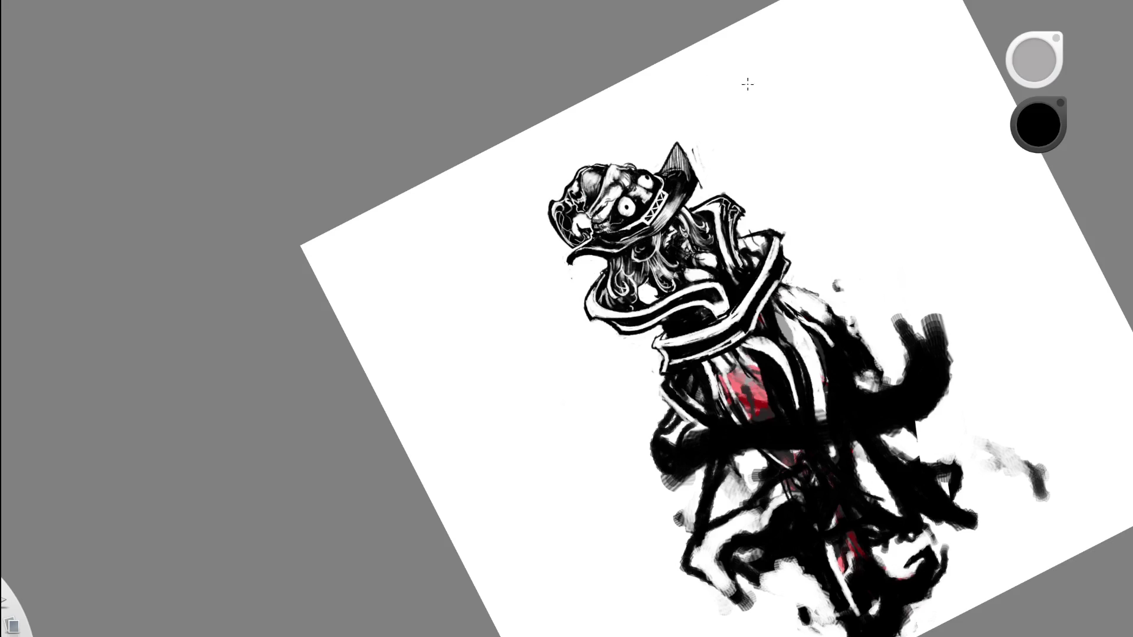
mouse_move(645, 316)
mouse_down()
mouse_move(514, 319)
mouse_move(632, 152)
mouse_up()
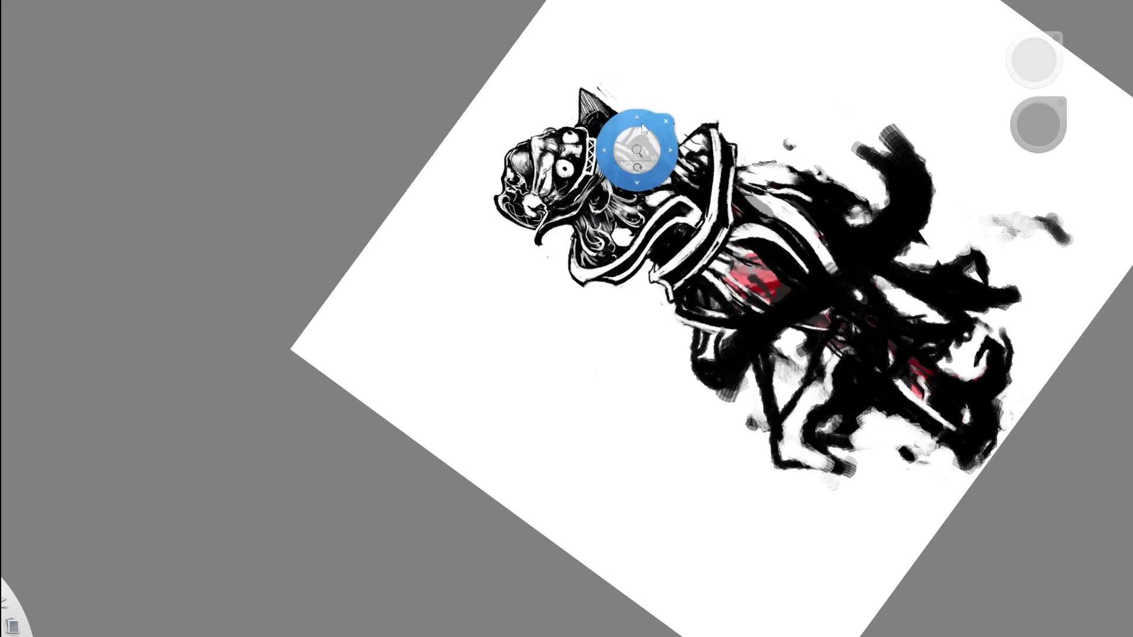
scroll(532, 200, up, 5)
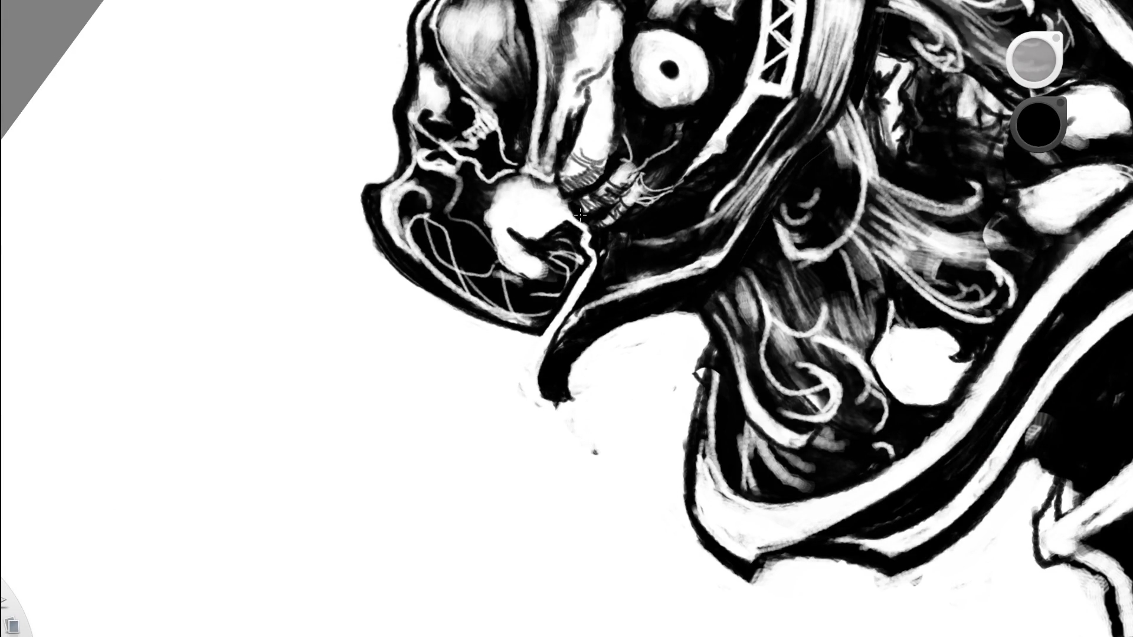
scroll(632, 246, down, 5)
drag(513, 319, 608, 409)
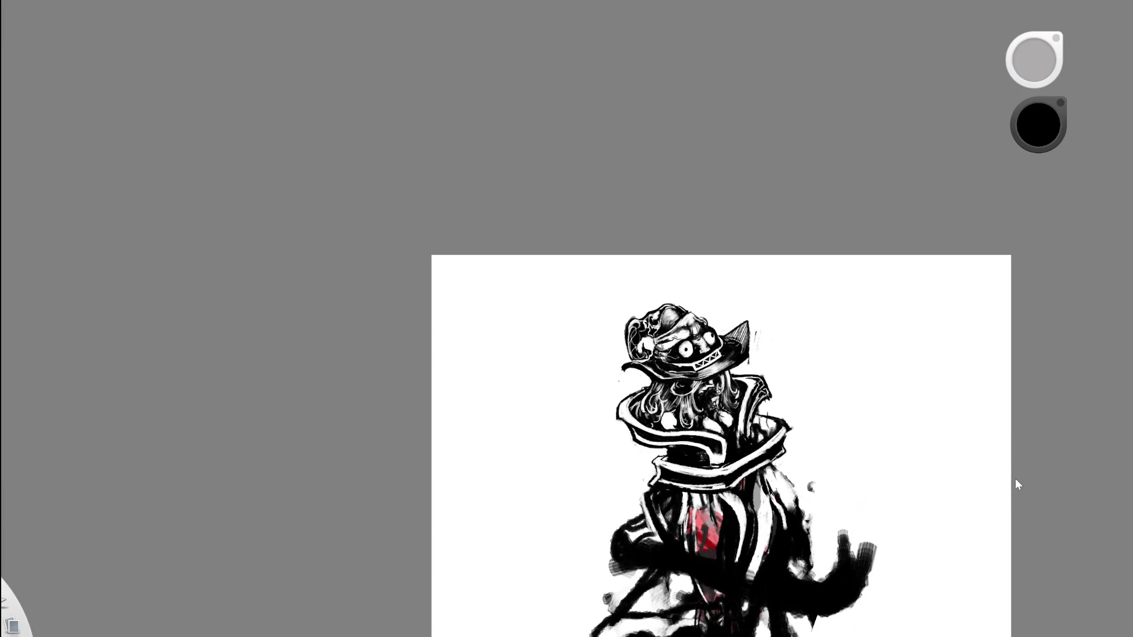
Undo and restore the last hat detail, then pan and zoom onto the hat and torso.
key(ctrl+z)
key(ctrl+z)
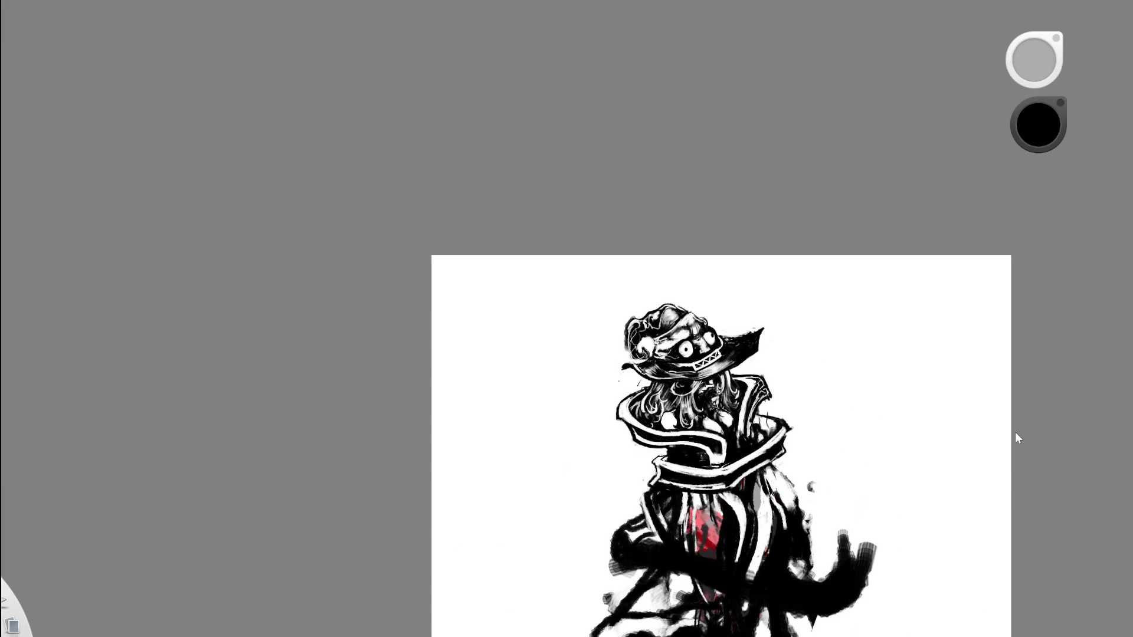
key(ctrl+z)
key(space)
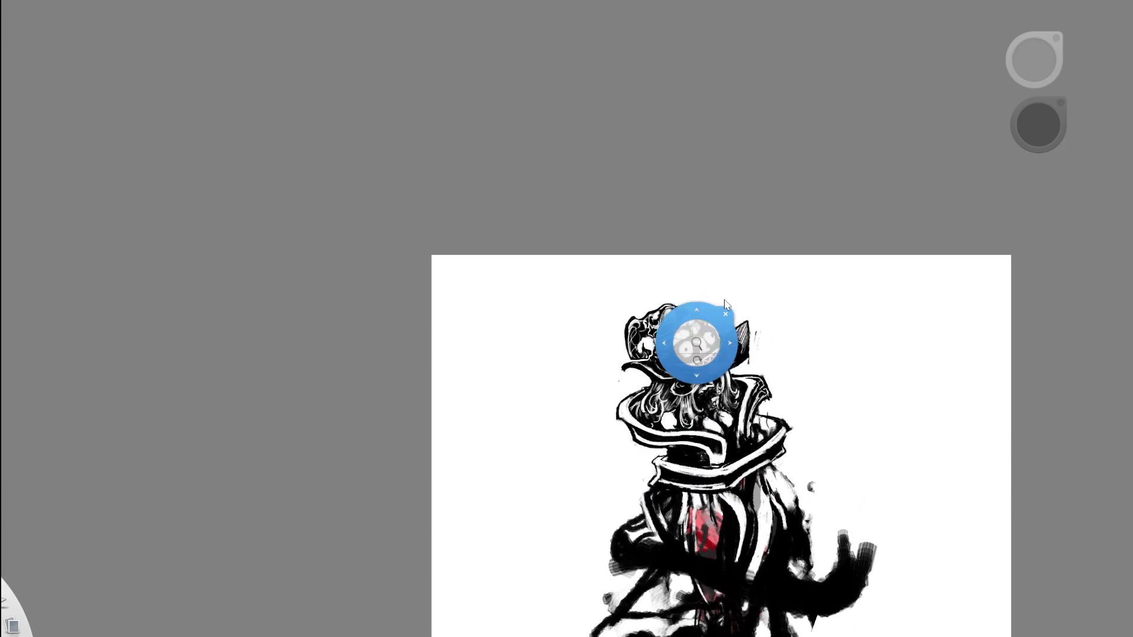
mouse_move(709, 380)
mouse_down()
mouse_move(641, 300)
mouse_move(732, 316)
mouse_up()
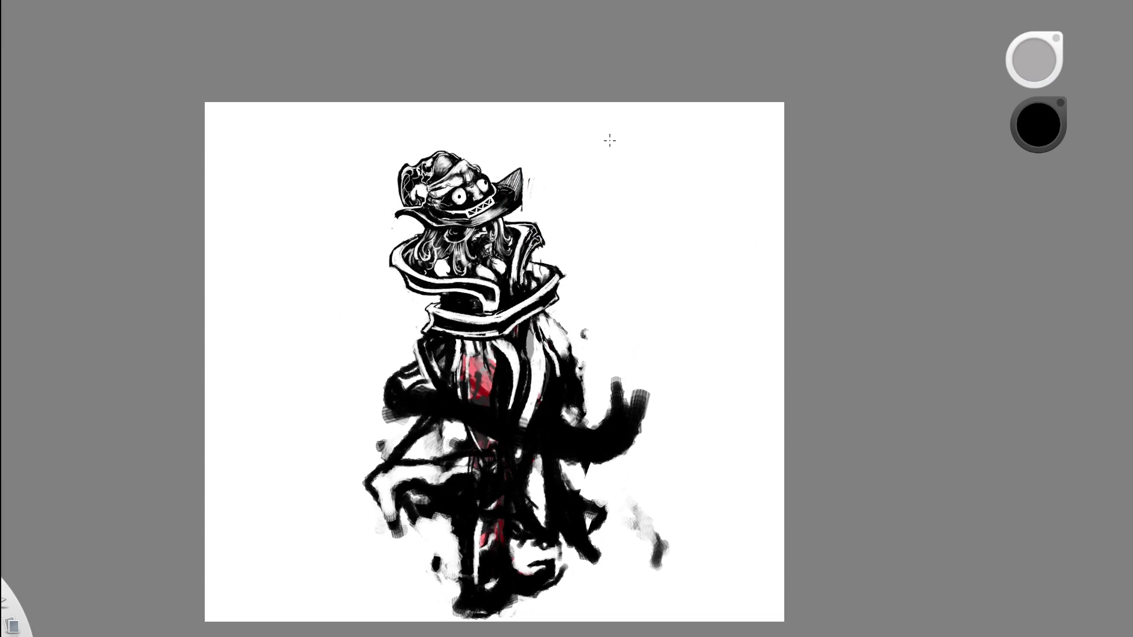
key(space)
mouse_move(589, 253)
mouse_down()
mouse_move(660, 225)
mouse_move(762, 236)
mouse_up()
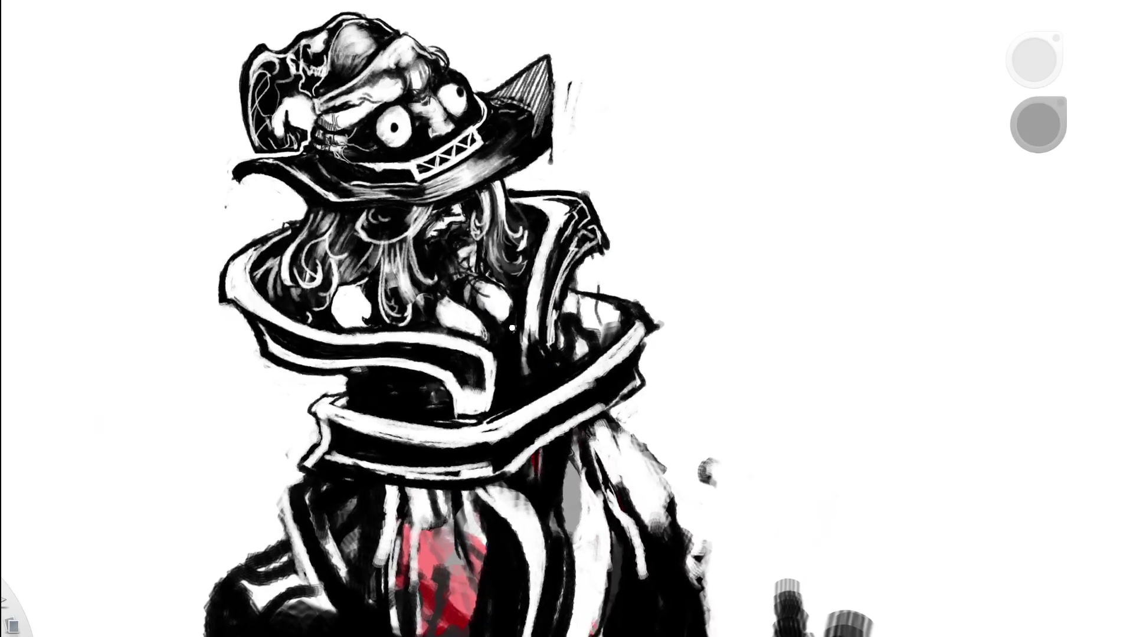
scroll(512, 328, up, 4)
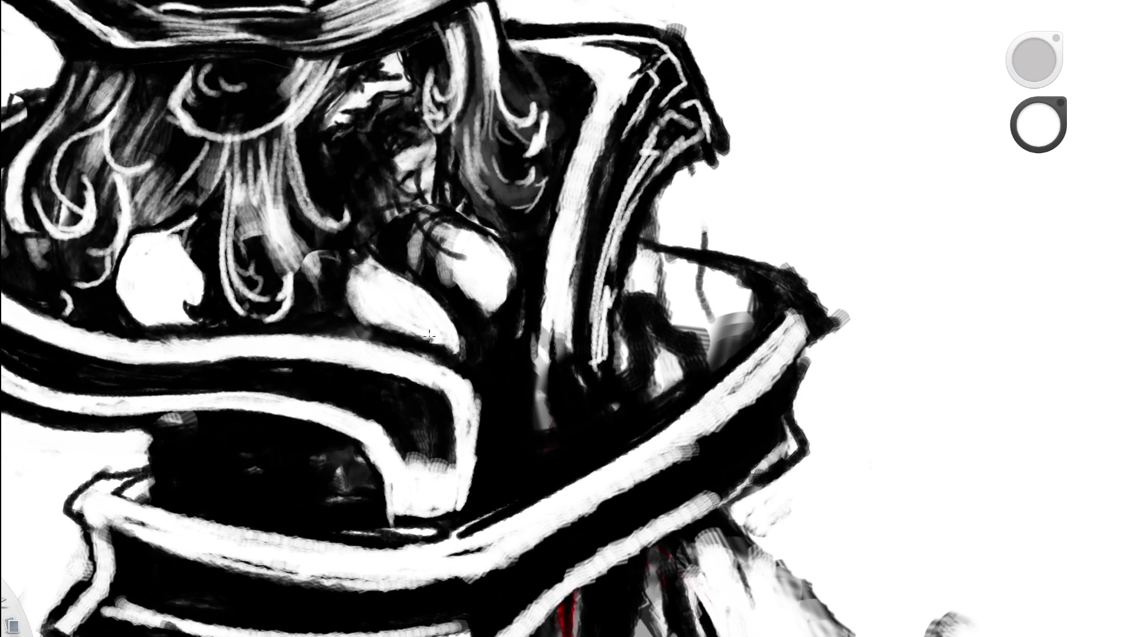
Switch between the full drawing and a close-up, settling on the figure's chest.
key(Home)
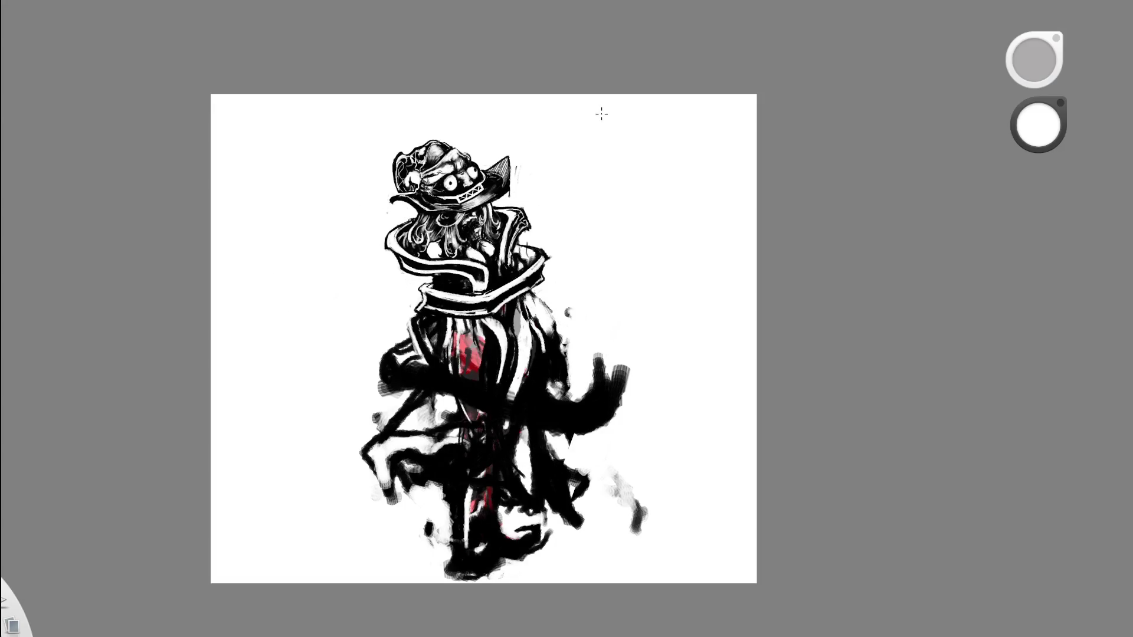
key(Home)
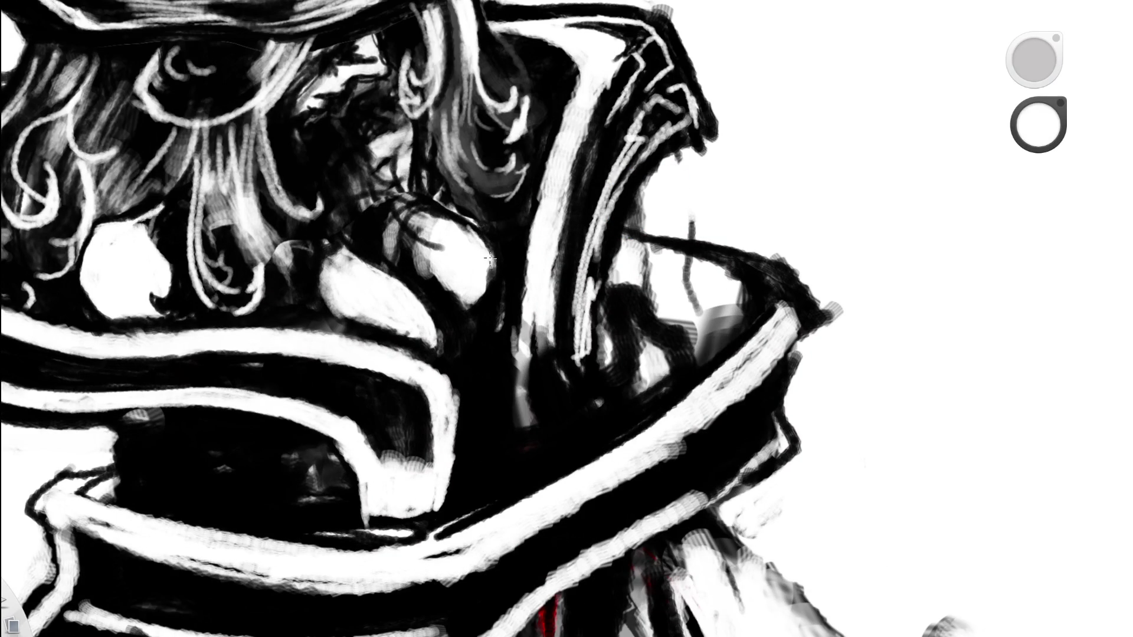
key(Home)
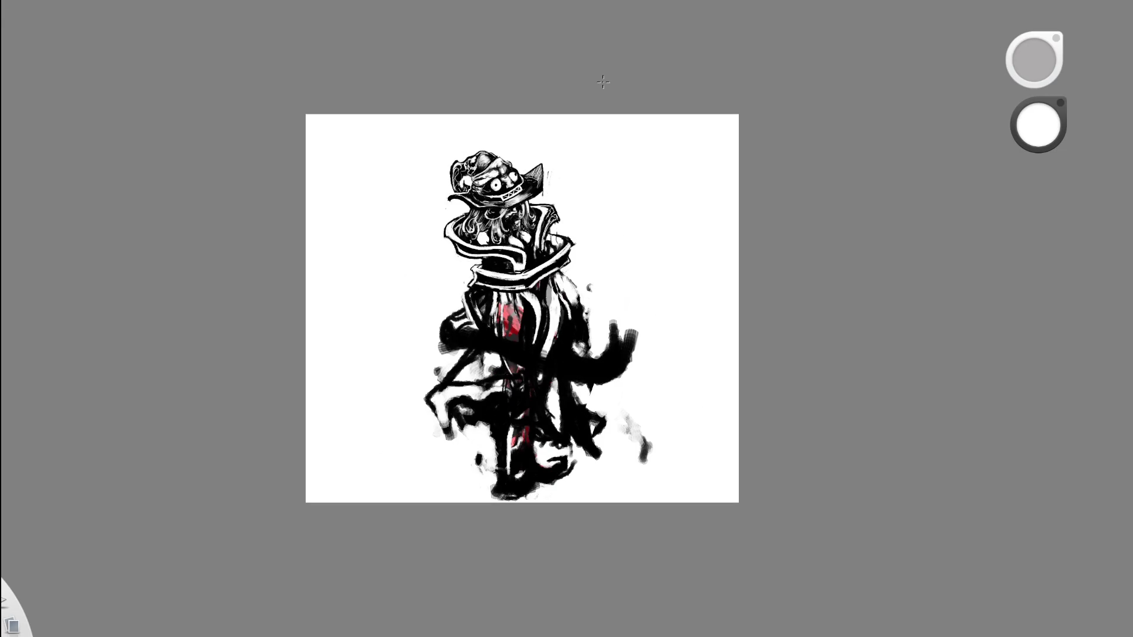
key(Home)
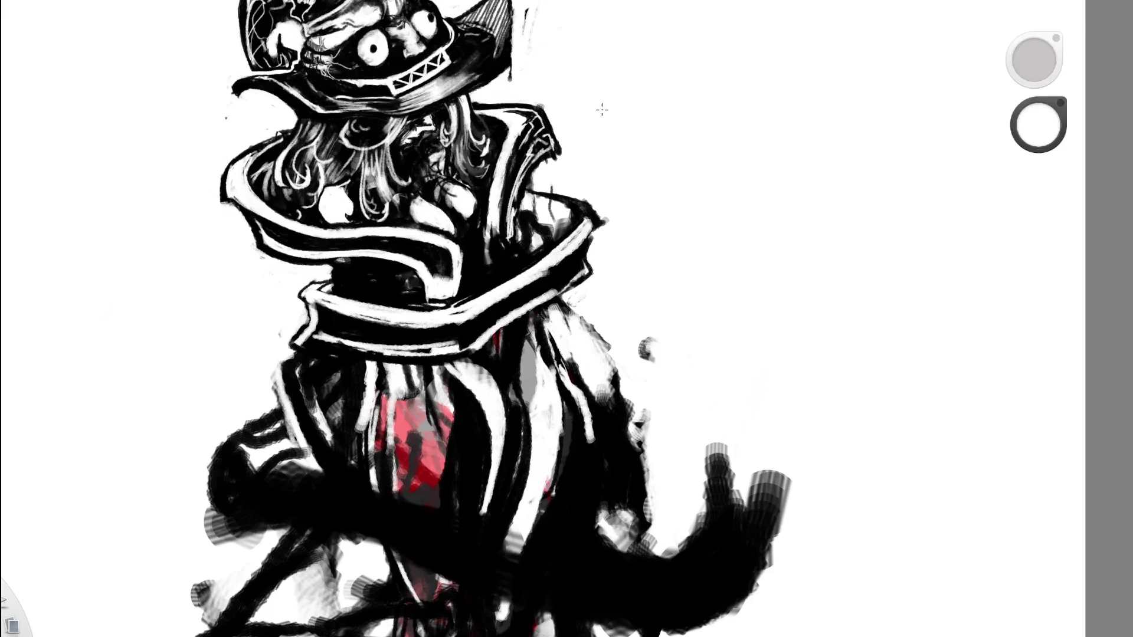
key(space)
key(Home)
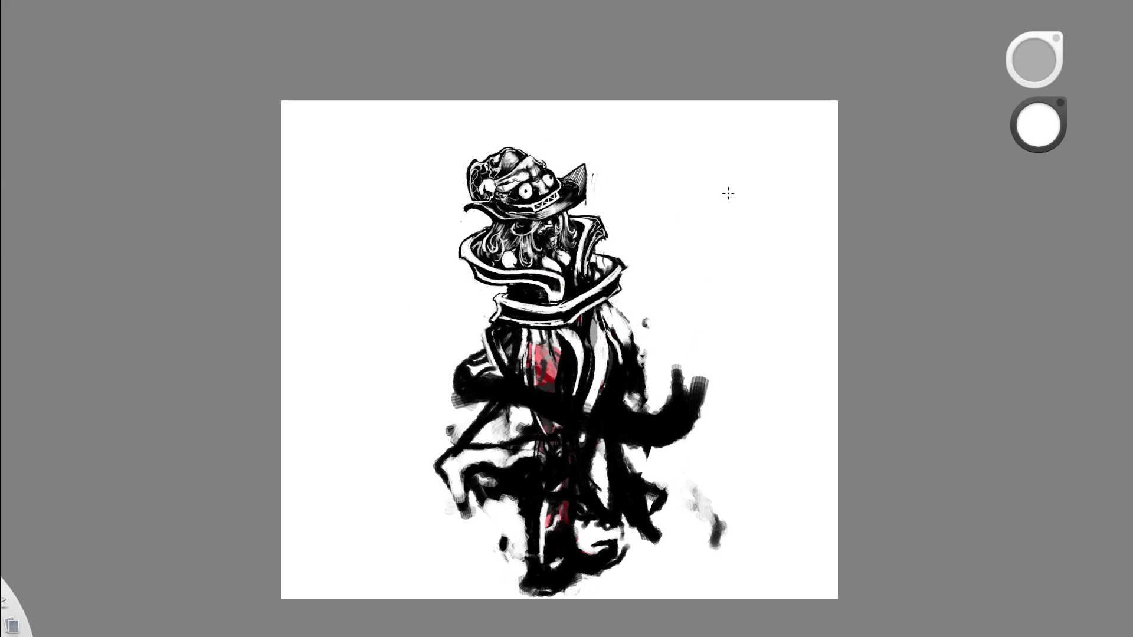
key(space)
scroll(617, 313, up, 5)
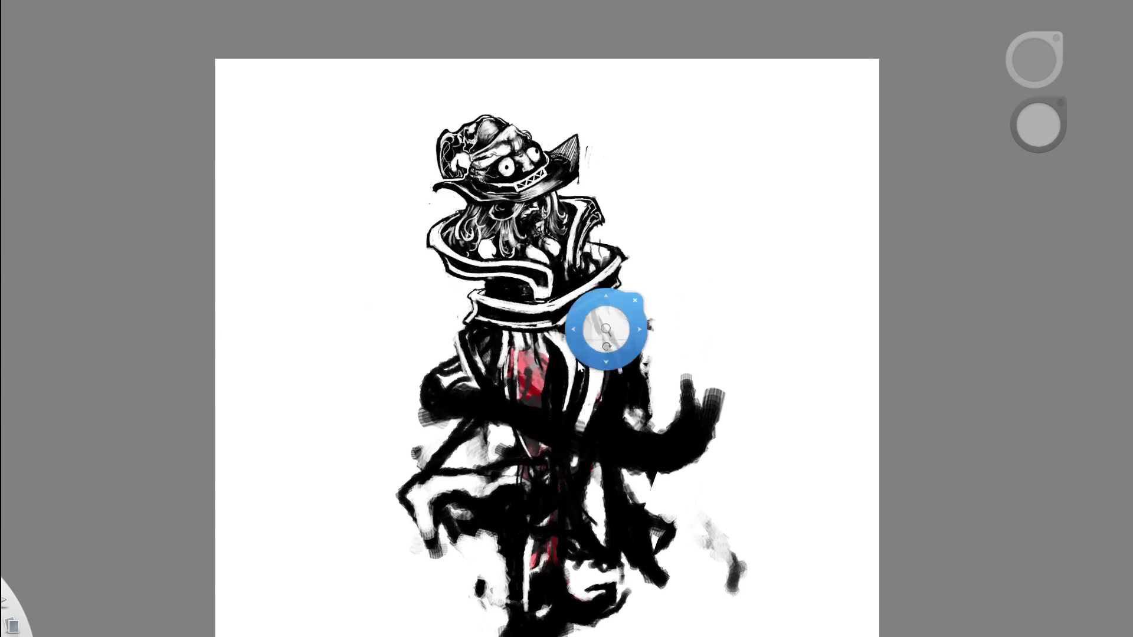
Paint the collar's left edge solid black so its white gaps disappear.
key(x)
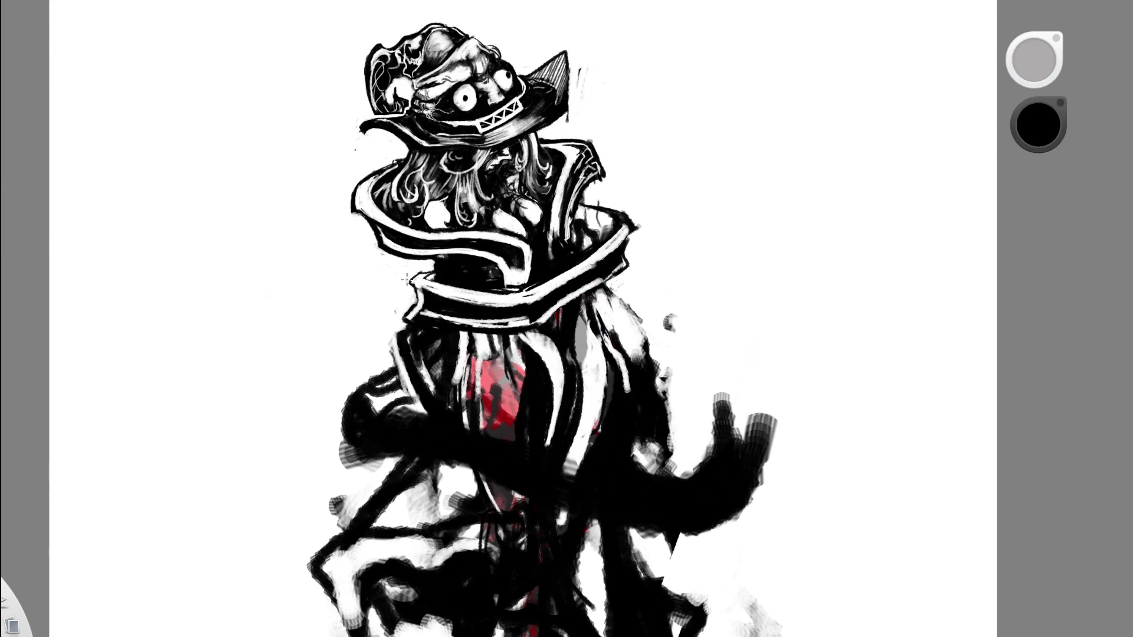
drag(411, 304, 409, 310)
key(x)
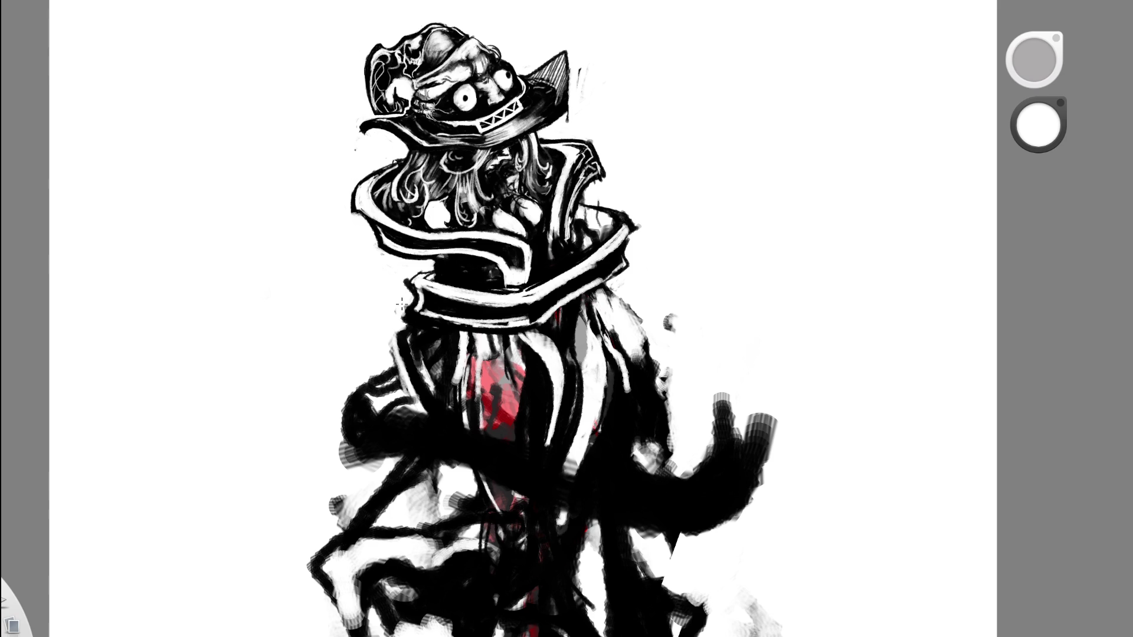
key(ctrl+0)
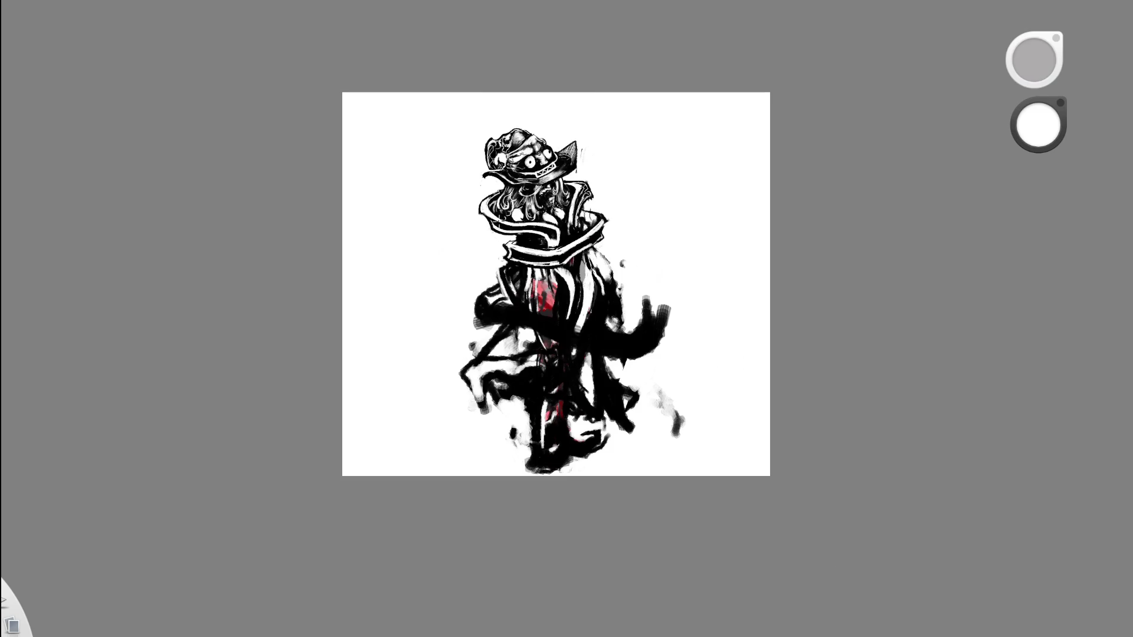
drag(582, 152, 633, 182)
key(x)
mouse_move(453, 265)
mouse_down()
mouse_move(437, 262)
mouse_move(439, 303)
mouse_move(452, 261)
mouse_move(426, 290)
mouse_move(454, 262)
mouse_move(445, 271)
mouse_up()
scroll(606, 176, down, 5)
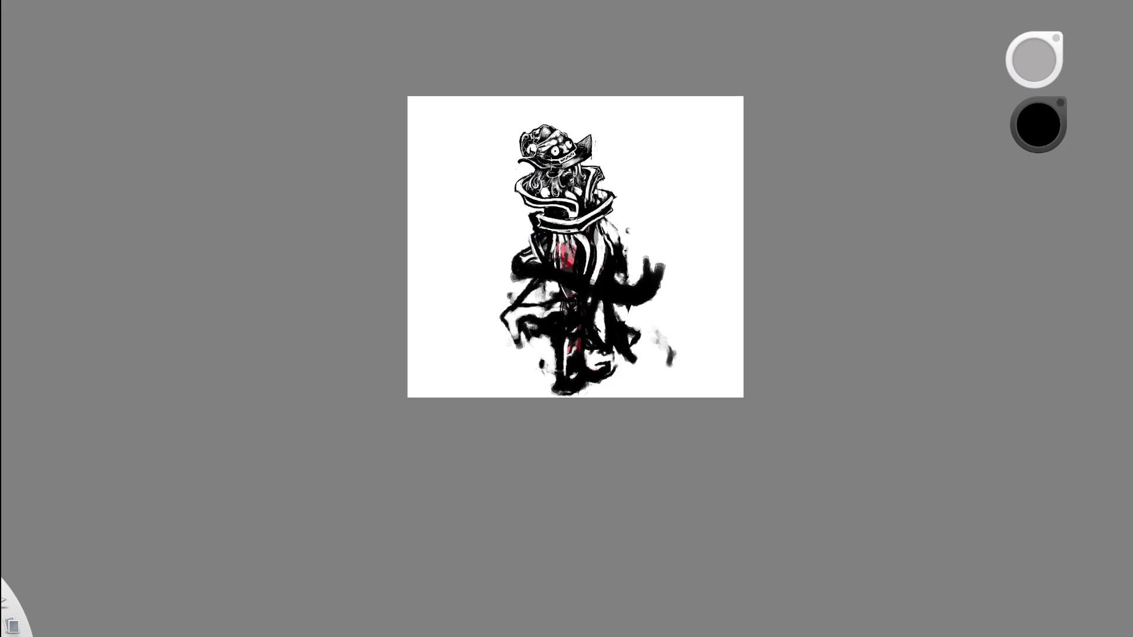
scroll(575, 200, up, 5)
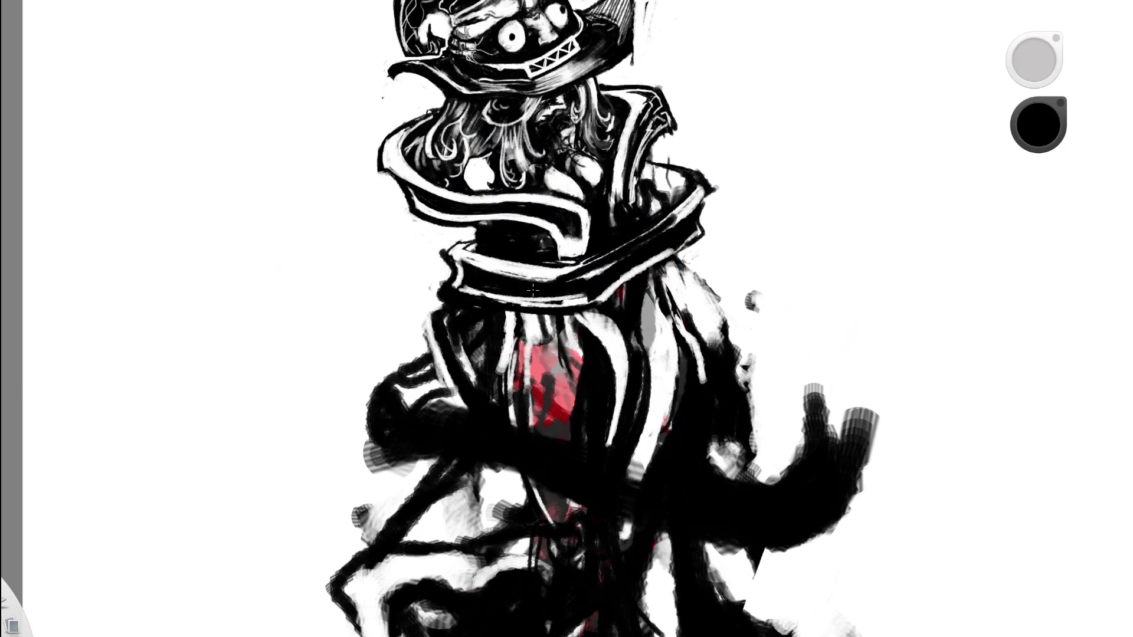
Zoom out and back in on the drawing, and undo then redo the last stroke.
double_click(629, 255)
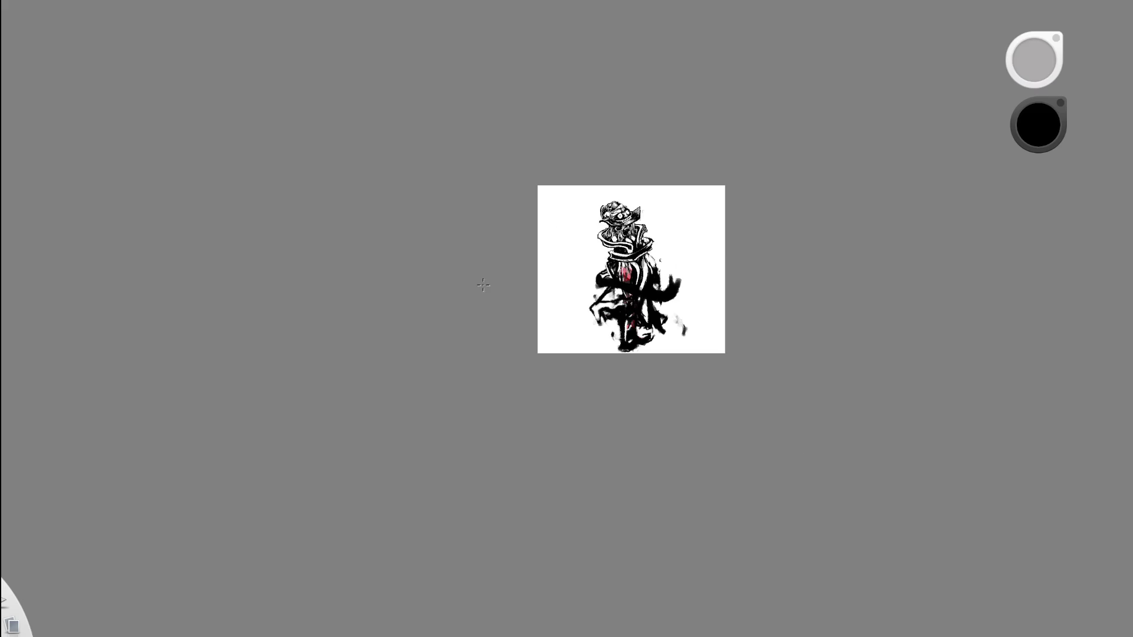
double_click(659, 265)
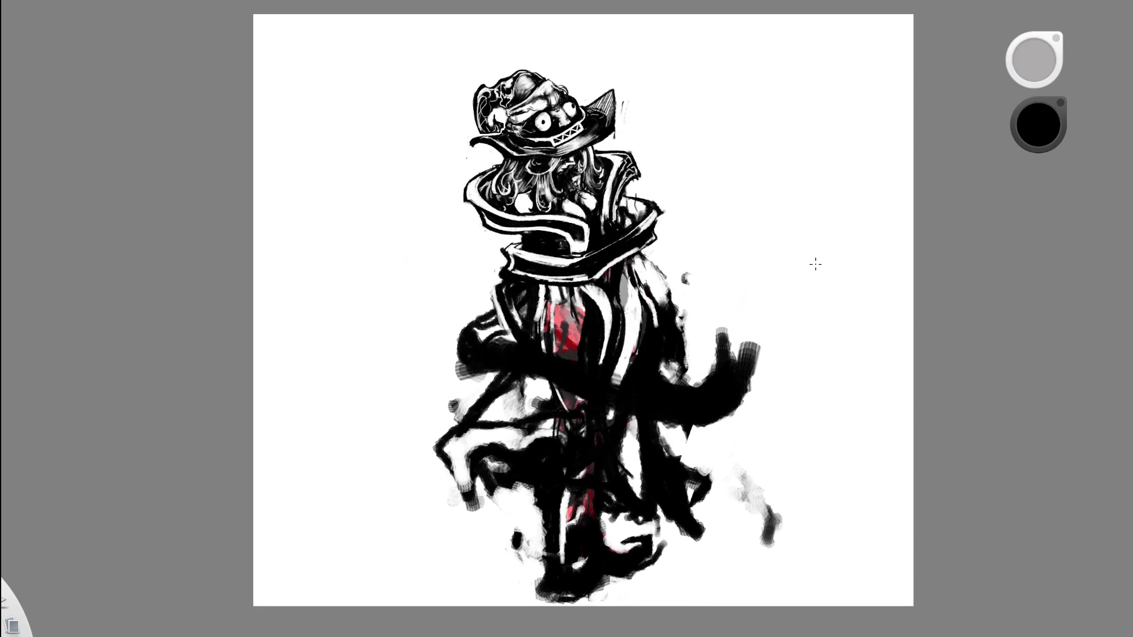
click(651, 255)
key(space)
key(space)
scroll(638, 172, up, 3)
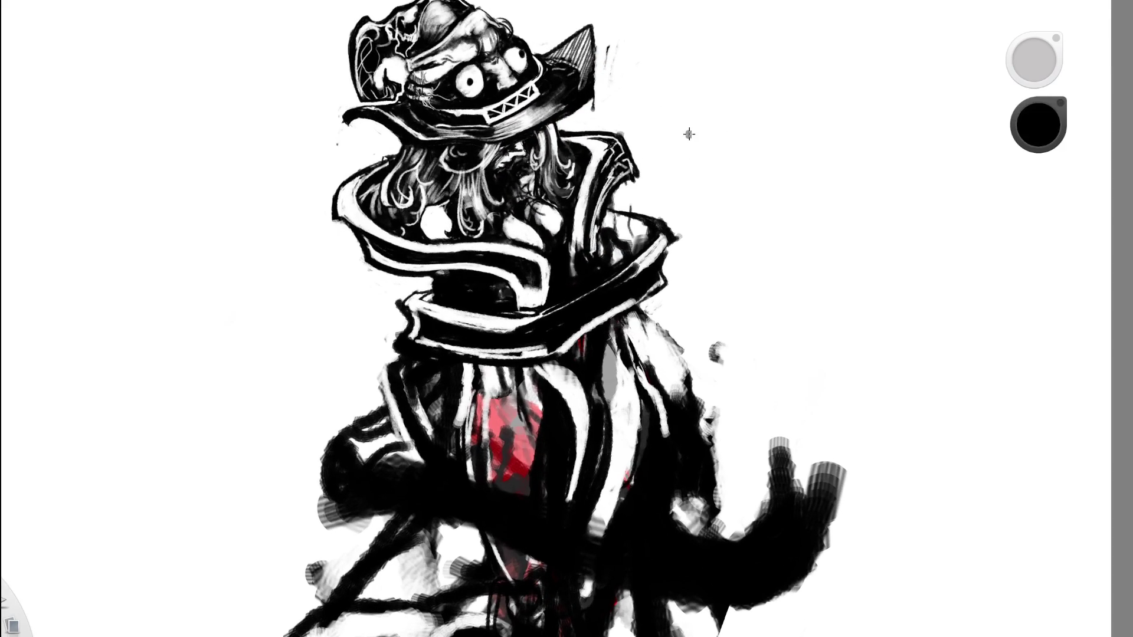
key(ctrl+z)
key(ctrl+y)
Erase part of the collar strokes and paint light grey over the dark areas beside it.
key(e)
mouse_move(584, 301)
mouse_down()
mouse_move(625, 274)
mouse_move(565, 313)
mouse_move(585, 304)
mouse_up()
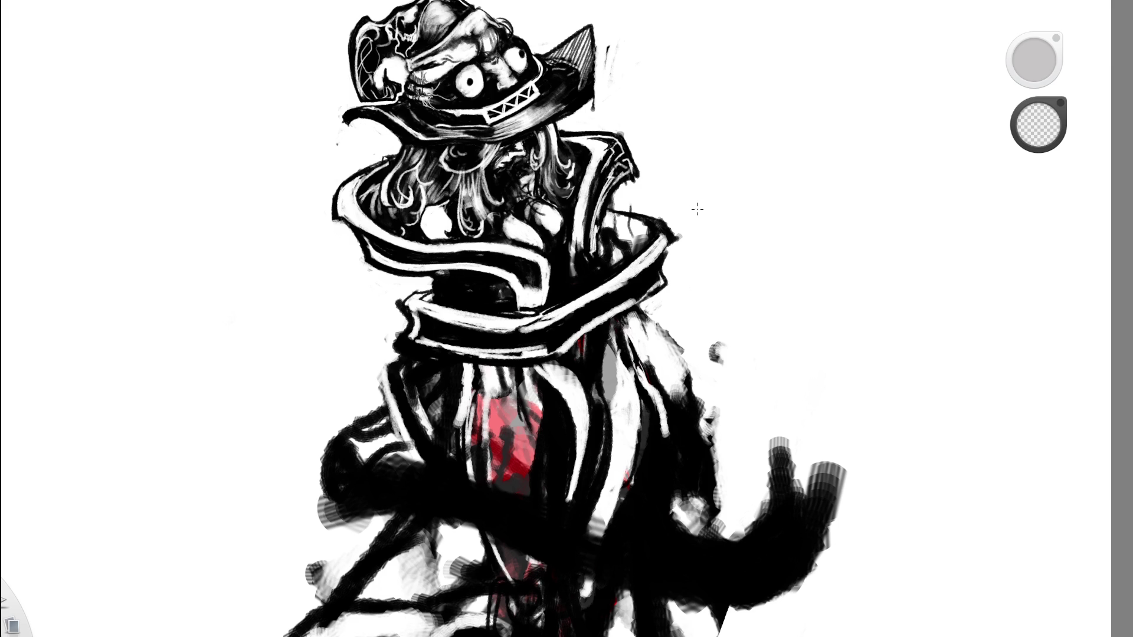
key(b)
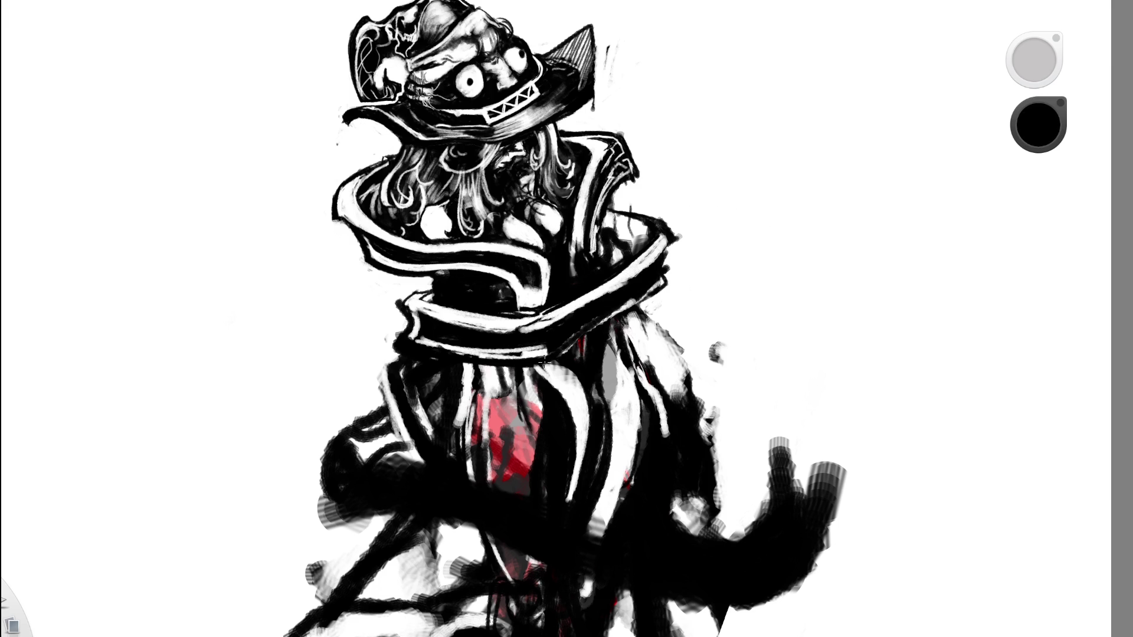
alt+click(738, 262)
mouse_move(626, 301)
mouse_down()
mouse_move(548, 355)
mouse_move(640, 292)
mouse_move(607, 317)
mouse_up()
Paint white strokes across the black collar band, then revert part of them.
alt+click(714, 323)
scroll(714, 322, down, 5)
alt+click(696, 329)
scroll(708, 325, up, 5)
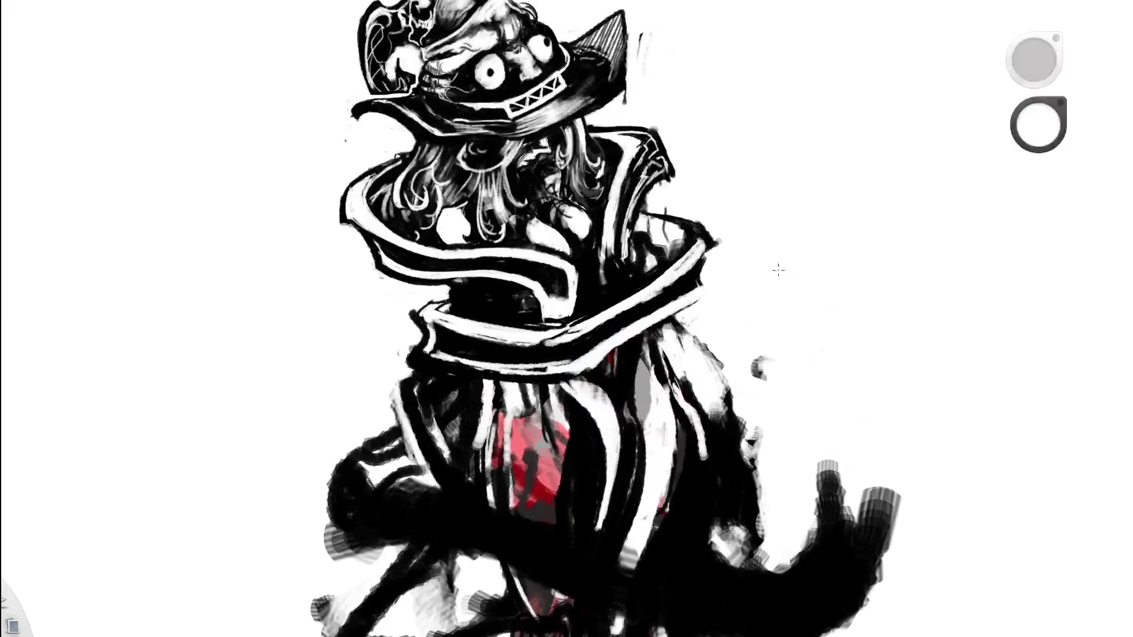
alt+click(580, 278)
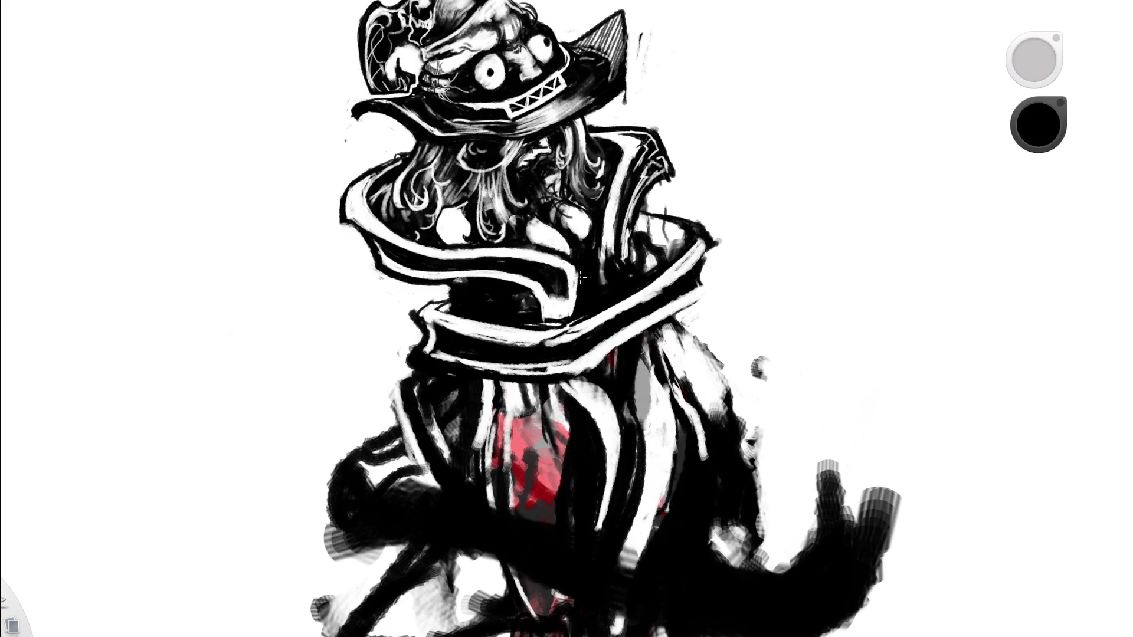
alt+click(689, 263)
mouse_move(689, 262)
mouse_down()
mouse_move(534, 321)
mouse_move(605, 305)
mouse_up()
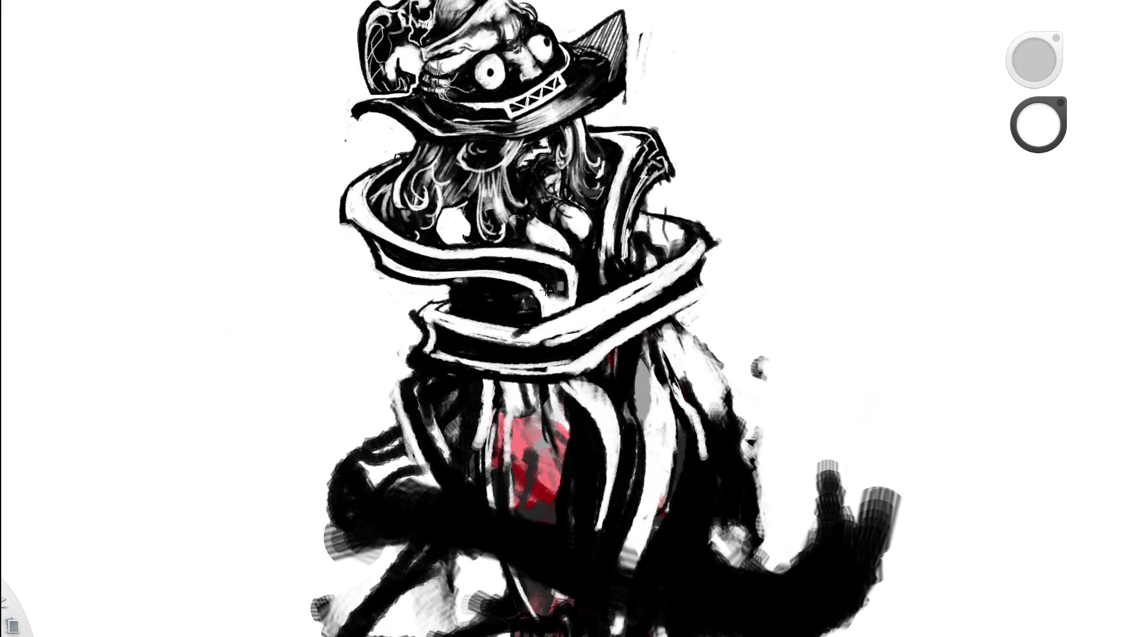
alt+click(656, 274)
key(ctrl+z)
key(ctrl+z)
key(ctrl+z)
key(ctrl+z)
key(ctrl+z)
Add dark strokes along the collar, then faint white strokes over them.
scroll(767, 339, down, 5)
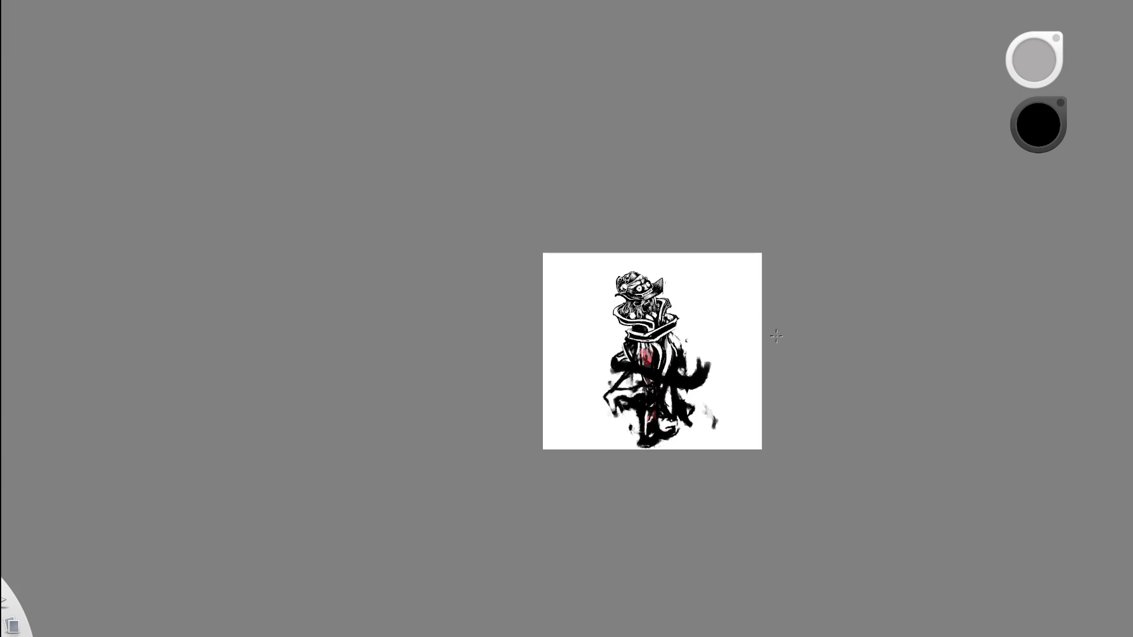
scroll(770, 341, up, 5)
mouse_move(578, 390)
mouse_down()
mouse_move(738, 315)
mouse_move(745, 293)
mouse_up()
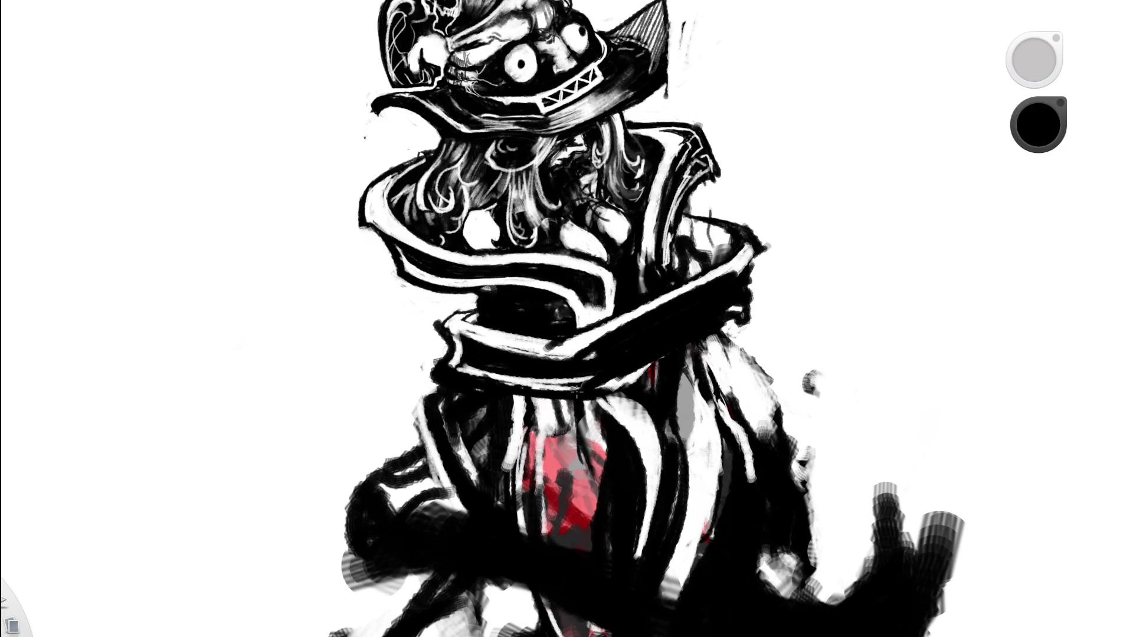
key(x)
drag(570, 364, 689, 316)
scroll(590, 353, down, 5)
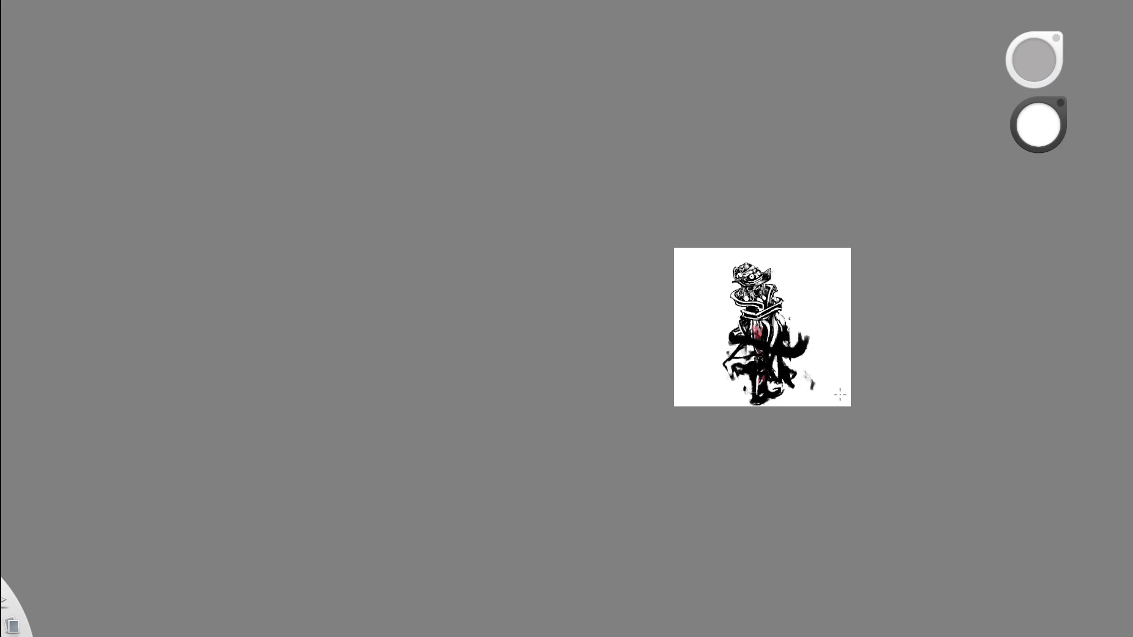
scroll(784, 318, up, 5)
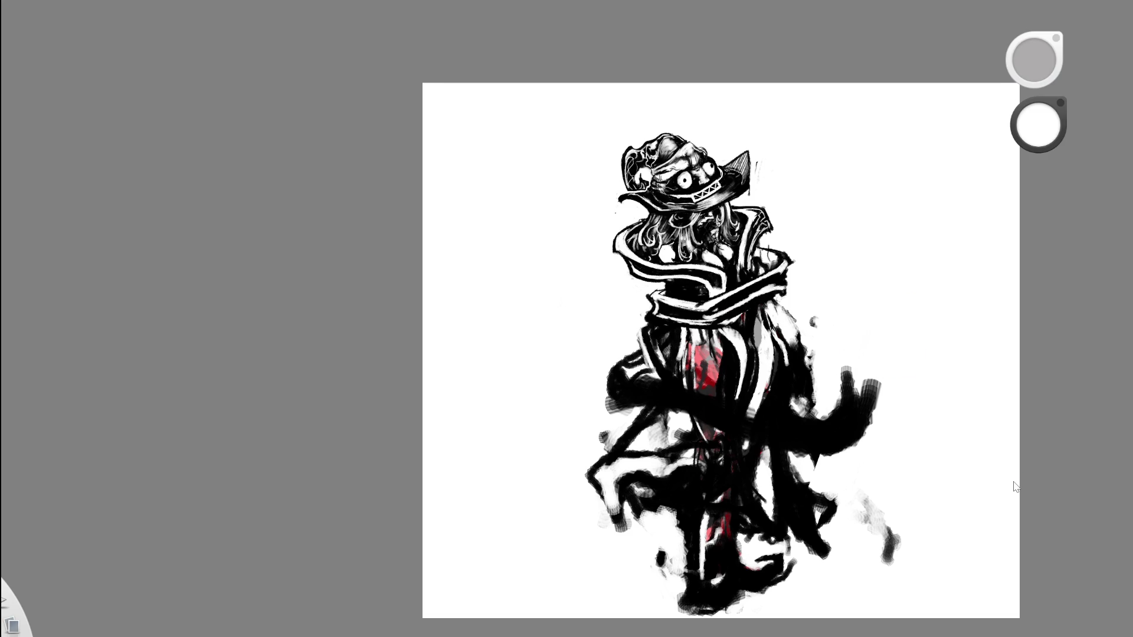
Add a small black stroke at the collar's left edge and brighten a spot there with white.
scroll(788, 258, up, 3)
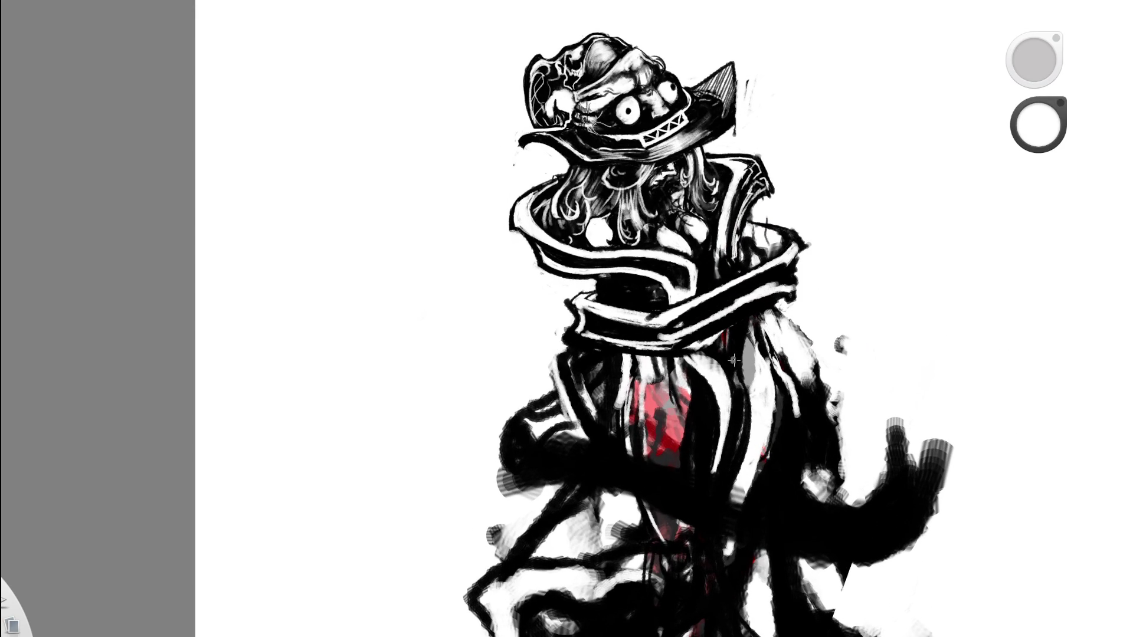
alt+click(526, 218)
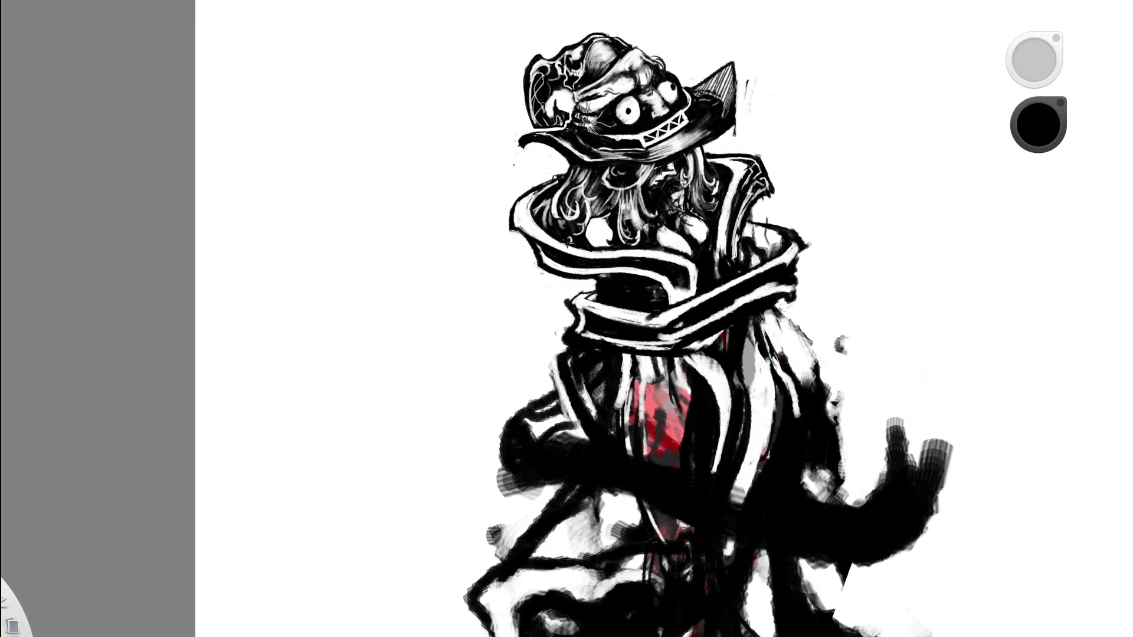
mouse_move(572, 314)
mouse_down()
mouse_move(558, 336)
mouse_move(572, 319)
mouse_up()
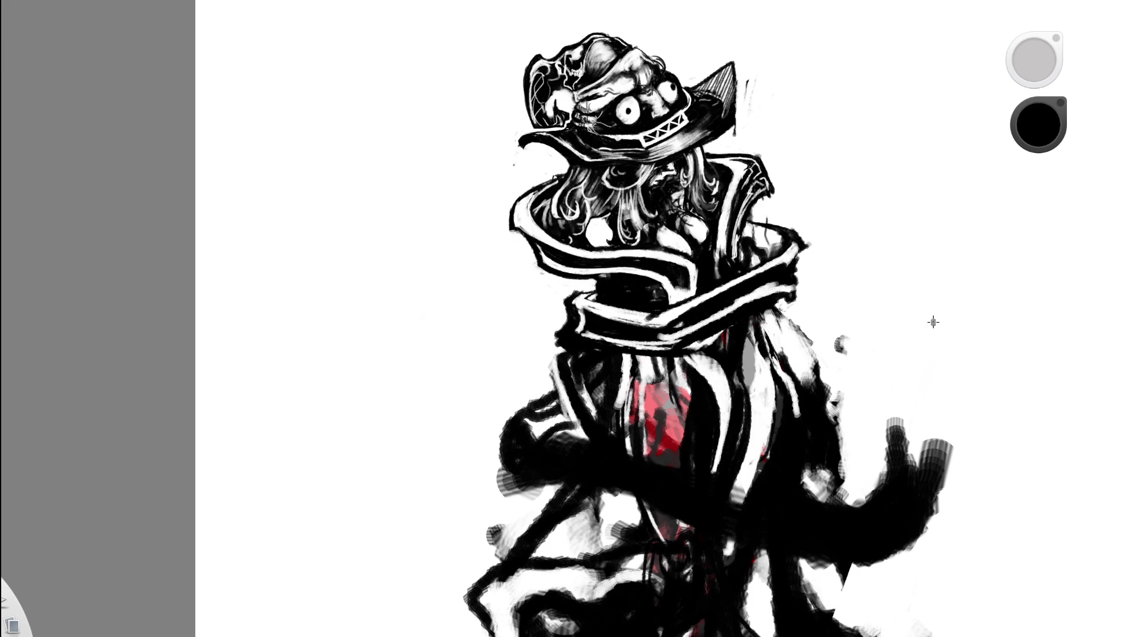
key(ctrl+z)
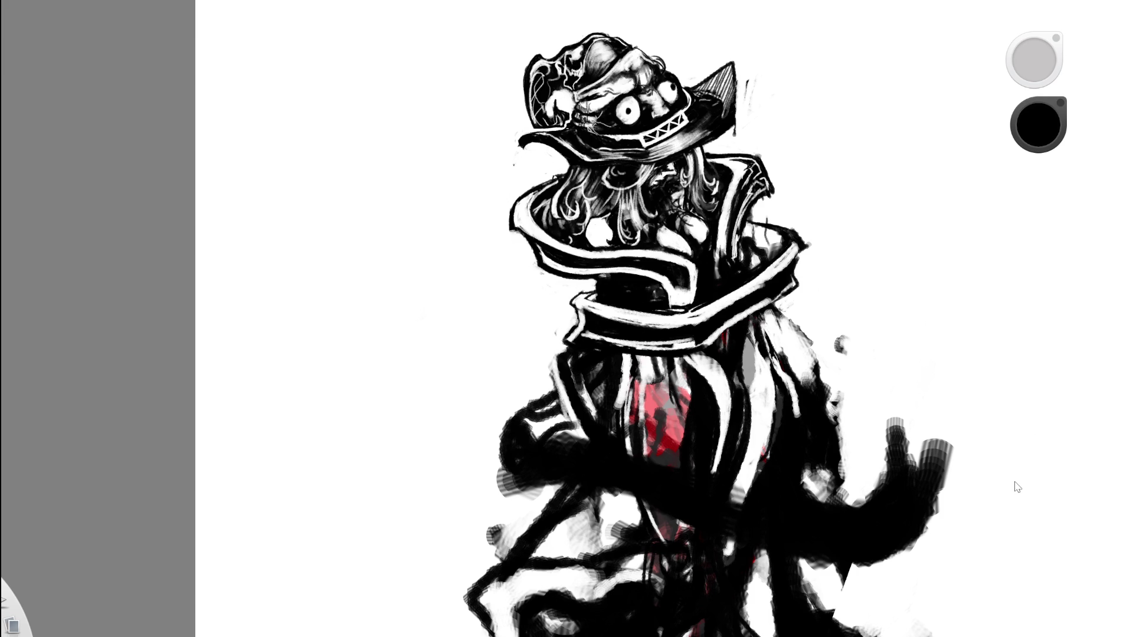
key(ctrl+shift+z)
drag(581, 289, 553, 329)
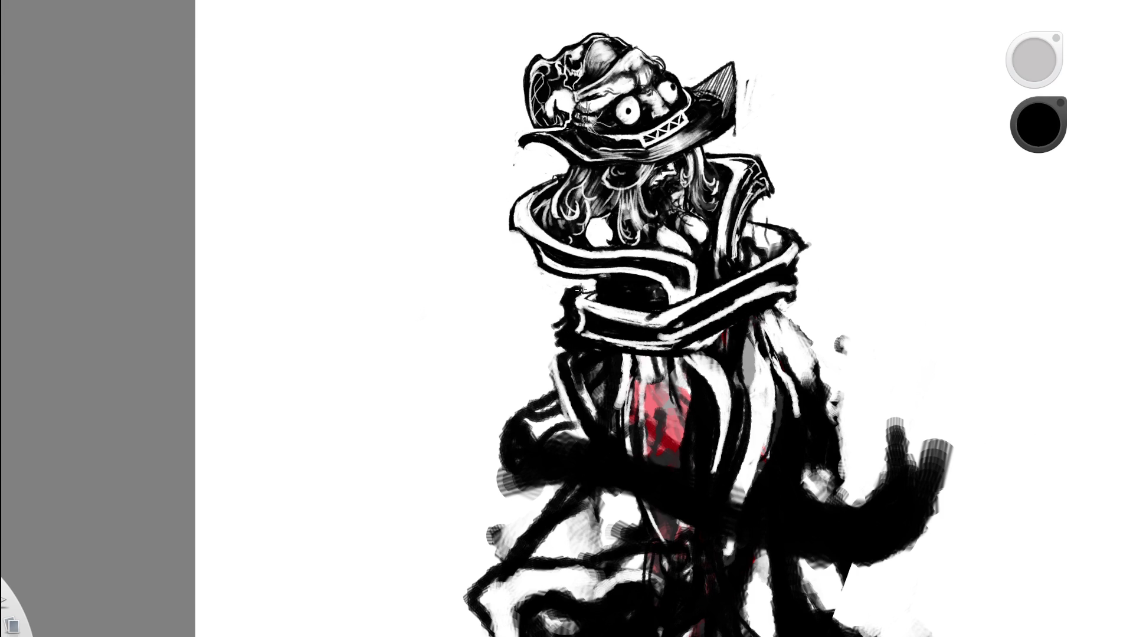
alt+click(855, 220)
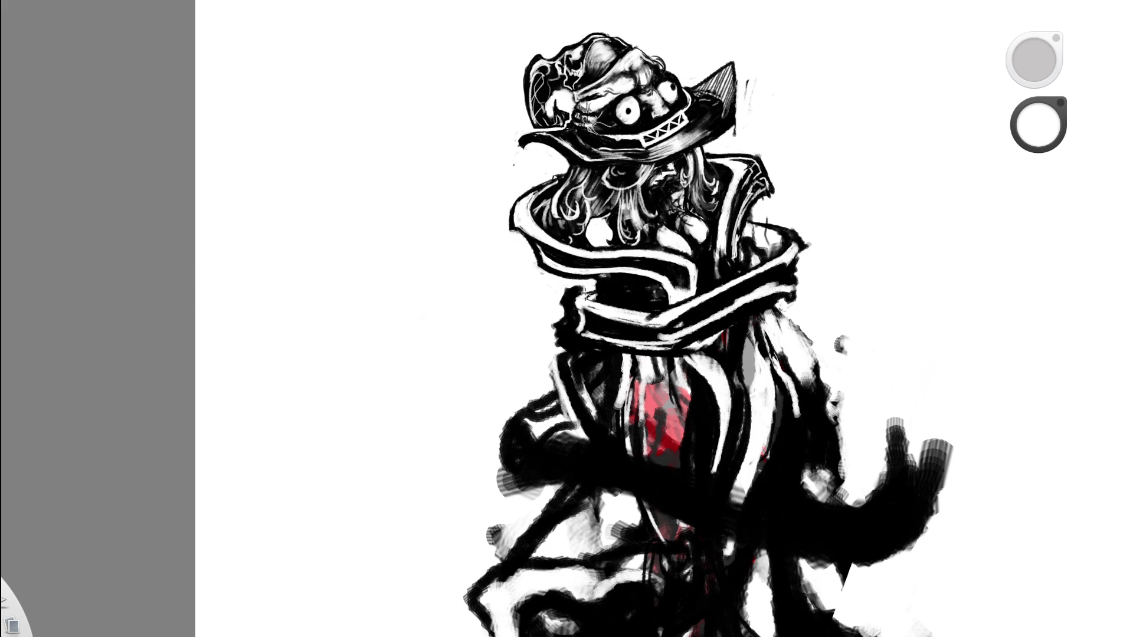
mouse_move(584, 293)
mouse_down()
mouse_move(566, 334)
mouse_move(602, 319)
mouse_up()
key(space)
drag(736, 311, 830, 291)
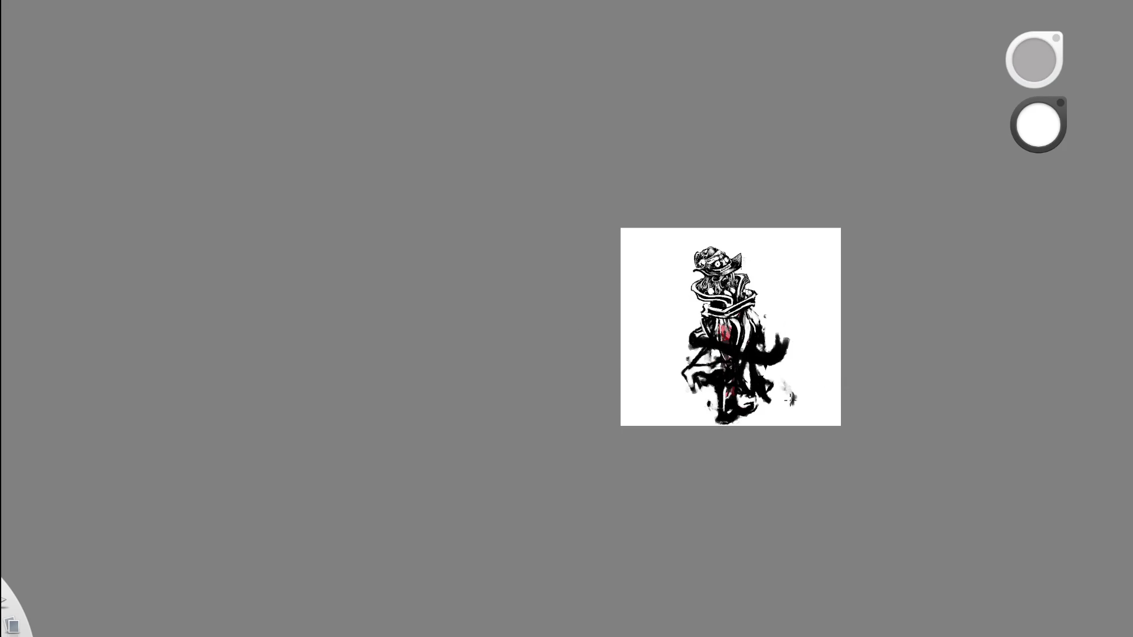
Zoom back in on the figure and darken the collar's left edge in black.
key(space)
drag(774, 301, 848, 298)
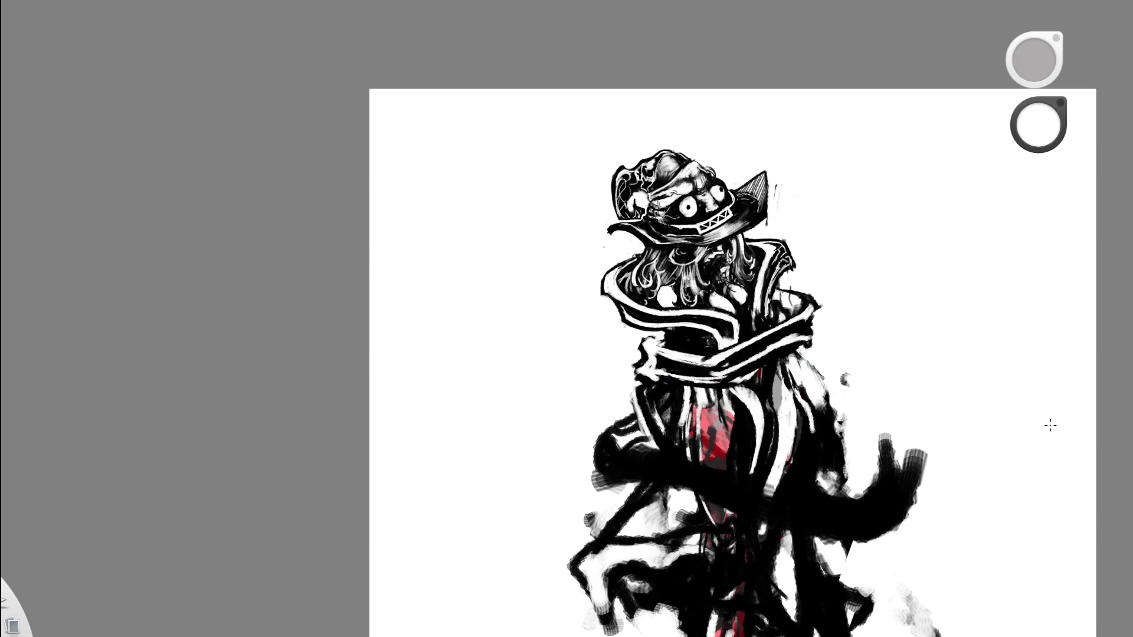
key(e)
key(e)
alt+click(623, 370)
drag(644, 359, 639, 379)
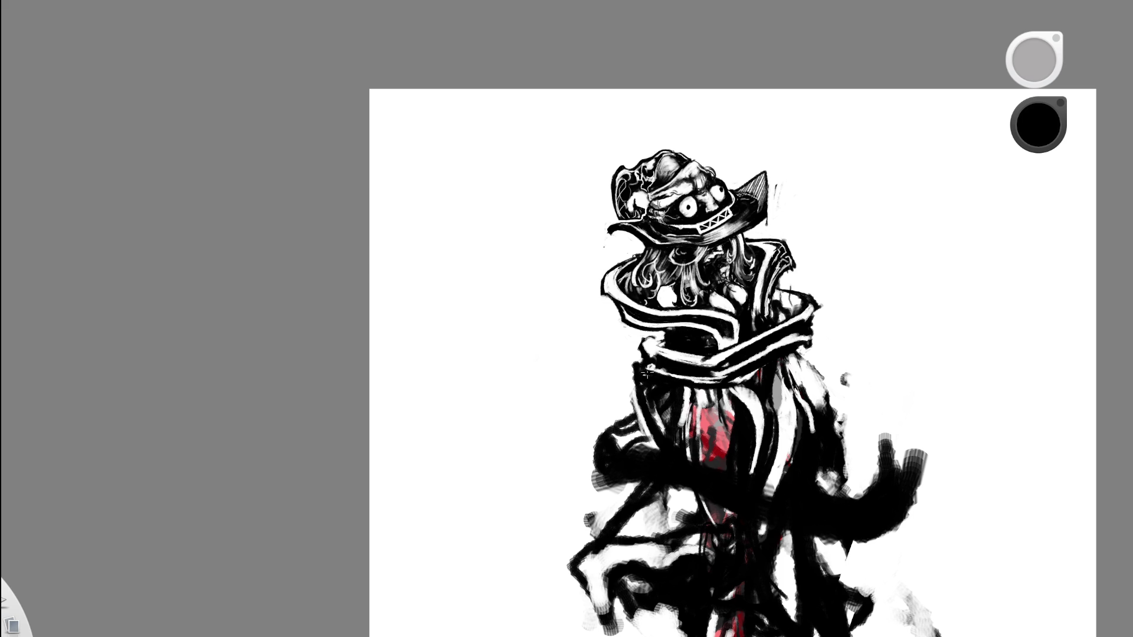
Pan and zoom to the collar, then thicken the dark stroke along its edge.
key(space)
scroll(834, 318, down, 2)
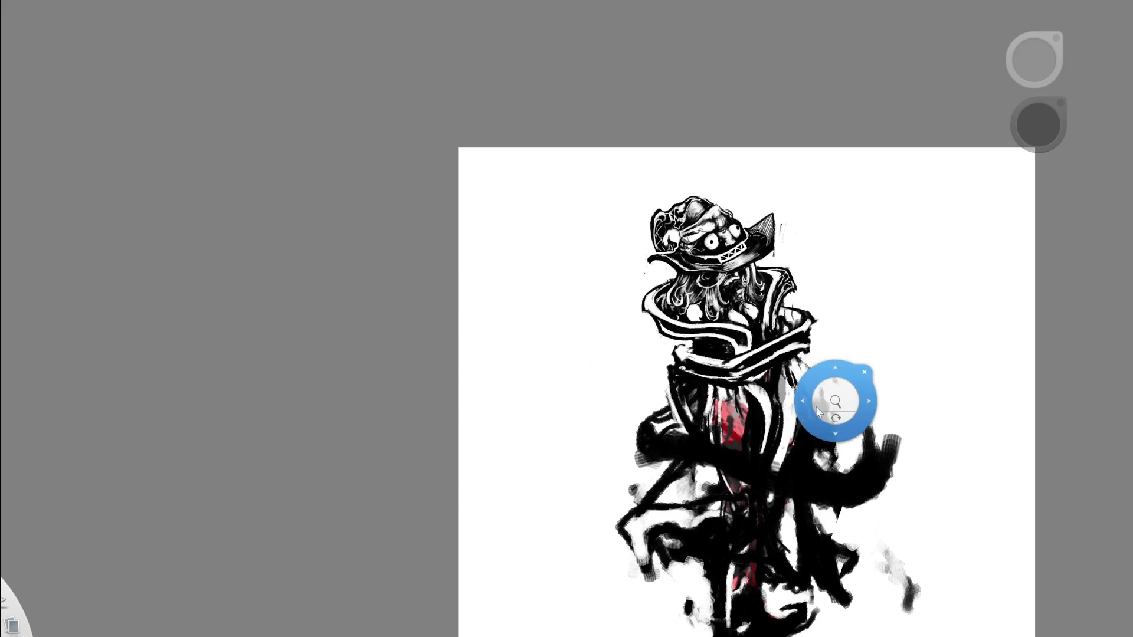
scroll(815, 406, down, 5)
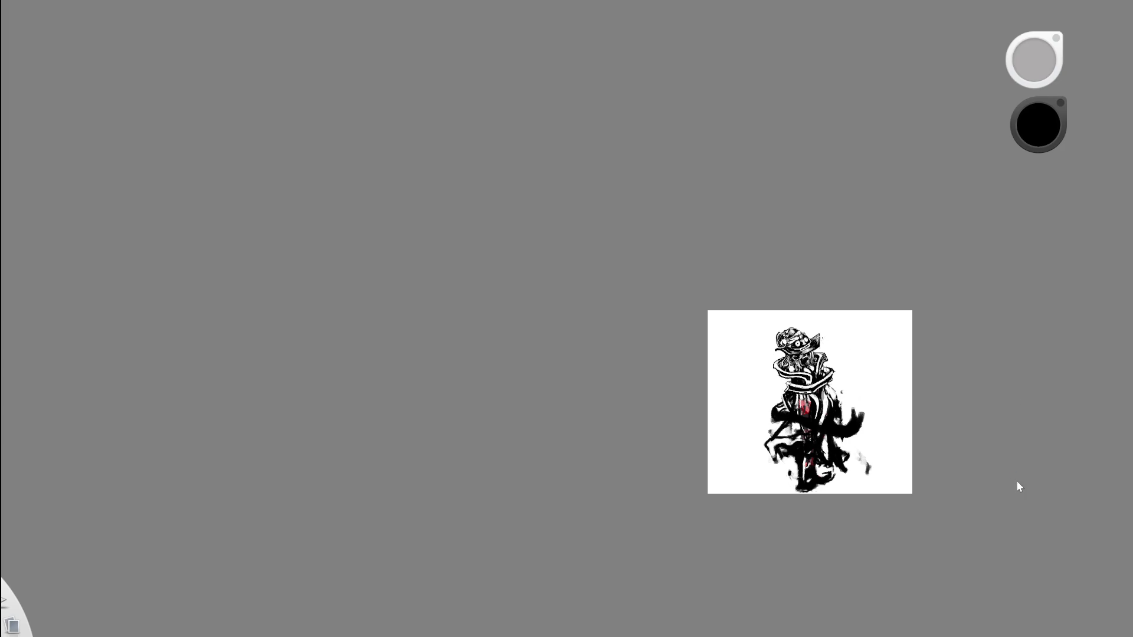
key(space)
mouse_move(847, 362)
mouse_down()
mouse_move(673, 361)
mouse_move(657, 375)
mouse_up()
scroll(637, 423, up, 5)
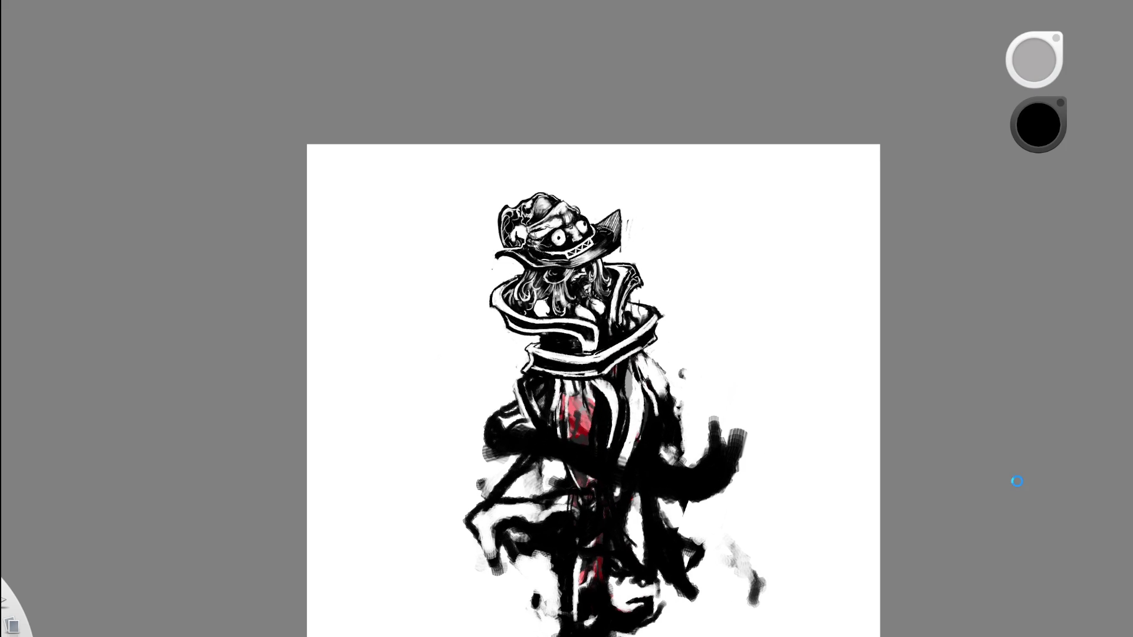
scroll(555, 318, up, 5)
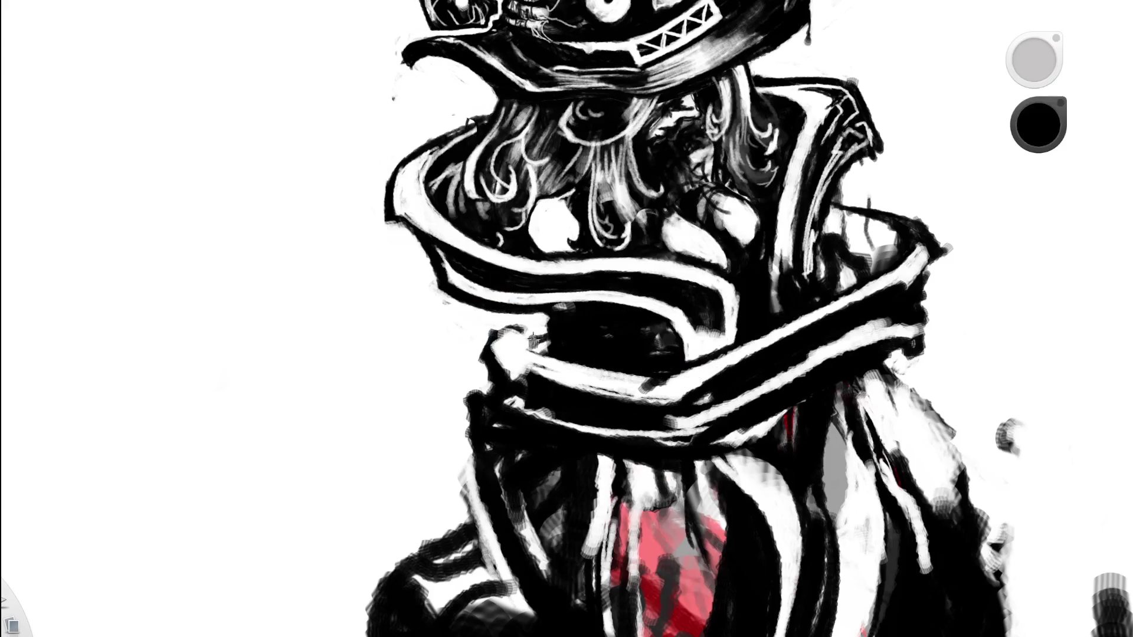
drag(500, 337, 514, 330)
Cover the remaining white on the collar edge with black, then zoom out and back in.
alt+click(516, 331)
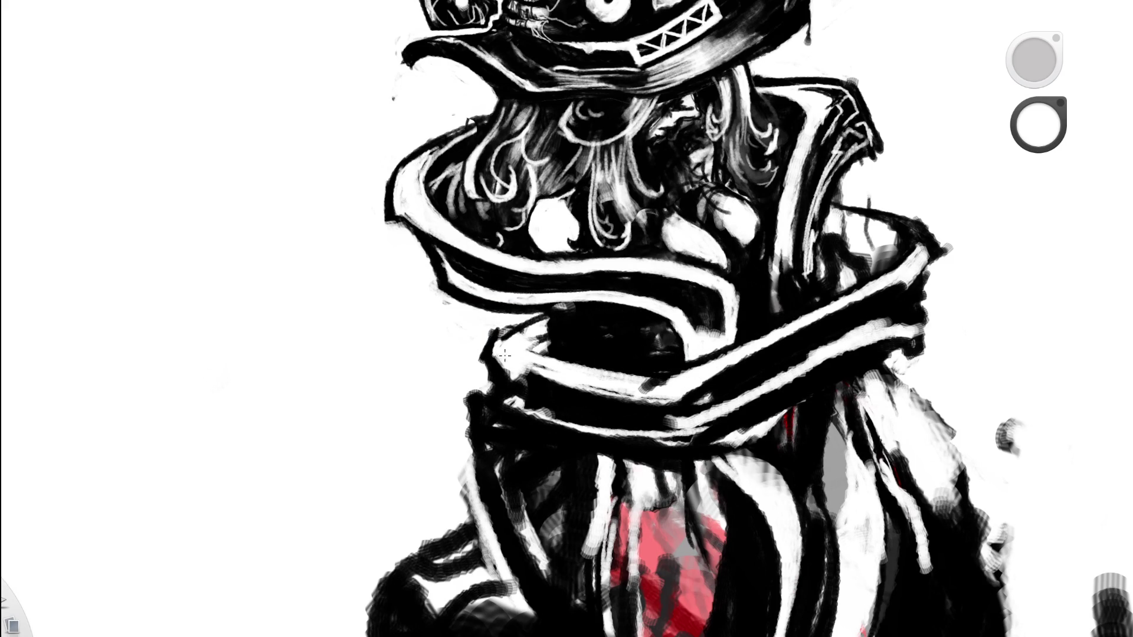
alt+click(521, 331)
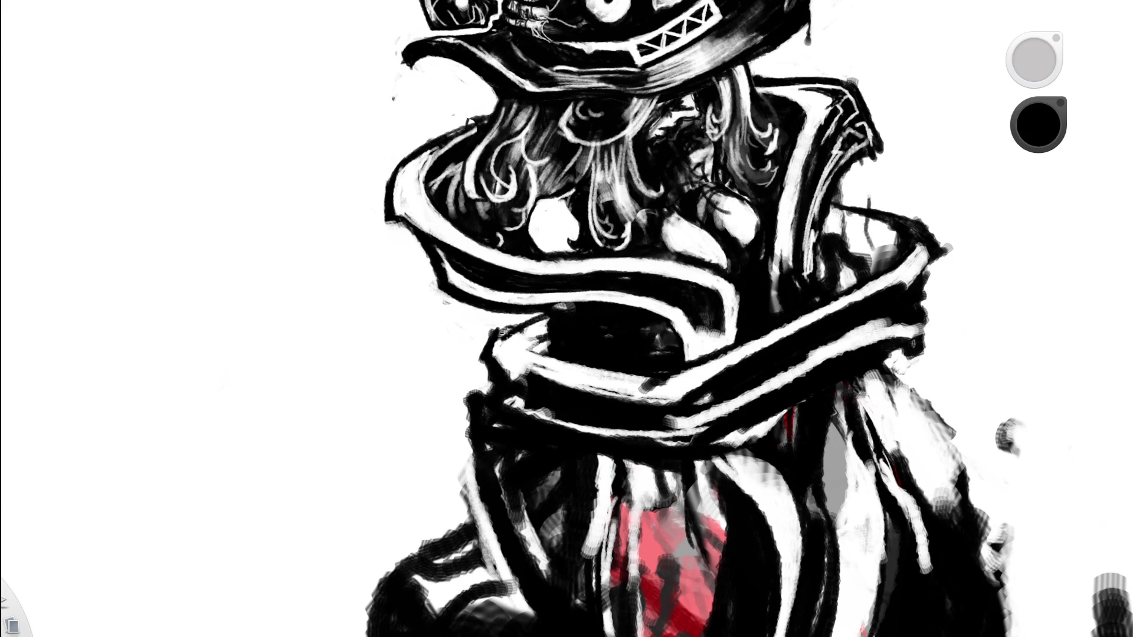
drag(526, 329, 532, 327)
alt+click(514, 377)
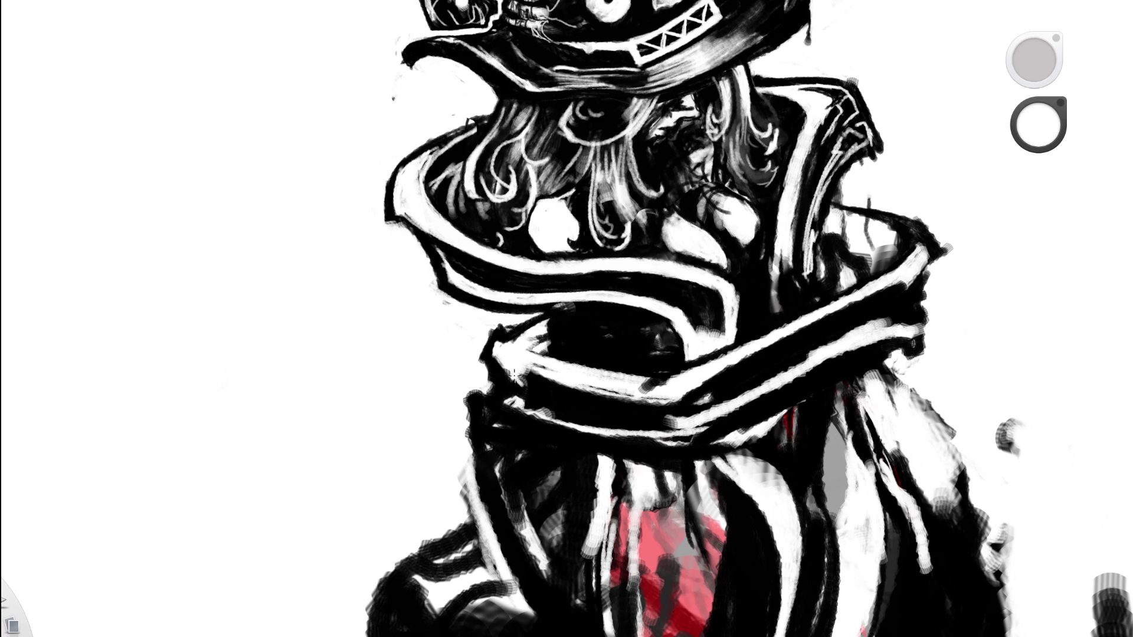
key(space)
click(670, 372)
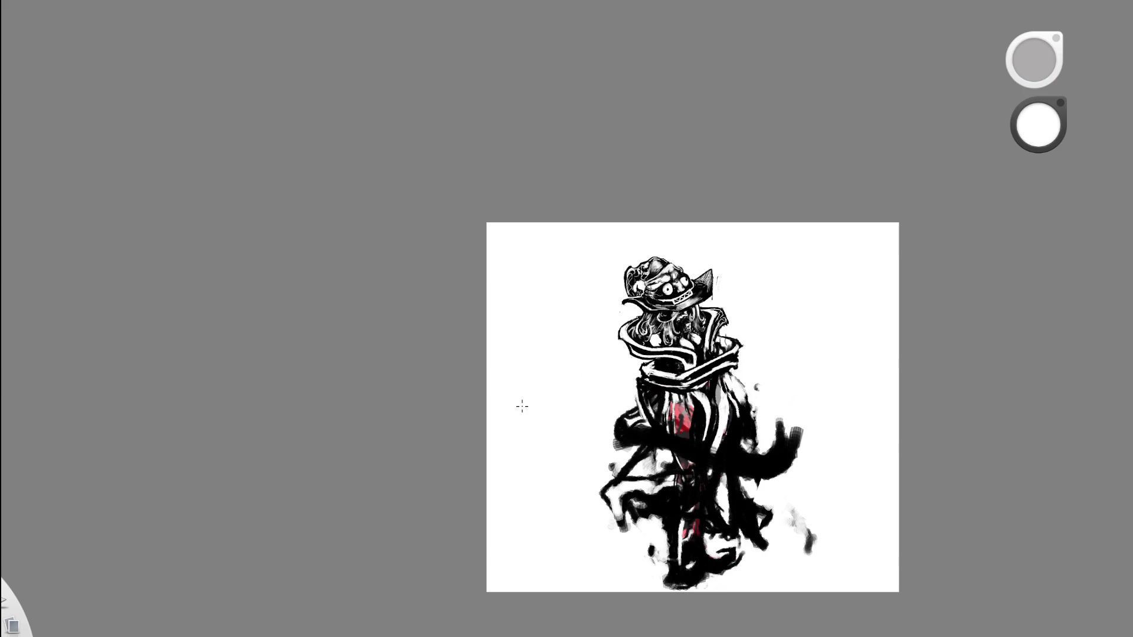
key(space)
drag(664, 380, 662, 491)
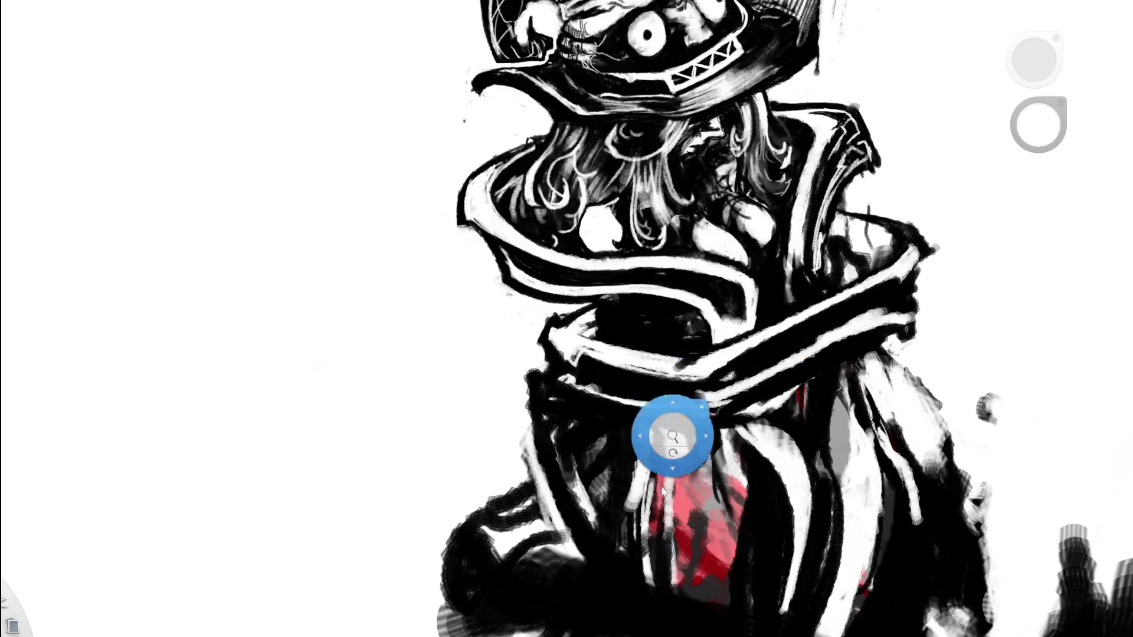
Paint black over the collar band, then add white highlight strokes along it.
key(space)
mouse_move(771, 345)
mouse_down()
mouse_move(791, 296)
mouse_move(737, 254)
mouse_up()
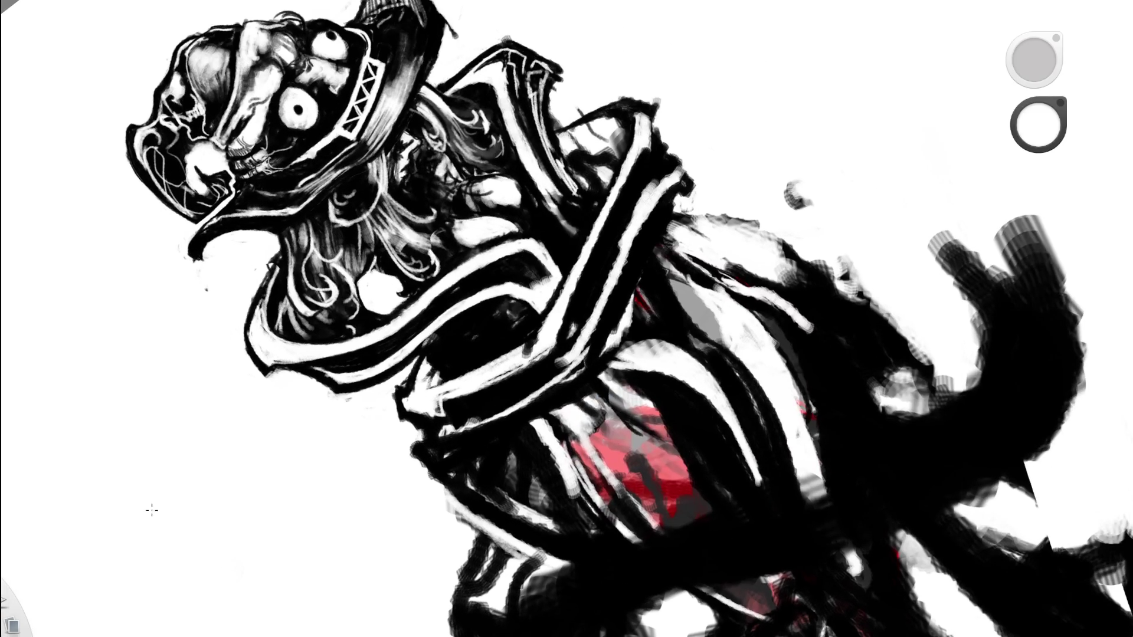
alt+click(531, 296)
mouse_move(448, 404)
mouse_down()
mouse_move(590, 334)
mouse_move(531, 363)
mouse_up()
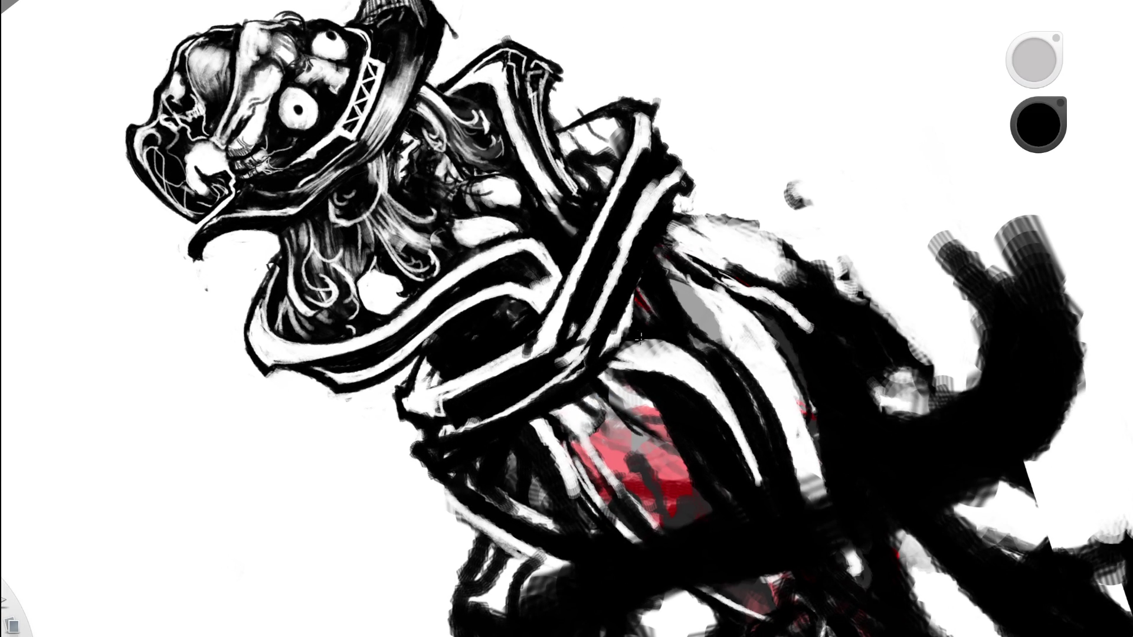
alt+click(704, 200)
mouse_move(466, 376)
mouse_down()
mouse_move(570, 328)
mouse_move(426, 385)
mouse_up()
Rotate the canvas about 17° counter-clockwise around the head, then zoom out to the whole page.
key(space)
key(space)
mouse_move(688, 380)
mouse_down()
mouse_move(683, 392)
mouse_move(519, 409)
mouse_up()
key(space)
key(space)
mouse_move(619, 435)
mouse_down()
mouse_move(566, 425)
mouse_move(486, 224)
mouse_up()
key(space)
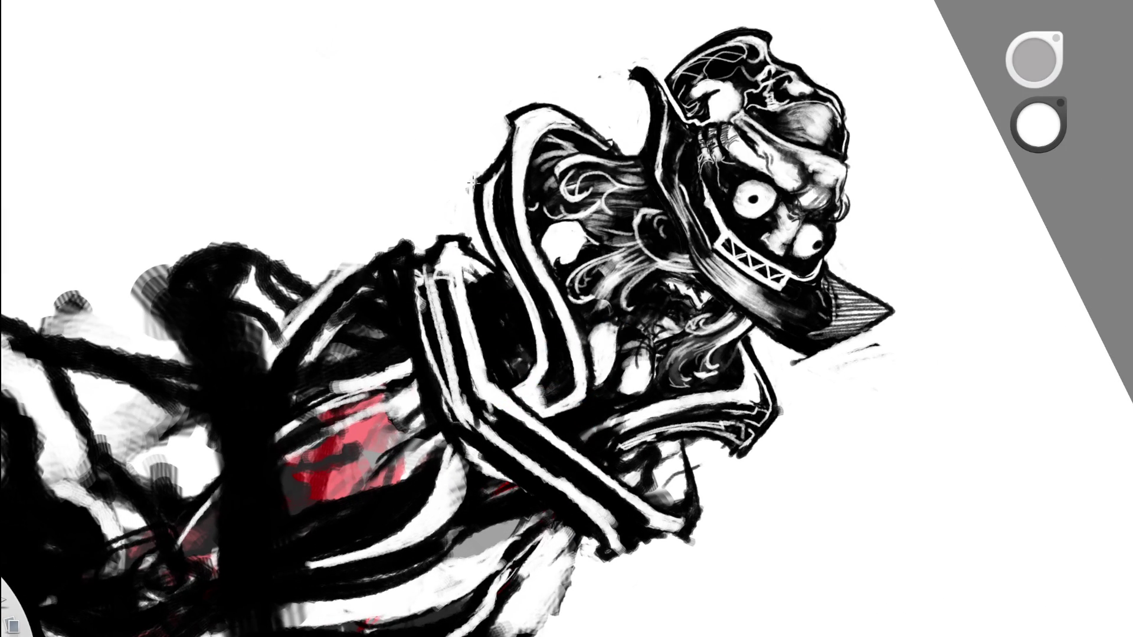
scroll(499, 257, down, 5)
scroll(499, 257, down, 2)
mouse_move(577, 362)
mouse_down()
mouse_move(569, 379)
mouse_move(619, 239)
mouse_up()
key(space)
mouse_move(579, 392)
mouse_down()
mouse_move(608, 255)
mouse_move(573, 377)
mouse_move(425, 255)
mouse_move(388, 193)
mouse_move(380, 263)
mouse_move(407, 247)
mouse_move(443, 248)
mouse_up()
key(space)
drag(569, 104, 413, 303)
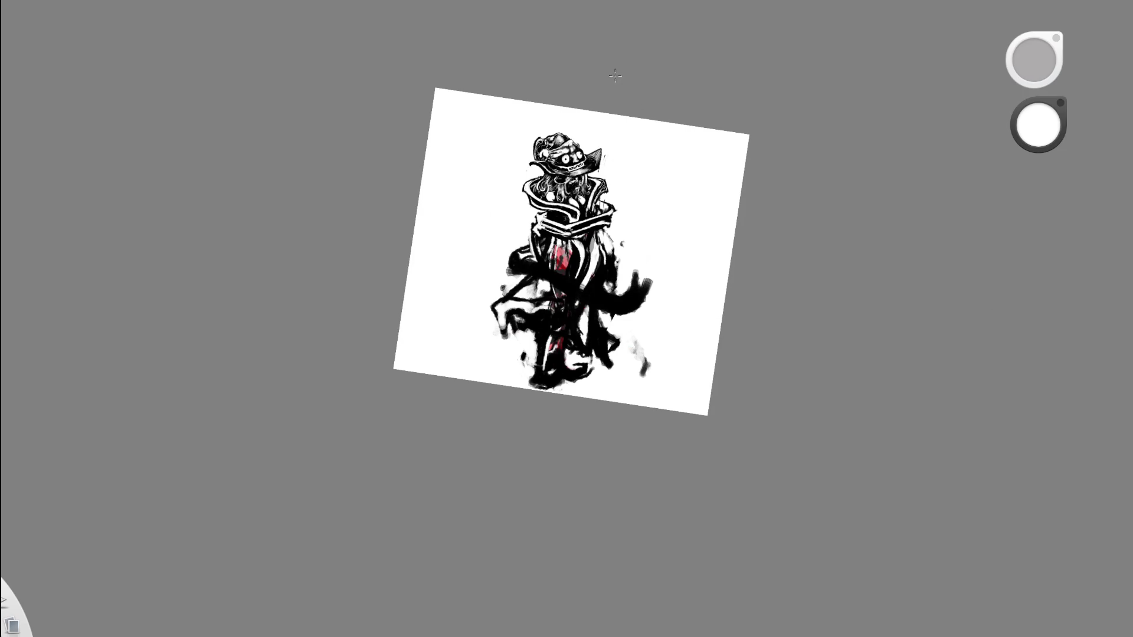
Zoom and straighten the view, switch to black, and paint coat strokes right of the red torso.
key(space)
drag(561, 224, 631, 161)
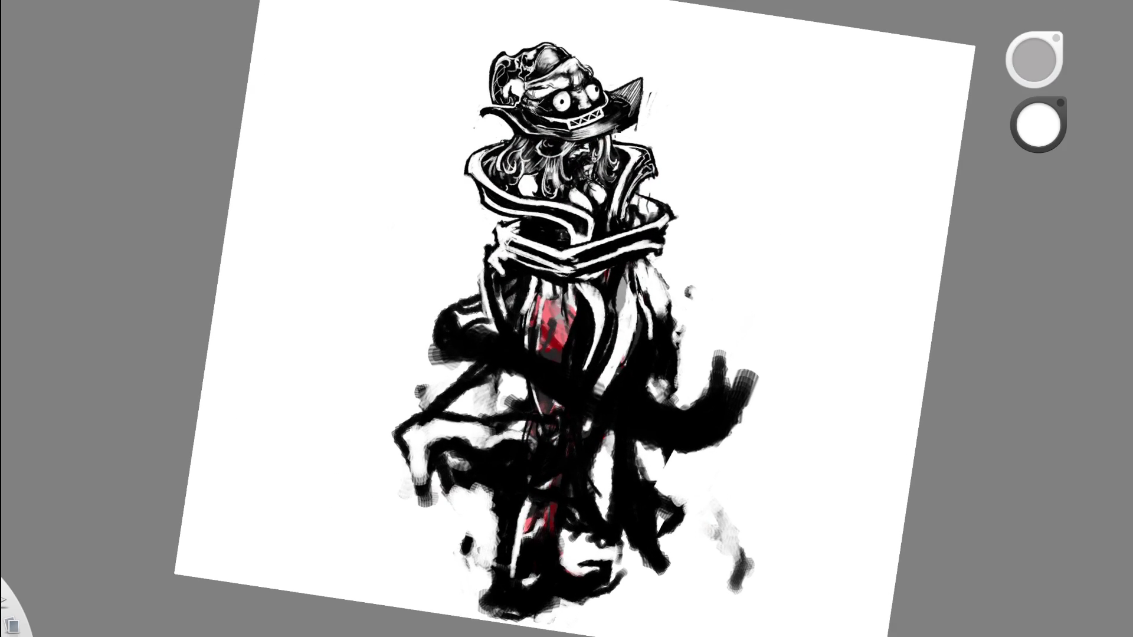
key(space)
drag(567, 245, 614, 218)
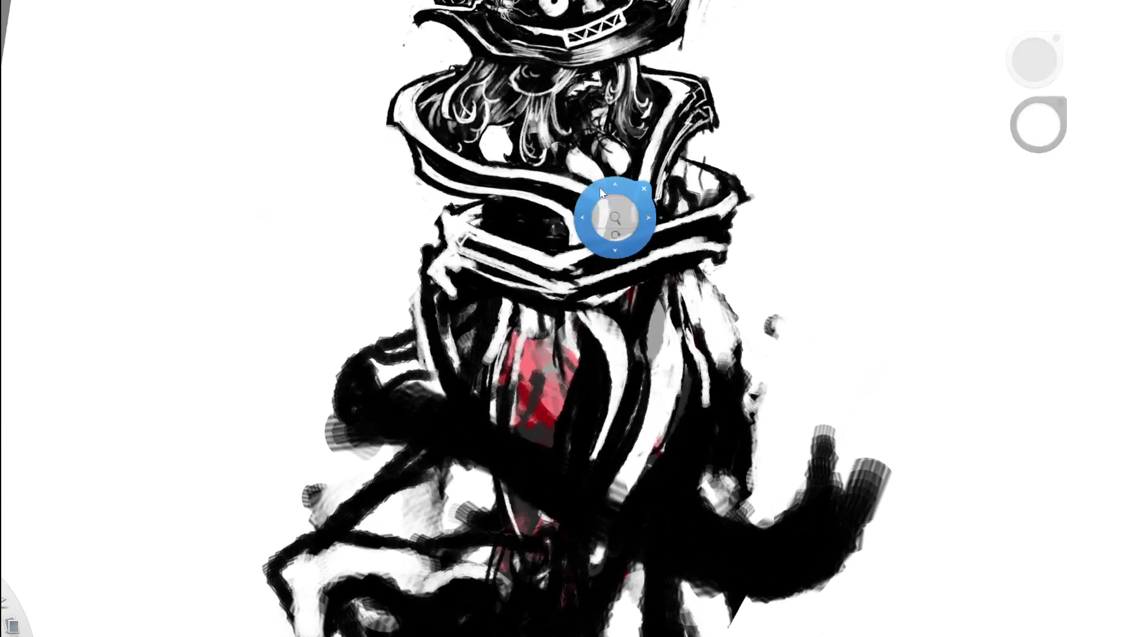
alt+click(477, 192)
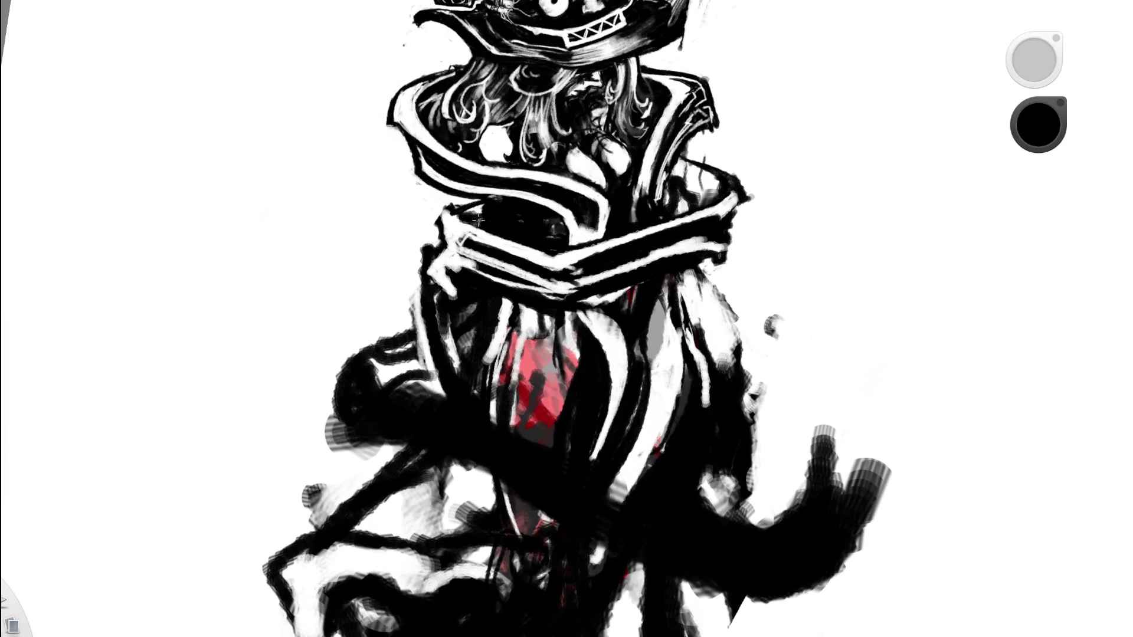
scroll(476, 205, down, 5)
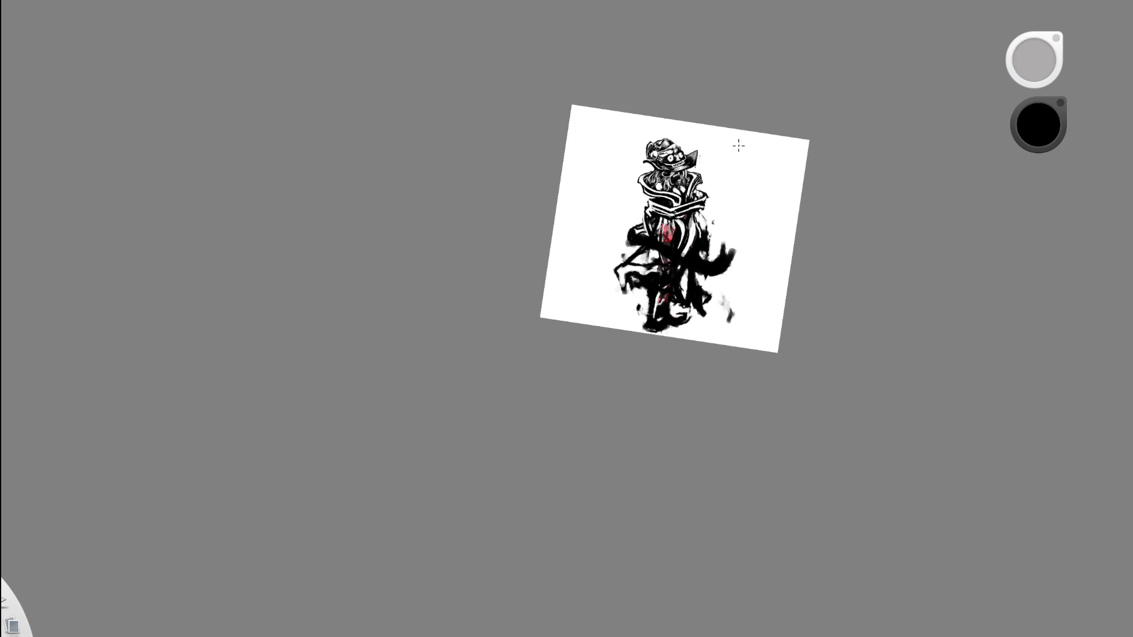
scroll(726, 120, up, 5)
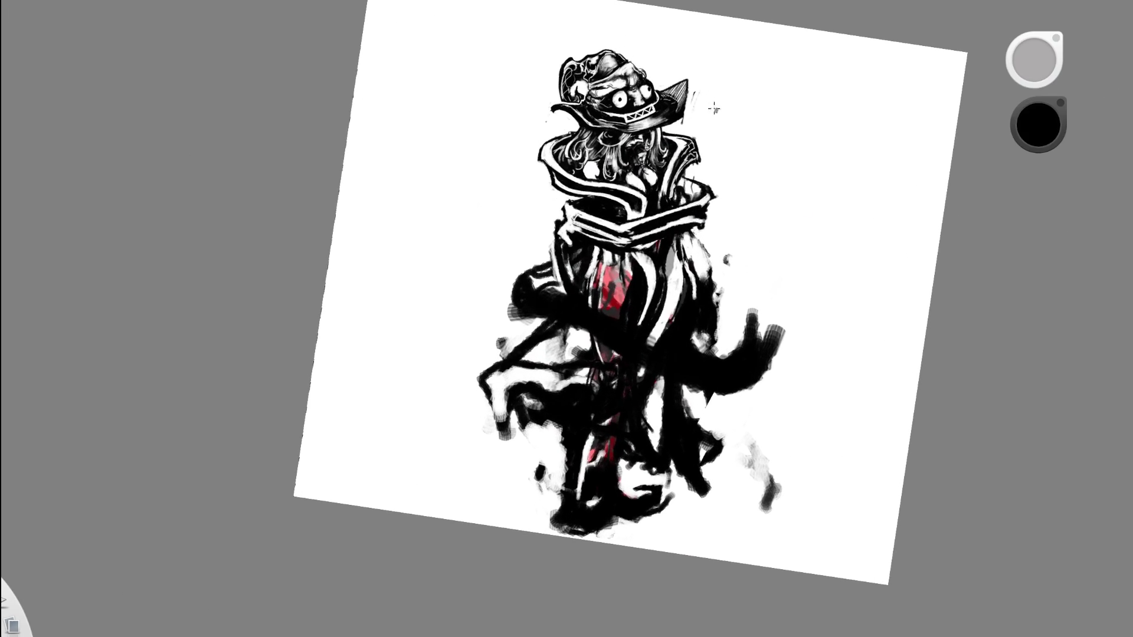
mouse_move(691, 239)
mouse_down()
mouse_move(731, 288)
mouse_move(716, 295)
mouse_up()
mouse_move(717, 273)
mouse_down()
mouse_move(664, 304)
mouse_move(670, 319)
mouse_move(652, 343)
mouse_up()
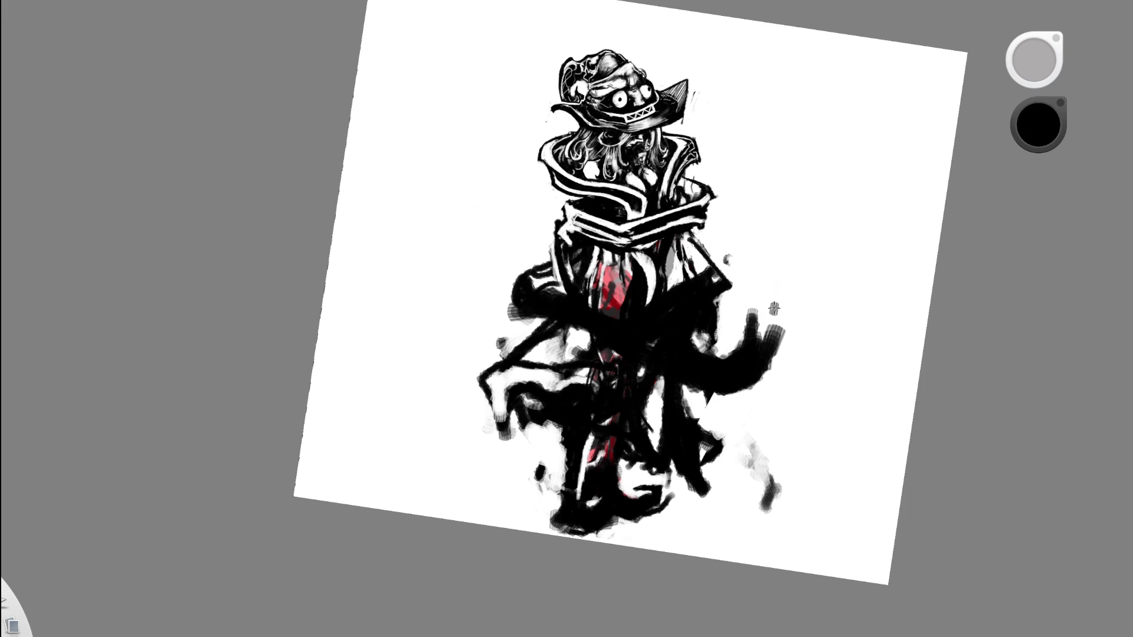
Undo the last two black strokes, redo the right-edge stroke, and refit the page in view.
key(ctrl+z)
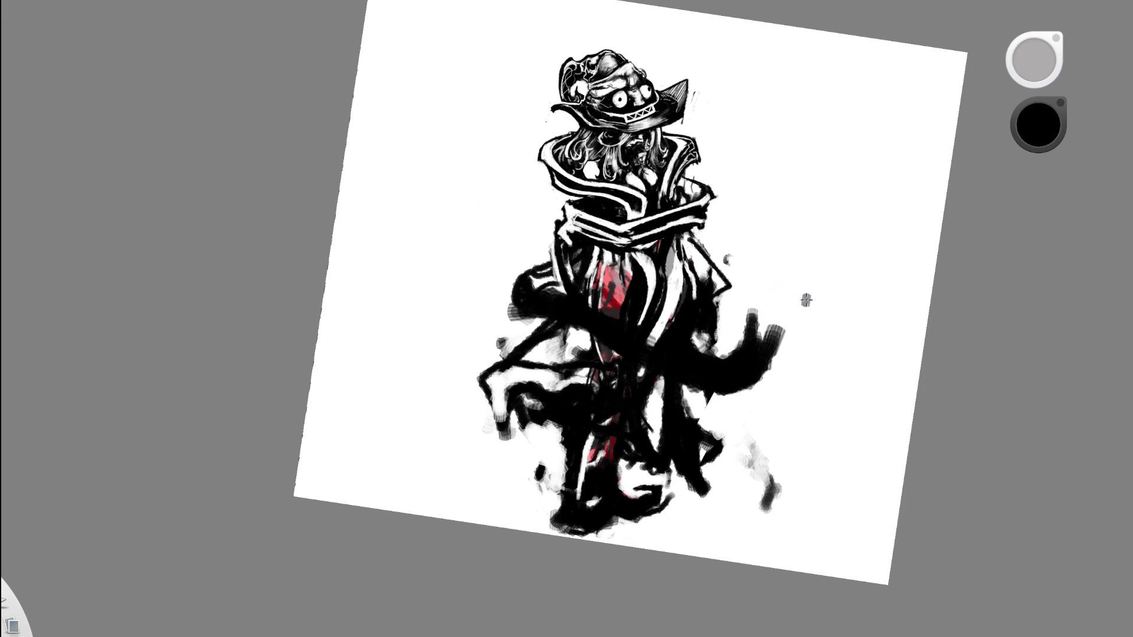
key(ctrl+z)
key(ctrl+y)
scroll(717, 237, up, 3)
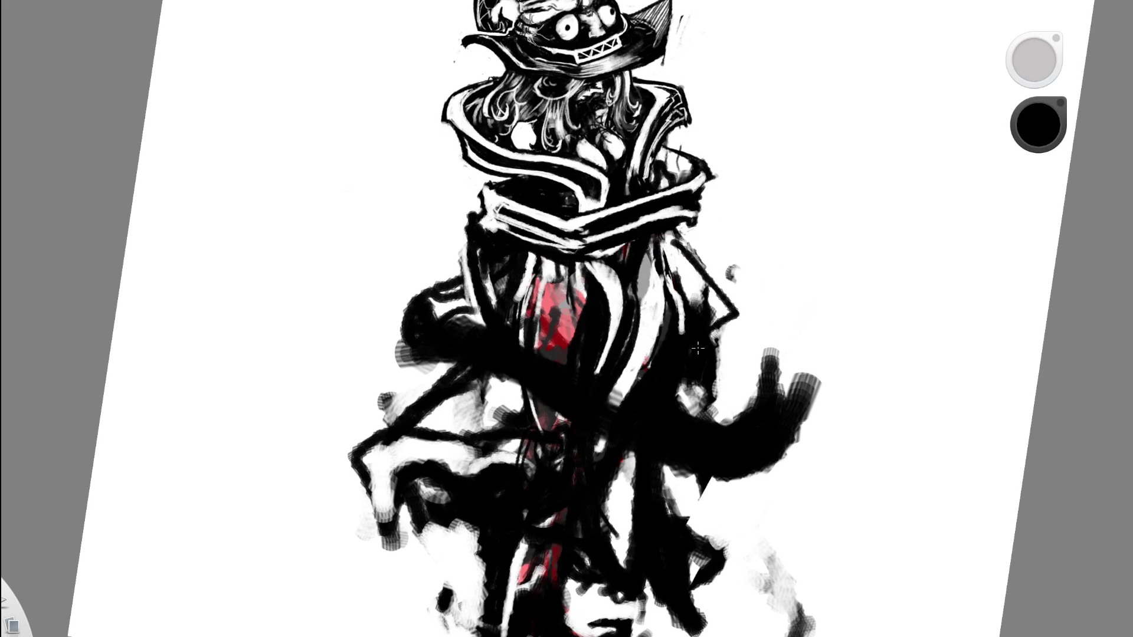
key(space)
drag(702, 253, 550, 297)
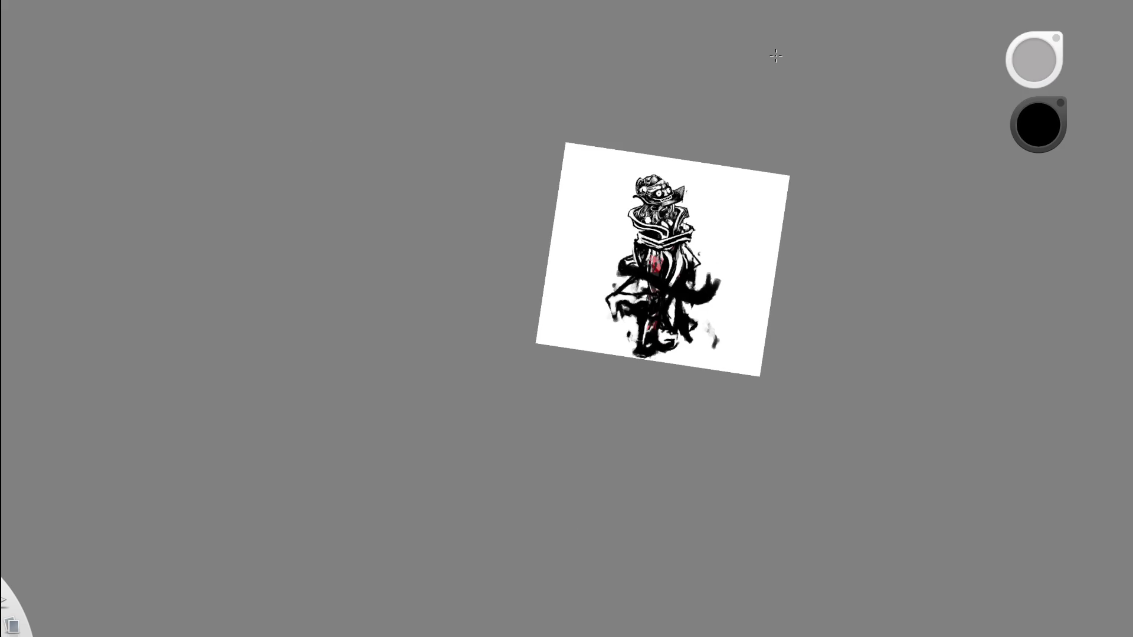
key(space)
drag(690, 288, 754, 169)
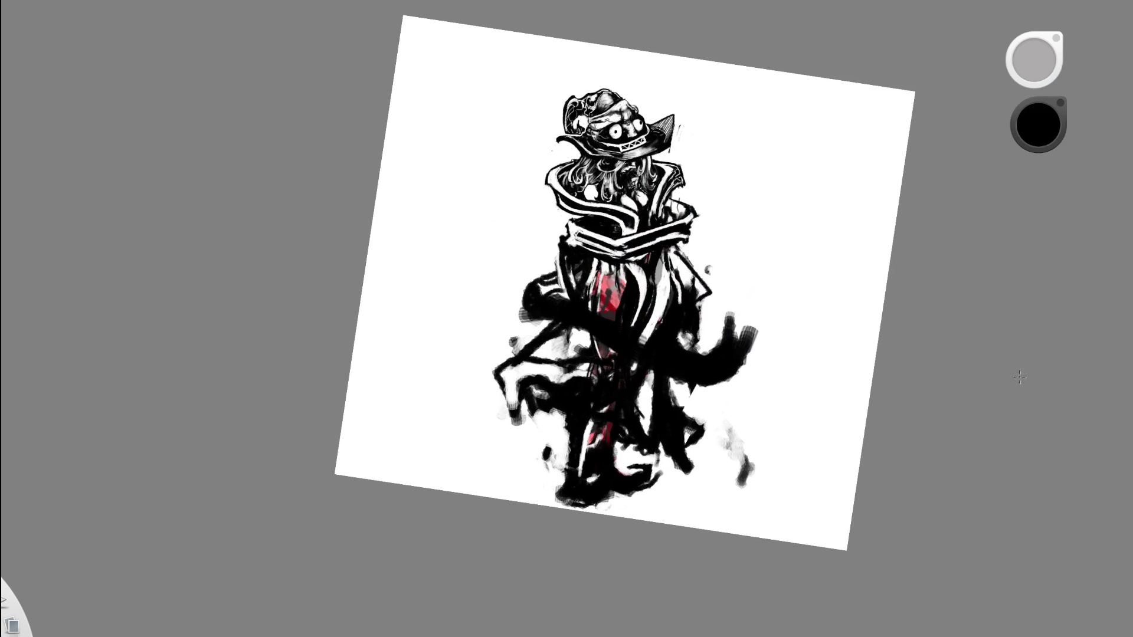
Compare the dark collar strokes with undo and redo, then remove them.
key(ctrl+z)
key(ctrl+z)
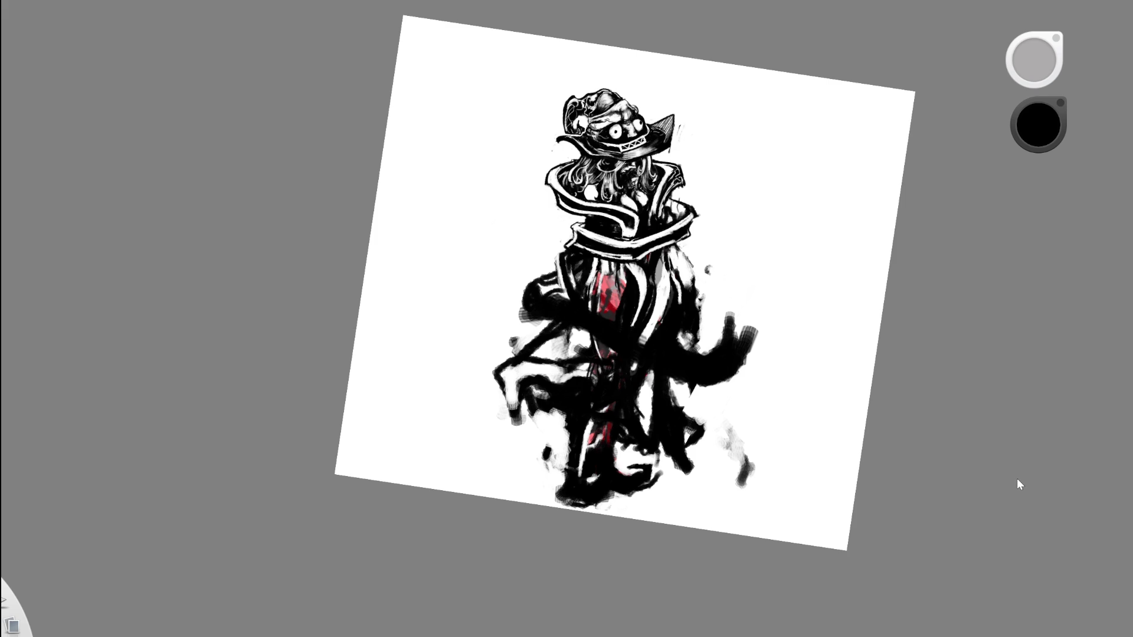
key(ctrl+y)
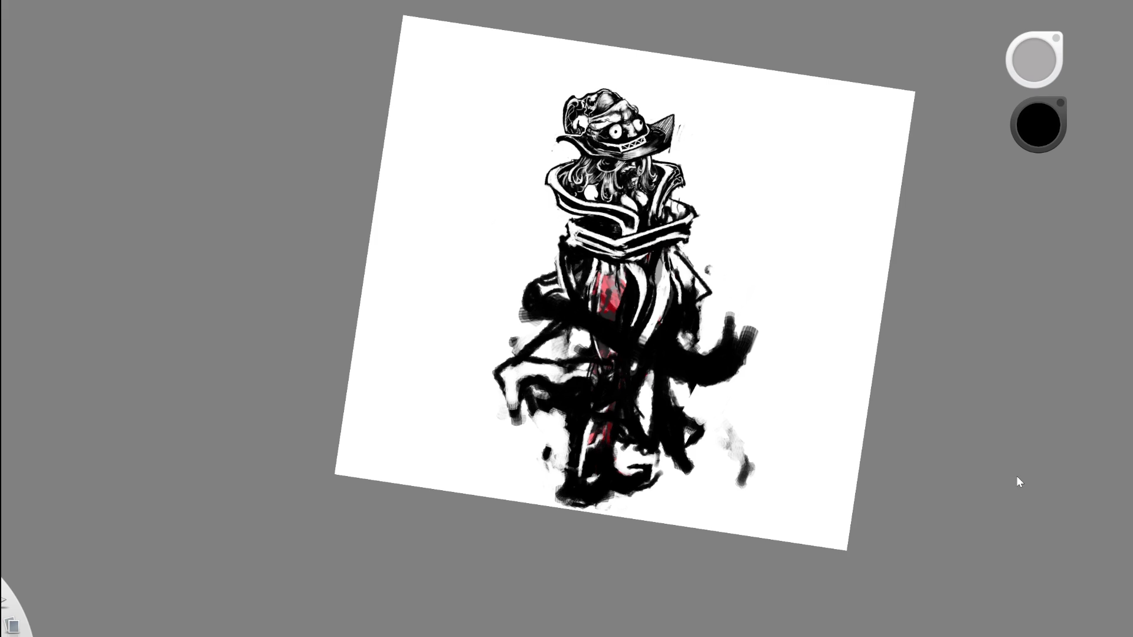
key(ctrl+z)
key(ctrl+y)
key(ctrl+z)
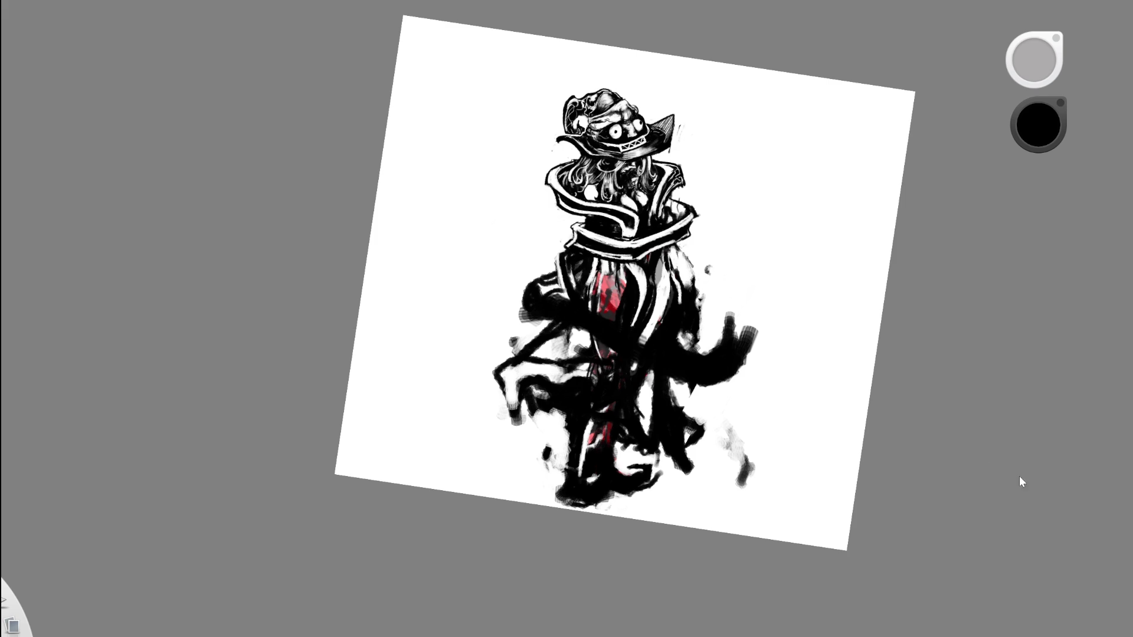
scroll(700, 213, up, 3)
Erase part of the striped collar band with the eraser.
key(e)
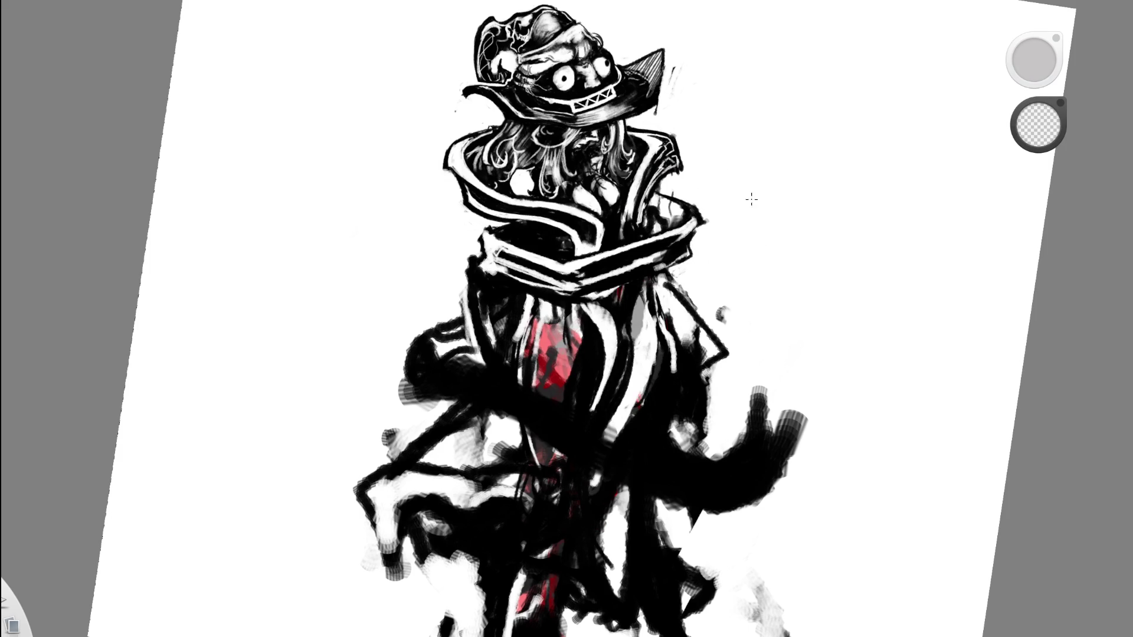
drag(691, 248, 710, 322)
key(e)
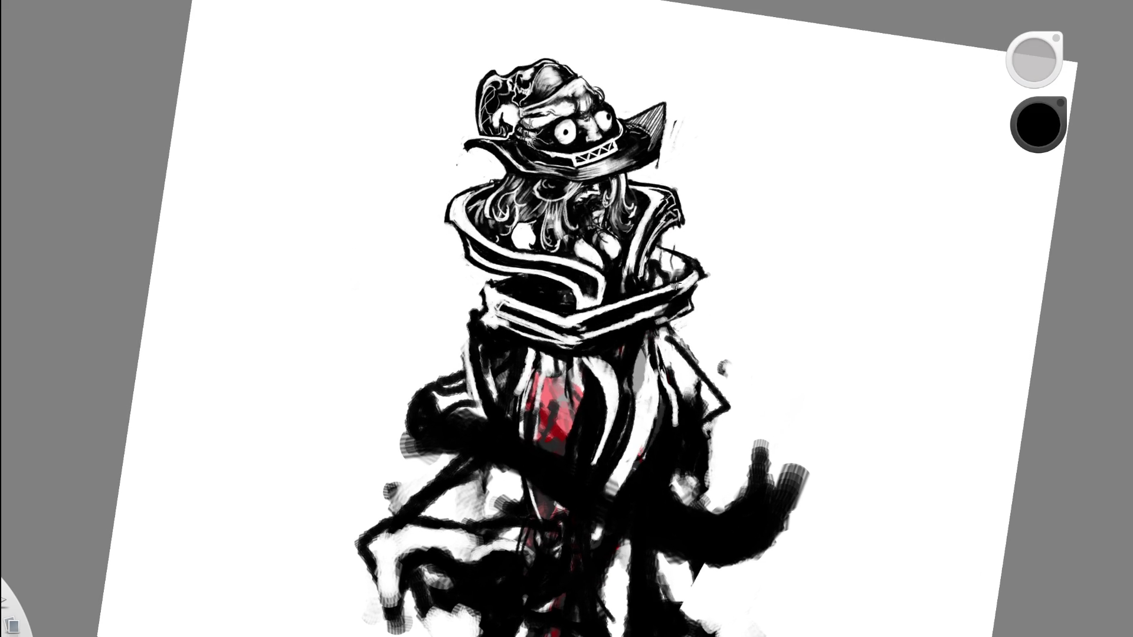
key(e)
mouse_move(575, 333)
mouse_down()
mouse_move(578, 316)
mouse_move(531, 316)
mouse_move(531, 338)
mouse_move(608, 335)
mouse_up()
scroll(608, 336, down, 6)
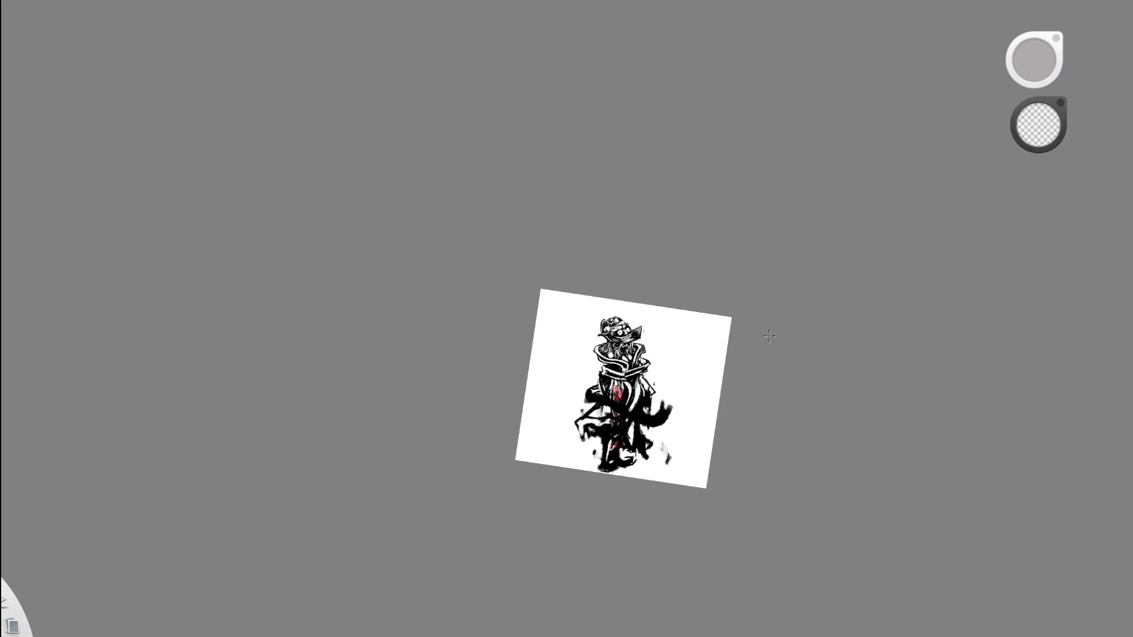
mouse_move(627, 379)
mouse_down()
mouse_move(741, 385)
mouse_move(519, 368)
mouse_up()
Paint the collar band's left part and left edge dark in black.
mouse_move(389, 290)
mouse_down()
mouse_move(437, 331)
mouse_move(400, 287)
mouse_up()
drag(543, 410, 399, 427)
key(e)
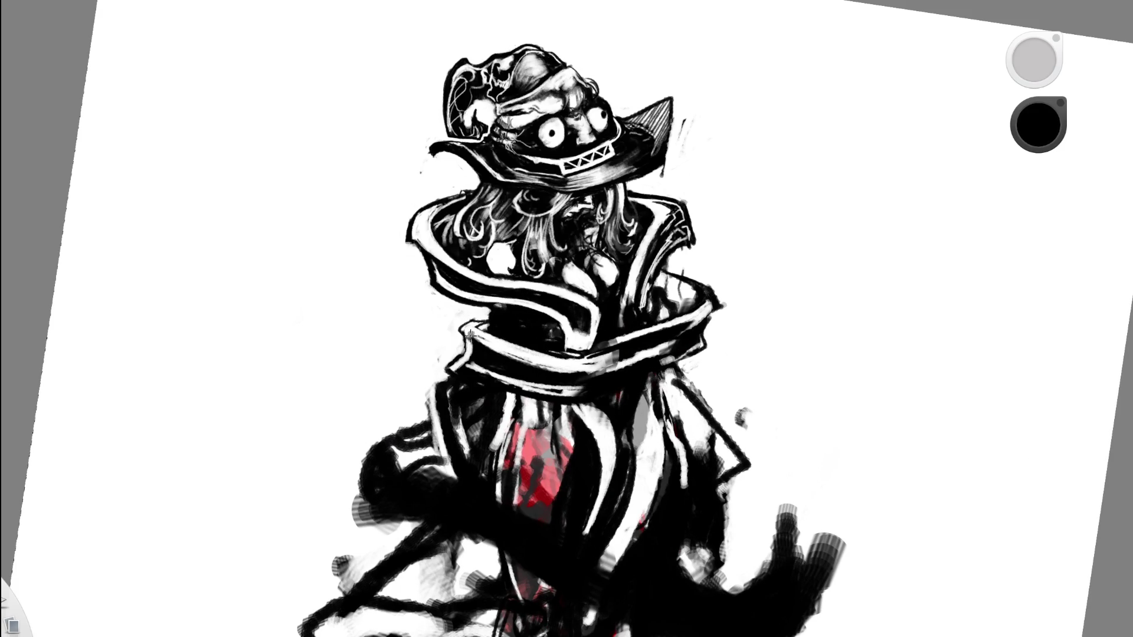
mouse_move(474, 341)
mouse_down()
mouse_move(501, 306)
mouse_move(466, 367)
mouse_move(454, 324)
mouse_up()
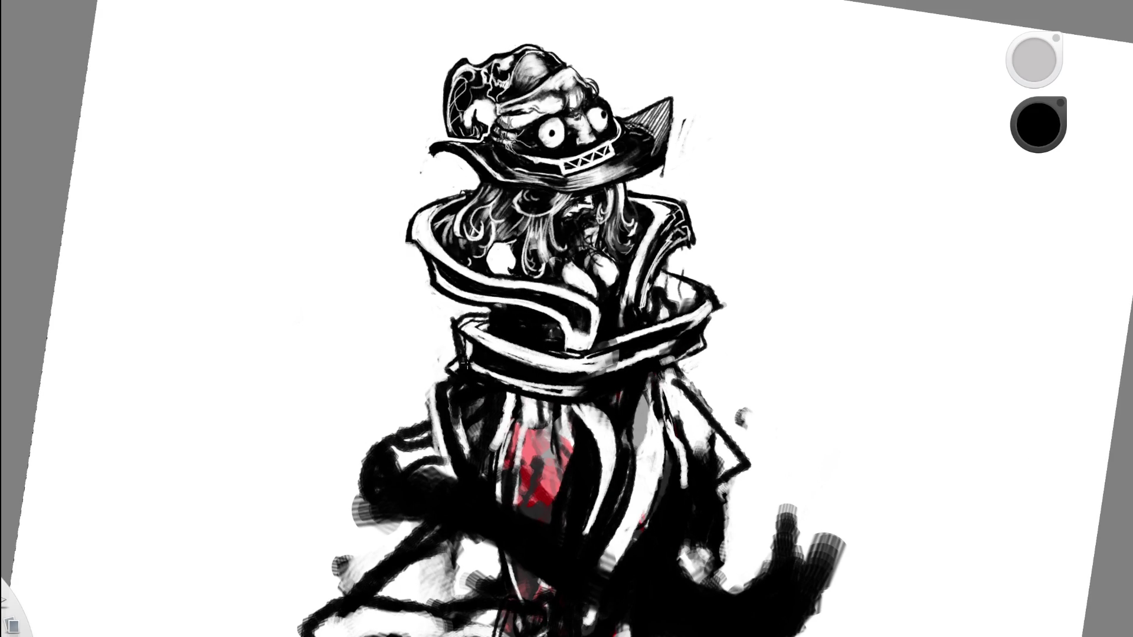
Lighten the collar's lower edge with white and sampled light strokes, then refit the page.
key(e)
drag(465, 364, 467, 364)
alt+click(587, 254)
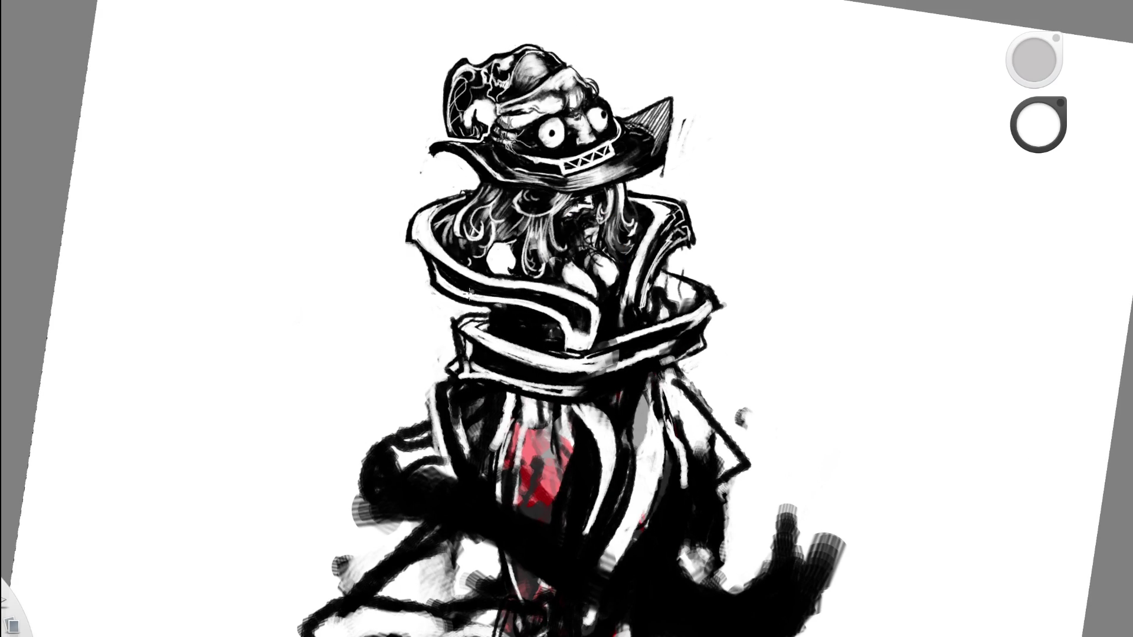
mouse_move(461, 380)
mouse_down()
mouse_move(463, 345)
mouse_move(499, 381)
mouse_move(457, 337)
mouse_move(539, 396)
mouse_up()
key(ctrl+minus)
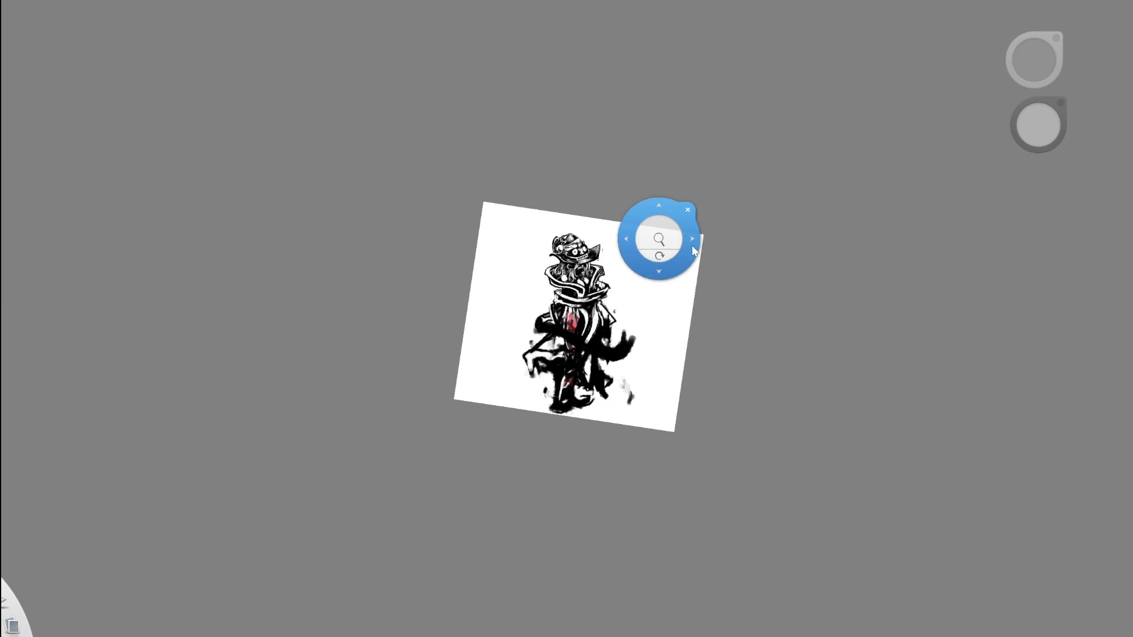
drag(660, 240, 767, 331)
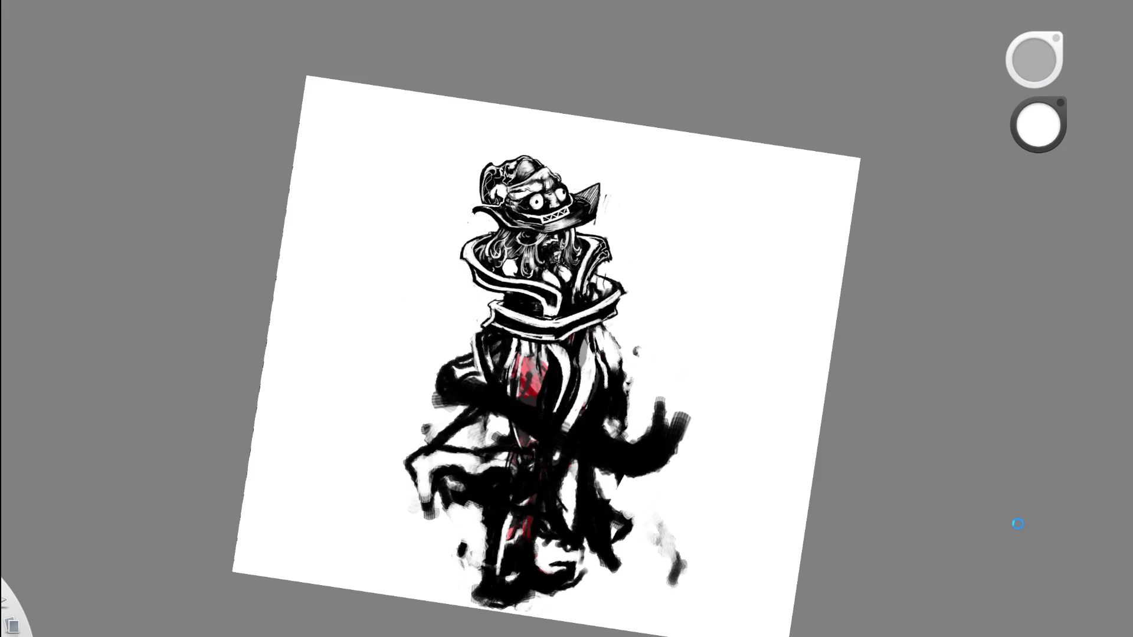
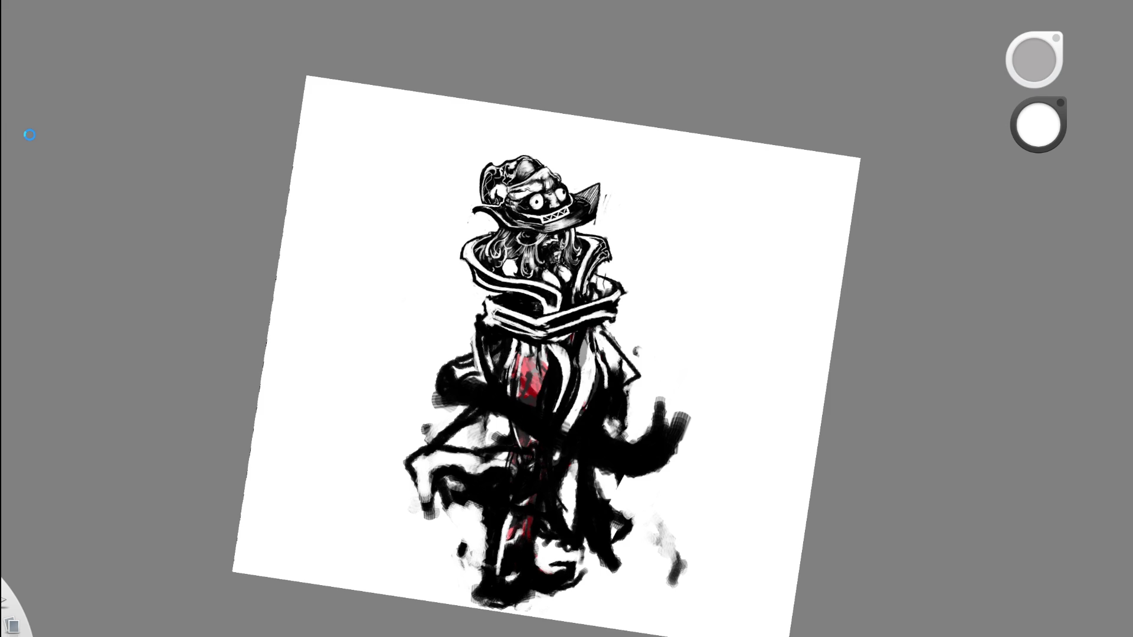
Mirror the canvas, then undo and redo the dark collar strokes.
key(x)
mouse_move(632, 375)
mouse_down()
mouse_move(650, 391)
mouse_move(597, 415)
mouse_move(584, 399)
mouse_up()
key(ctrl+z)
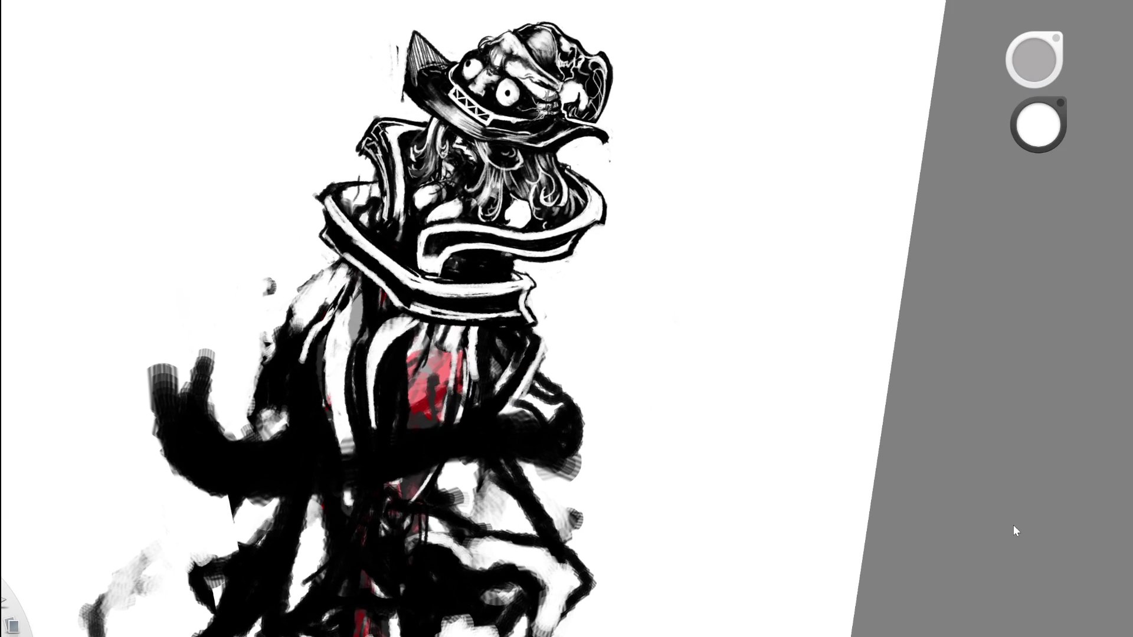
drag(546, 383, 689, 348)
click(681, 344)
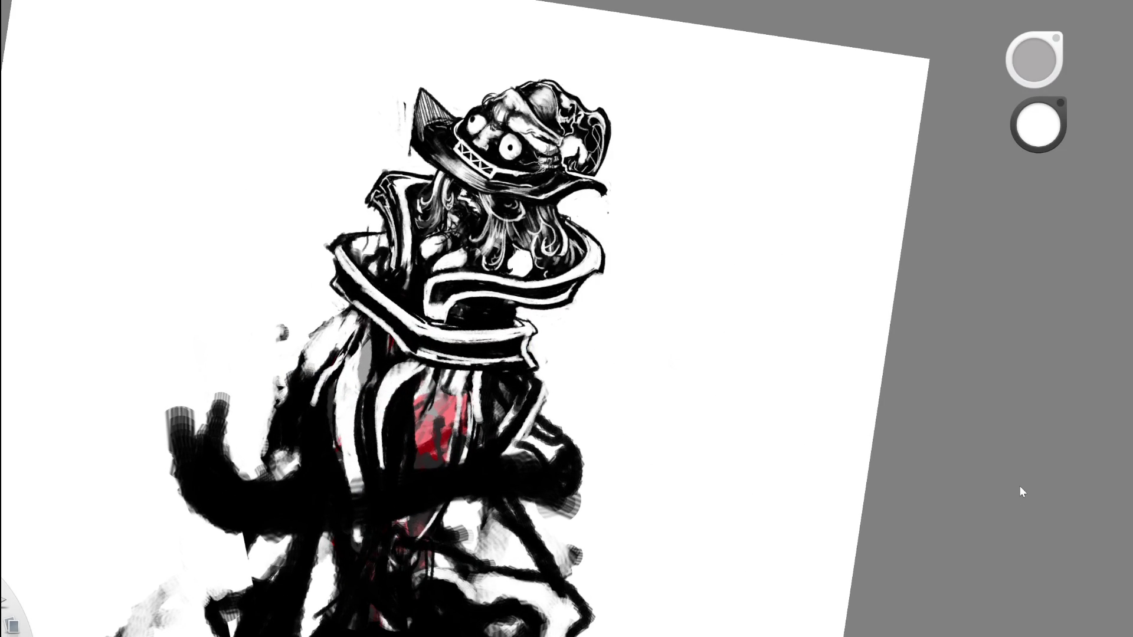
key(ctrl+y)
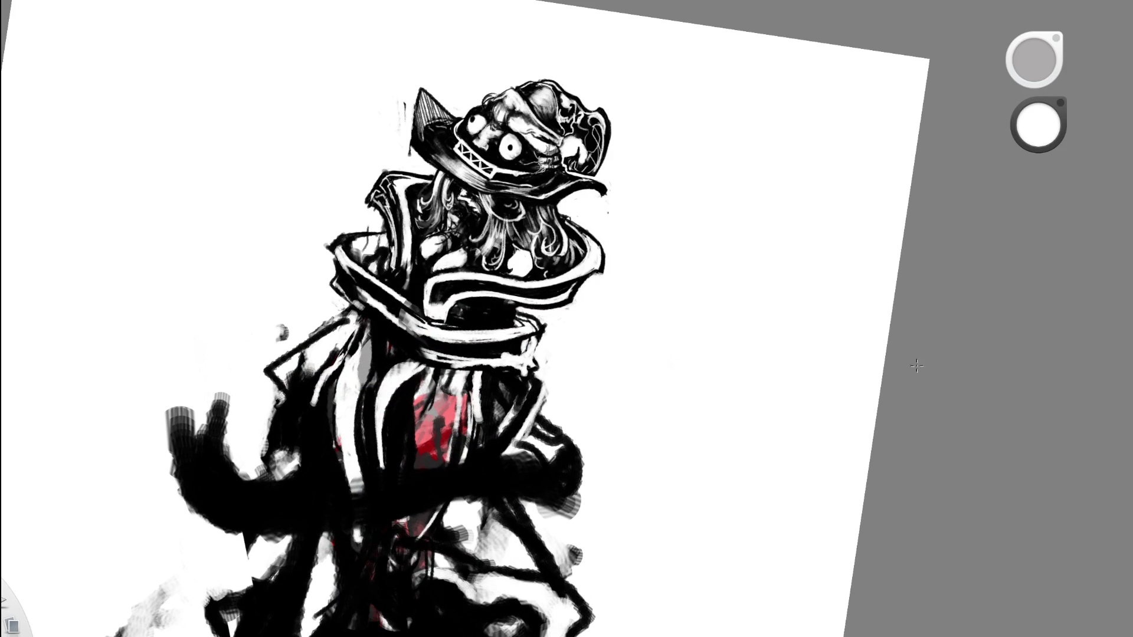
Erase the stray light stroke on the collar edge.
drag(353, 267, 347, 277)
key(e)
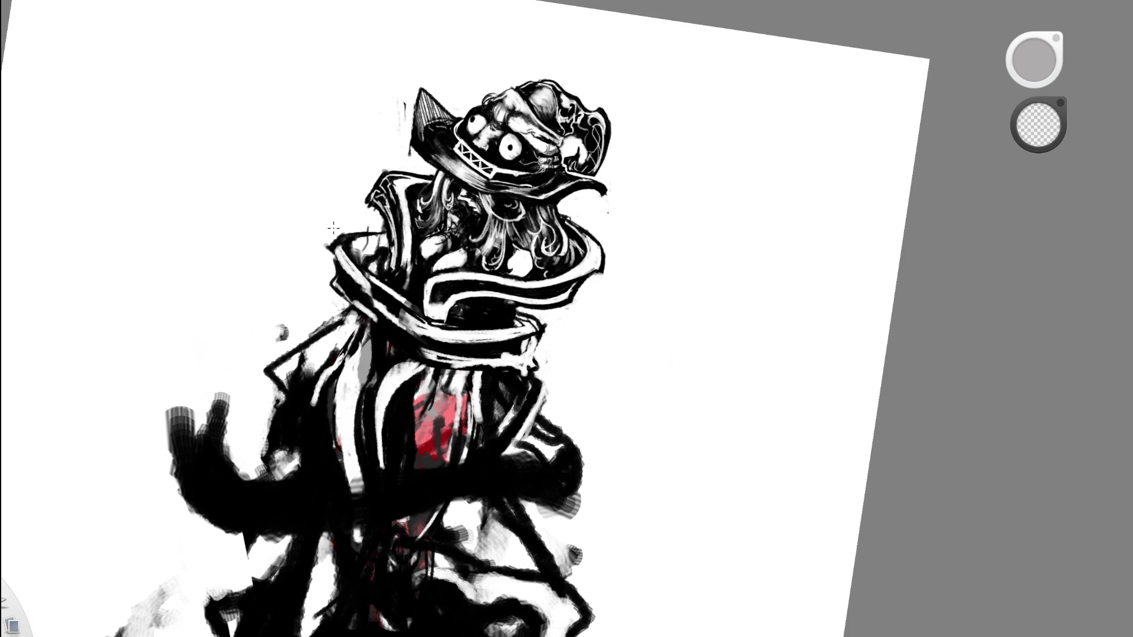
mouse_move(407, 283)
mouse_down()
mouse_move(361, 307)
mouse_move(377, 317)
mouse_up()
scroll(477, 138, down, 6)
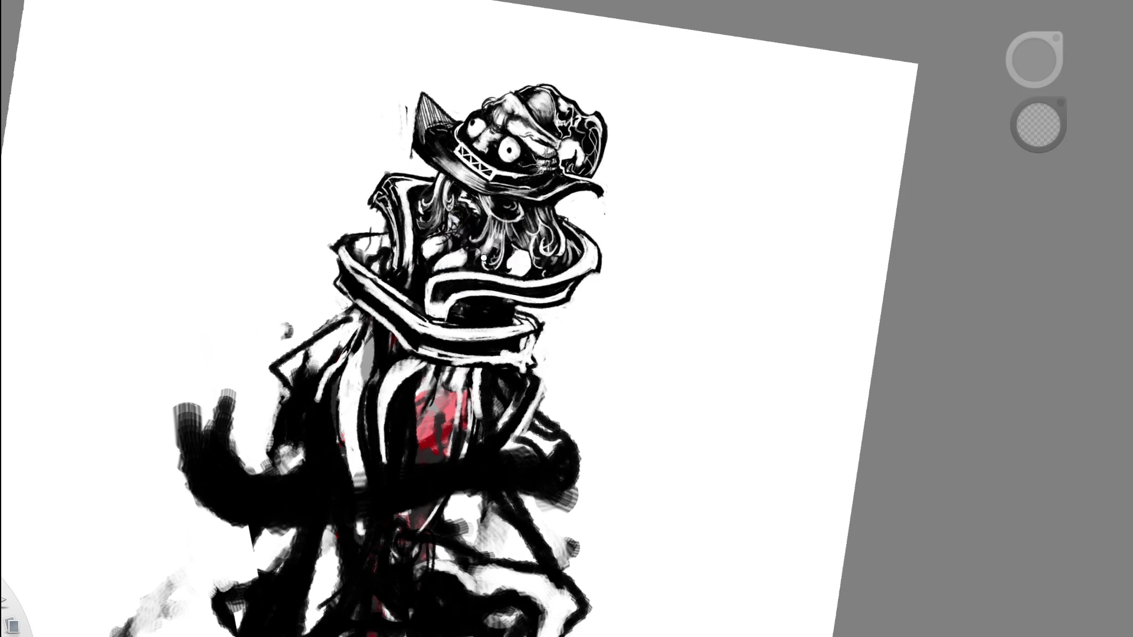
scroll(493, 254, up, 5)
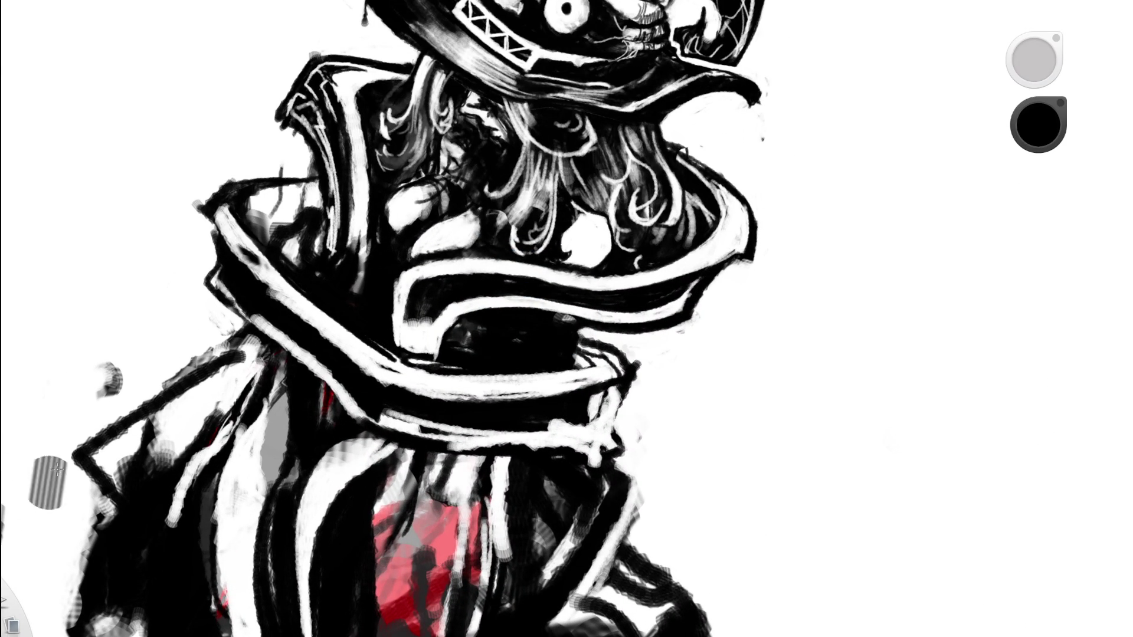
Paint a thin white line along the collar's inner edge and a black stroke down the band.
mouse_move(286, 273)
mouse_down()
mouse_move(279, 261)
mouse_move(386, 342)
mouse_move(356, 322)
mouse_up()
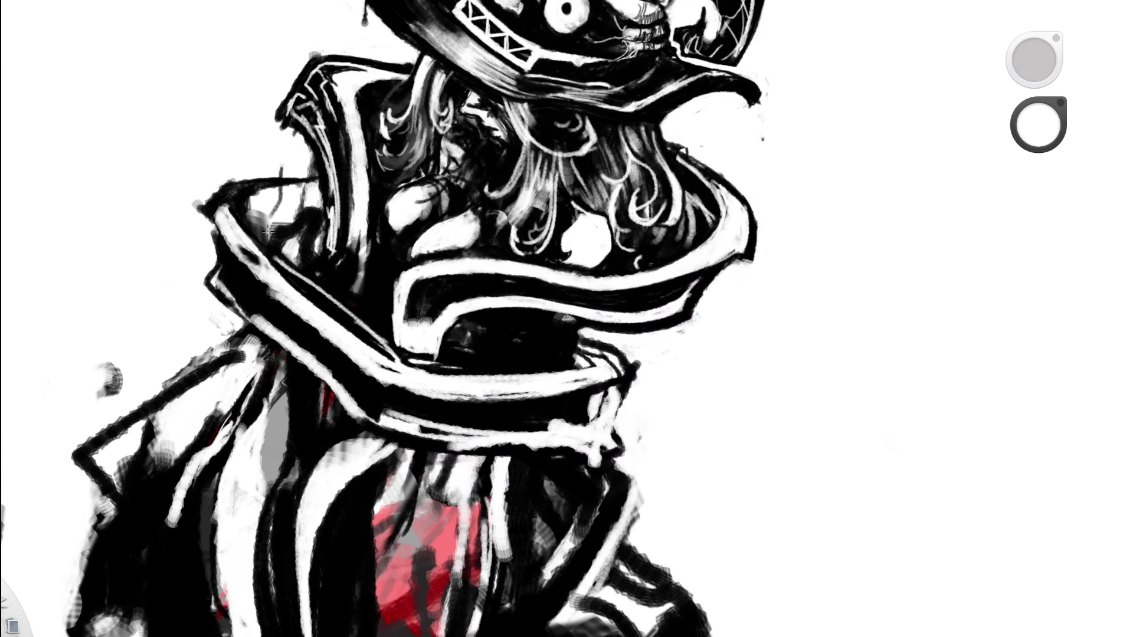
drag(237, 224, 327, 308)
key(ctrl+z)
drag(238, 238, 399, 370)
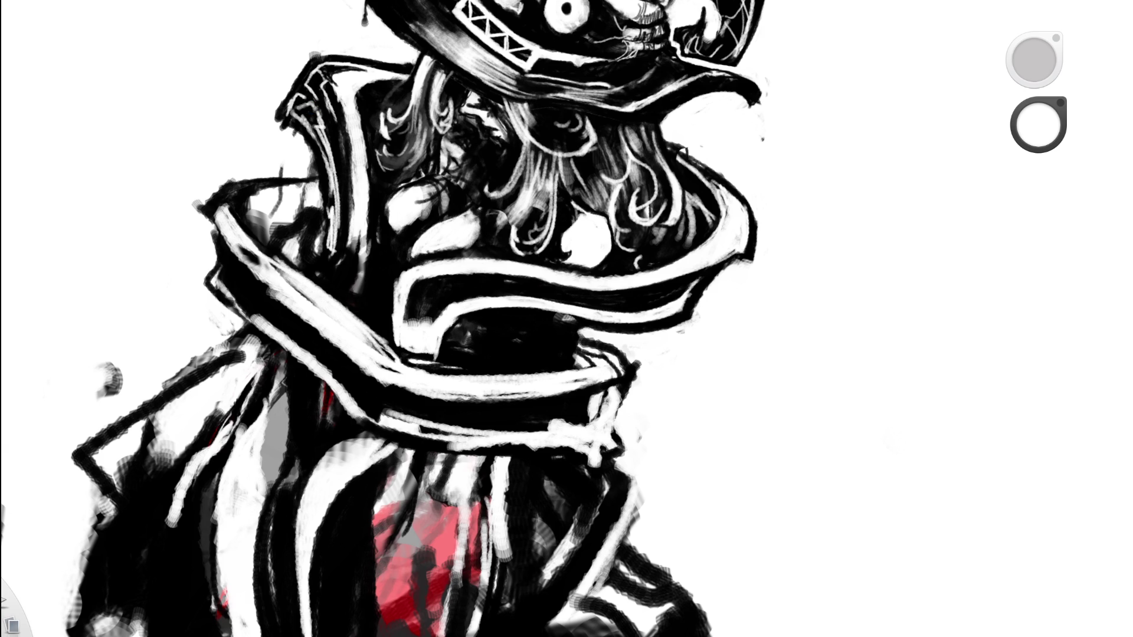
mouse_move(271, 288)
mouse_down()
mouse_move(338, 335)
mouse_move(372, 390)
mouse_move(278, 284)
mouse_move(354, 363)
mouse_move(334, 340)
mouse_move(255, 286)
mouse_move(236, 255)
mouse_move(372, 383)
mouse_move(330, 326)
mouse_up()
key(space)
drag(469, 236, 538, 22)
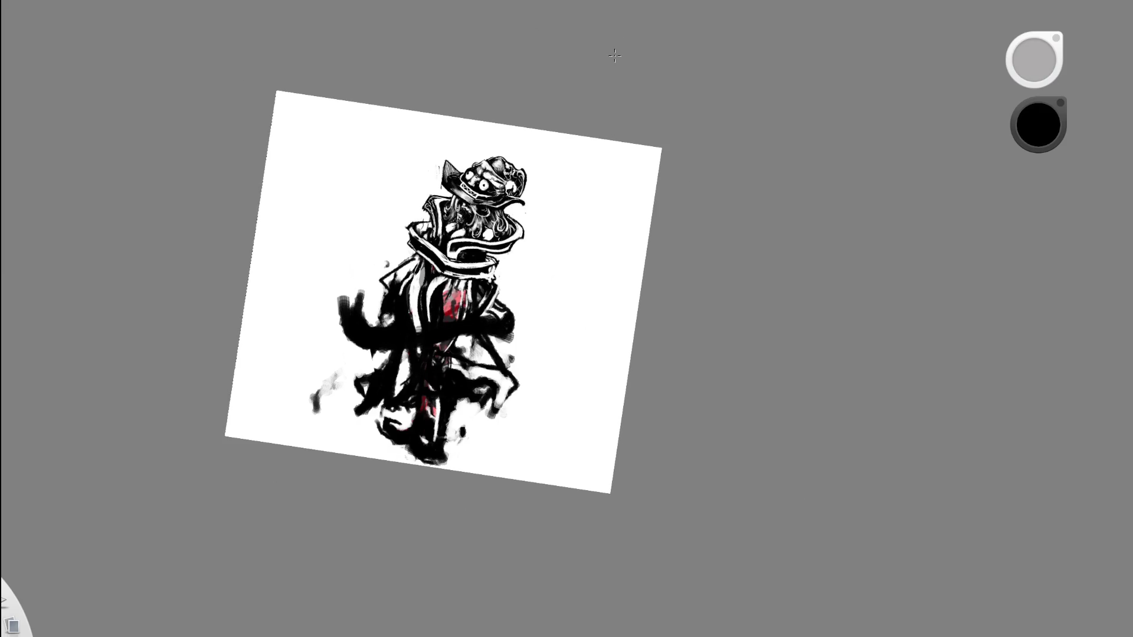
Rotate the view 90° on the torso and paint white along the collar band's edge.
key(space)
drag(488, 260, 555, 160)
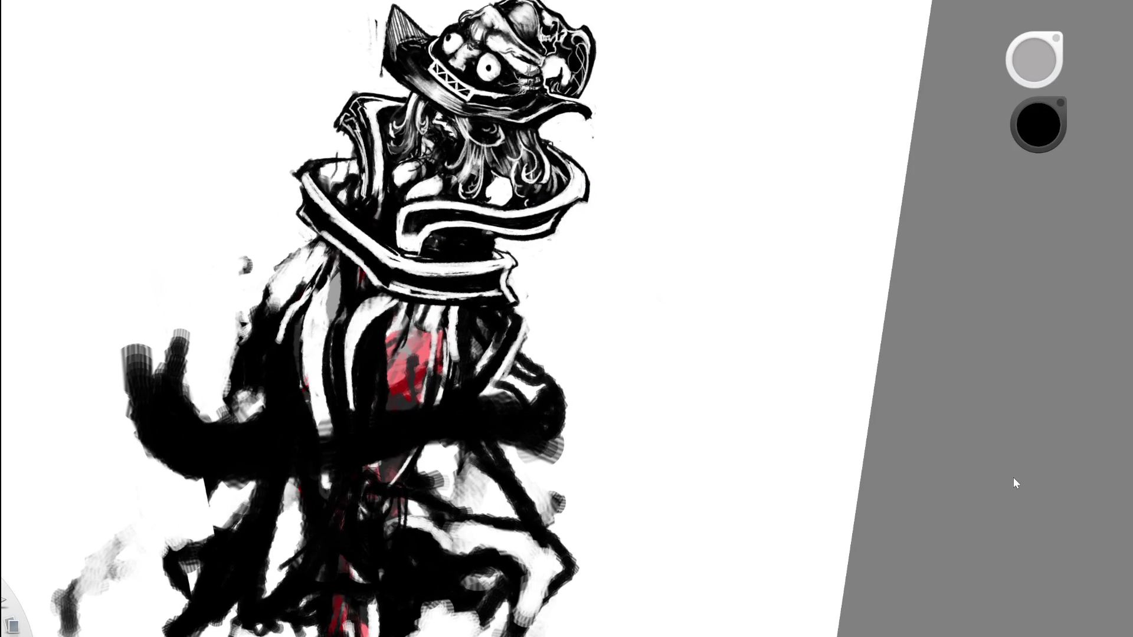
key(space)
drag(593, 343, 562, 431)
key(space)
mouse_move(546, 317)
mouse_down()
mouse_move(661, 310)
mouse_move(553, 328)
mouse_up()
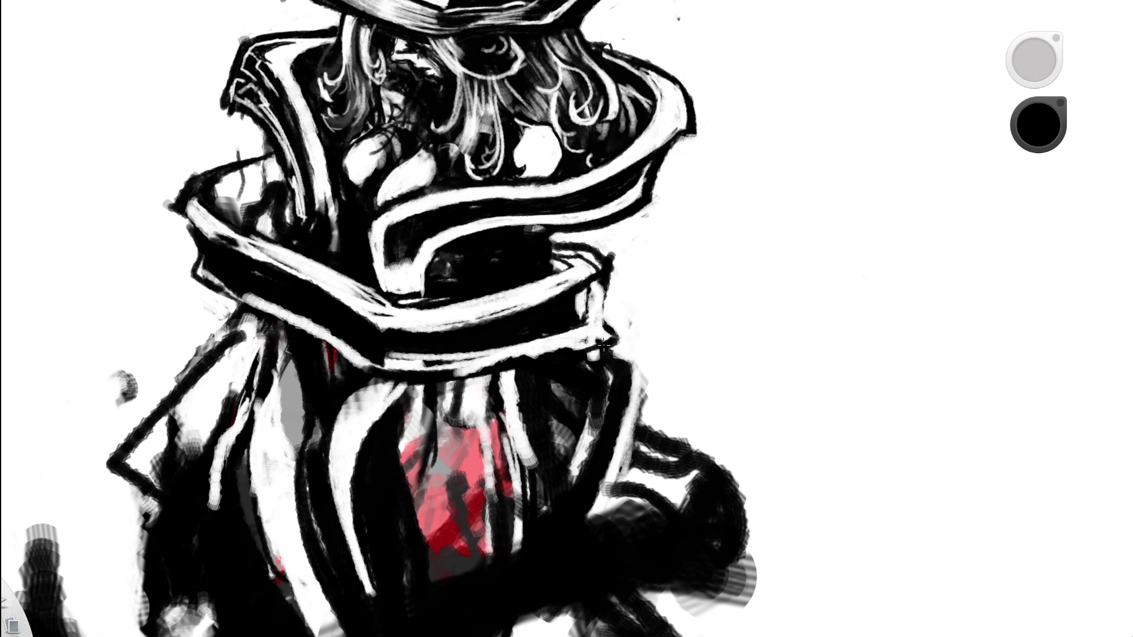
alt+click(774, 256)
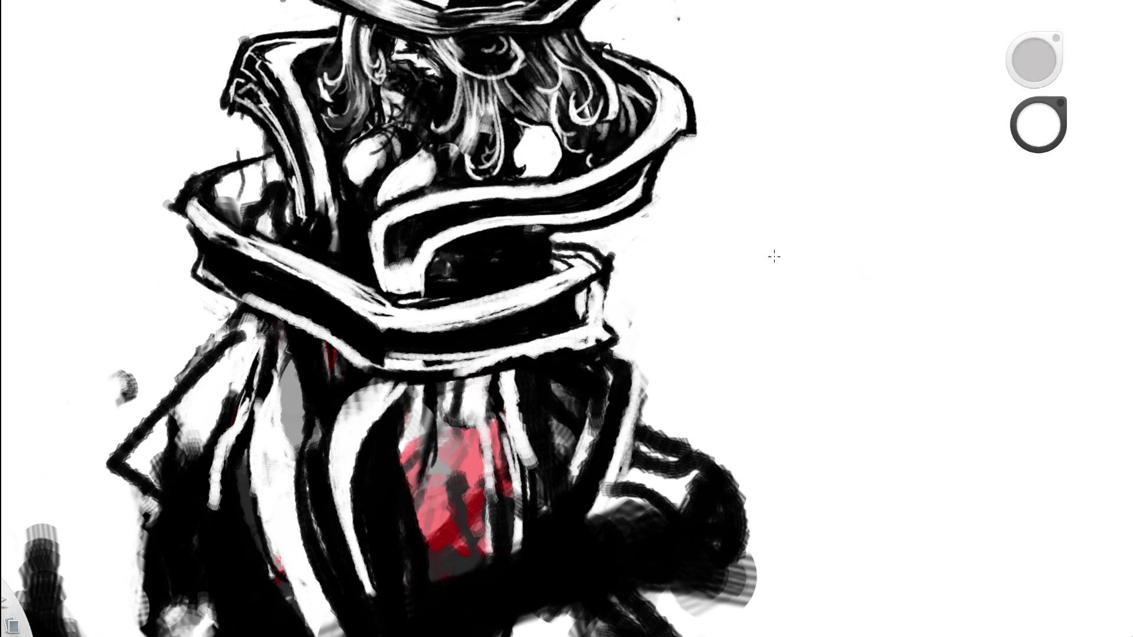
key(space)
drag(759, 321, 761, 366)
mouse_move(482, 252)
mouse_down()
mouse_move(479, 378)
mouse_move(482, 298)
mouse_up()
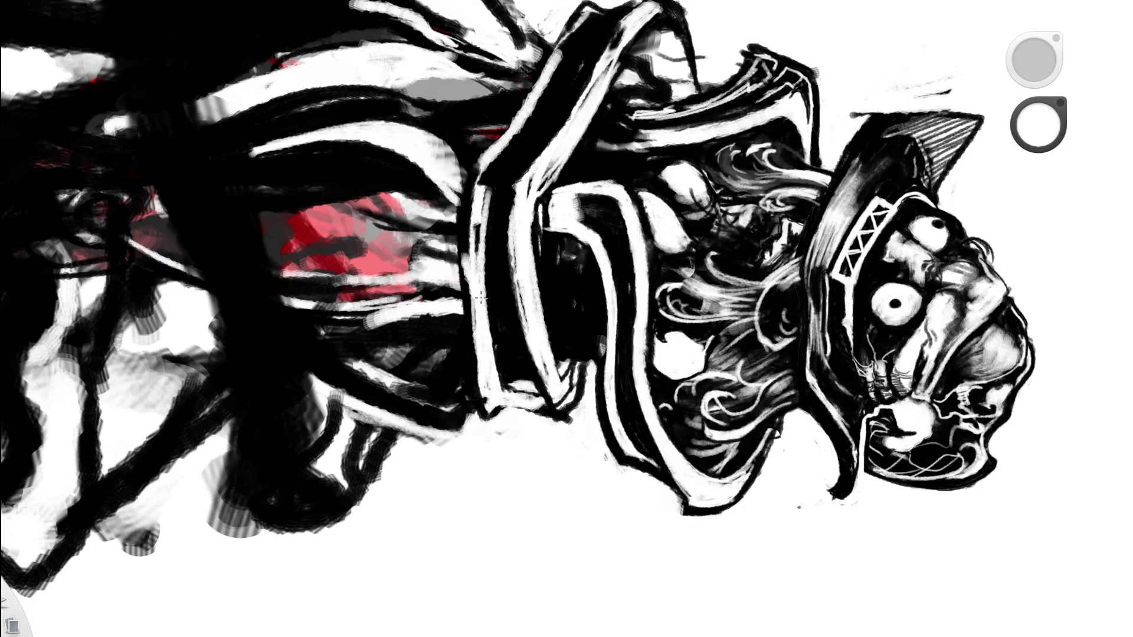
Paint black over the band's edge, then add white highlights along it and rotate back.
alt+click(478, 232)
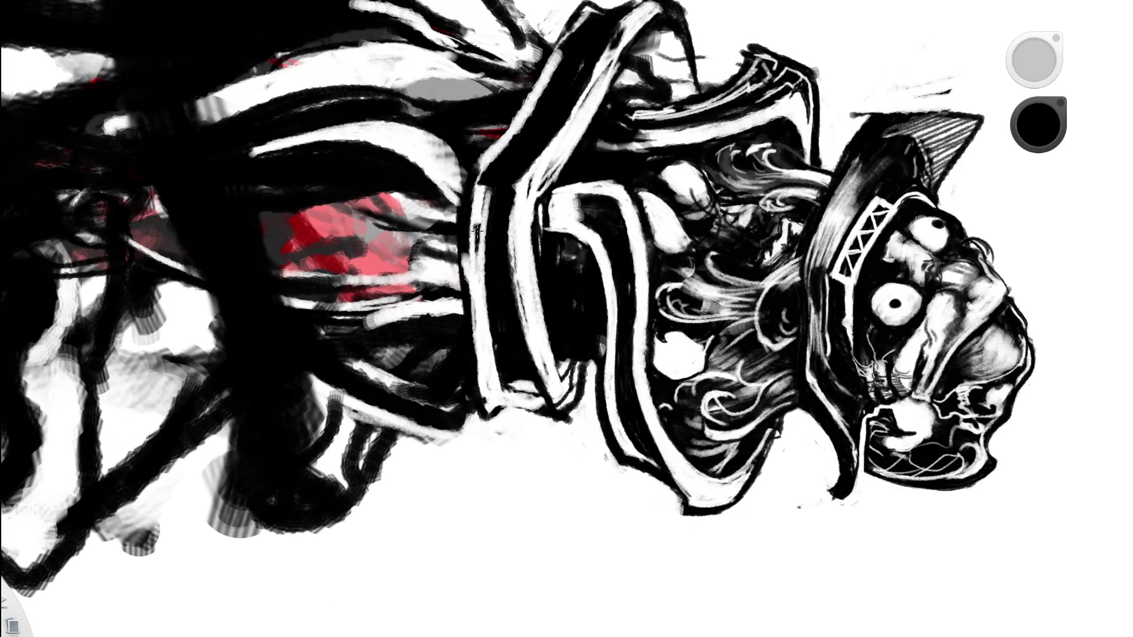
mouse_move(469, 216)
mouse_down()
mouse_move(466, 283)
mouse_move(487, 404)
mouse_up()
mouse_move(466, 254)
mouse_down()
mouse_move(488, 416)
mouse_move(480, 366)
mouse_up()
alt+click(507, 370)
drag(485, 188, 483, 173)
drag(476, 224, 482, 387)
drag(481, 325, 487, 408)
drag(539, 248, 538, 345)
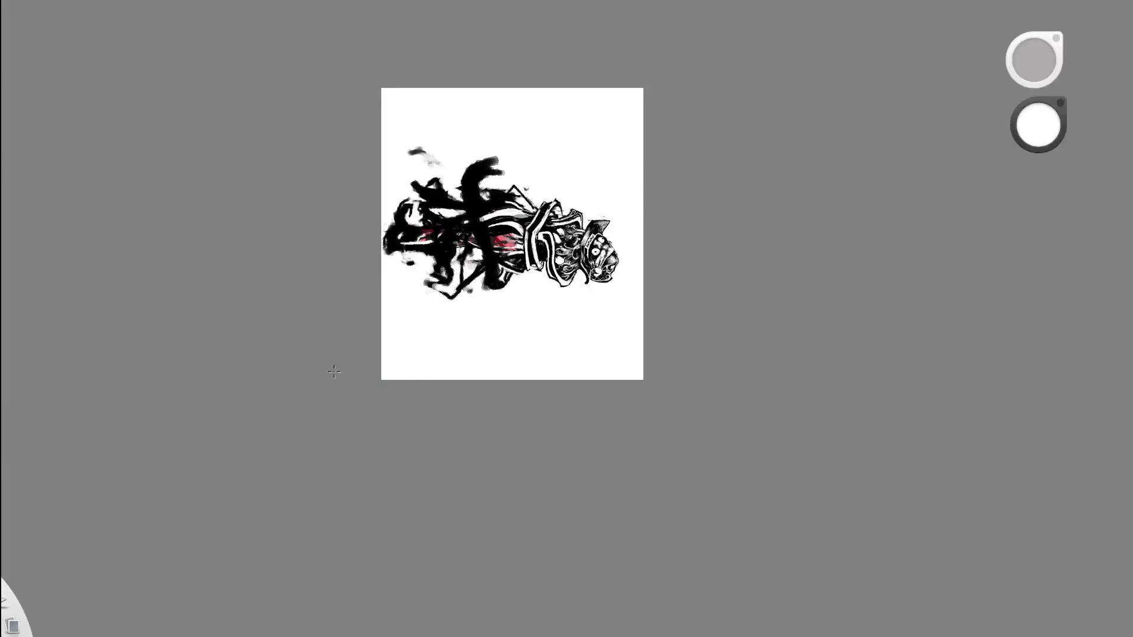
drag(539, 384, 597, 189)
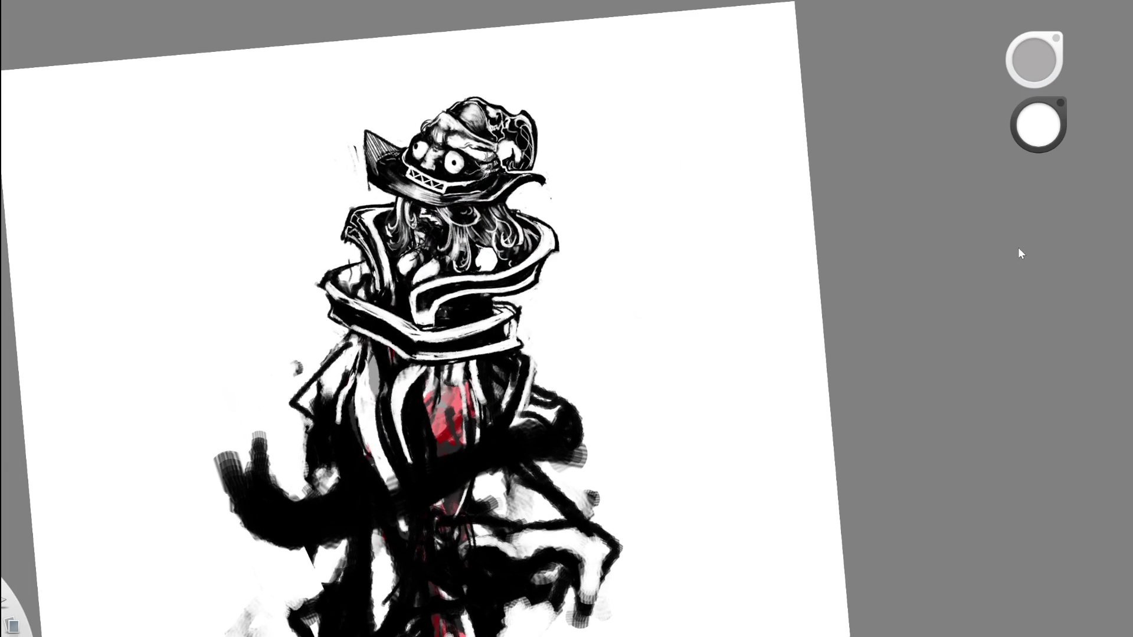
Try a darker stroke on the collar's right edge, then undo it.
mouse_move(543, 239)
mouse_down()
mouse_move(566, 342)
mouse_move(513, 275)
mouse_up()
key(space)
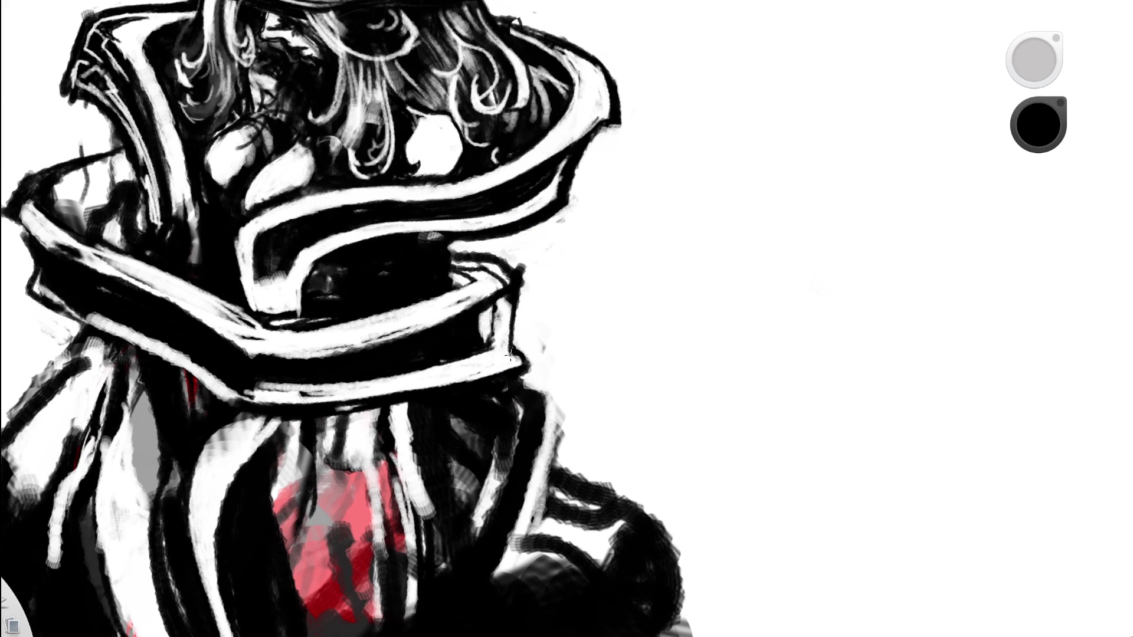
key(space)
drag(534, 292, 363, 416)
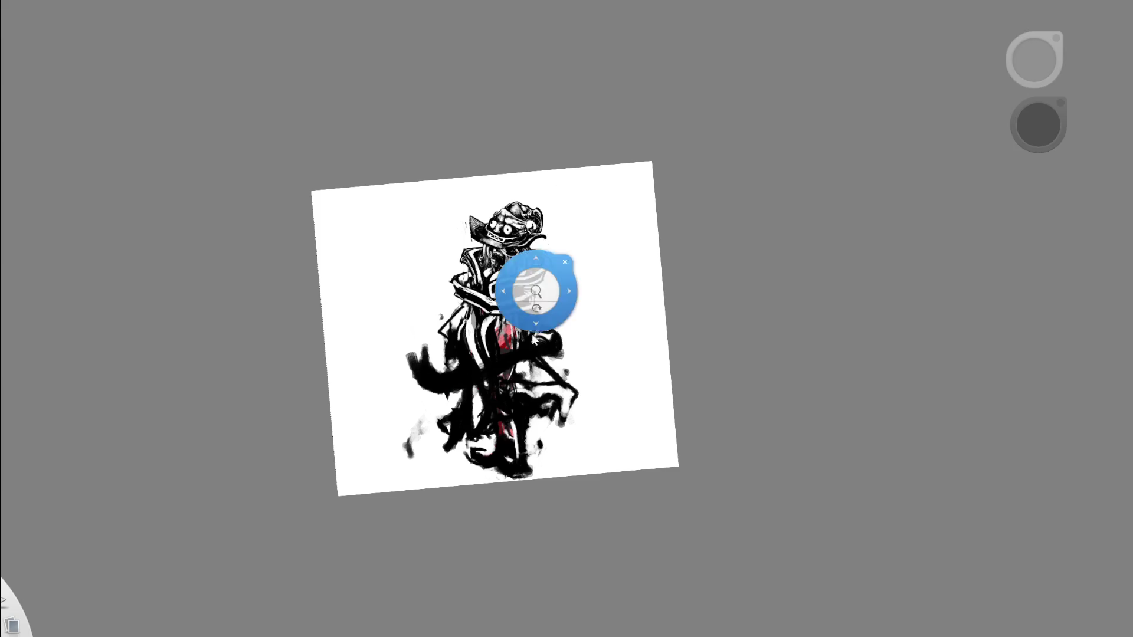
drag(533, 340, 612, 172)
mouse_move(531, 285)
mouse_down()
mouse_move(525, 340)
mouse_move(530, 283)
mouse_move(528, 332)
mouse_move(522, 305)
mouse_up()
key(ctrl+z)
key(ctrl+z)
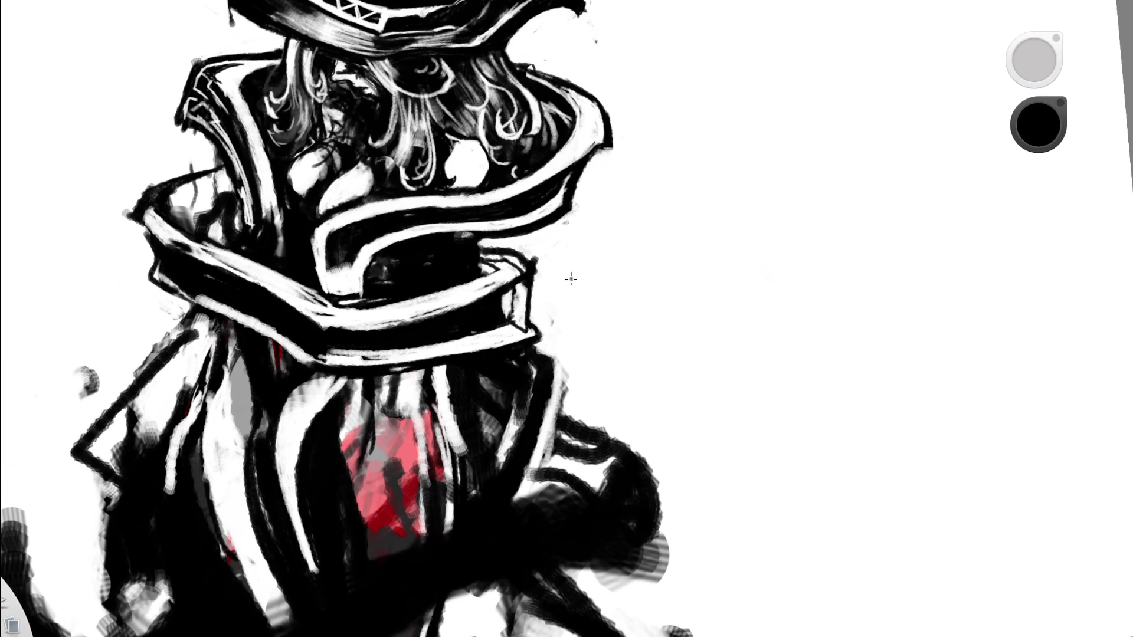
alt+click(515, 278)
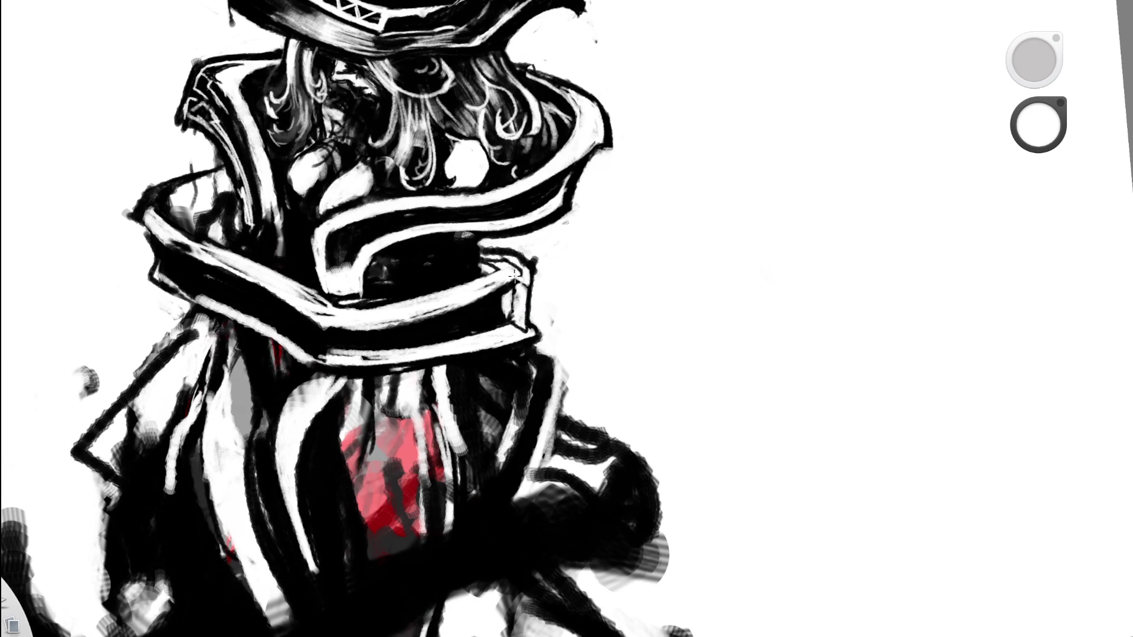
Redraw a short black stroke on the collar's right edge after undoing a longer one.
key(space)
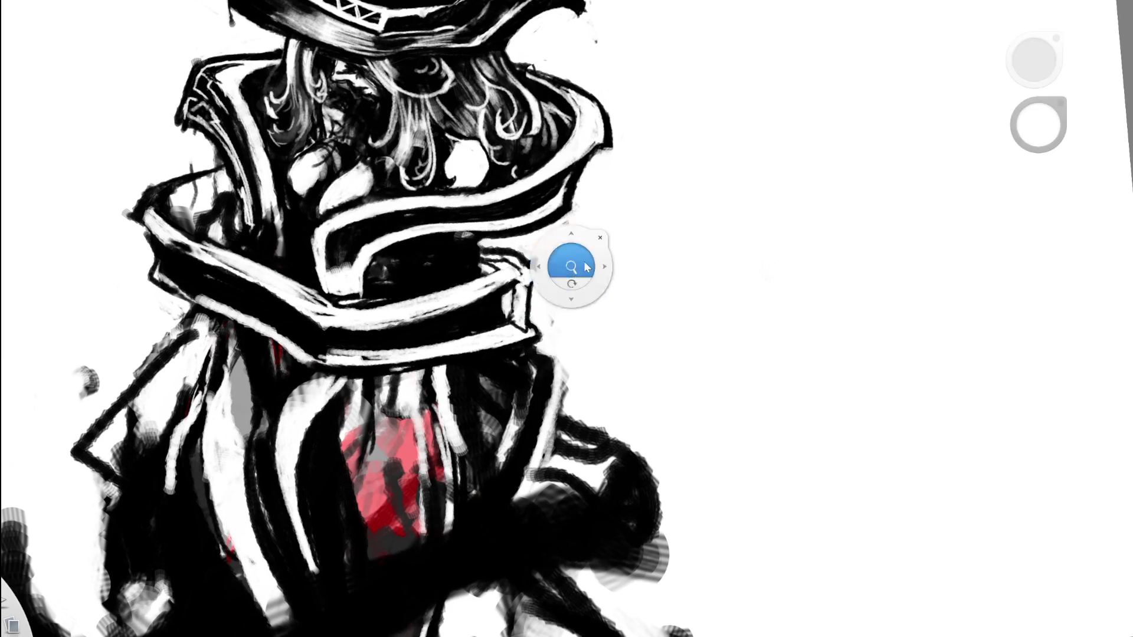
scroll(560, 260, down, 5)
scroll(621, 201, up, 5)
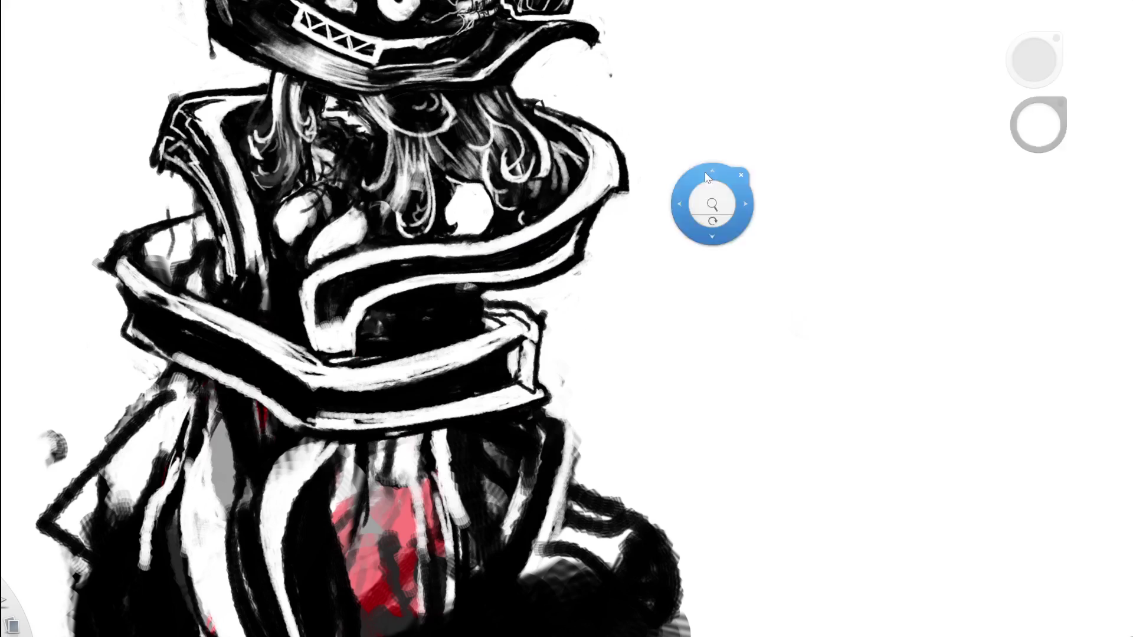
alt+click(526, 337)
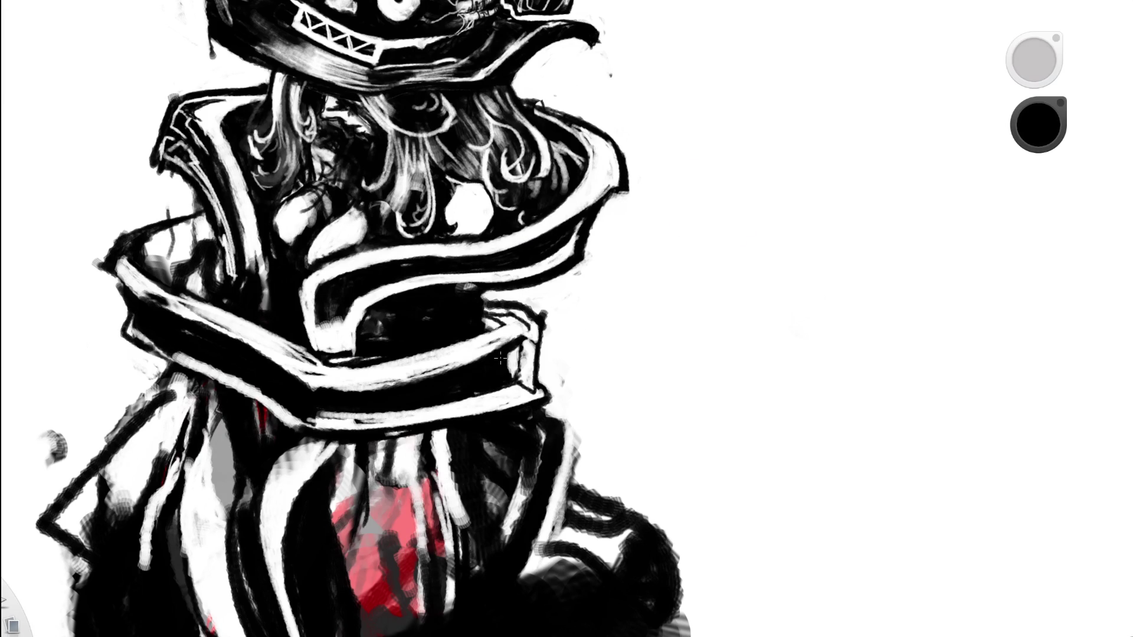
mouse_move(525, 341)
mouse_down()
mouse_move(547, 354)
mouse_move(551, 323)
mouse_move(548, 312)
mouse_move(519, 314)
mouse_up()
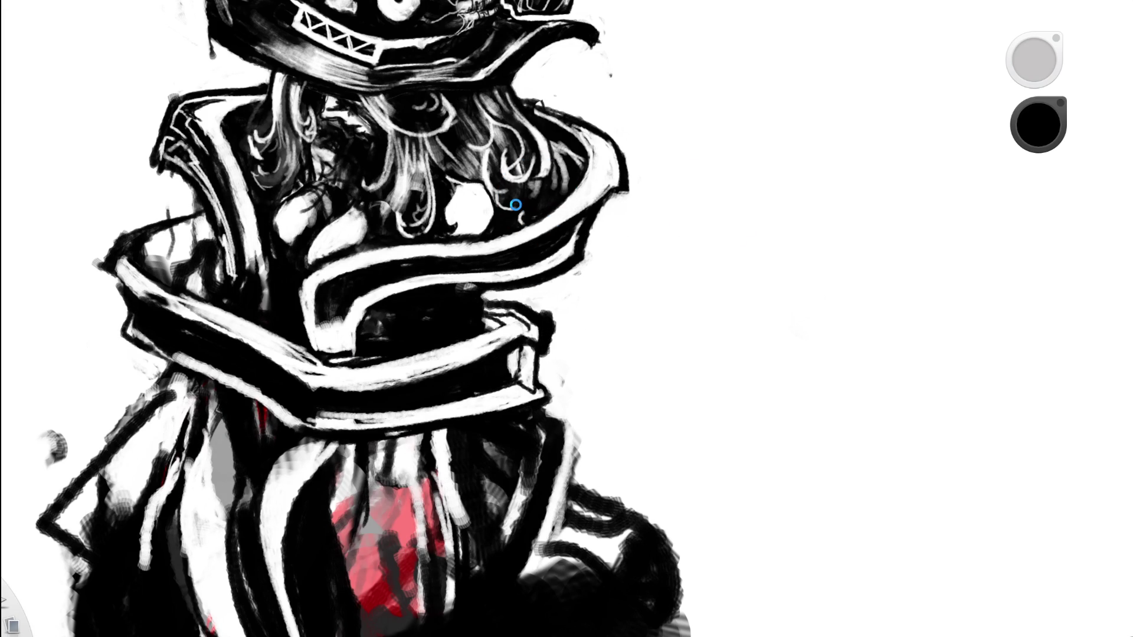
key(ctrl+z)
drag(547, 326, 526, 304)
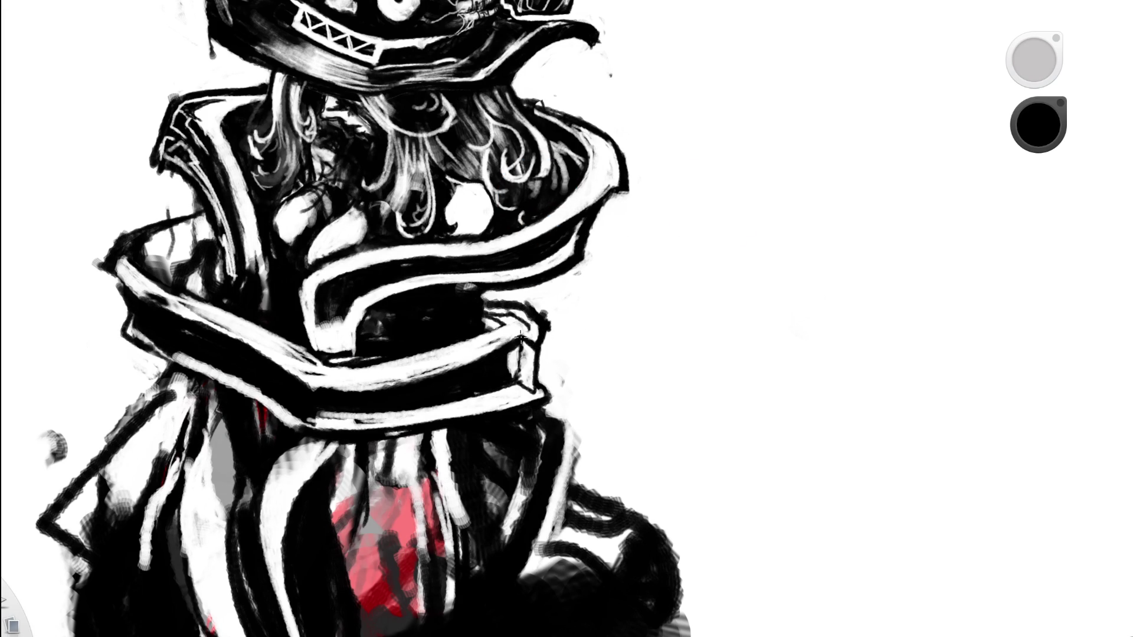
key(e)
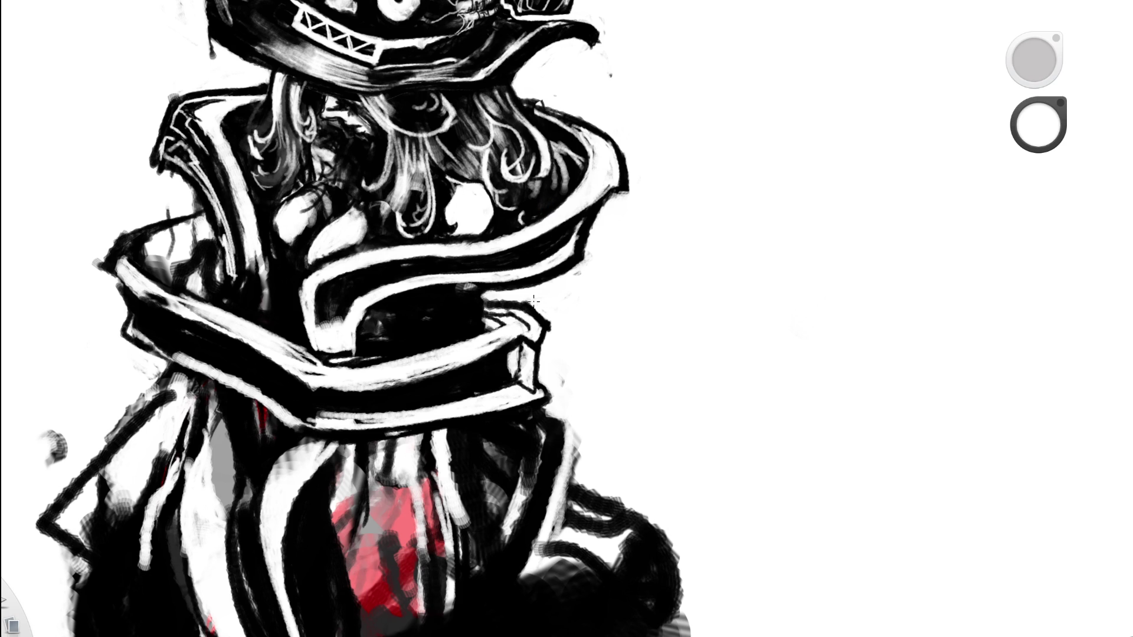
drag(557, 238, 381, 414)
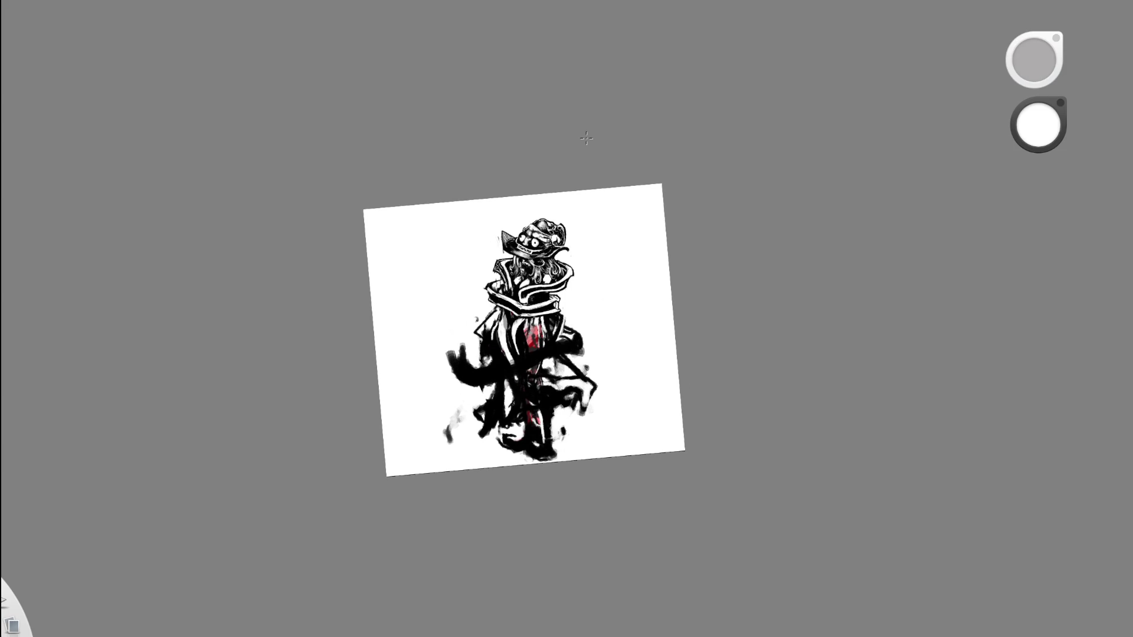
mouse_move(572, 172)
mouse_down()
mouse_move(586, 339)
mouse_move(512, 267)
mouse_move(458, 241)
mouse_up()
Add a small white mark on the armour edge near the figure's head.
alt+click(514, 211)
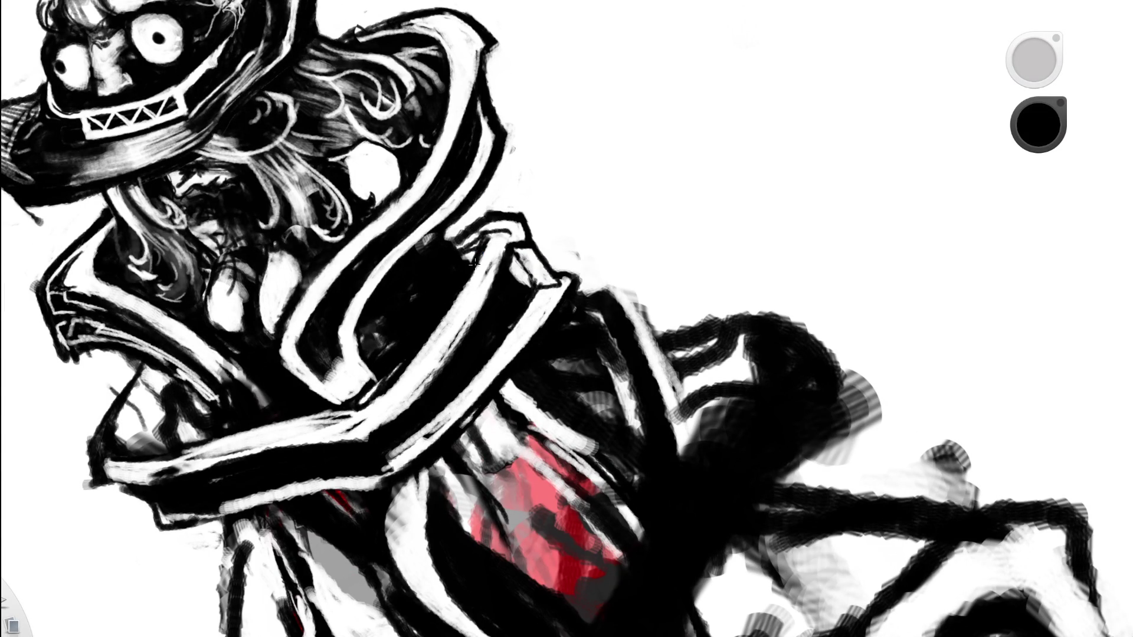
drag(543, 223, 401, 332)
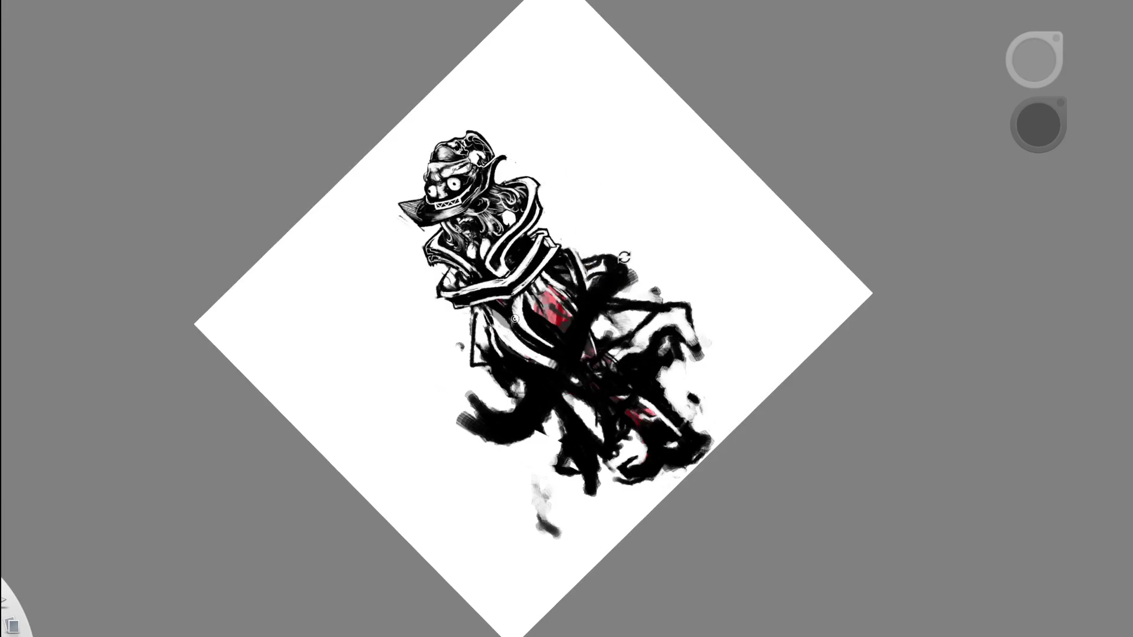
drag(621, 225, 607, 226)
drag(627, 374, 598, 210)
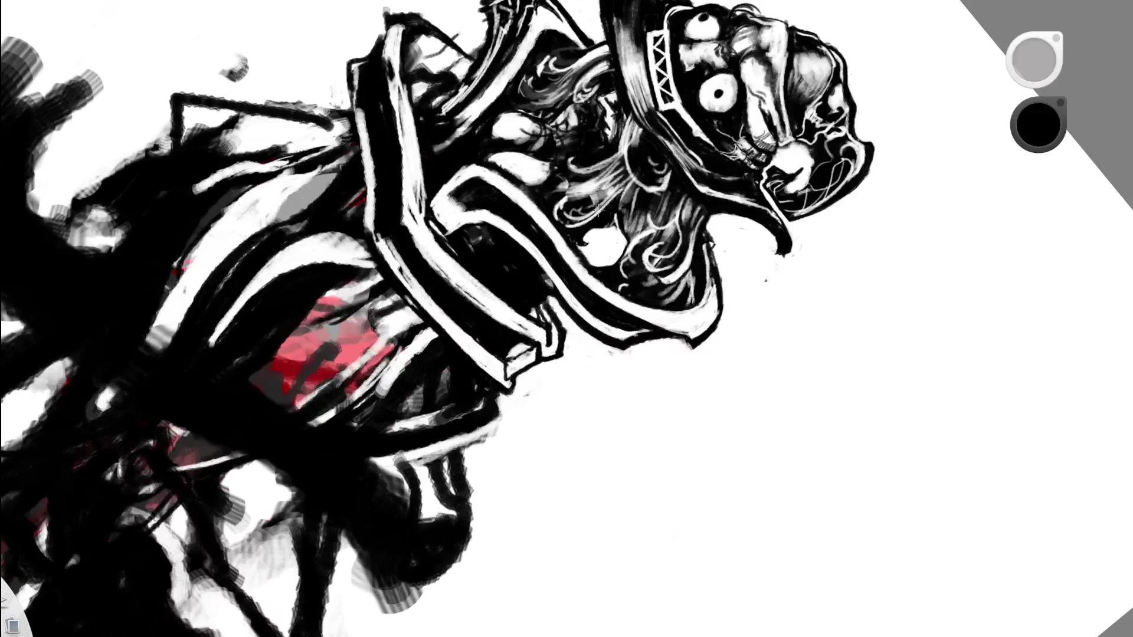
alt+click(581, 379)
drag(545, 332, 549, 328)
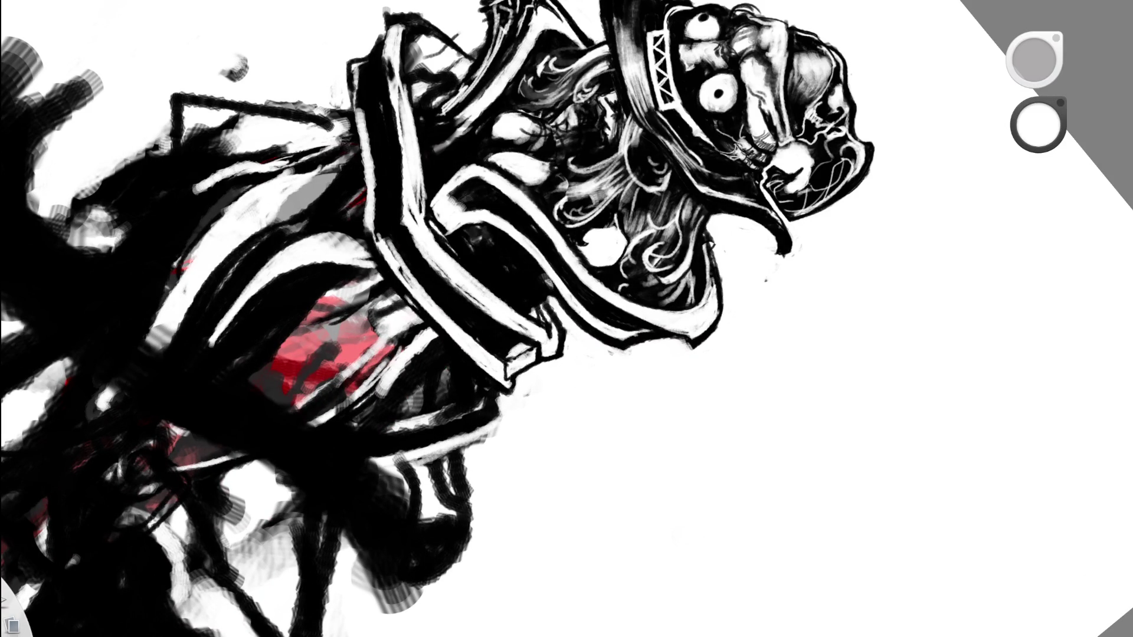
Eyedrop black ink from the dark armour, view the whole drawing, then zoom in on the robe.
alt+click(499, 177)
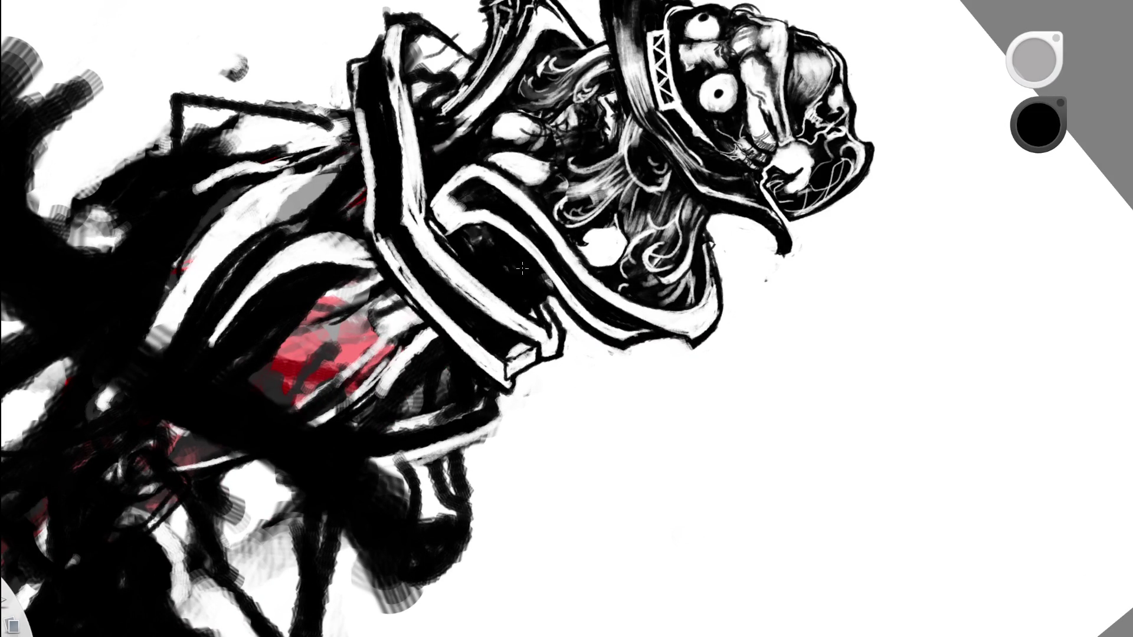
key(space)
mouse_move(569, 278)
mouse_down()
mouse_move(589, 398)
mouse_move(618, 222)
mouse_up()
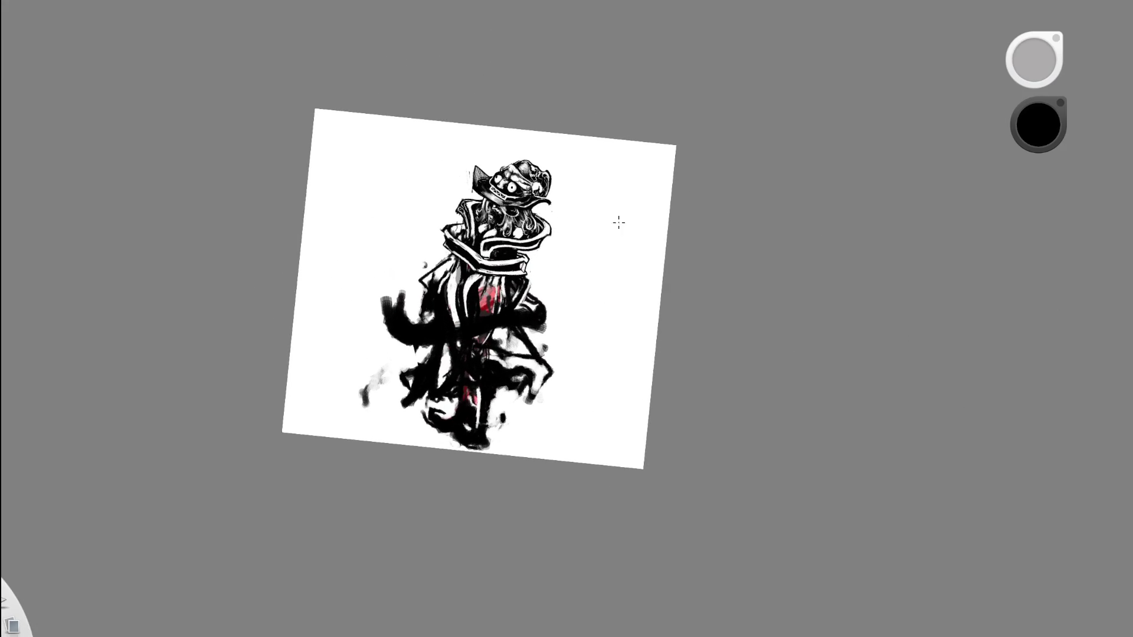
key(space)
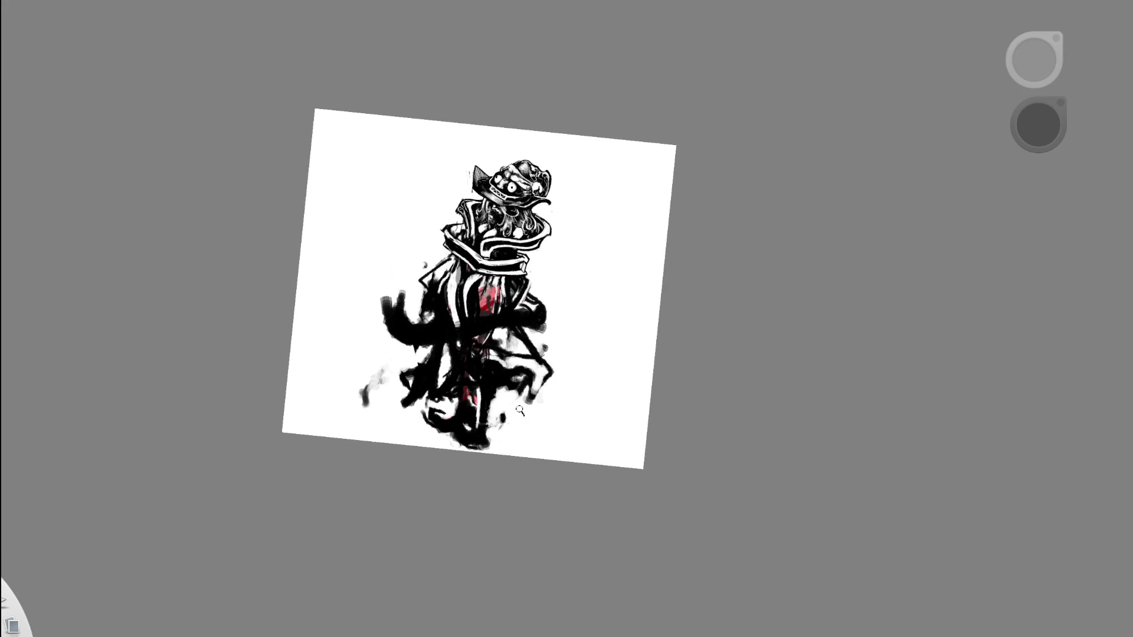
drag(518, 418, 557, 234)
key(space)
drag(554, 301, 355, 365)
alt+click(594, 284)
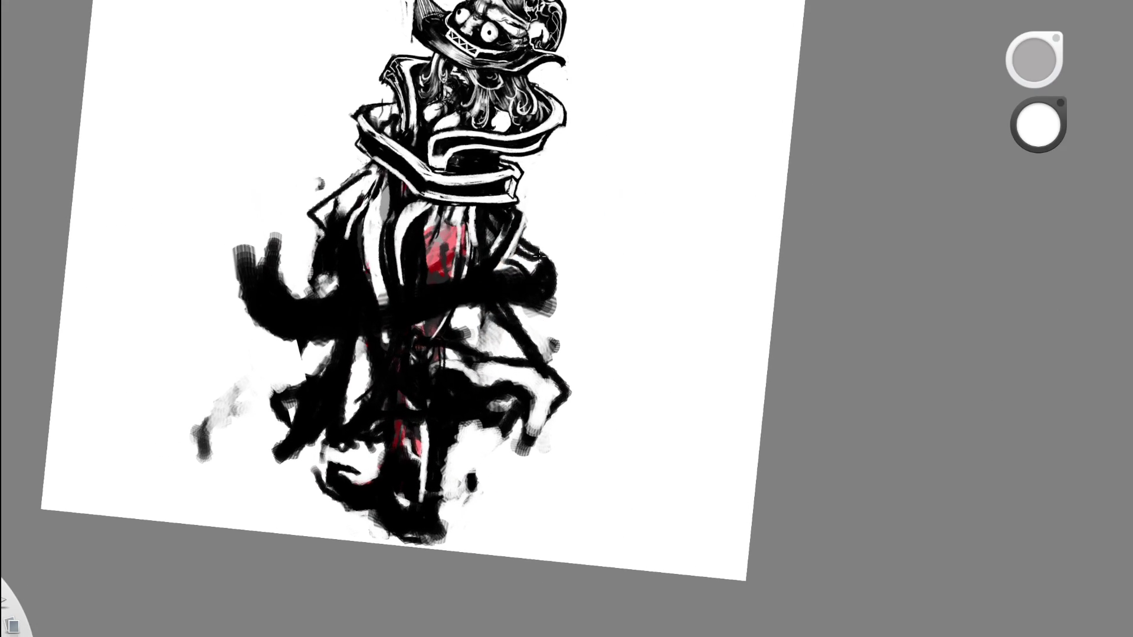
Paint four long white stripes down the robe, one curling left at the hem.
drag(406, 233, 446, 452)
mouse_move(416, 274)
mouse_down()
mouse_move(528, 440)
mouse_move(550, 417)
mouse_up()
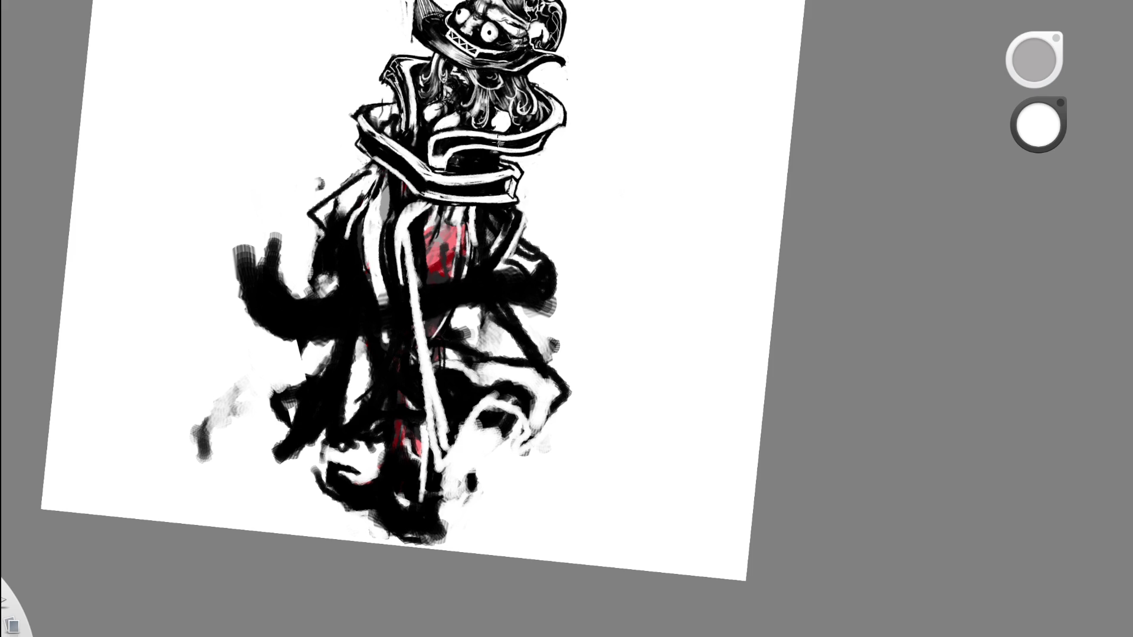
mouse_move(360, 324)
mouse_down()
mouse_move(346, 417)
mouse_move(280, 406)
mouse_move(352, 415)
mouse_up()
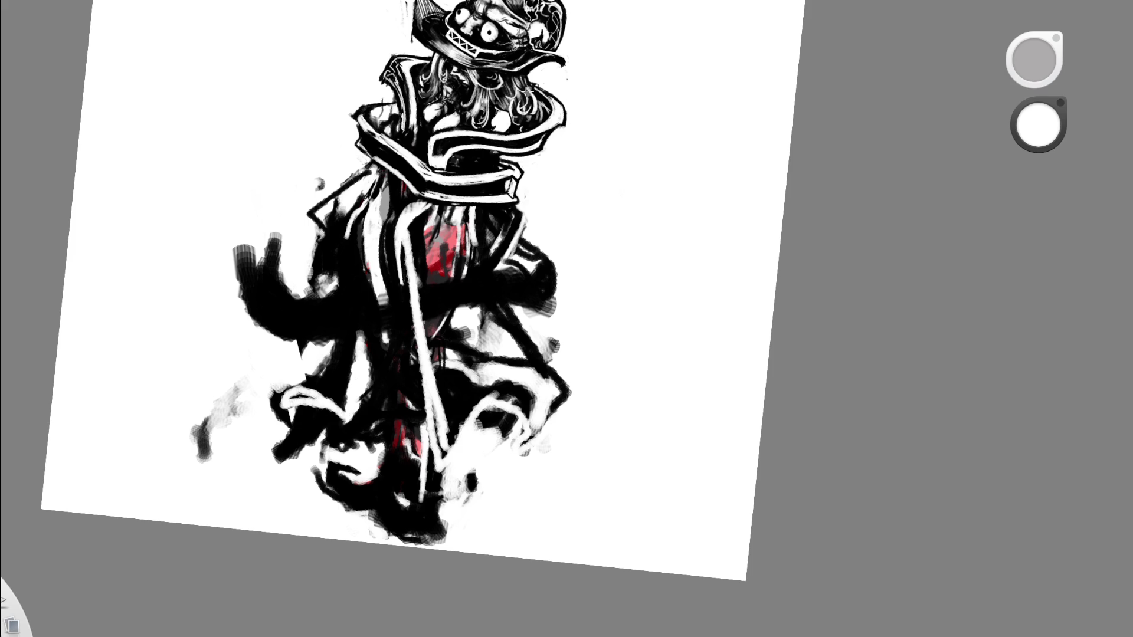
drag(295, 394, 337, 263)
scroll(510, 235, down, 3)
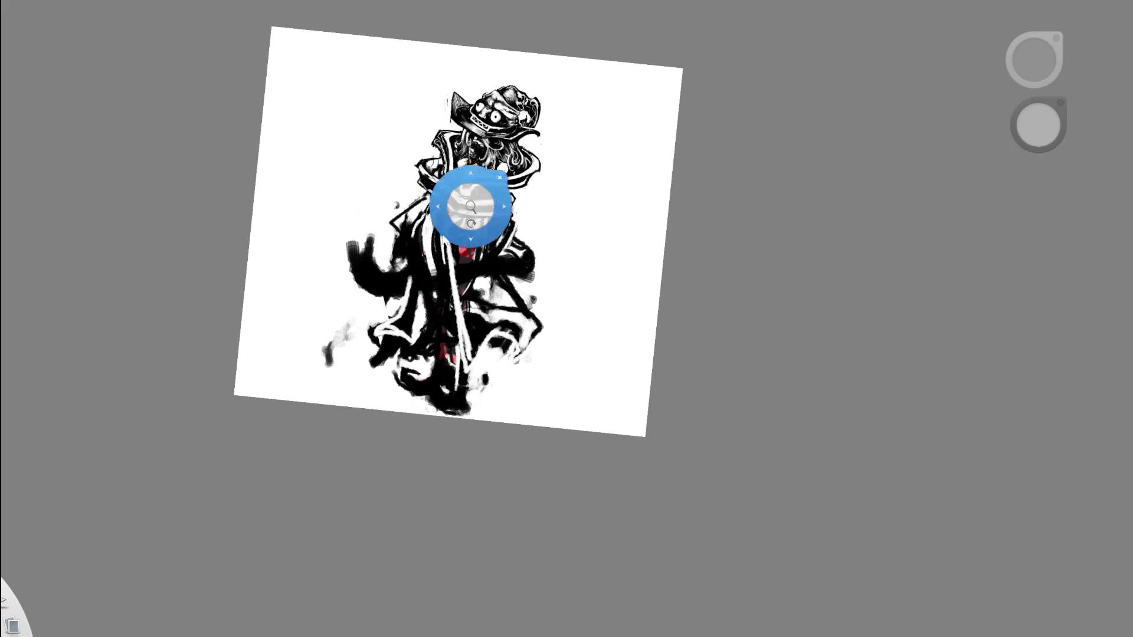
scroll(431, 254, up, 3)
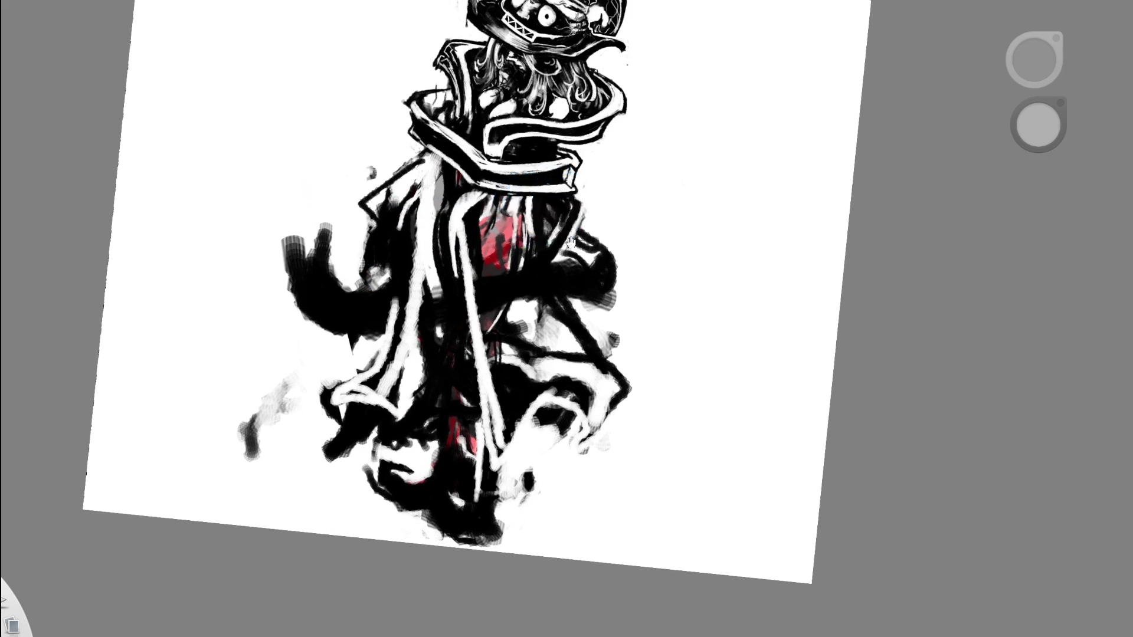
scroll(531, 271, down, 5)
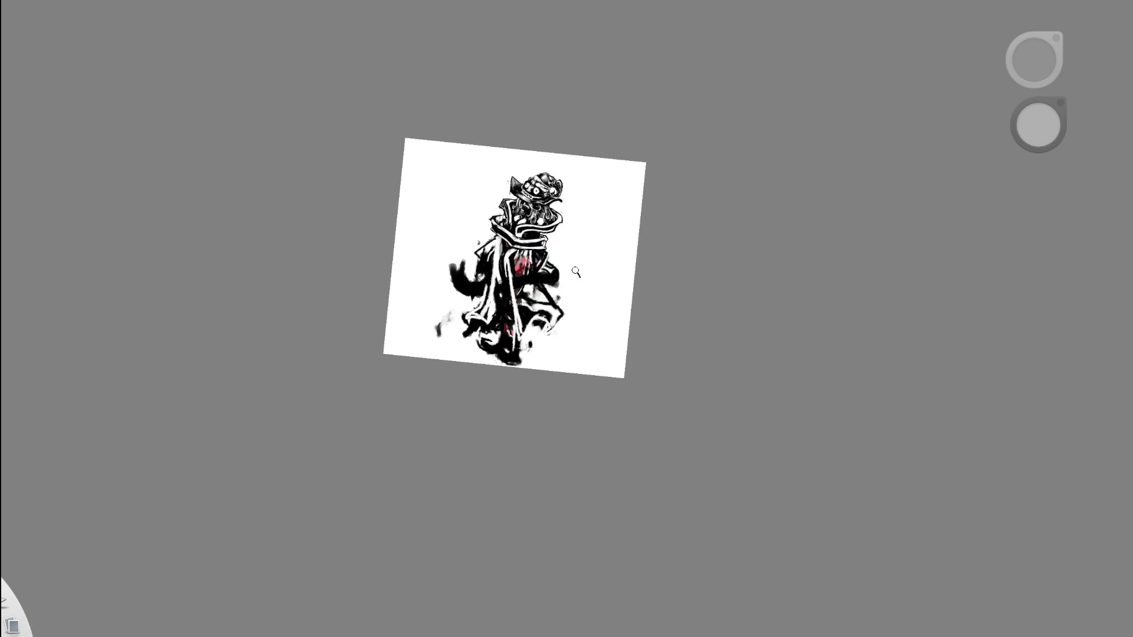
scroll(632, 188, up, 4)
Cover the thin dark lines along a robe stripe with white paint.
key(e)
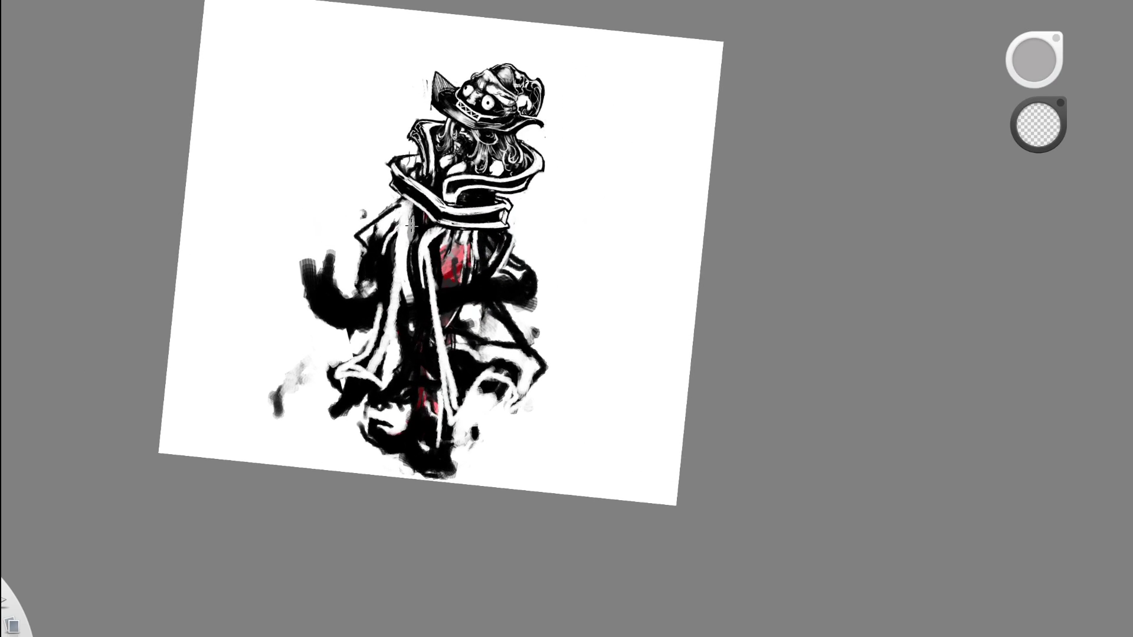
scroll(413, 271, up, 3)
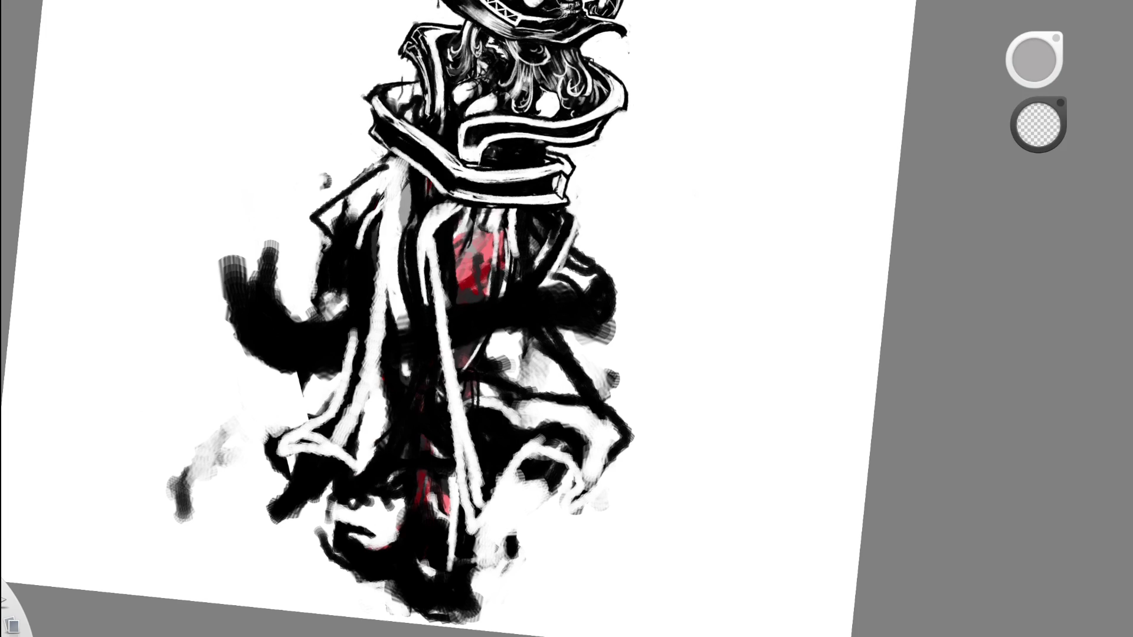
key(e)
mouse_move(386, 252)
mouse_down()
mouse_move(382, 355)
mouse_move(386, 258)
mouse_up()
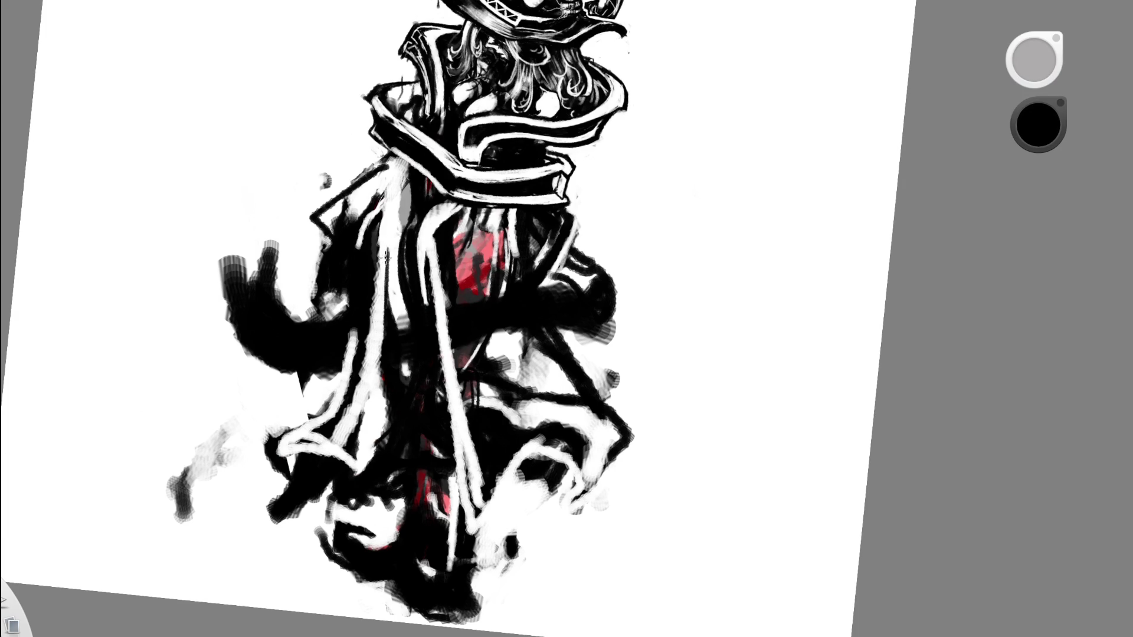
alt+click(388, 280)
drag(387, 243, 385, 312)
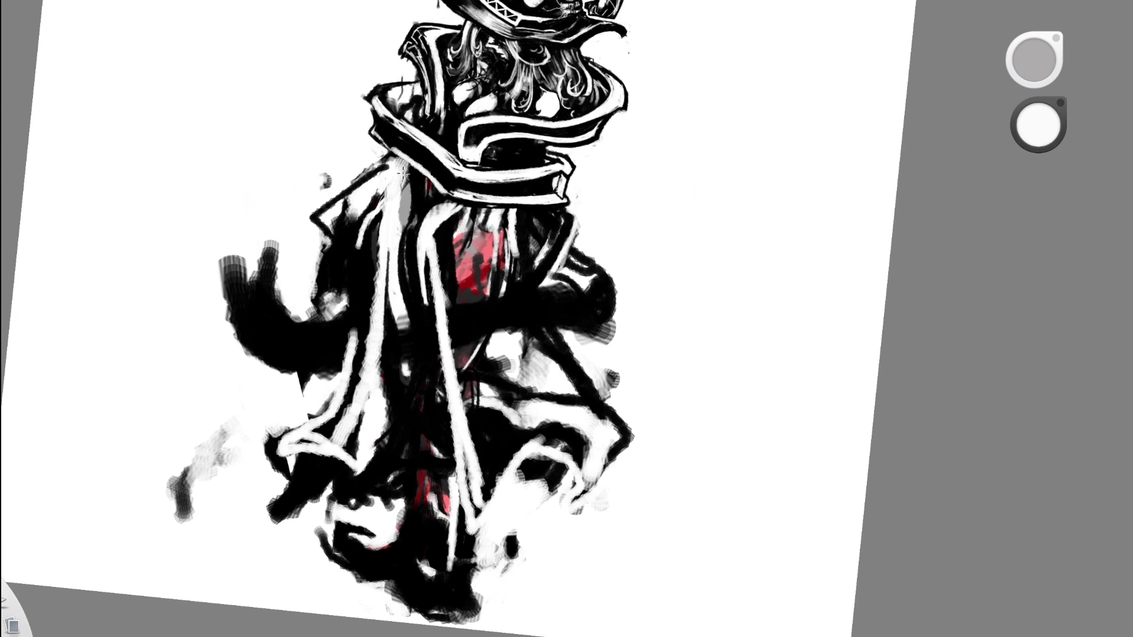
drag(482, 116, 435, 178)
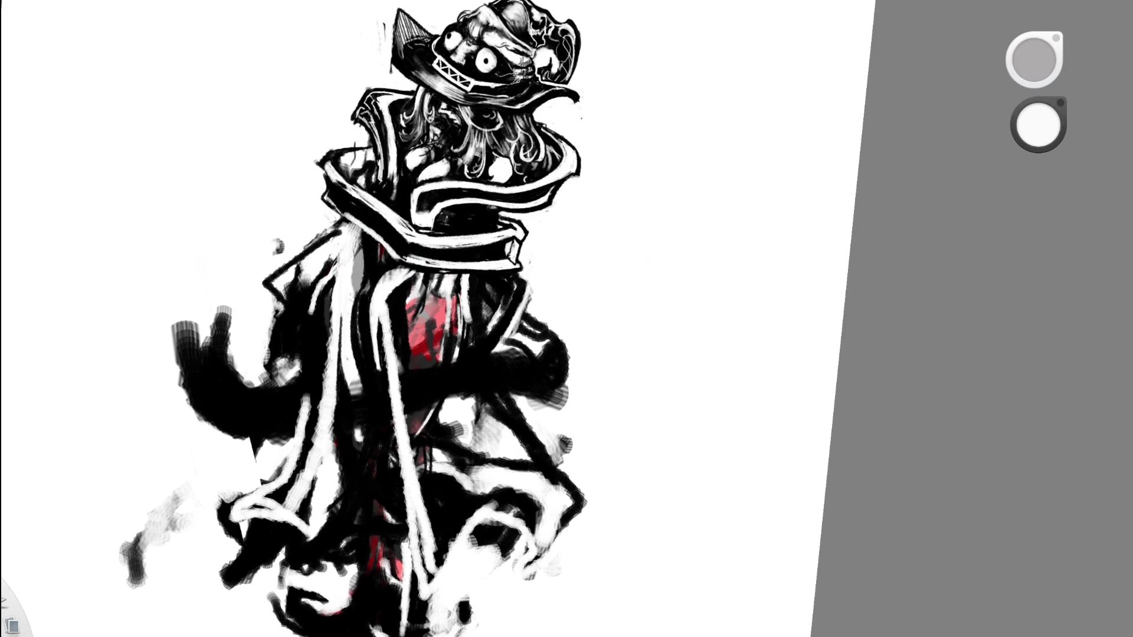
alt+click(396, 205)
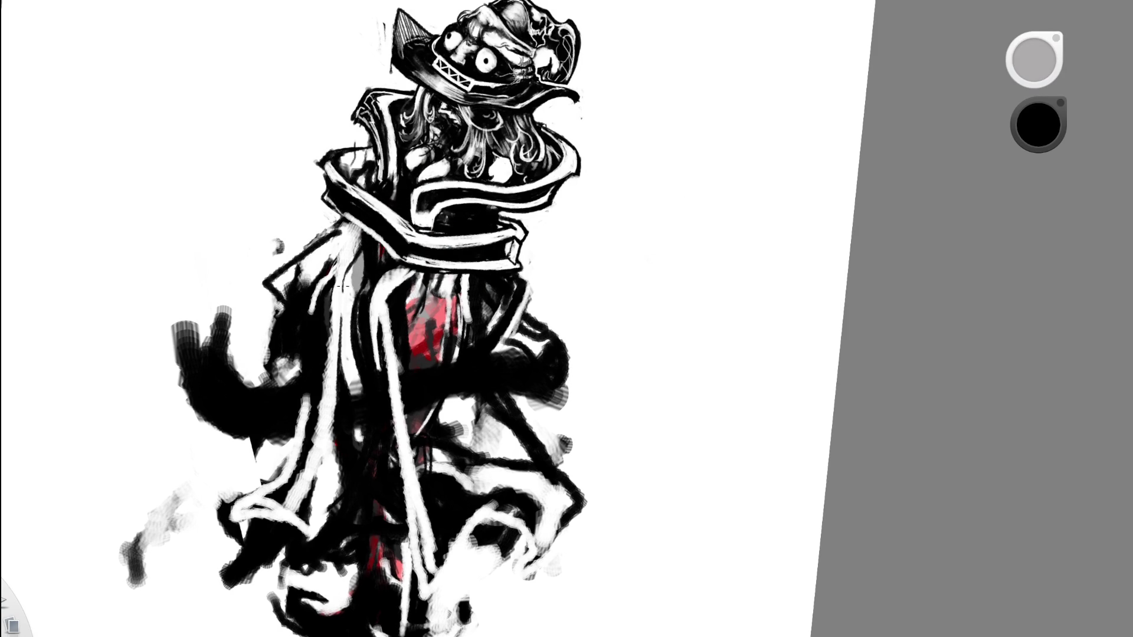
Turn the page upright, add white strokes over the dark robe, and zoom toward the collar.
alt+click(376, 176)
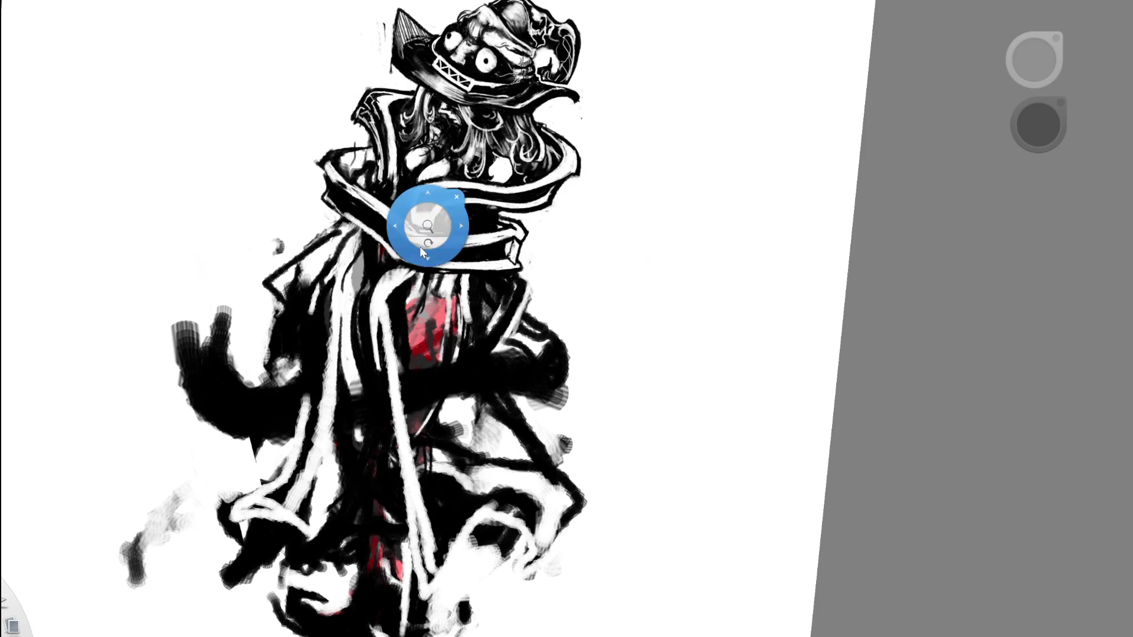
drag(430, 222, 481, 54)
drag(442, 298, 398, 347)
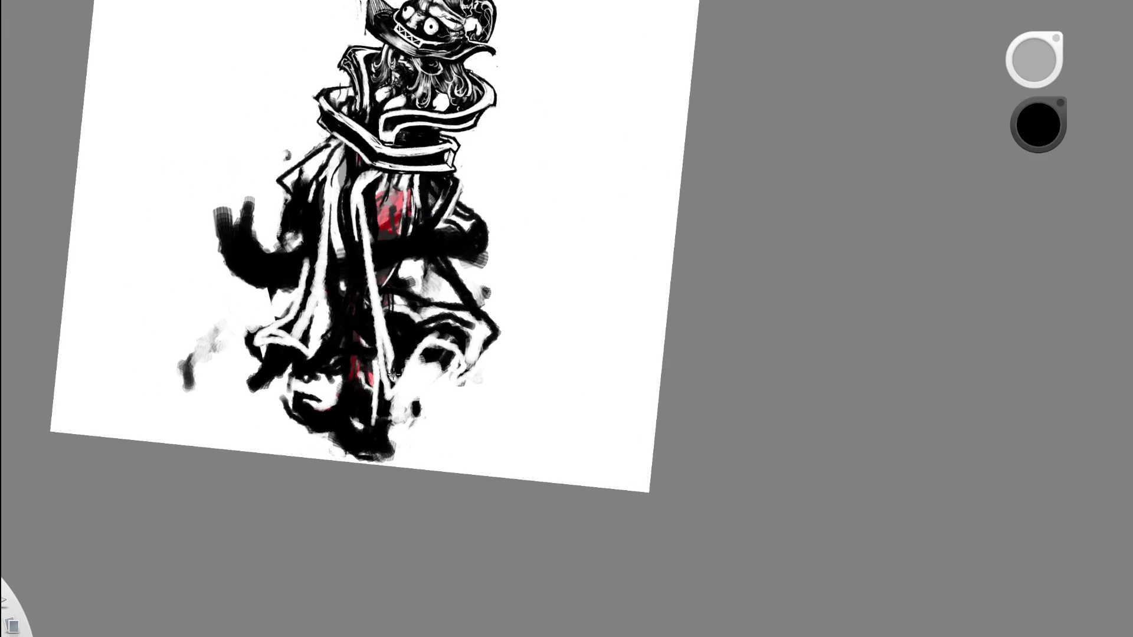
drag(490, 342, 514, 319)
mouse_move(514, 271)
mouse_down()
mouse_move(494, 269)
mouse_move(608, 296)
mouse_move(607, 309)
mouse_up()
drag(490, 289, 529, 212)
key(ctrl+z)
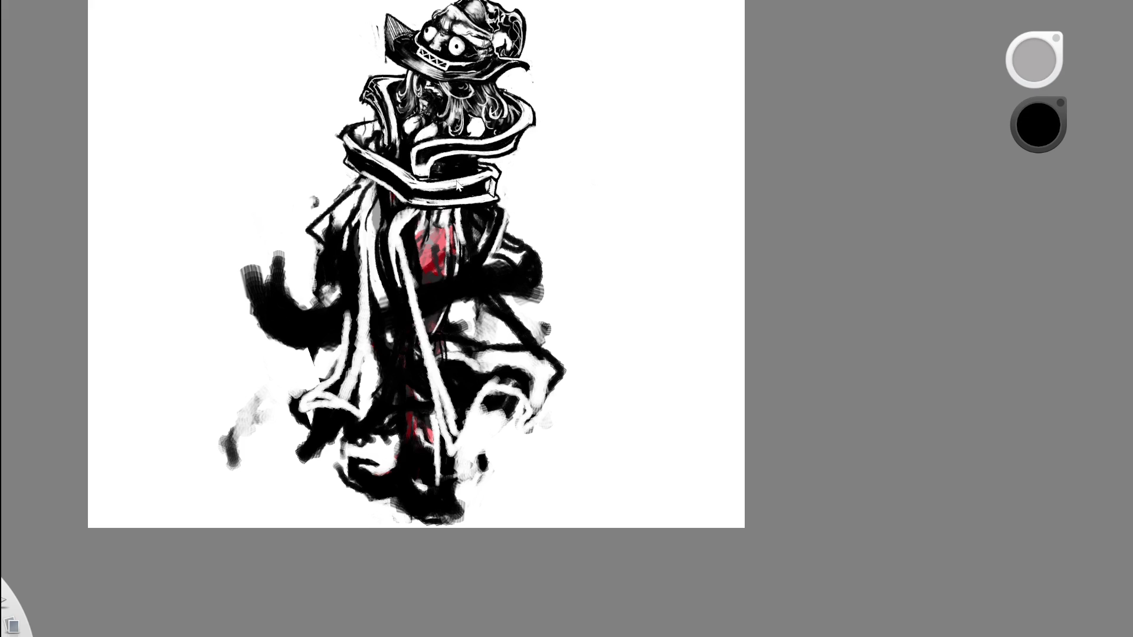
scroll(457, 184, down, 3)
scroll(472, 180, up, 5)
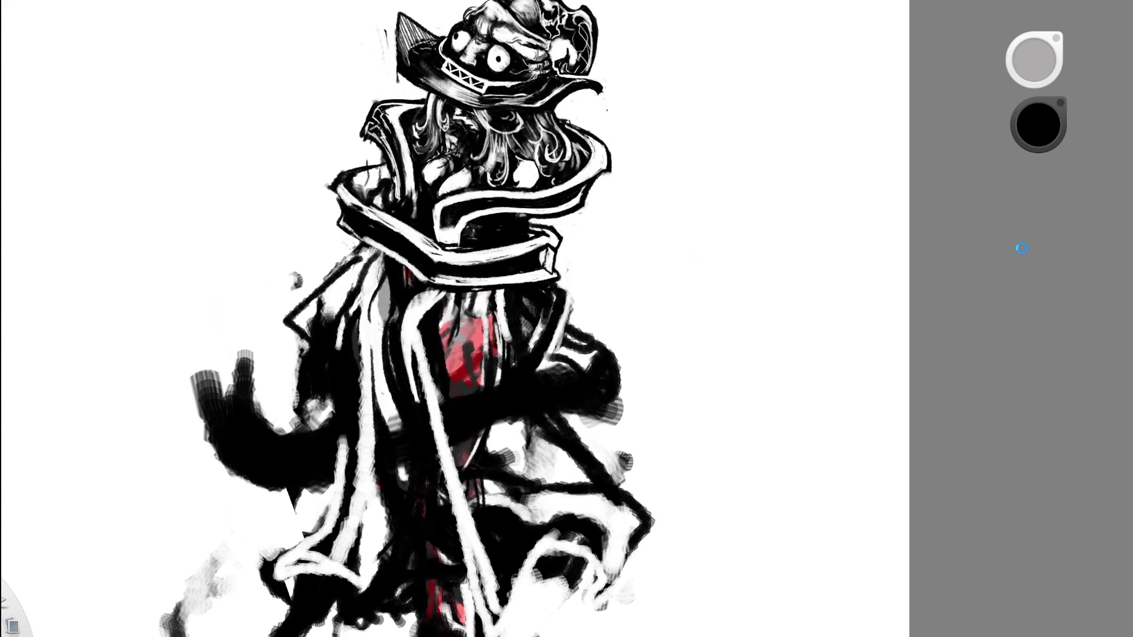
key(x)
scroll(454, 213, up, 3)
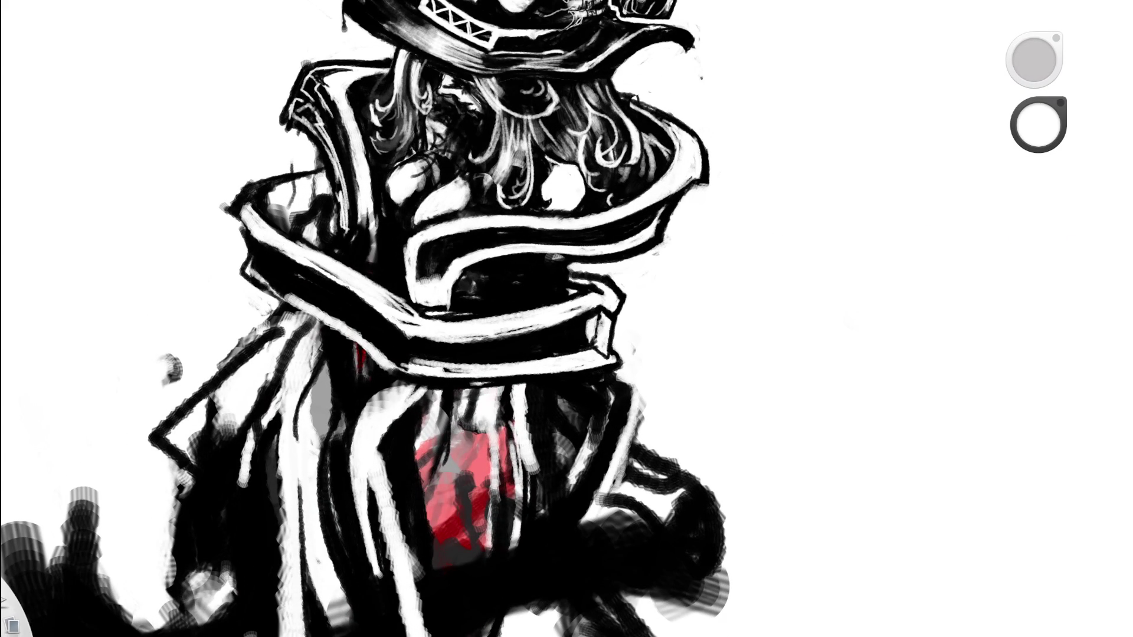
Thicken the black band of the wrapped collar.
alt+click(329, 298)
mouse_move(329, 298)
mouse_down()
mouse_move(346, 441)
mouse_move(476, 443)
mouse_up()
alt+click(477, 442)
mouse_move(399, 490)
mouse_down()
mouse_move(531, 421)
mouse_move(573, 419)
mouse_move(595, 433)
mouse_up()
alt+click(551, 405)
alt+click(462, 392)
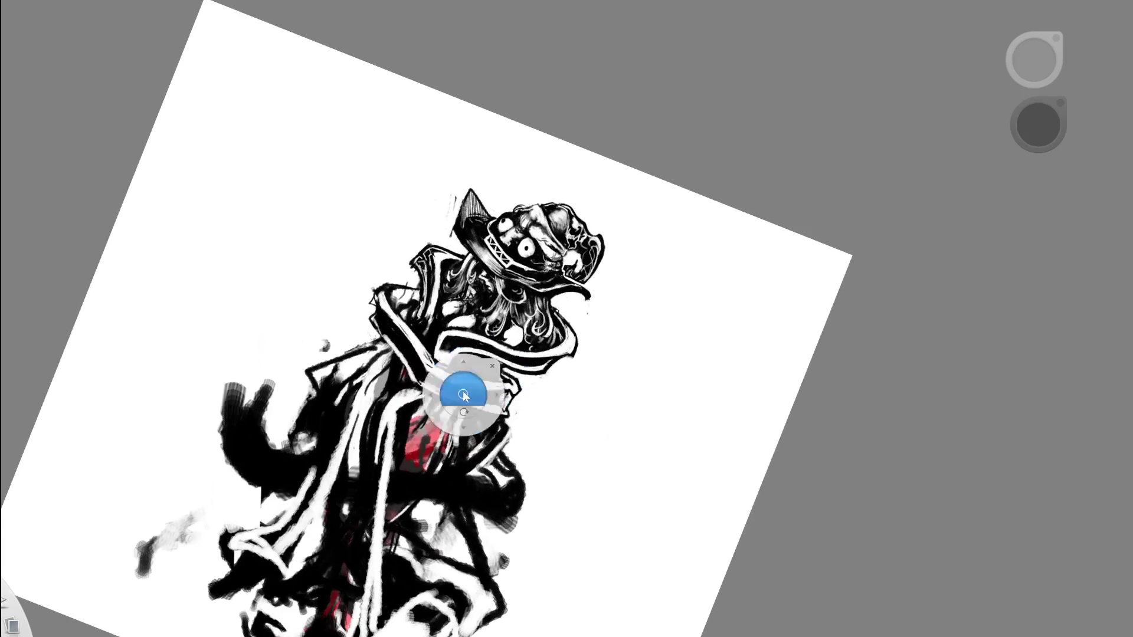
scroll(347, 320, up, 5)
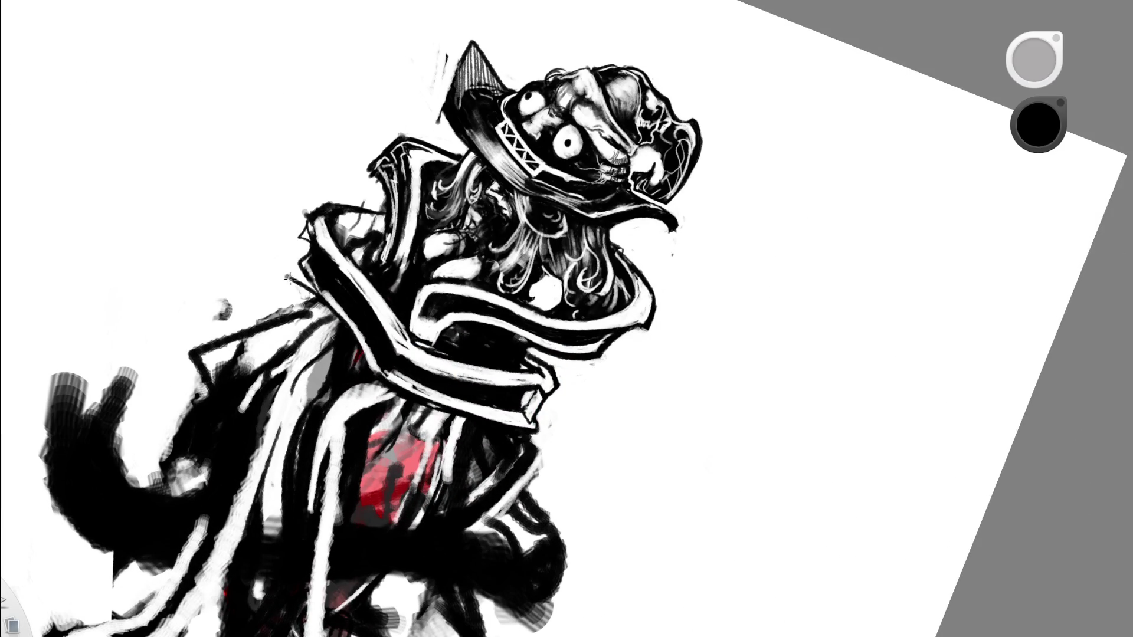
Darken the collar's left edge with black strokes.
key(space)
scroll(460, 222, down, 5)
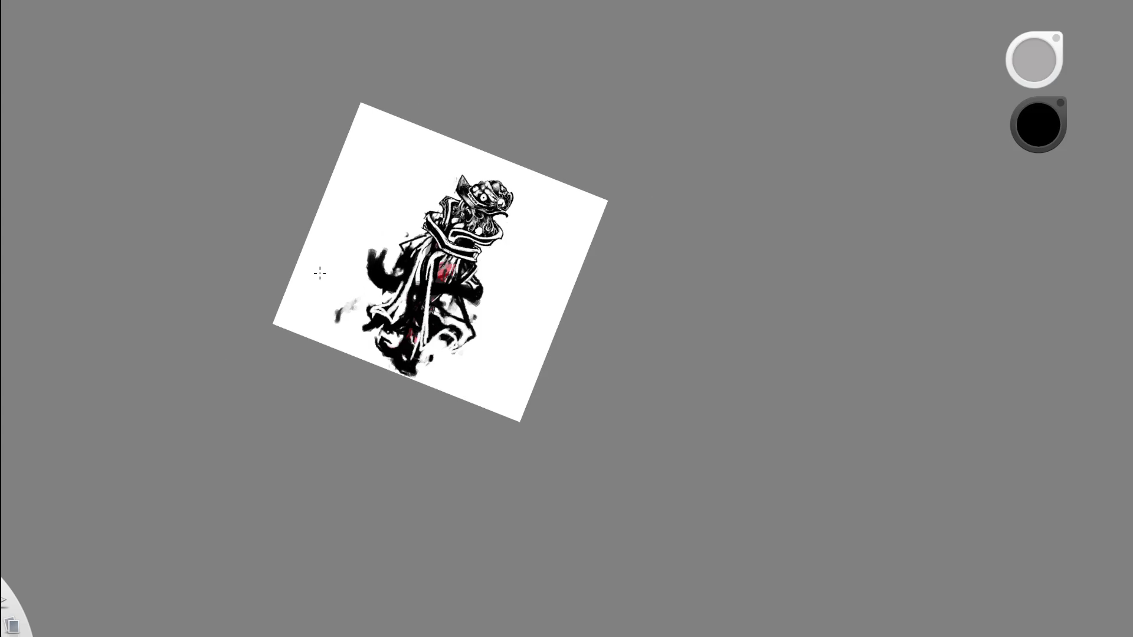
key(space)
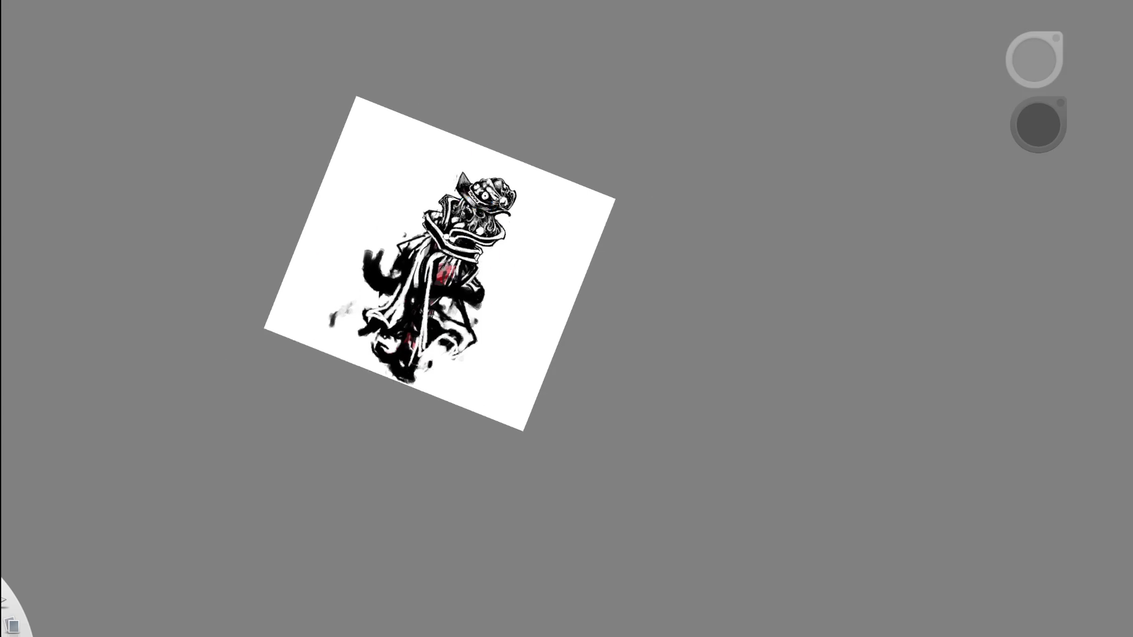
scroll(429, 236, up, 5)
drag(288, 183, 393, 304)
drag(342, 218, 389, 313)
Lighten the collar's dark left outline with white strokes.
key(e)
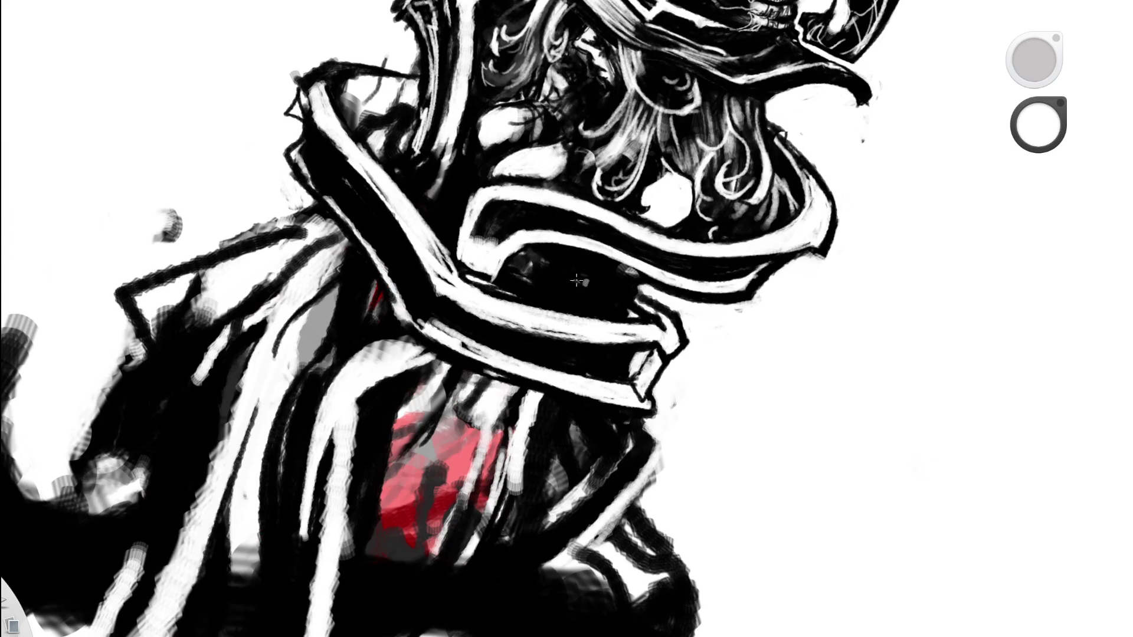
drag(301, 162, 345, 230)
drag(298, 165, 377, 248)
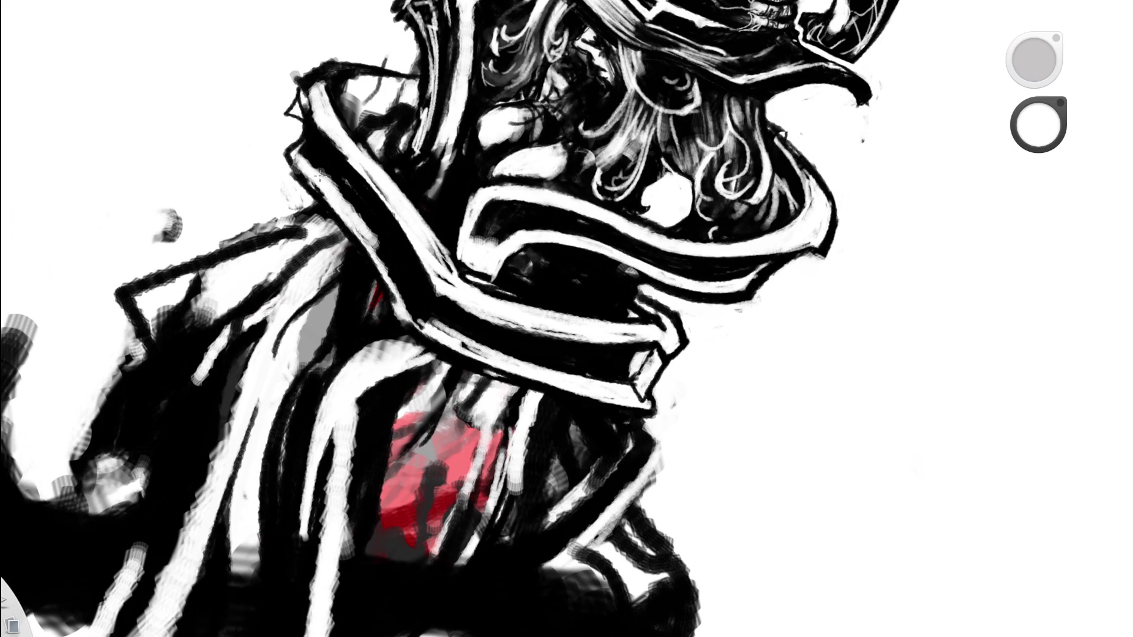
drag(336, 189, 410, 307)
drag(372, 231, 404, 310)
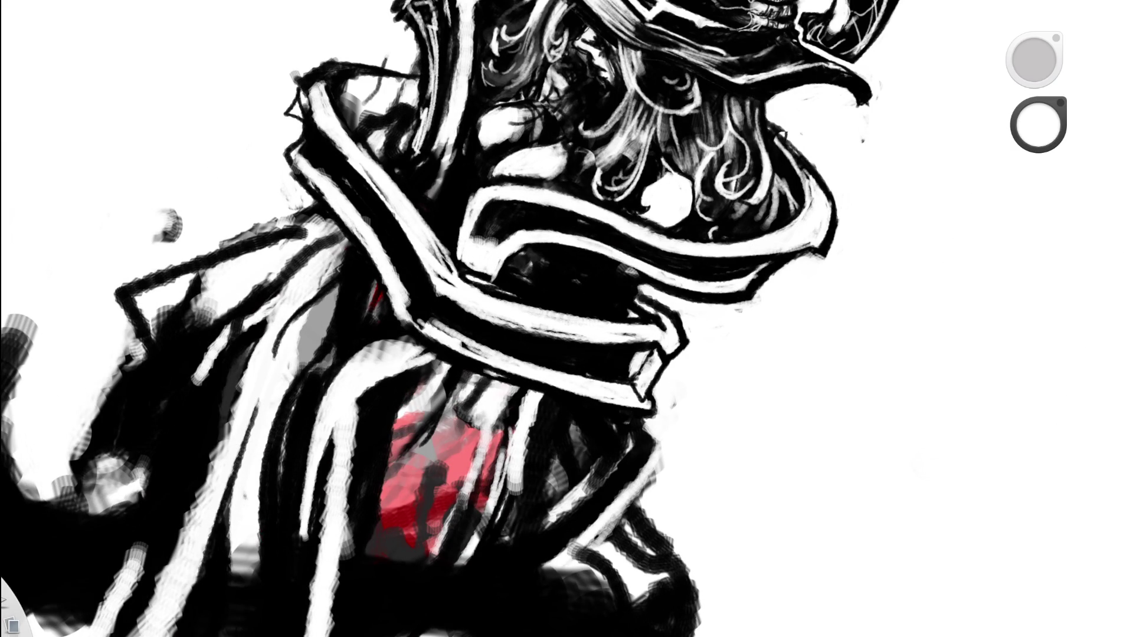
key(x)
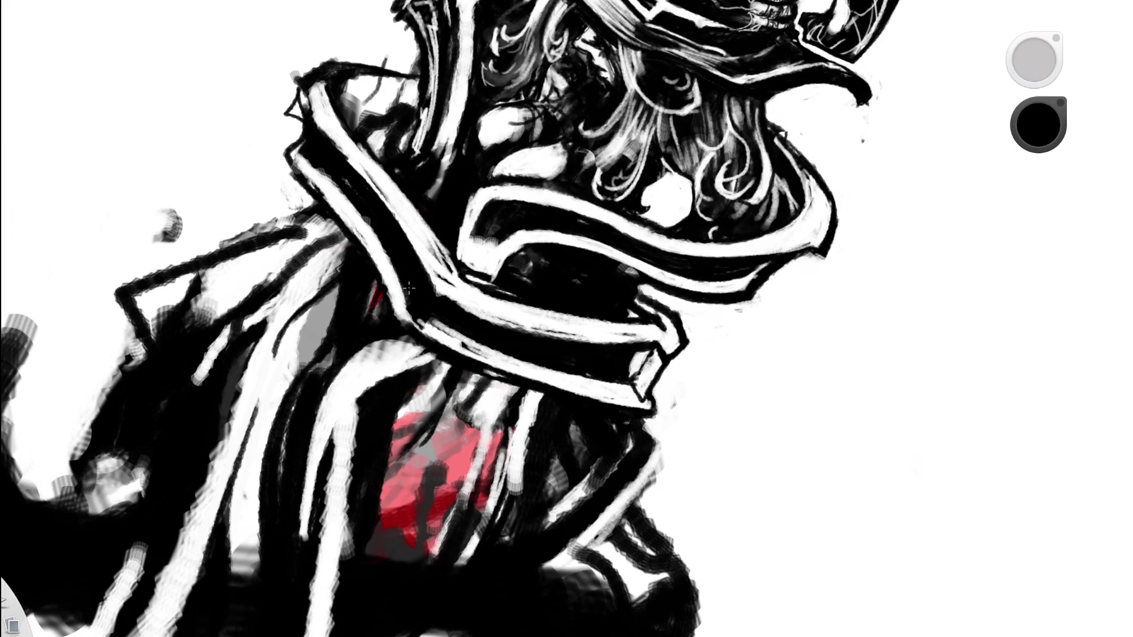
Review the whole rotated page, then zoom in on the head and collar.
key(space)
drag(413, 158, 283, 335)
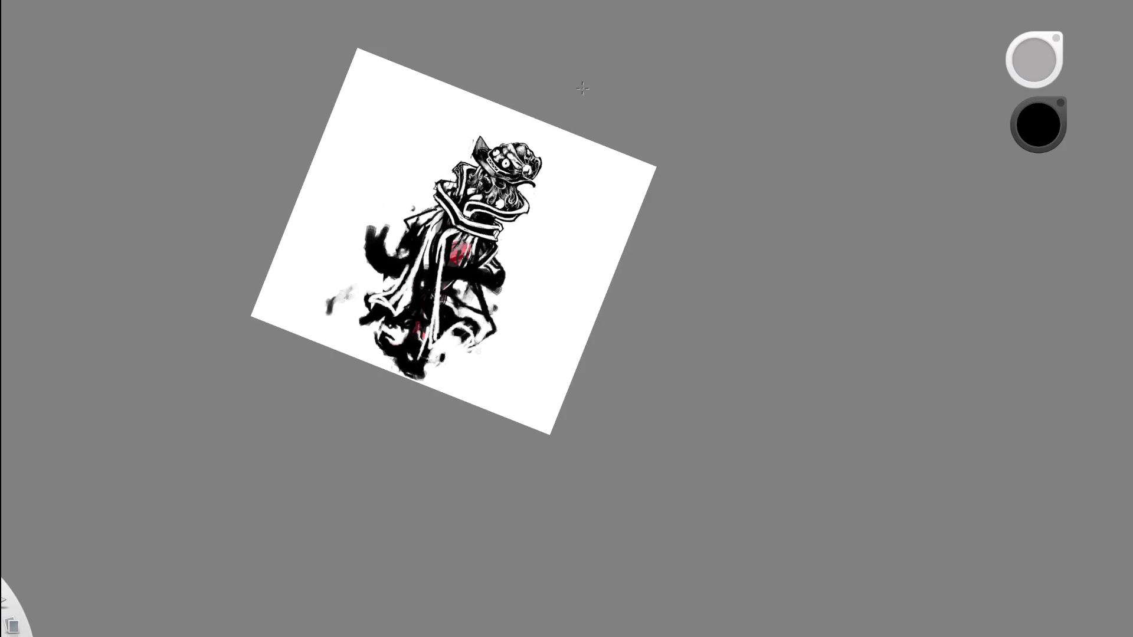
key(x)
key(space)
mouse_move(467, 217)
mouse_down()
mouse_move(448, 215)
mouse_move(469, 239)
mouse_move(458, 215)
mouse_up()
key(space)
drag(437, 167, 351, 317)
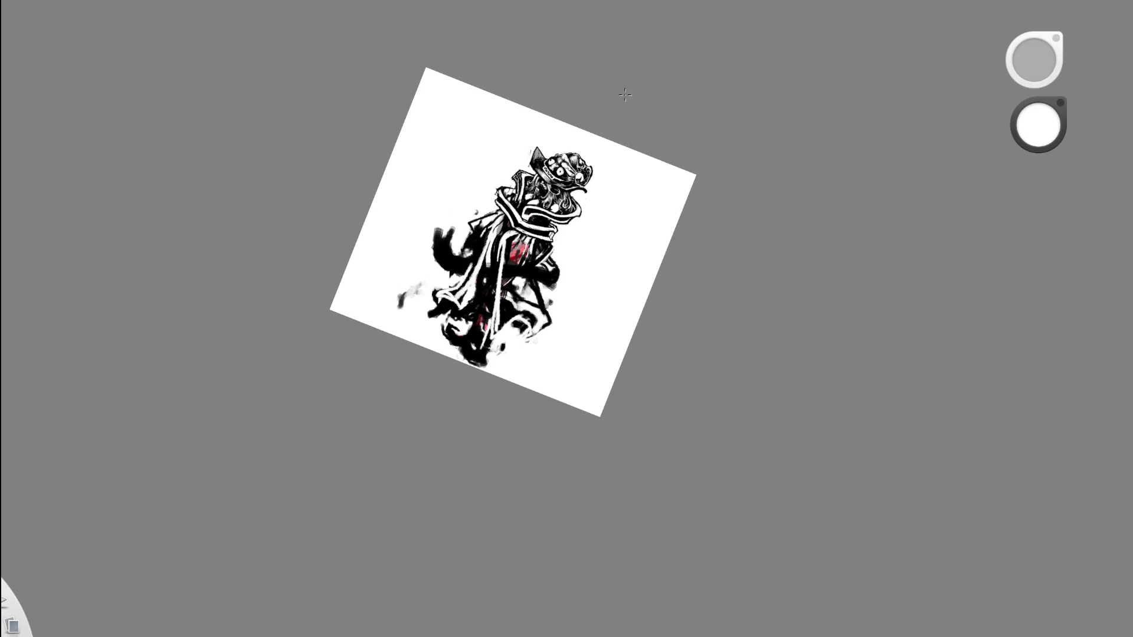
key(space)
drag(622, 104, 594, 207)
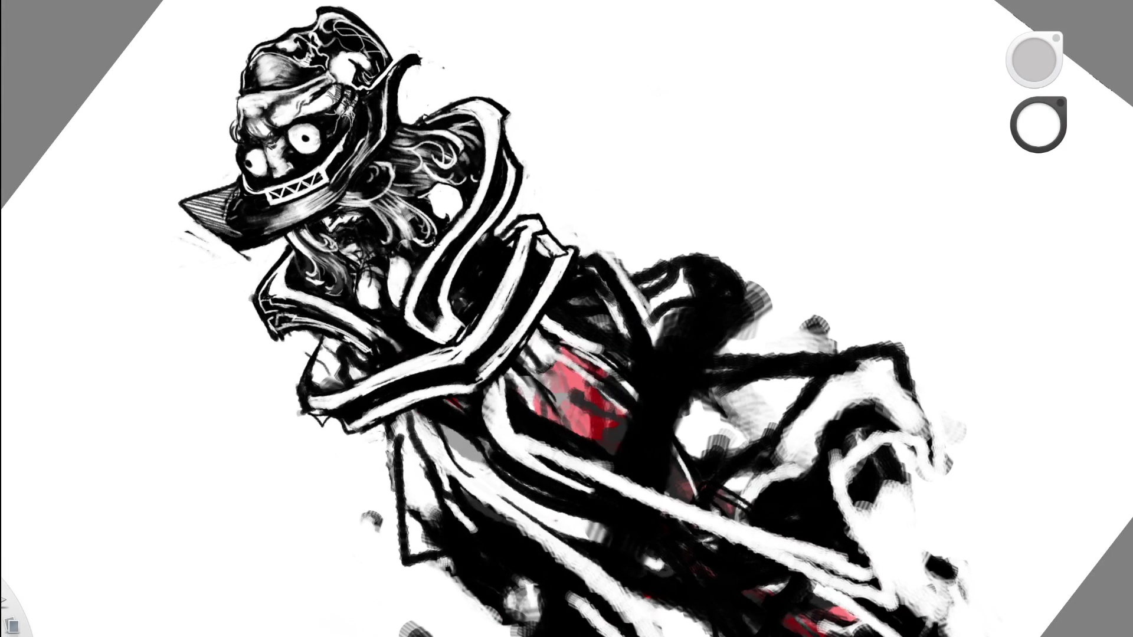
Eyedrop black ink and draw a single stroke along the collar edge.
key(e)
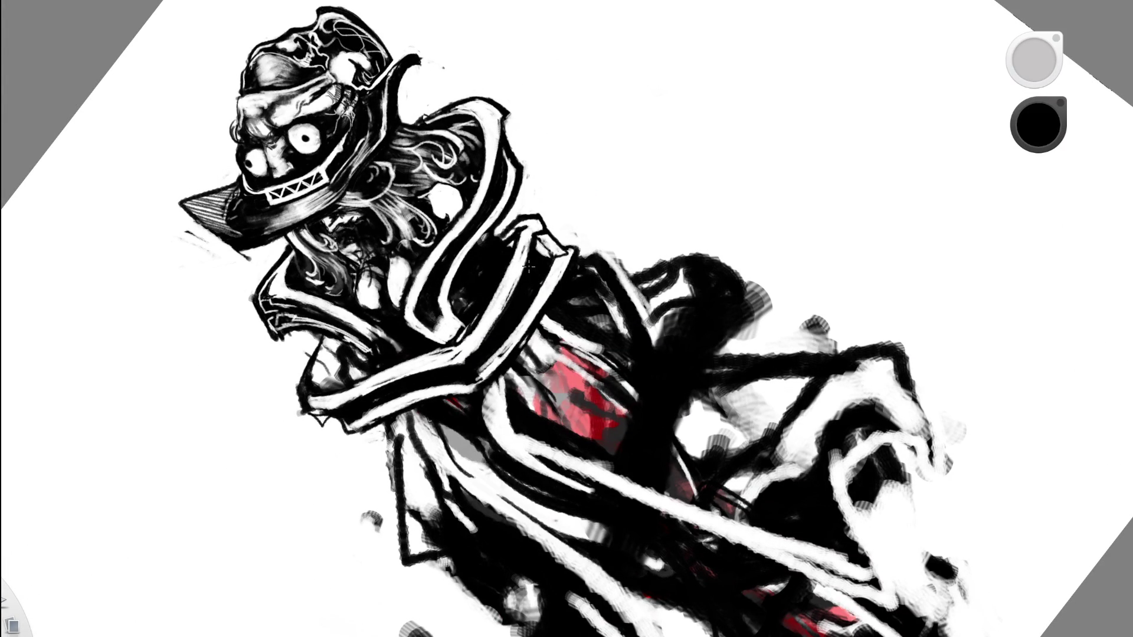
scroll(565, 153, down, 5)
mouse_move(564, 154)
mouse_down()
mouse_move(653, 265)
mouse_move(677, 183)
mouse_up()
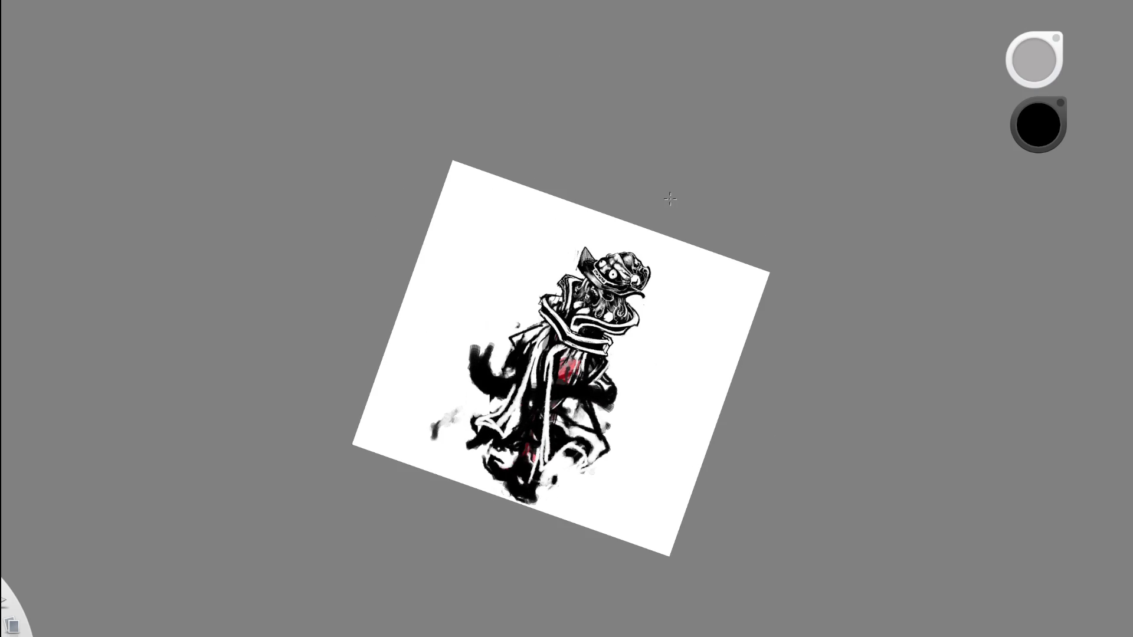
scroll(620, 254, up, 3)
scroll(619, 215, up, 3)
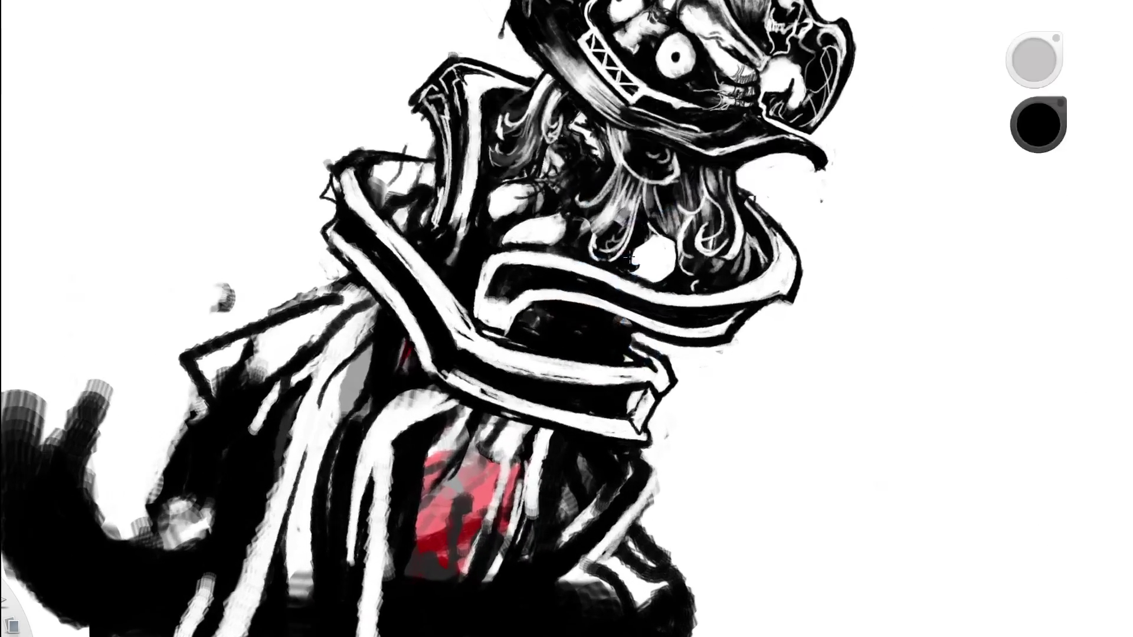
drag(600, 253, 600, 327)
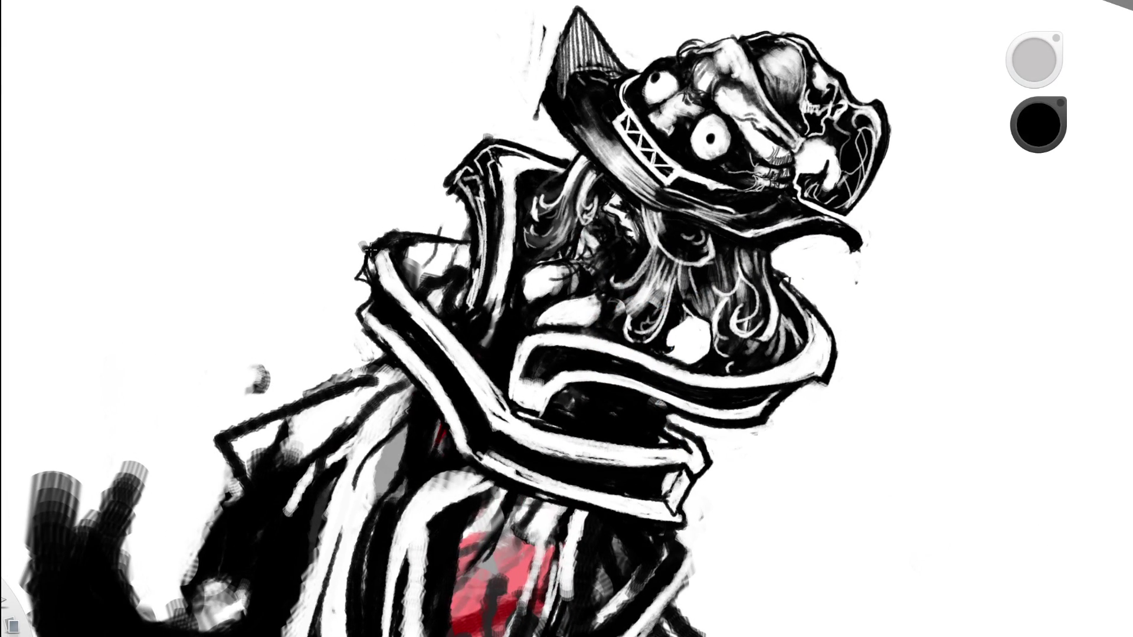
key(e)
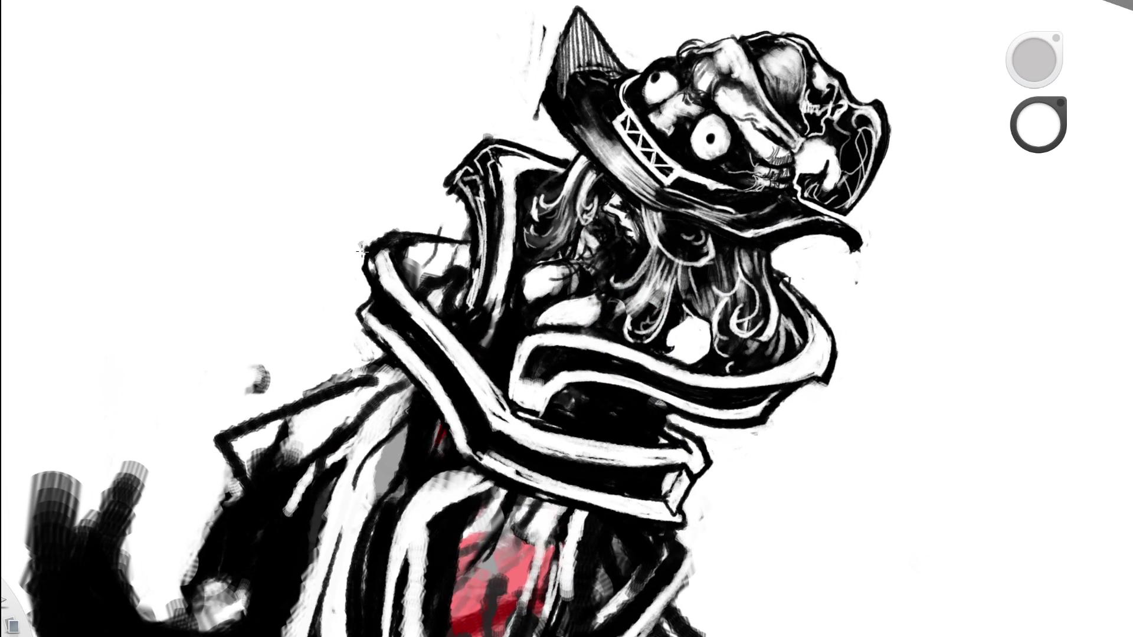
drag(463, 233, 321, 292)
drag(422, 255, 519, 134)
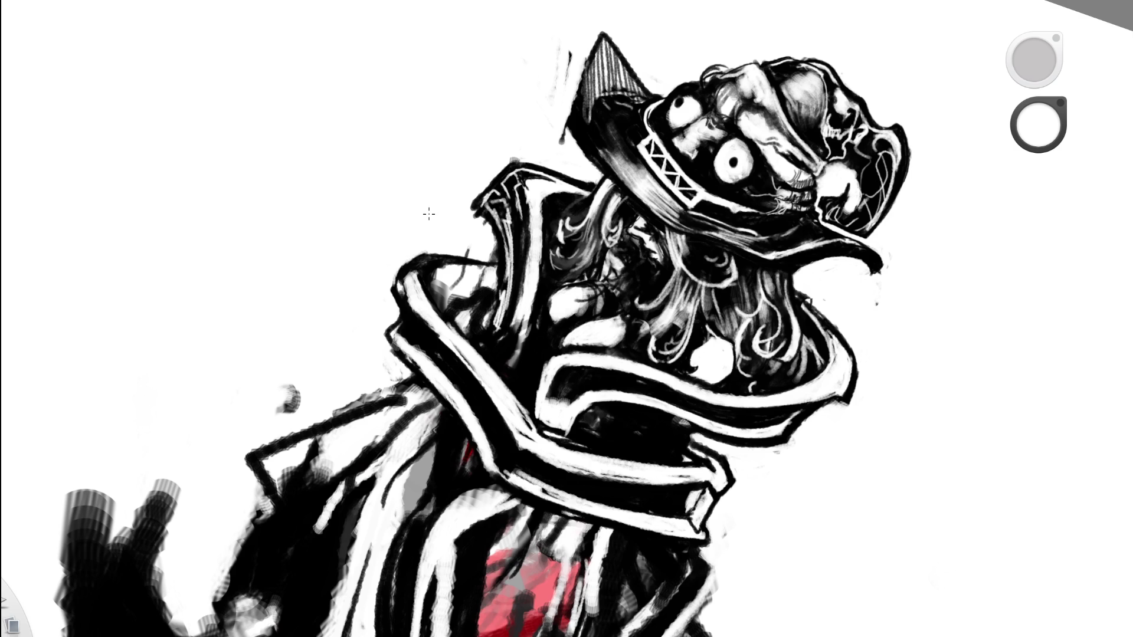
alt+click(397, 283)
mouse_move(394, 286)
mouse_down()
mouse_move(398, 267)
mouse_move(437, 241)
mouse_up()
drag(505, 313, 350, 370)
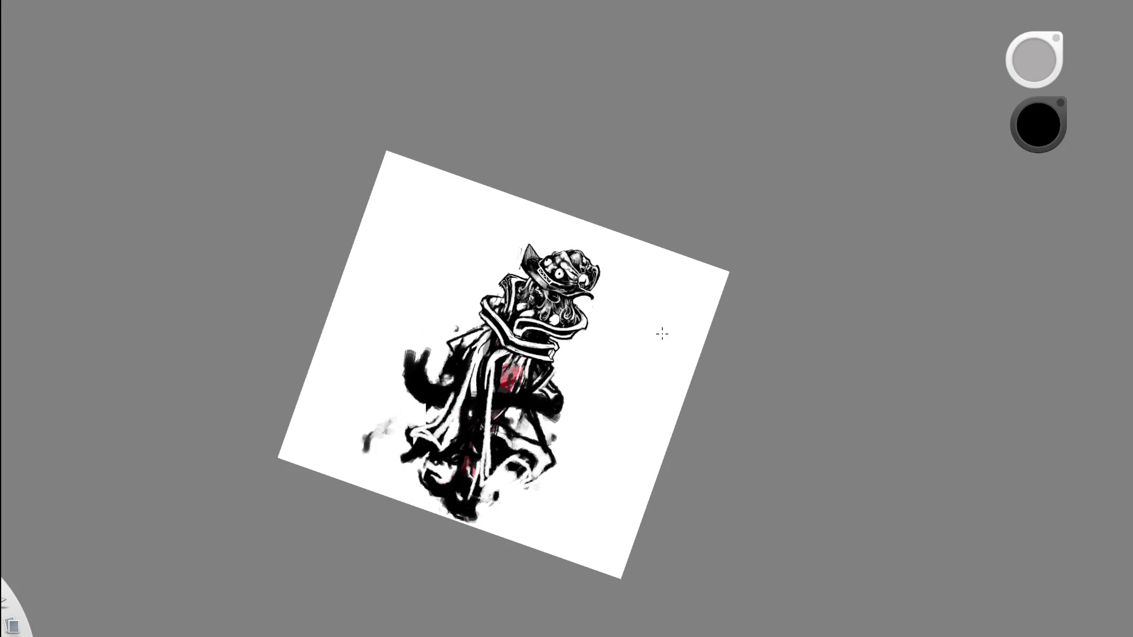
mouse_move(606, 293)
mouse_down()
mouse_move(501, 405)
mouse_move(492, 308)
mouse_up()
Frame the hat and collar and set the brush colour for hatching.
key(x)
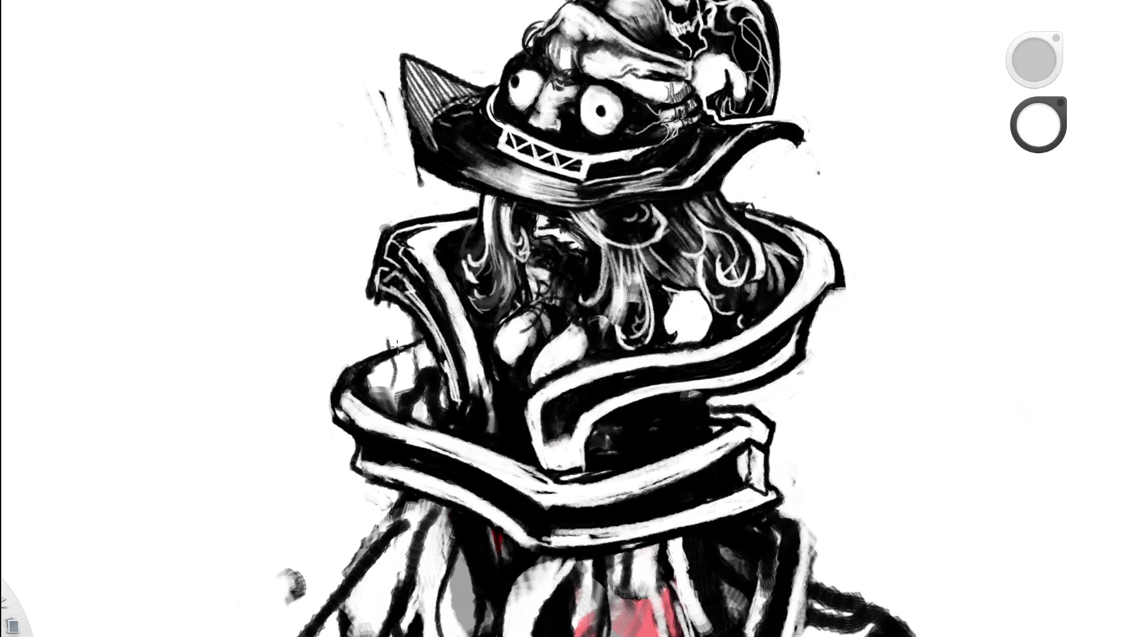
drag(359, 341, 691, 341)
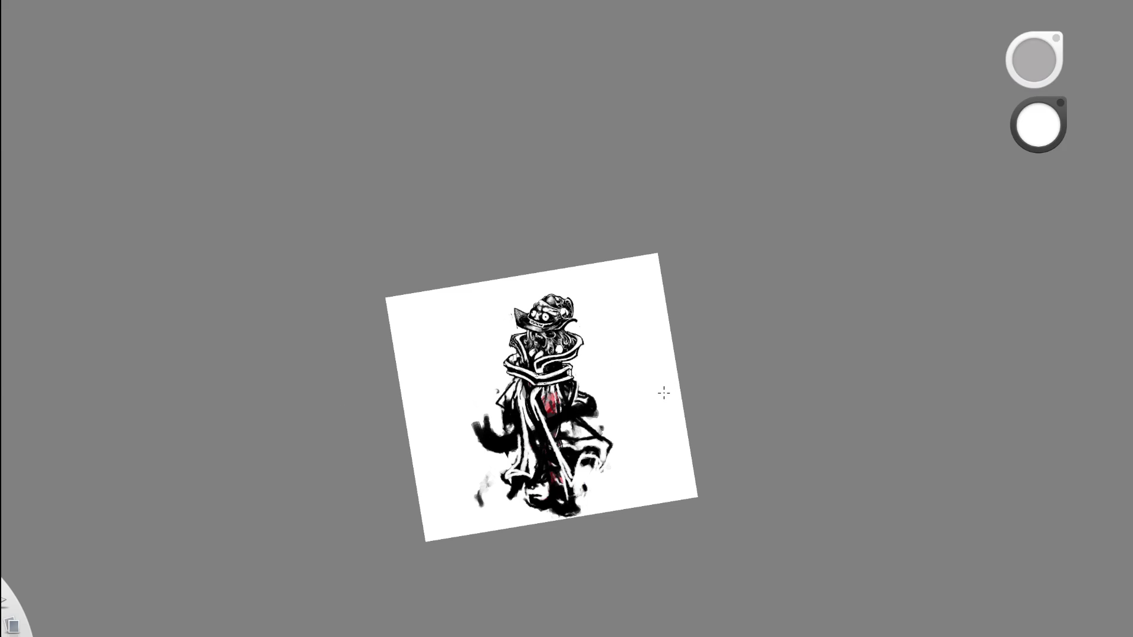
drag(569, 354, 688, 336)
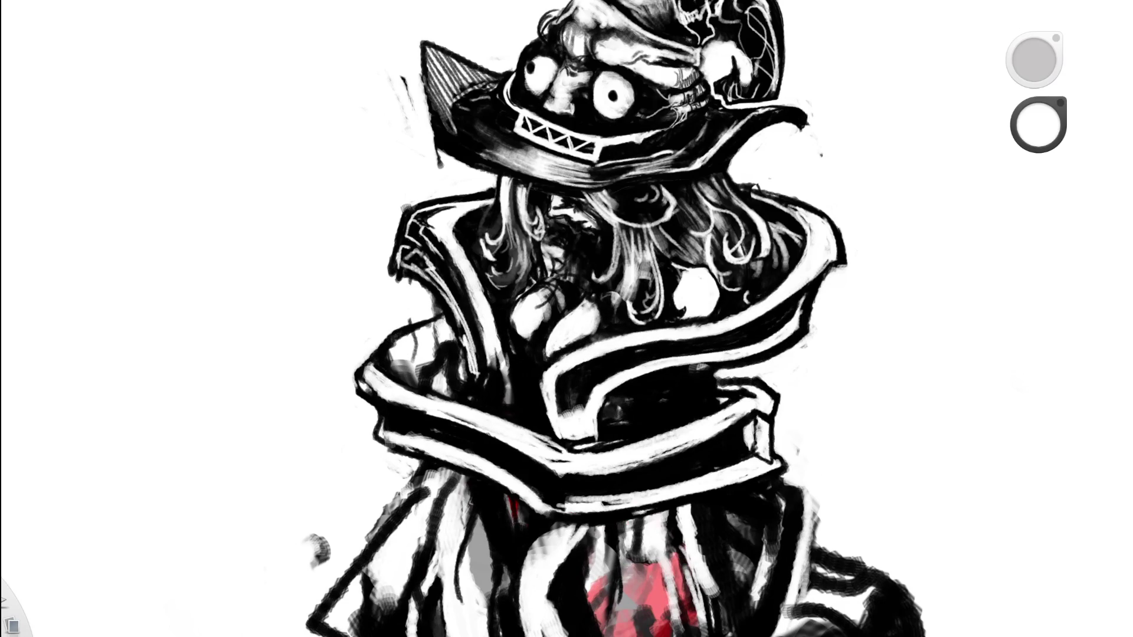
key(x)
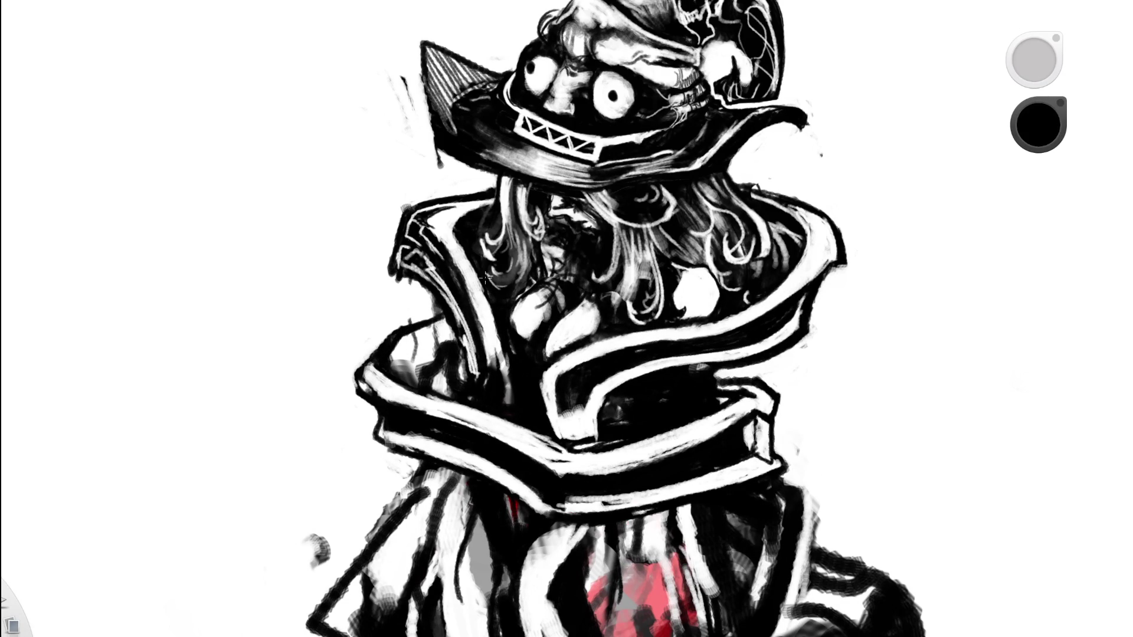
alt+click(402, 320)
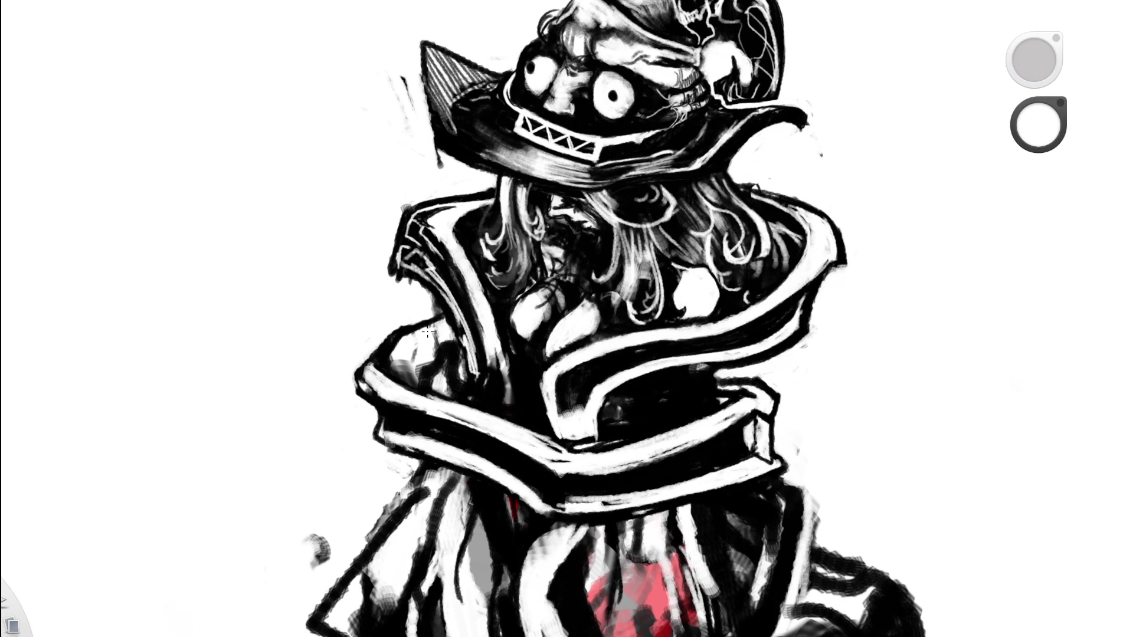
key(ctrl+z)
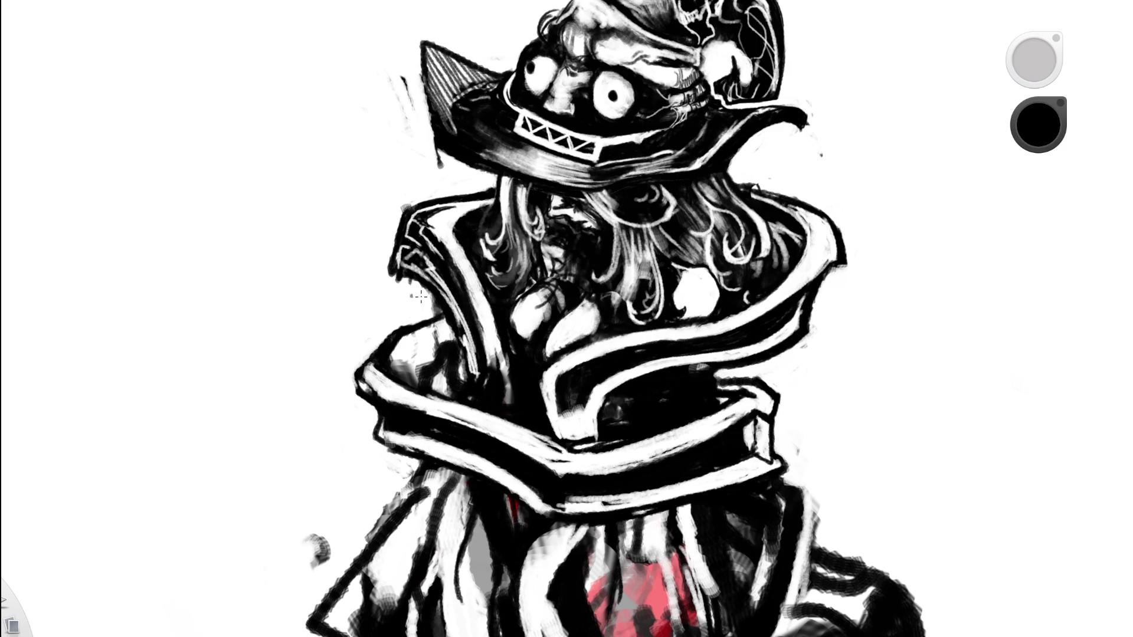
Hatch thin dark lines on the left collar, redoing the bad strokes, then zoom out.
drag(399, 361, 447, 325)
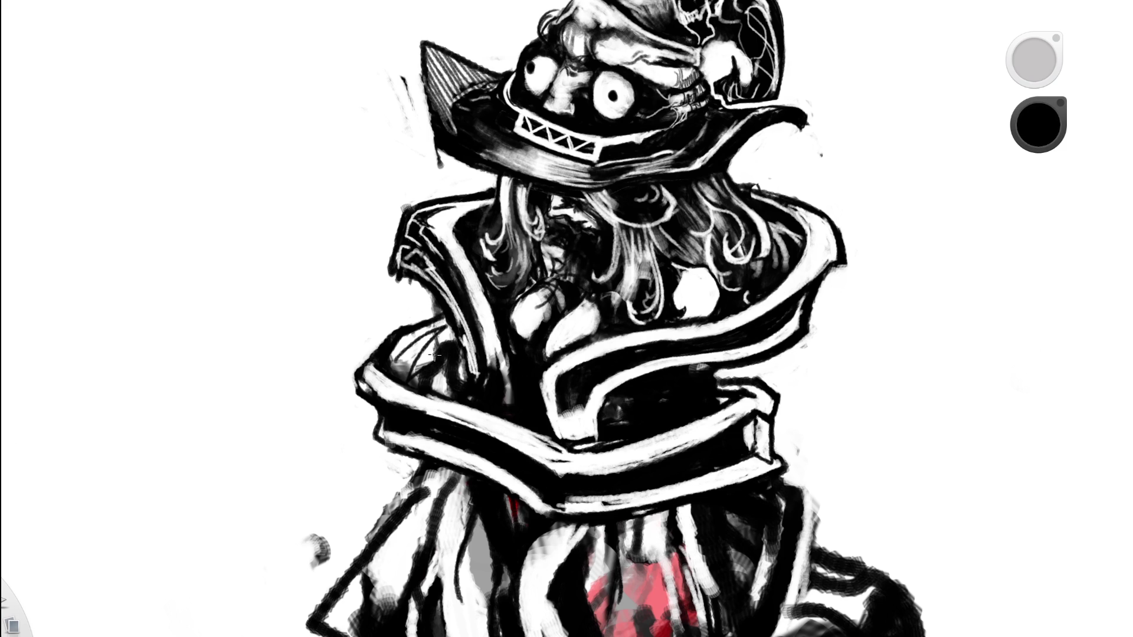
mouse_move(402, 362)
mouse_down()
mouse_move(440, 324)
mouse_move(426, 347)
mouse_up()
alt+click(531, 342)
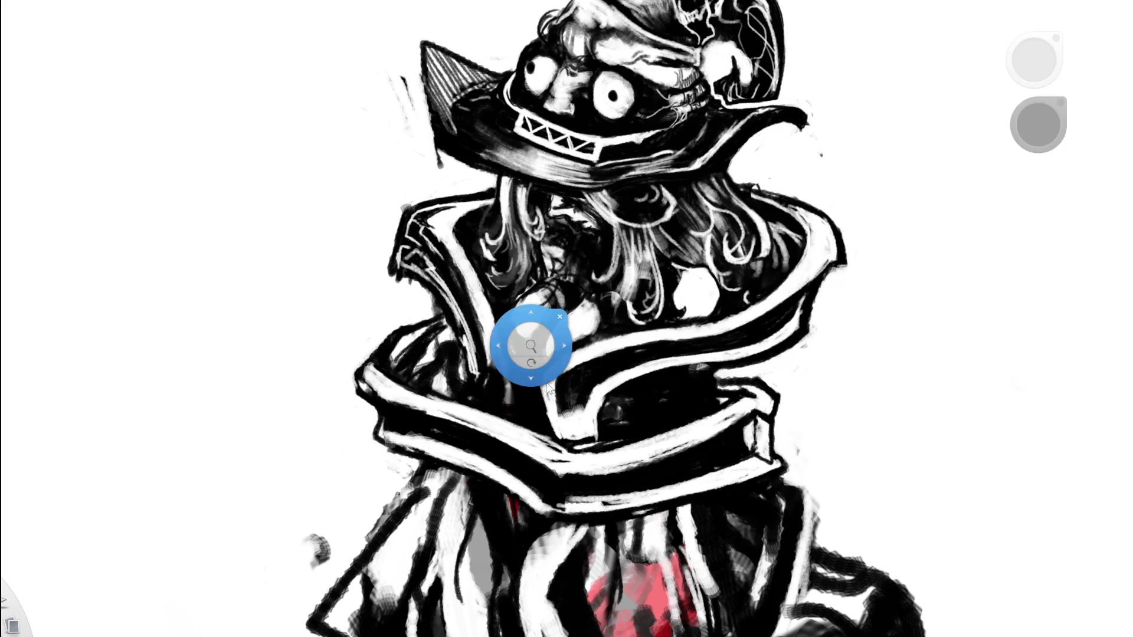
key(ctrl+z)
mouse_move(399, 362)
mouse_down()
mouse_move(453, 328)
mouse_move(444, 354)
mouse_move(414, 354)
mouse_move(423, 348)
mouse_up()
key(ctrl+z)
alt+click(511, 362)
scroll(342, 404, down, 10)
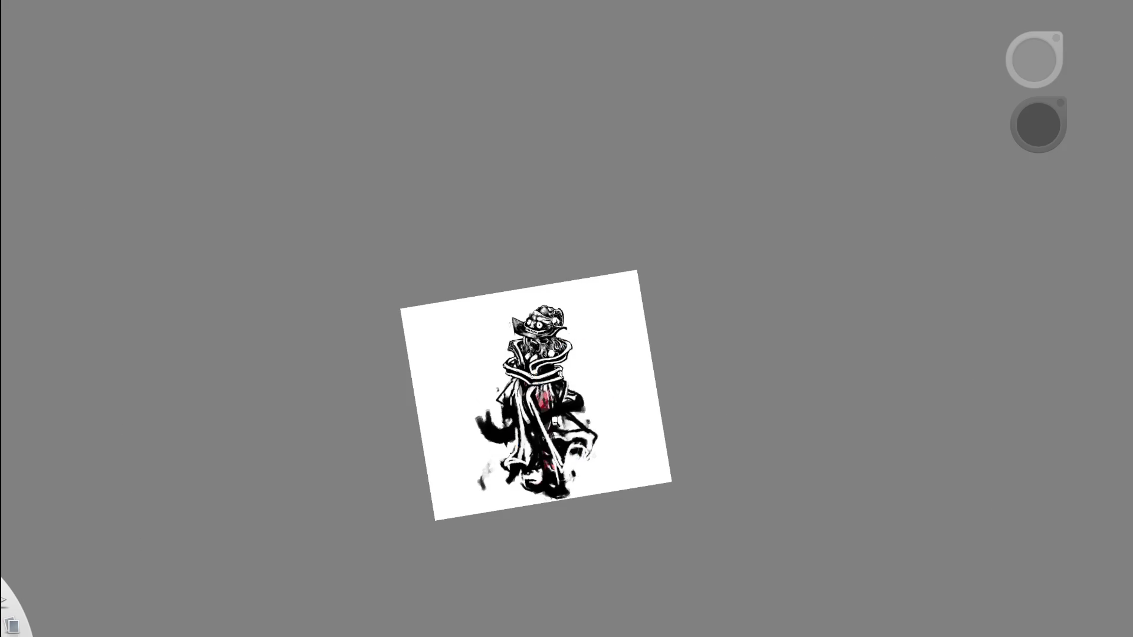
Rotate the canvas upright and brush black ink over the robe and its red patch.
scroll(643, 401, up, 10)
mouse_move(636, 394)
mouse_down()
mouse_move(649, 379)
mouse_move(647, 405)
mouse_up()
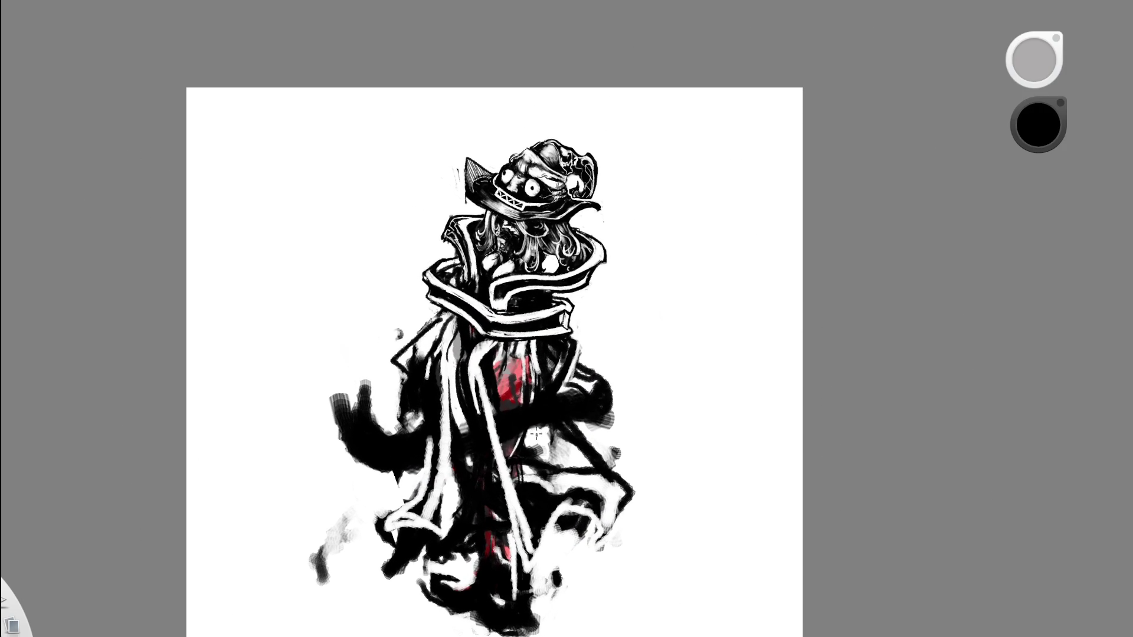
mouse_move(528, 450)
mouse_down()
mouse_move(543, 428)
mouse_move(593, 434)
mouse_up()
key(ctrl+z)
mouse_move(405, 381)
mouse_down()
mouse_move(399, 422)
mouse_move(401, 409)
mouse_up()
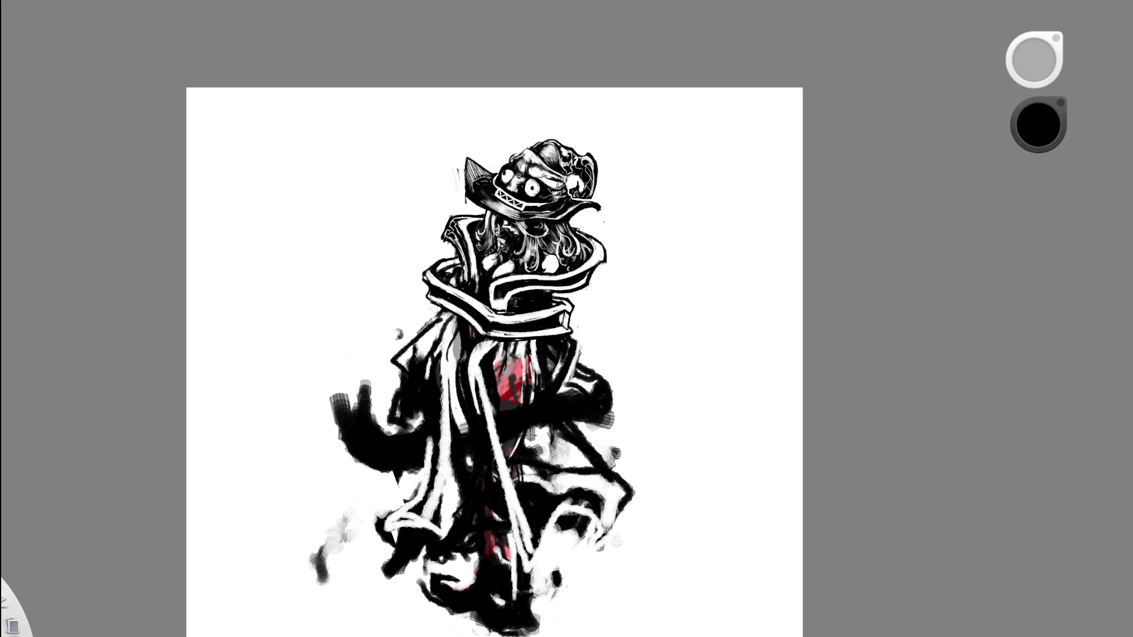
mouse_move(534, 466)
mouse_down()
mouse_move(604, 451)
mouse_move(533, 458)
mouse_up()
mouse_move(529, 409)
mouse_down()
mouse_move(509, 343)
mouse_move(526, 439)
mouse_up()
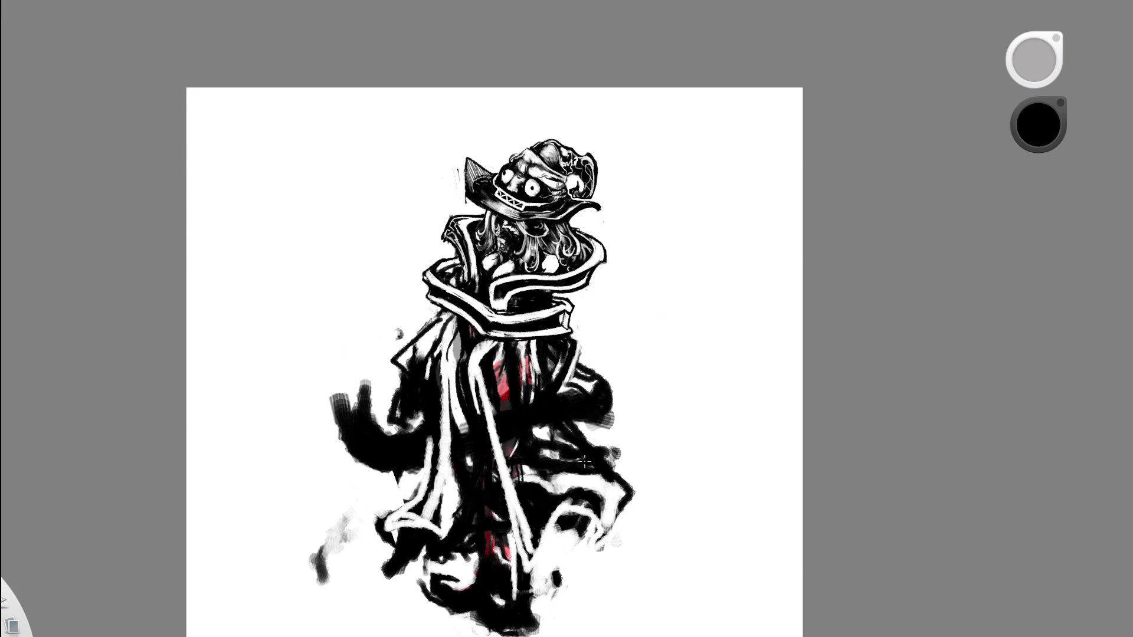
Paint a light white streak down the robe's centre and a black stroke along its right edge.
alt+click(643, 310)
mouse_move(522, 339)
mouse_down()
mouse_move(534, 417)
mouse_move(576, 448)
mouse_move(549, 407)
mouse_up()
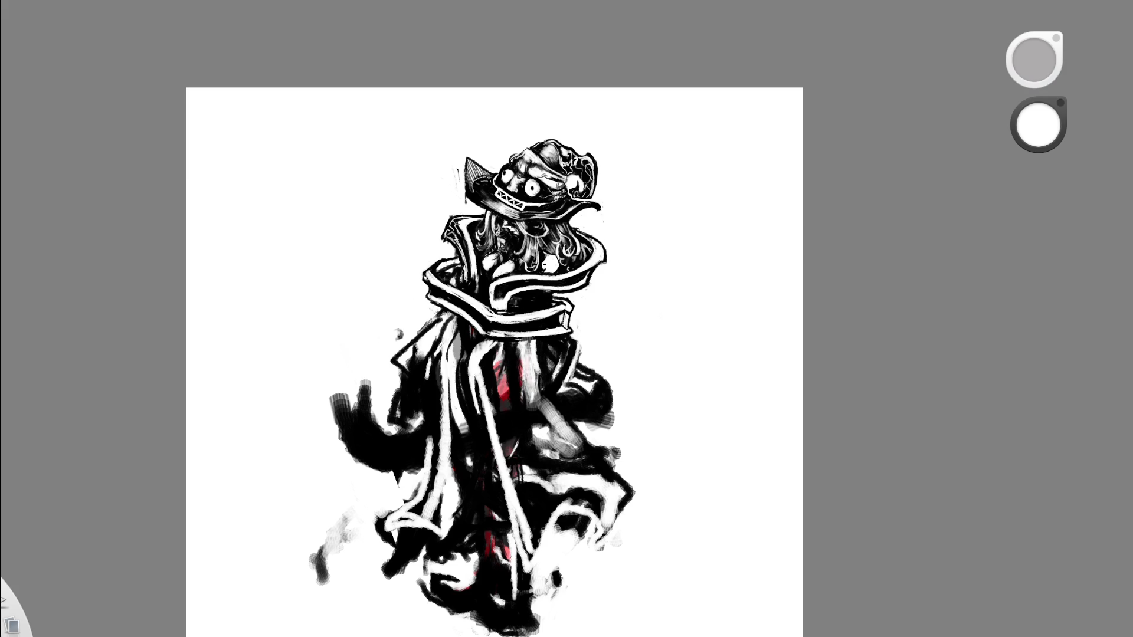
key(ctrl+z)
key(ctrl+z)
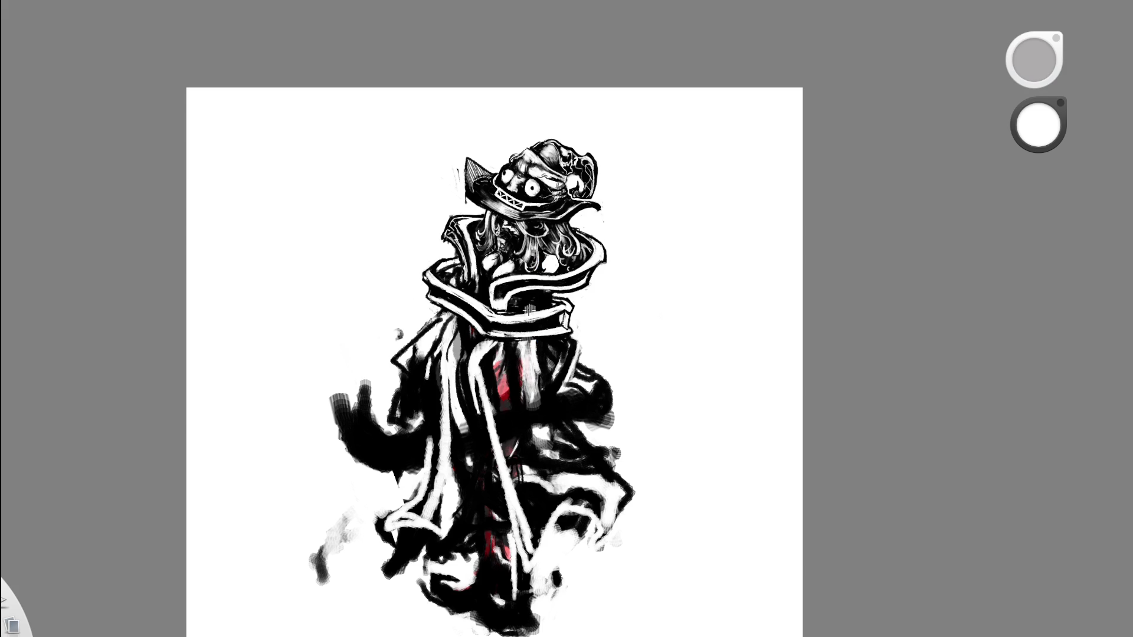
mouse_move(504, 354)
mouse_down()
mouse_move(531, 420)
mouse_move(516, 377)
mouse_move(534, 410)
mouse_up()
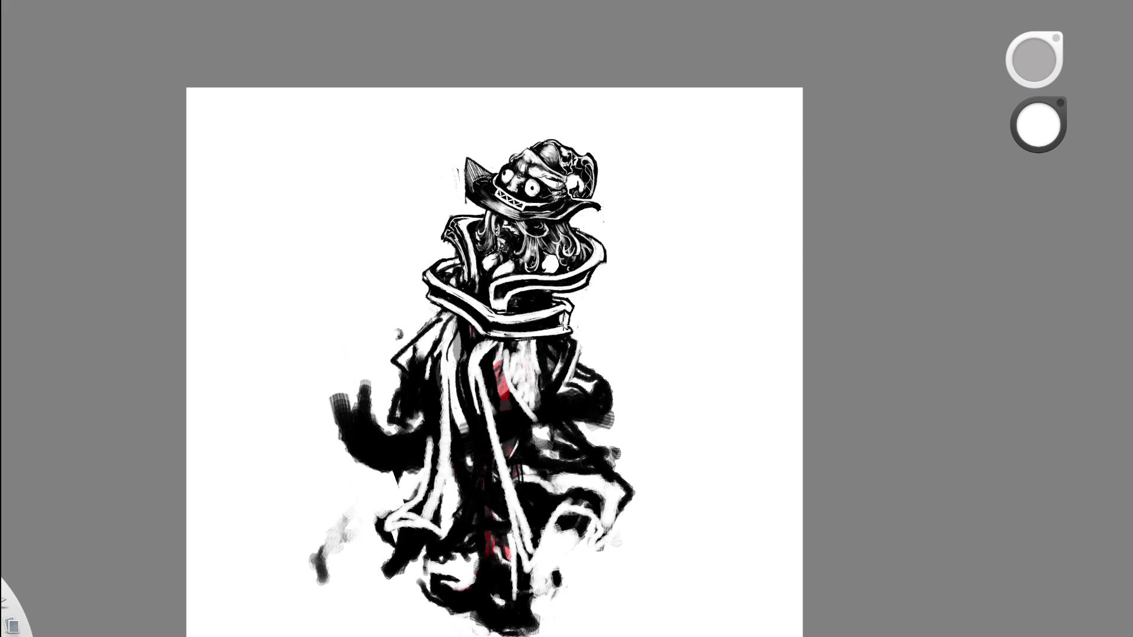
drag(508, 364, 531, 437)
alt+click(614, 356)
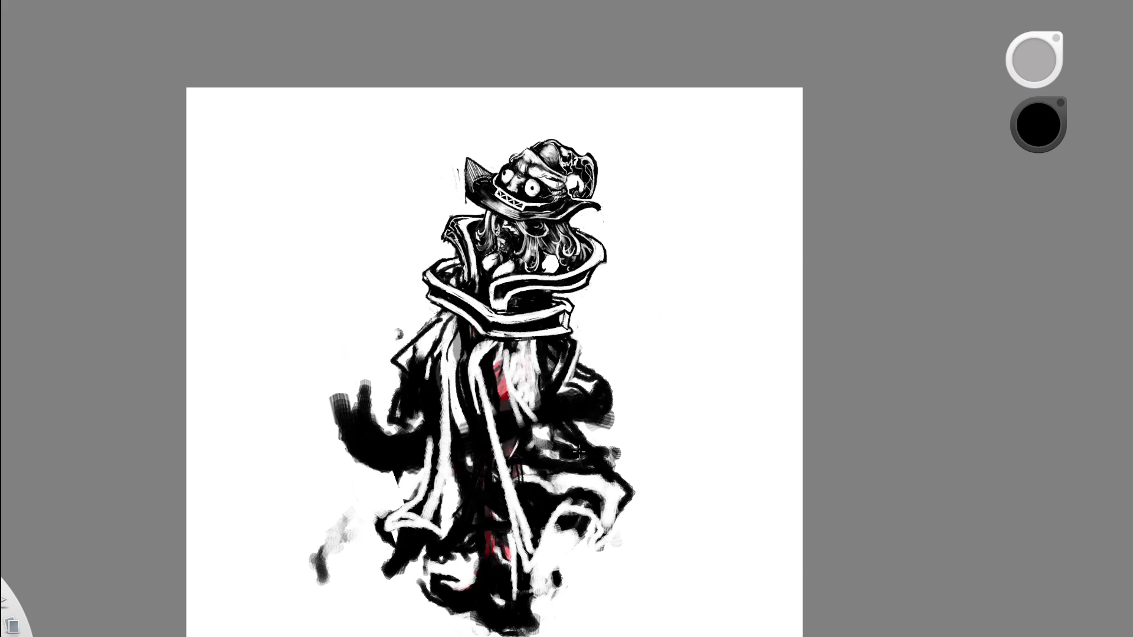
mouse_move(561, 451)
mouse_down()
mouse_move(620, 446)
mouse_move(539, 426)
mouse_up()
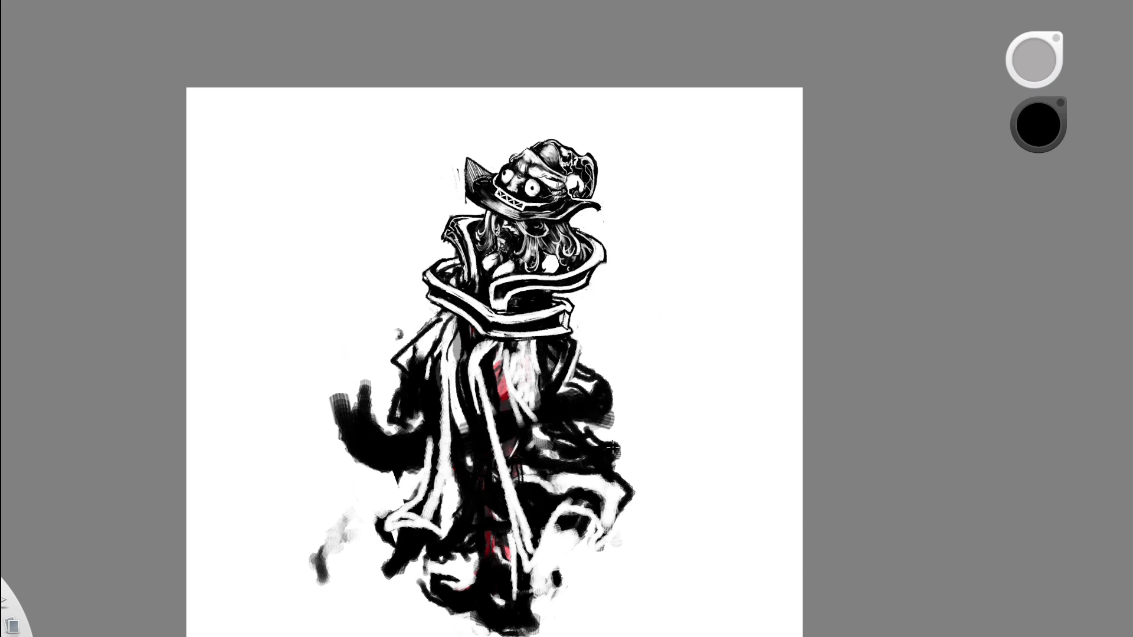
Zoom out to check the whole page, then zoom back in and pan onto the robe.
key(space)
drag(665, 403, 735, 349)
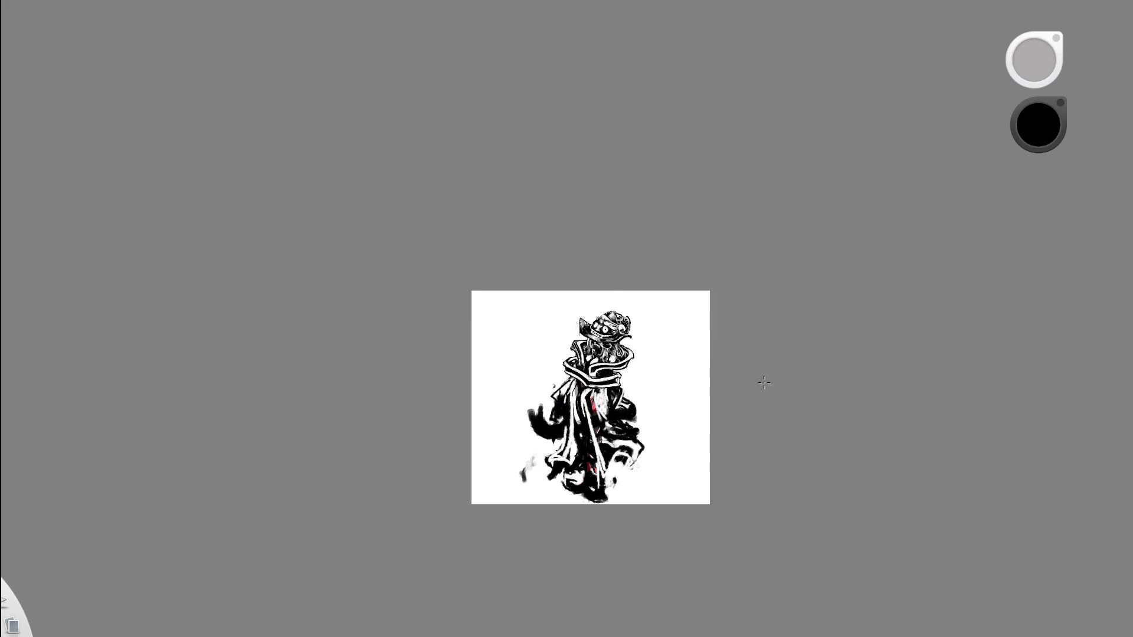
key(space)
drag(750, 394, 808, 390)
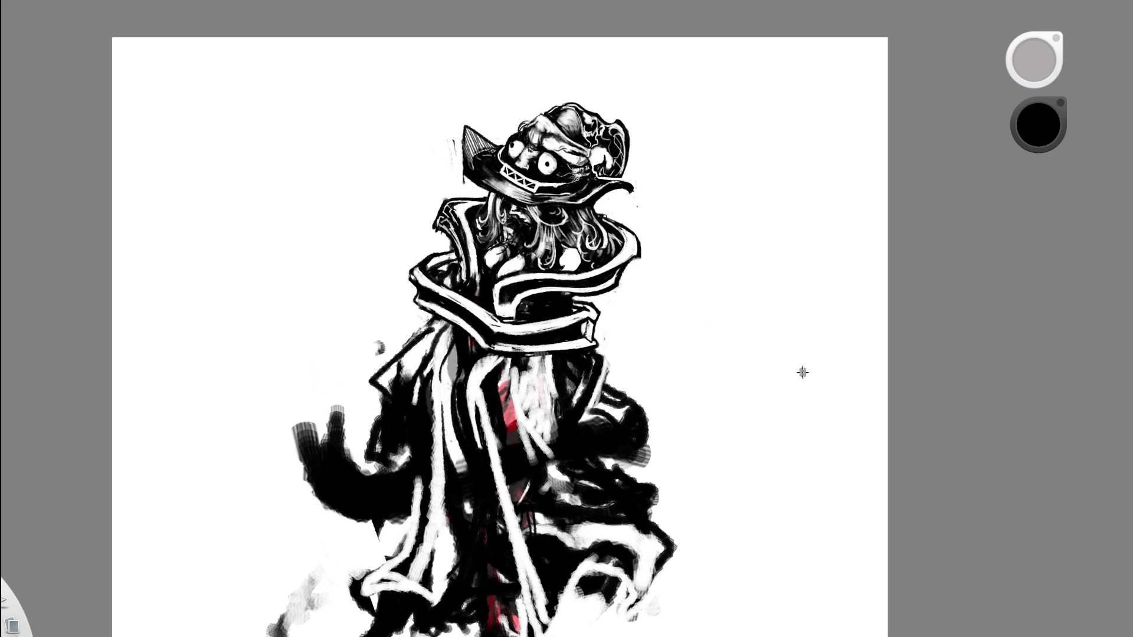
key(space)
drag(663, 413, 741, 366)
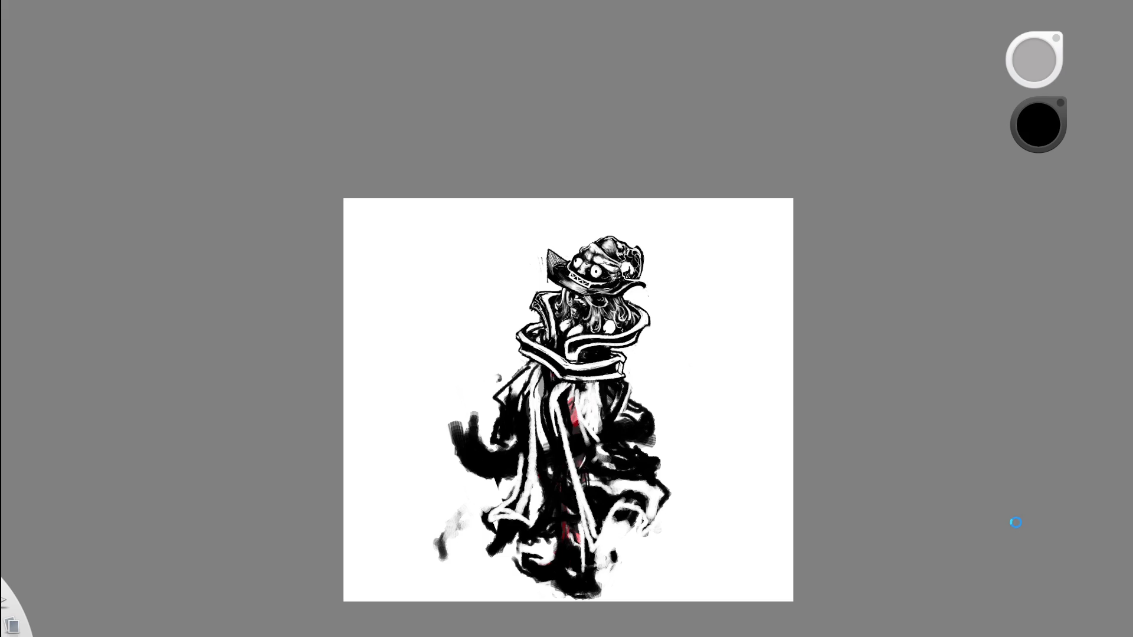
key(space)
drag(629, 378, 661, 413)
key(space)
mouse_move(638, 476)
mouse_down()
mouse_move(500, 521)
mouse_move(529, 467)
mouse_up()
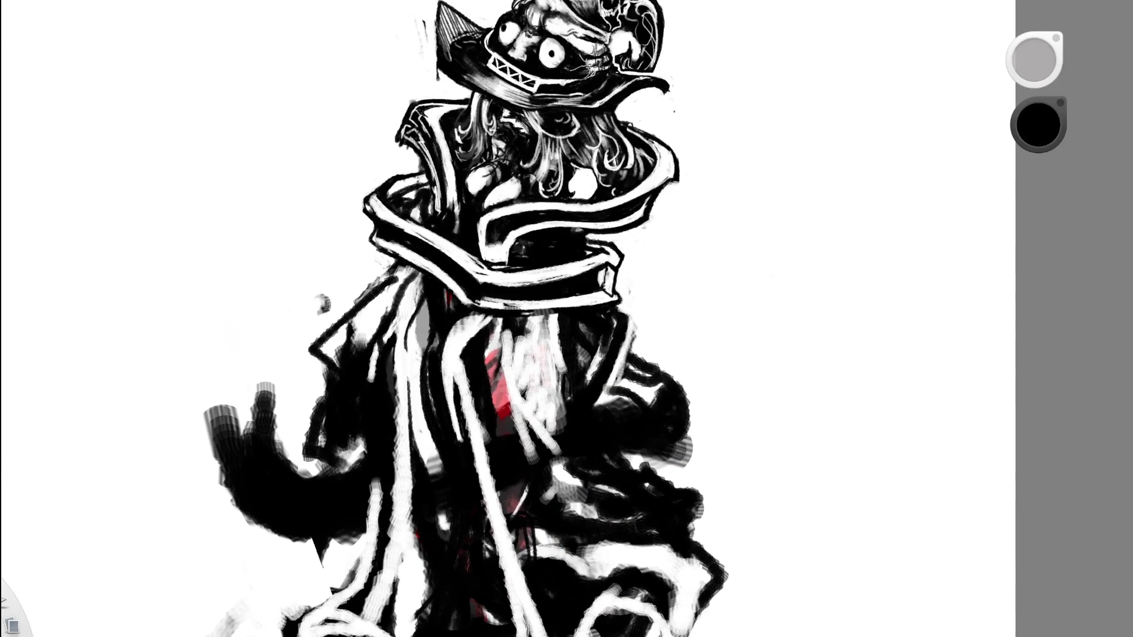